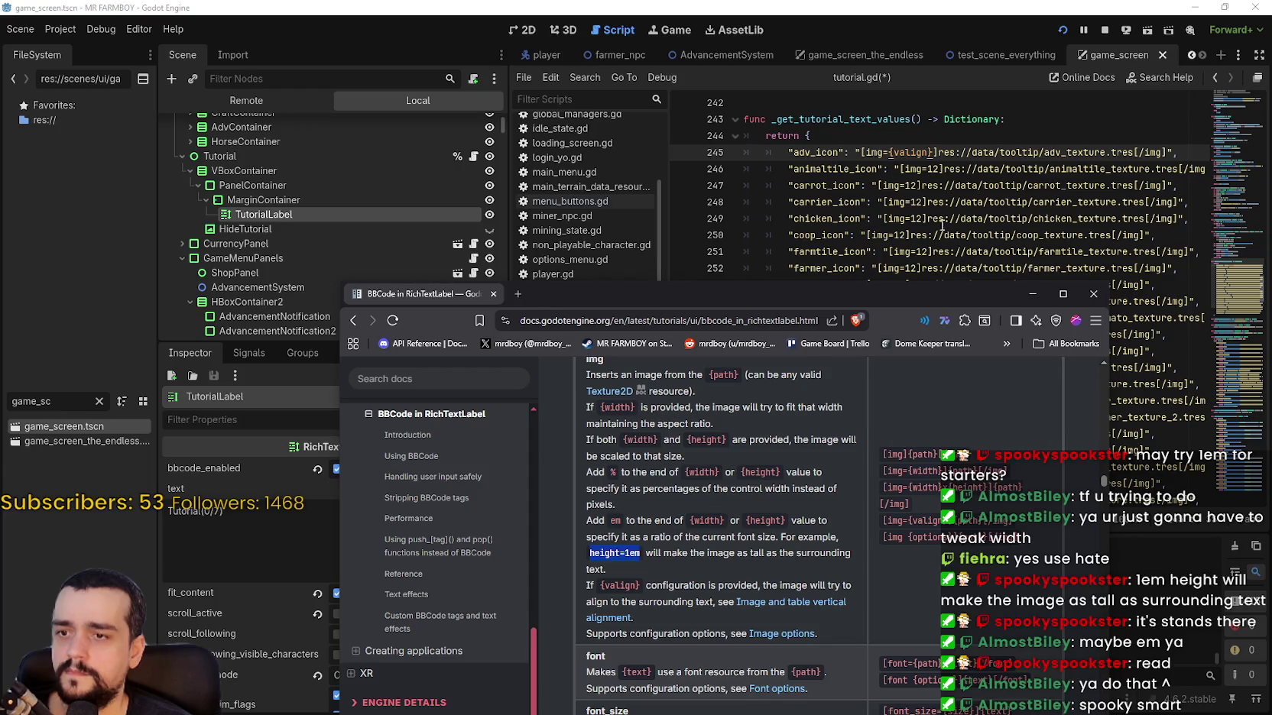
Change the adv_icon image tag on line 245 to height=1em and save tutorial.gd.
double_click(912, 151)
type("height=1em")
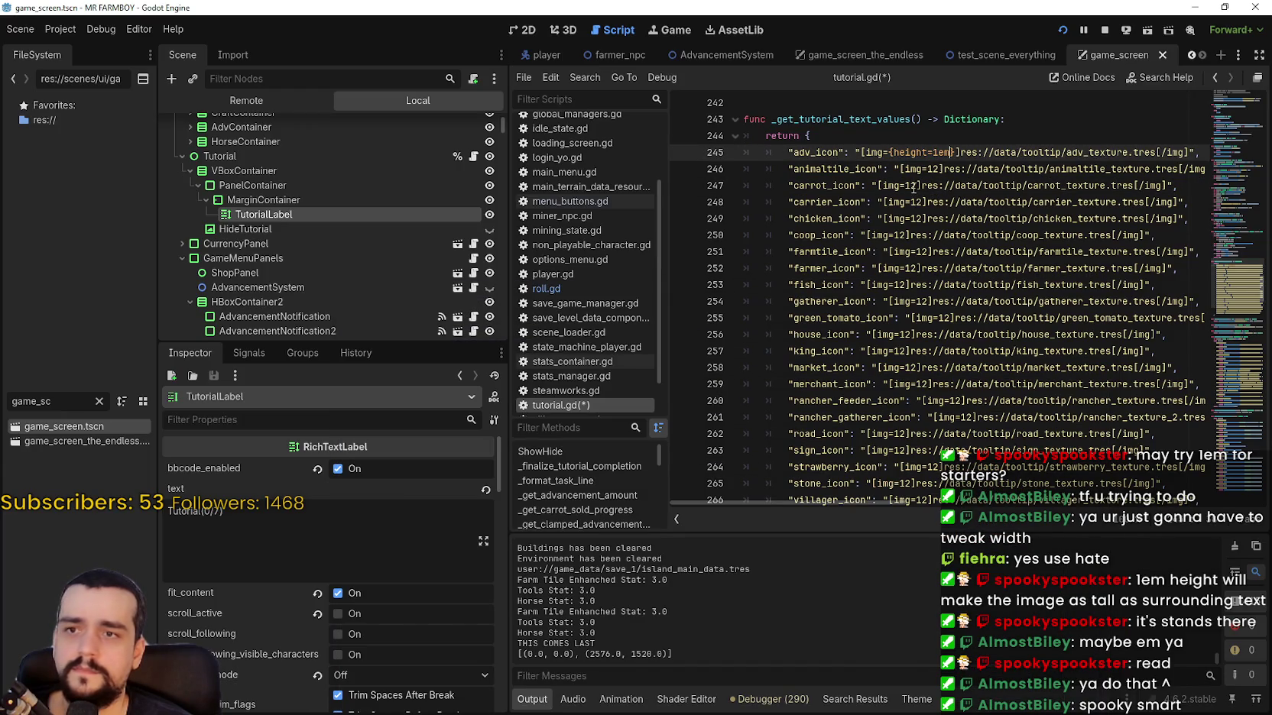
left_click(910, 180)
key("ctrl+s")
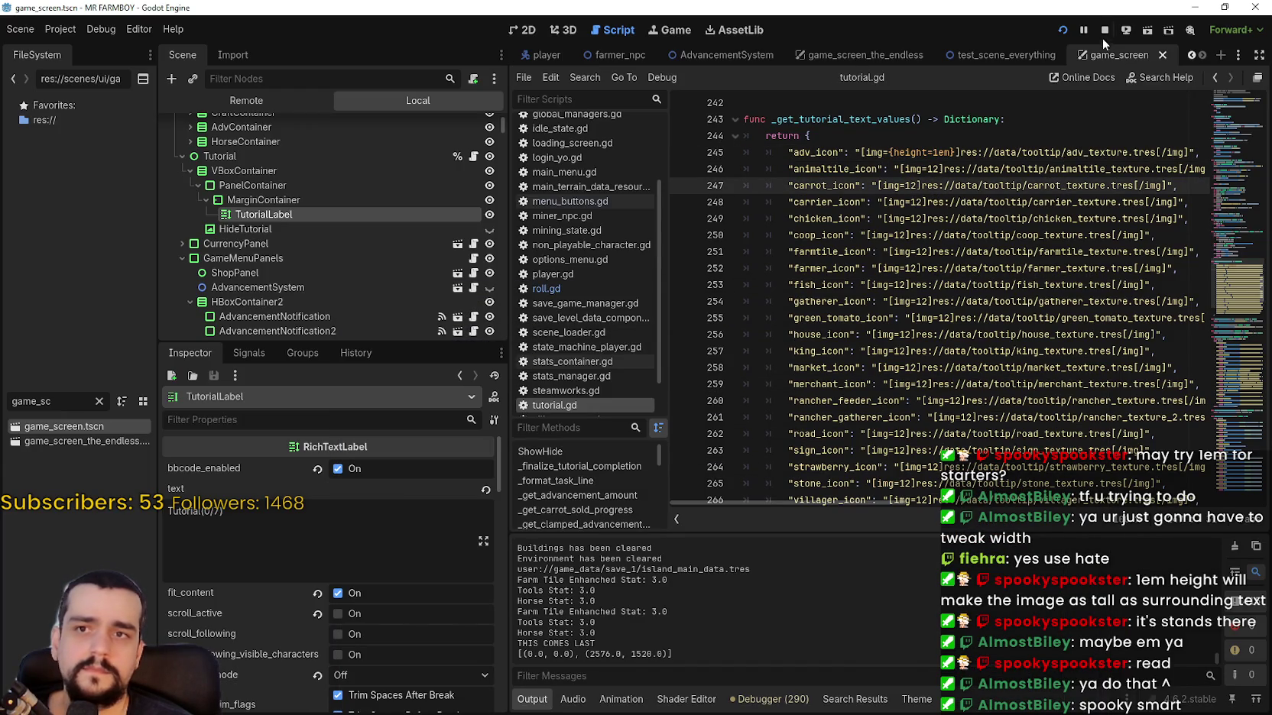
Stop the running game and relaunch the project to test the change.
left_click(1103, 32)
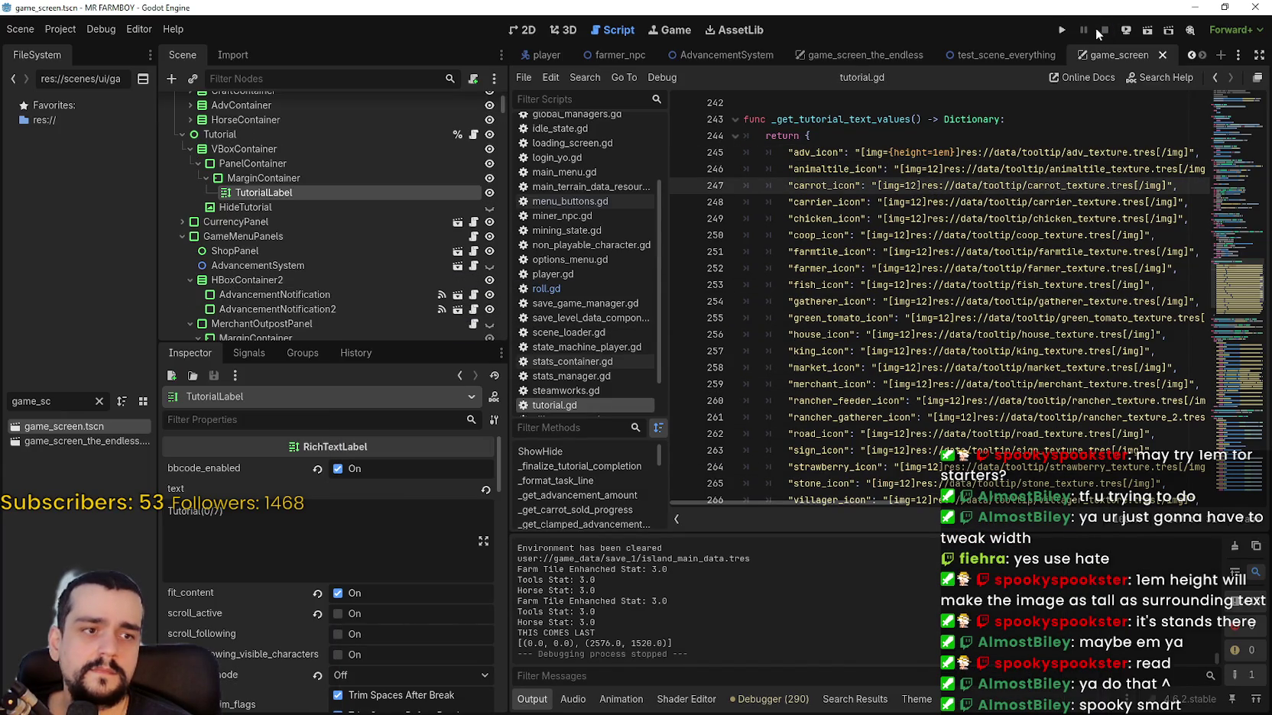
left_click(921, 152)
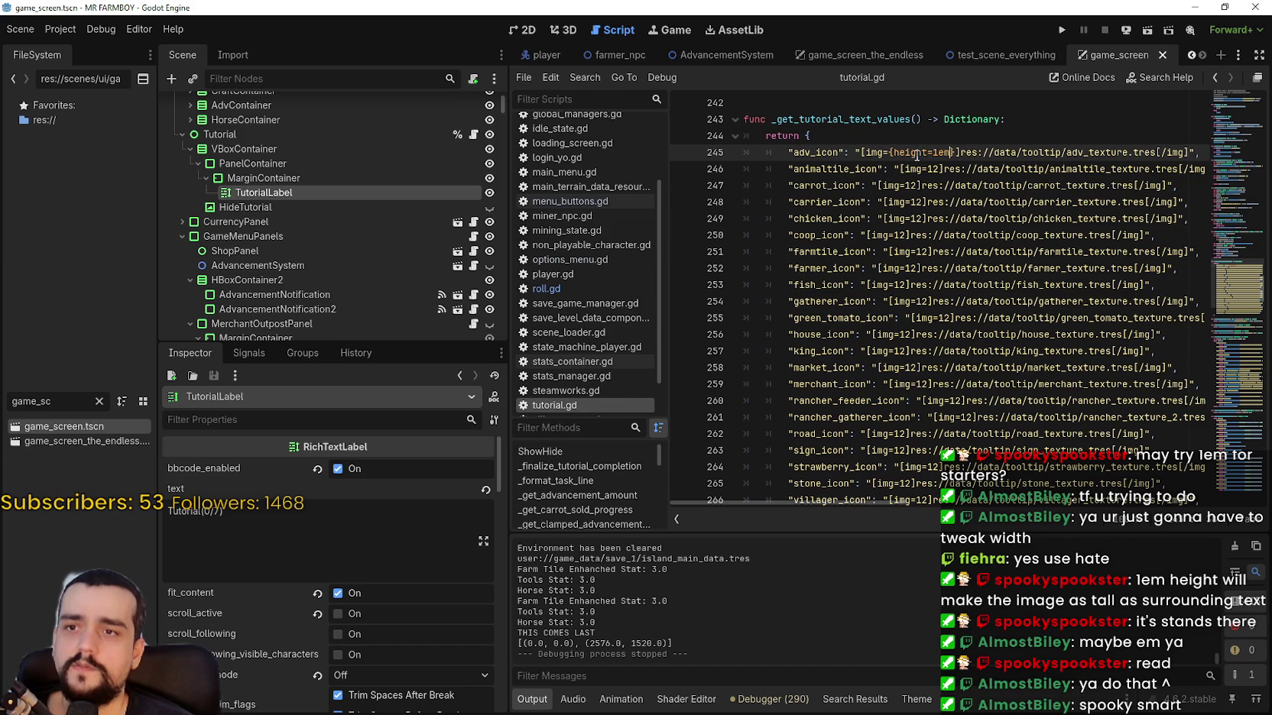
left_click(1061, 30)
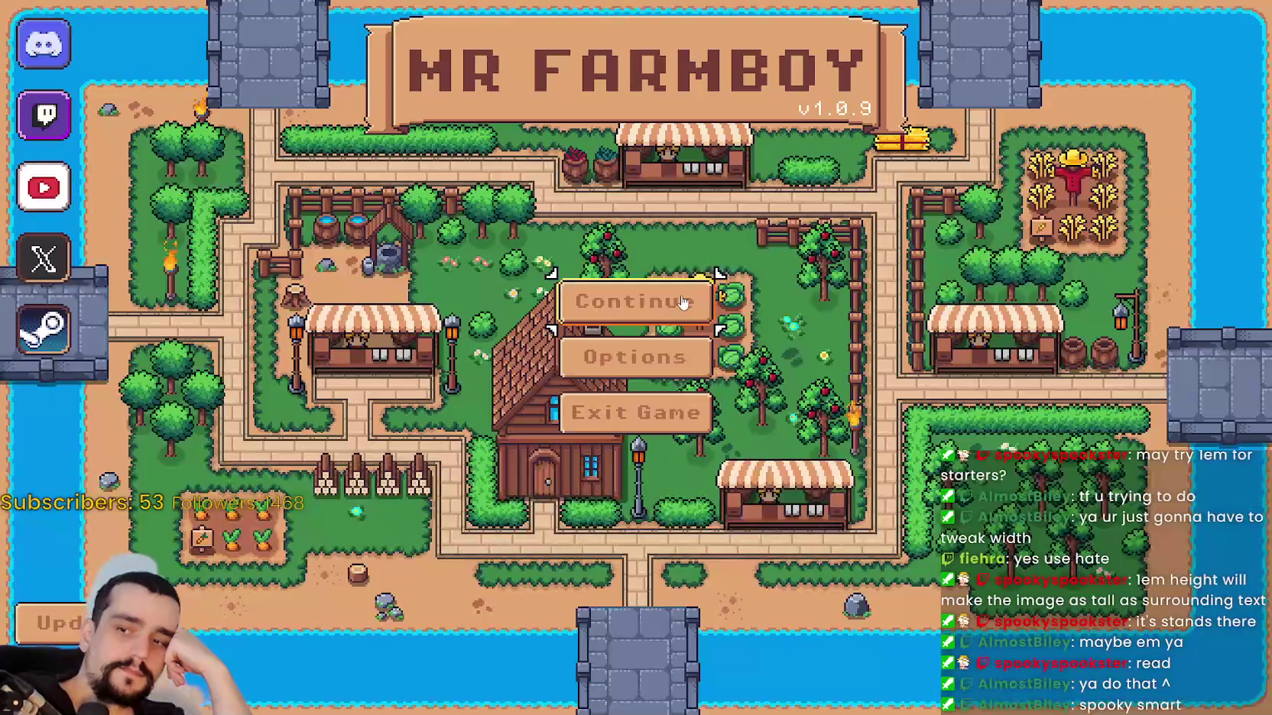
Load Save 1 from the main menu and pause the game.
left_click(599, 305)
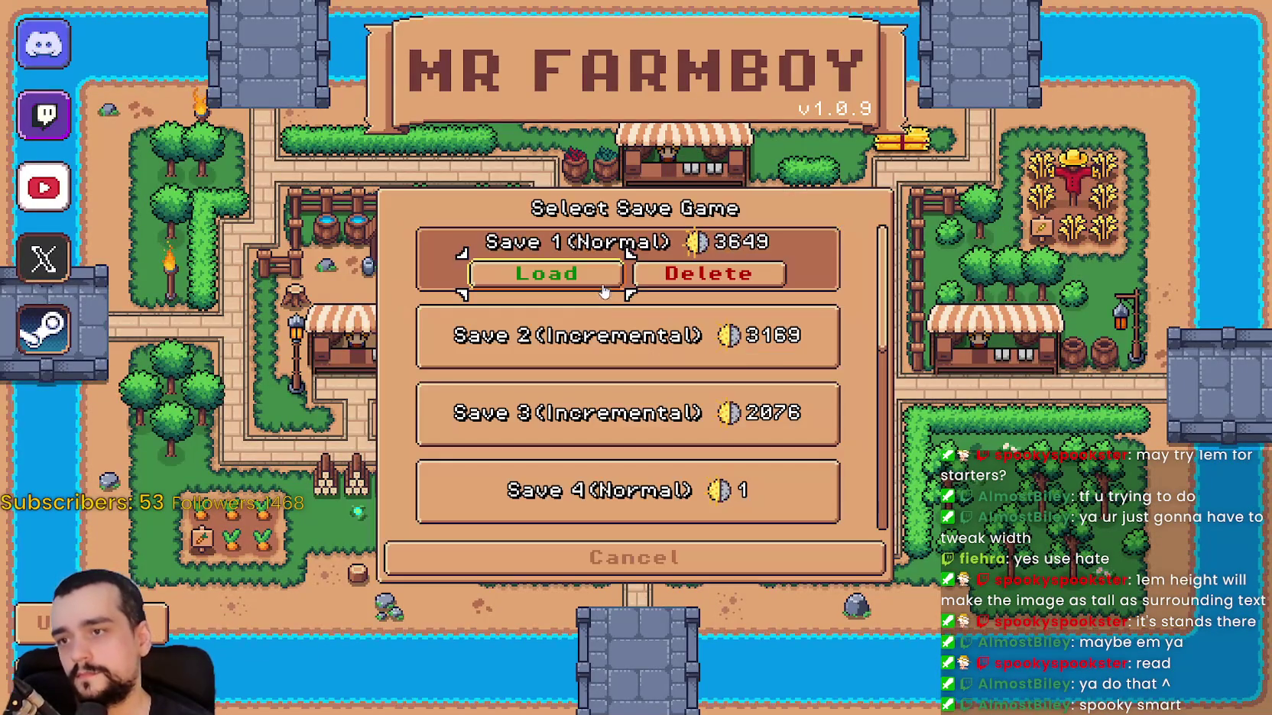
left_click(544, 276)
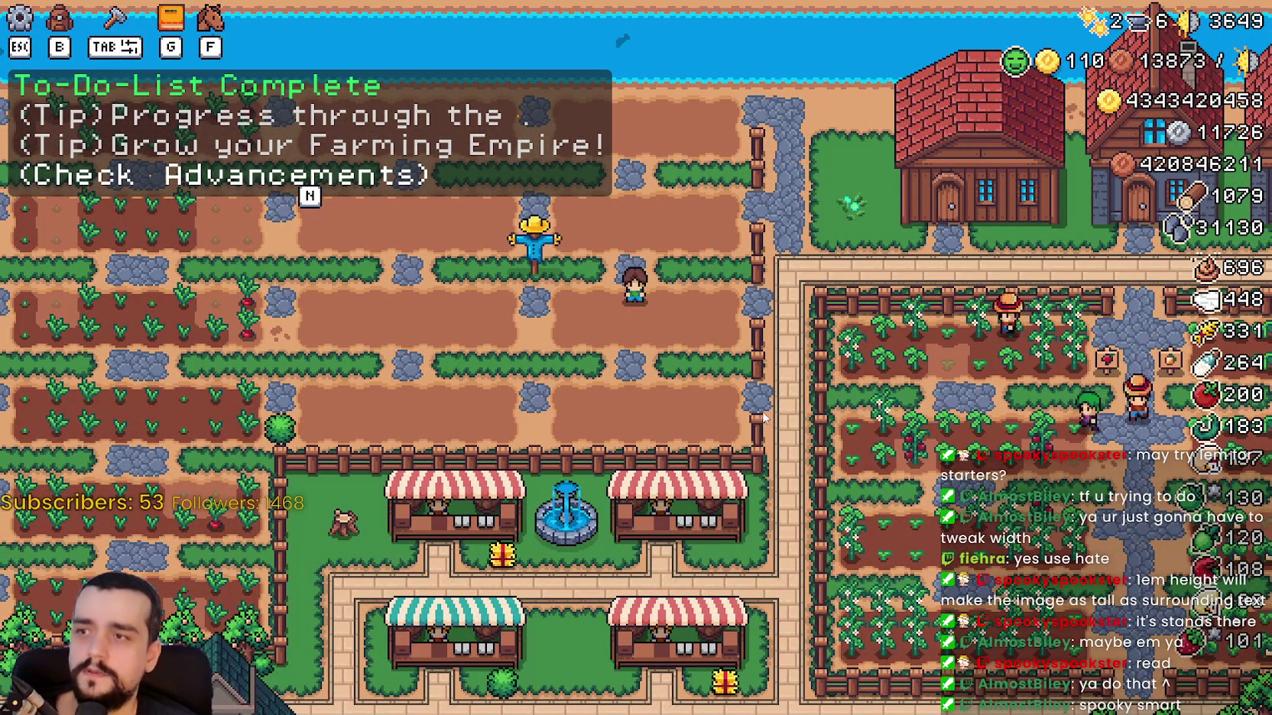
key("Escape")
Try several Tutorial Font Size values in Accessibility options, leaving it at 12.
left_click(669, 277)
left_click(763, 147)
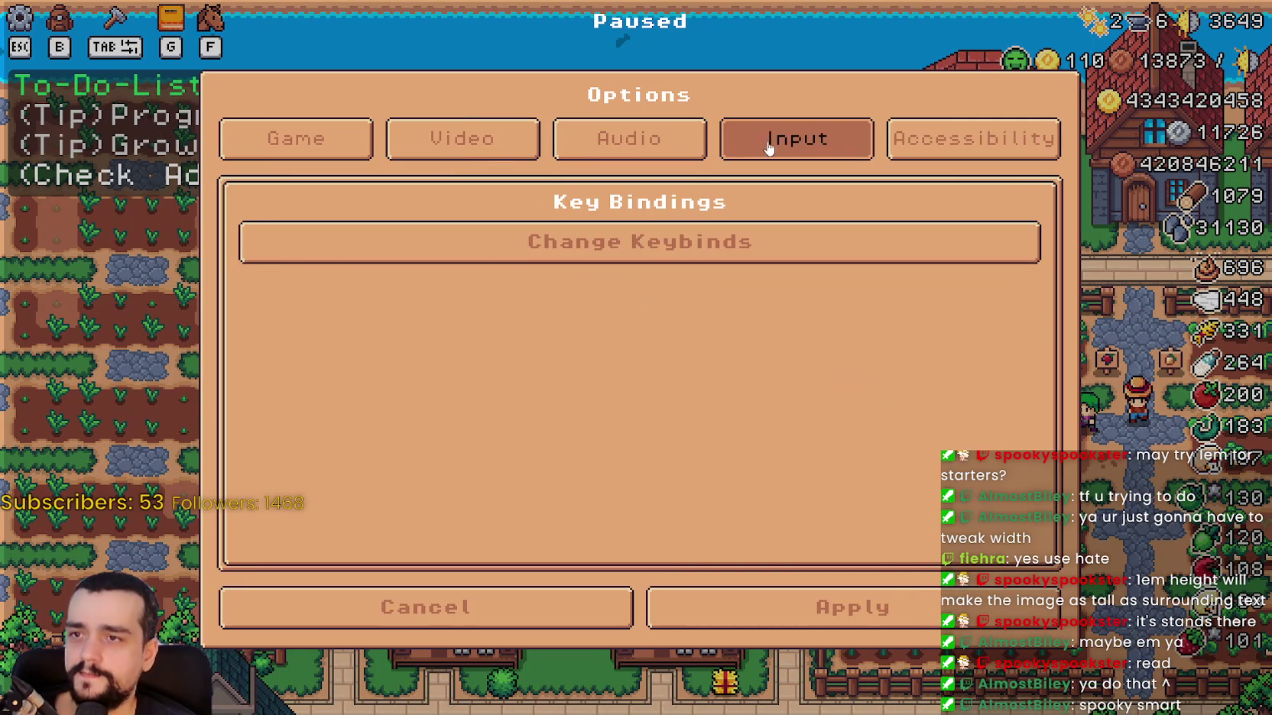
left_click(902, 140)
mouse_move(613, 331)
left_mouse_down()
mouse_move(392, 348)
mouse_move(613, 334)
mouse_move(508, 335)
left_mouse_up()
left_click_drag(373, 353, 600, 355)
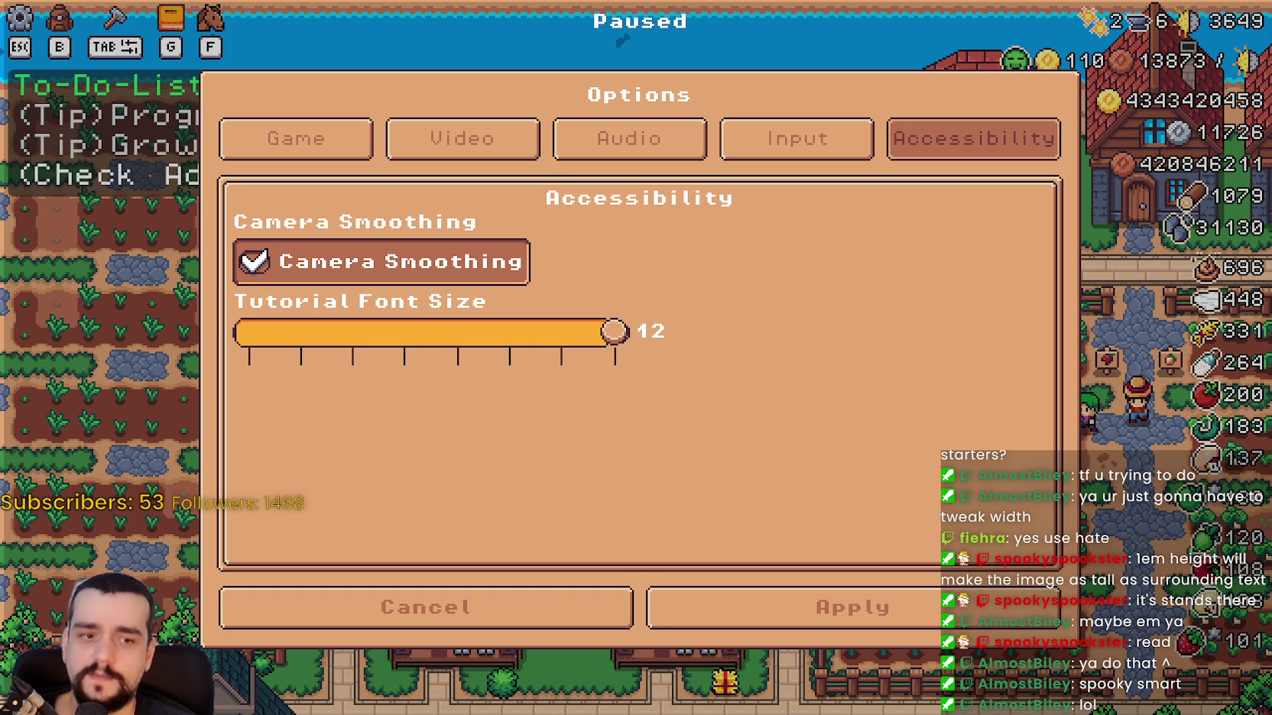
key("alt+Tab")
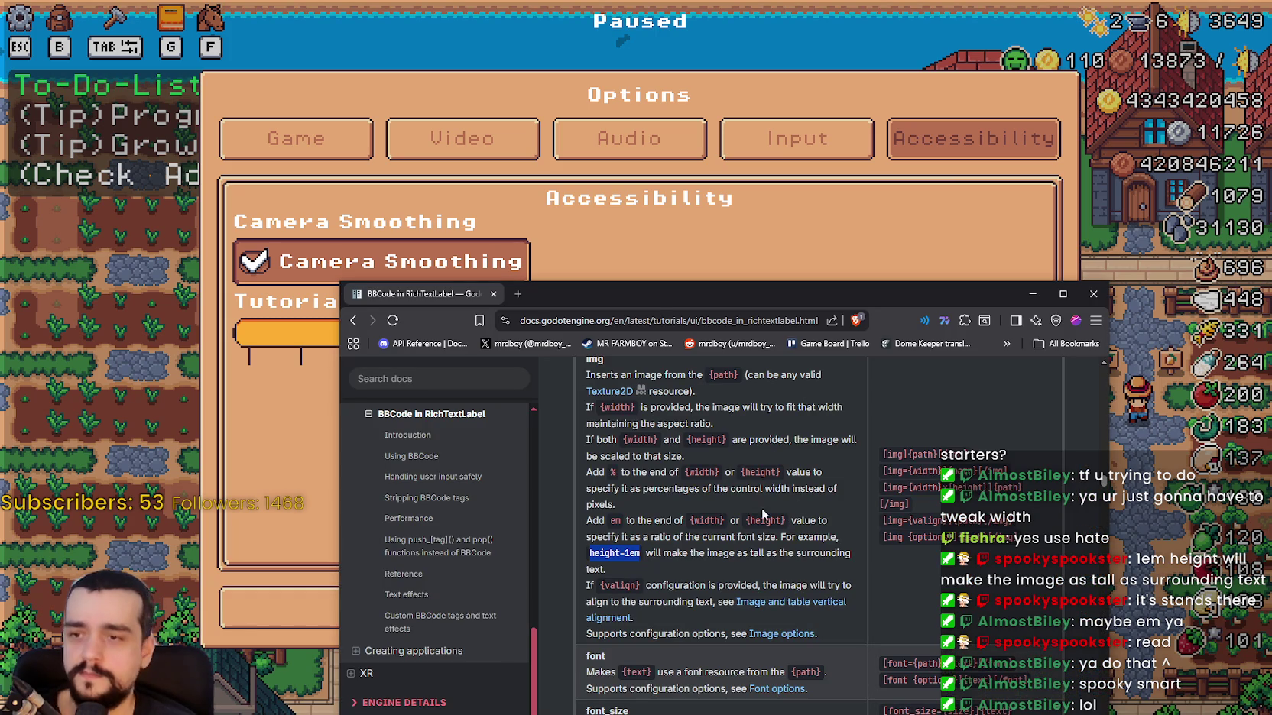
Read the height=1em and valign explanations in the BBCode img docs and select 'valign'.
left_click_drag(756, 555, 843, 554)
mouse_move(604, 571)
left_mouse_down()
mouse_move(590, 555)
mouse_move(583, 569)
mouse_move(602, 552)
left_mouse_up()
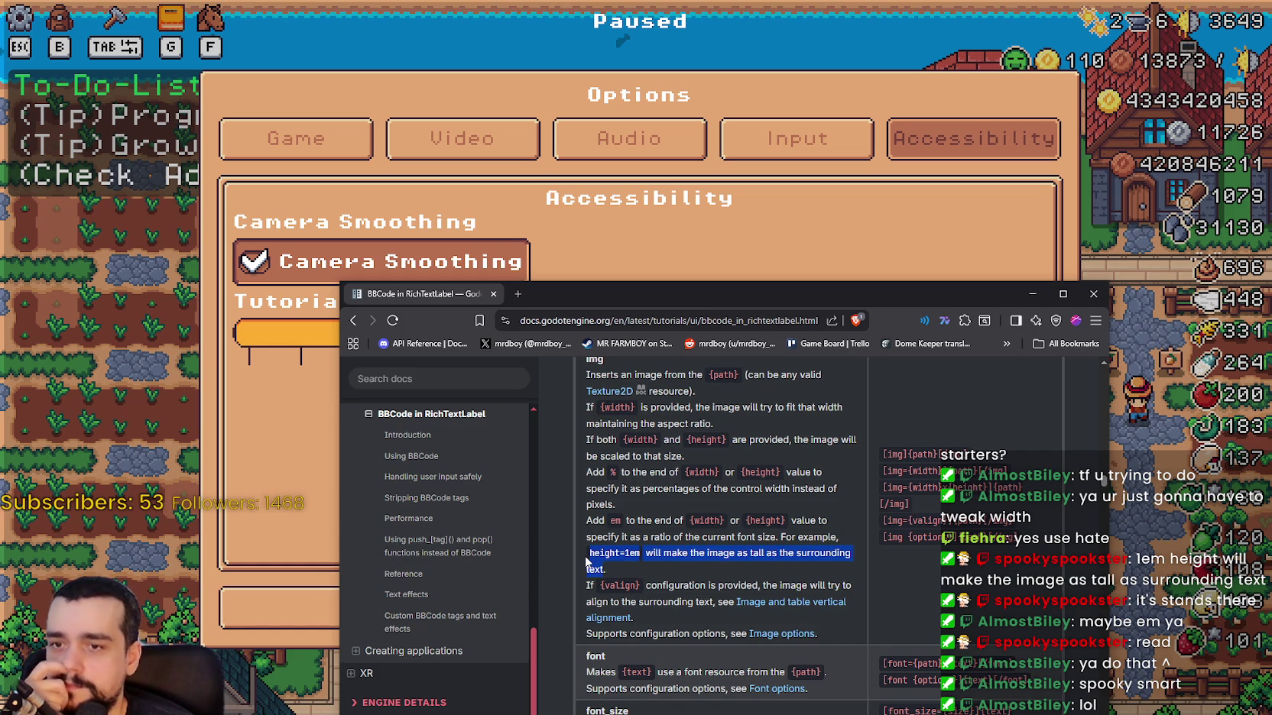
mouse_move(646, 586)
left_mouse_down()
mouse_move(769, 589)
mouse_move(623, 601)
left_mouse_up()
left_click(812, 584)
left_click(633, 585)
double_click(621, 586)
key("ctrl+c")
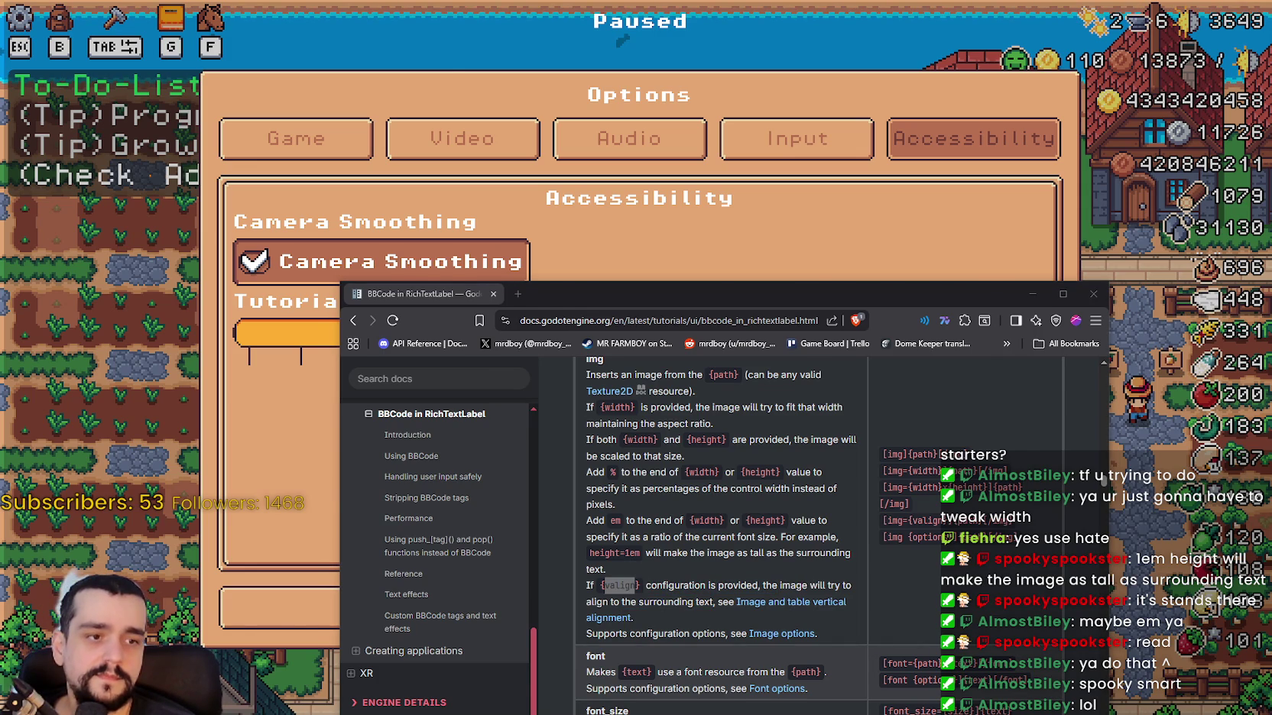
Replace height=1em on line 245 with {valign} and save tutorial.gd.
key("alt+Tab")
left_click_drag(952, 152, 892, 152)
key("ctrl+v")
left_click(906, 186)
key("ctrl+s")
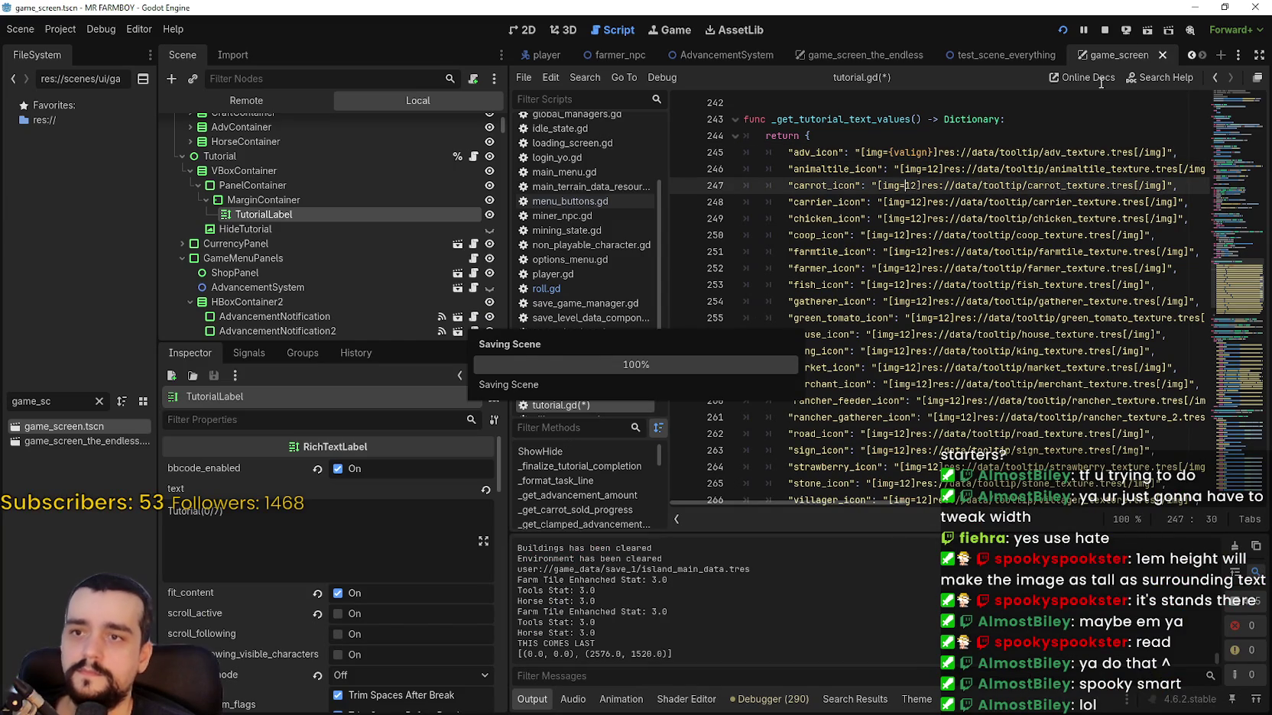
Relaunch the Mr Farmboy project from Godot.
left_click(1062, 30)
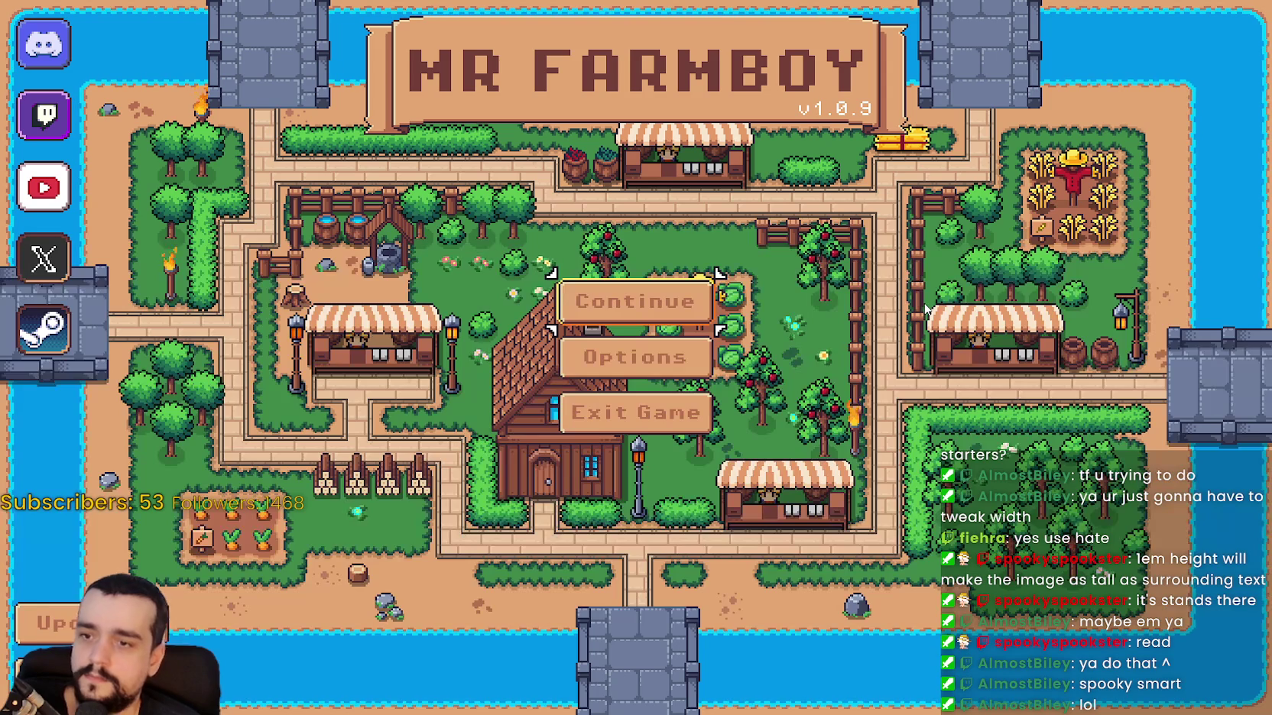
Load Save 1 from the main menu and pause the game.
key("Return")
key("Up")
key("Return")
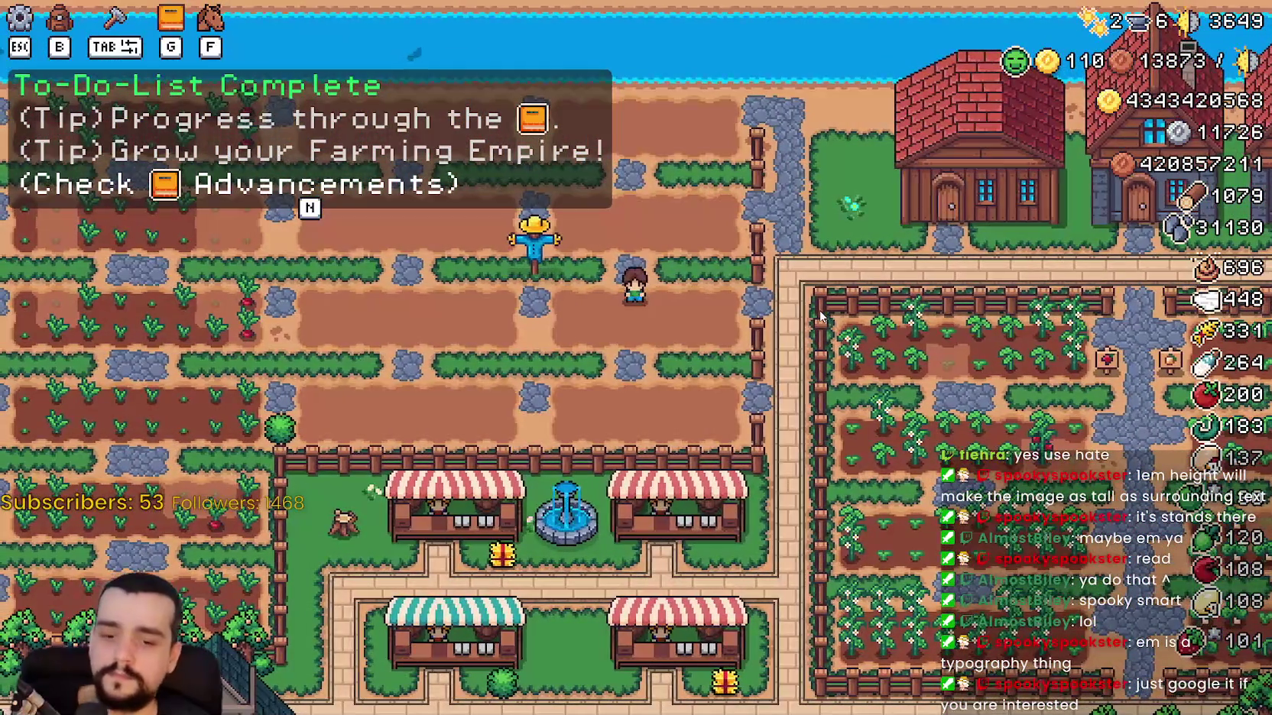
key("Escape")
Lower Tutorial Font Size to 5 in Accessibility options and apply it.
left_click(617, 298)
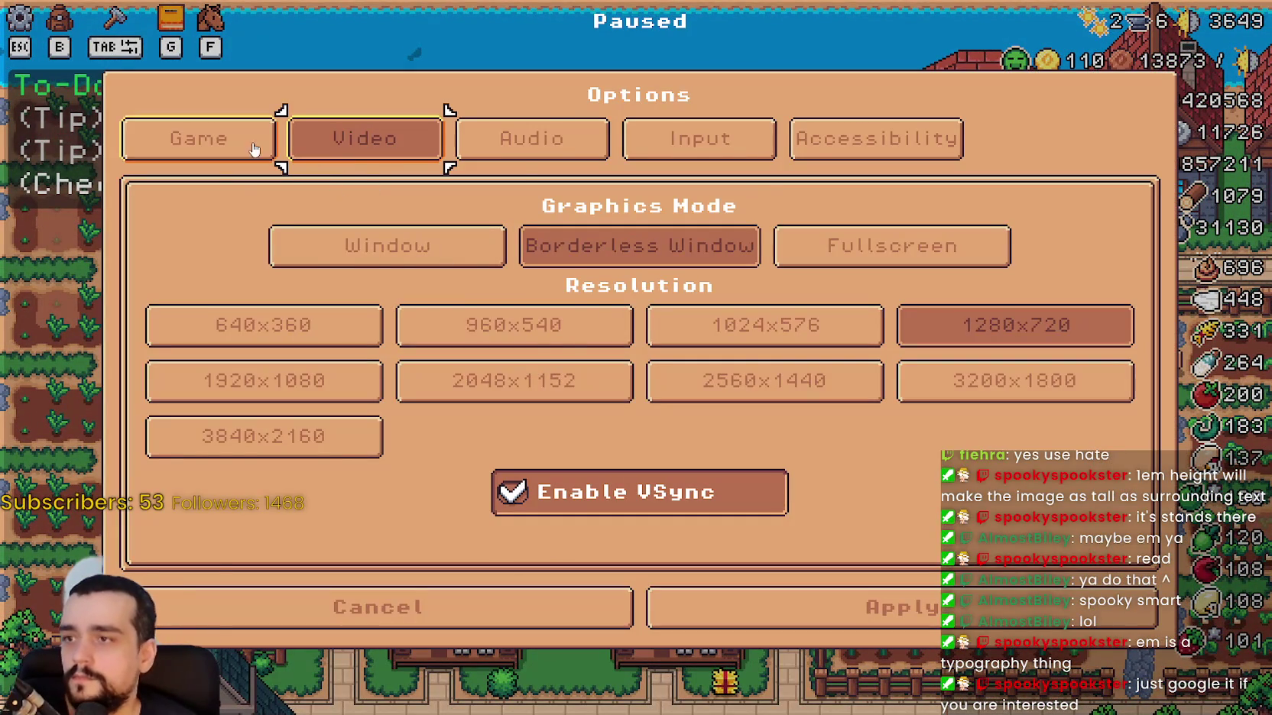
left_click(781, 153)
left_click_drag(613, 331, 257, 316)
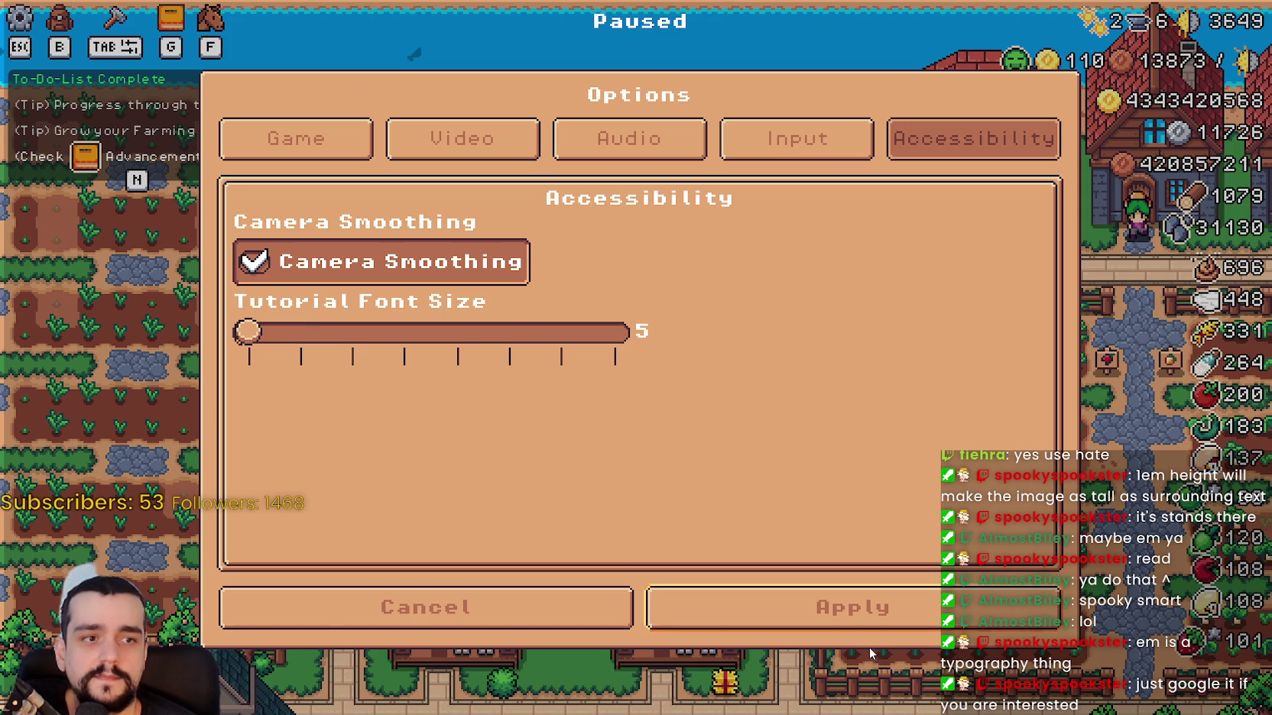
left_click(825, 607)
Resume the game briefly, then quit the running game with F8.
left_click(612, 218)
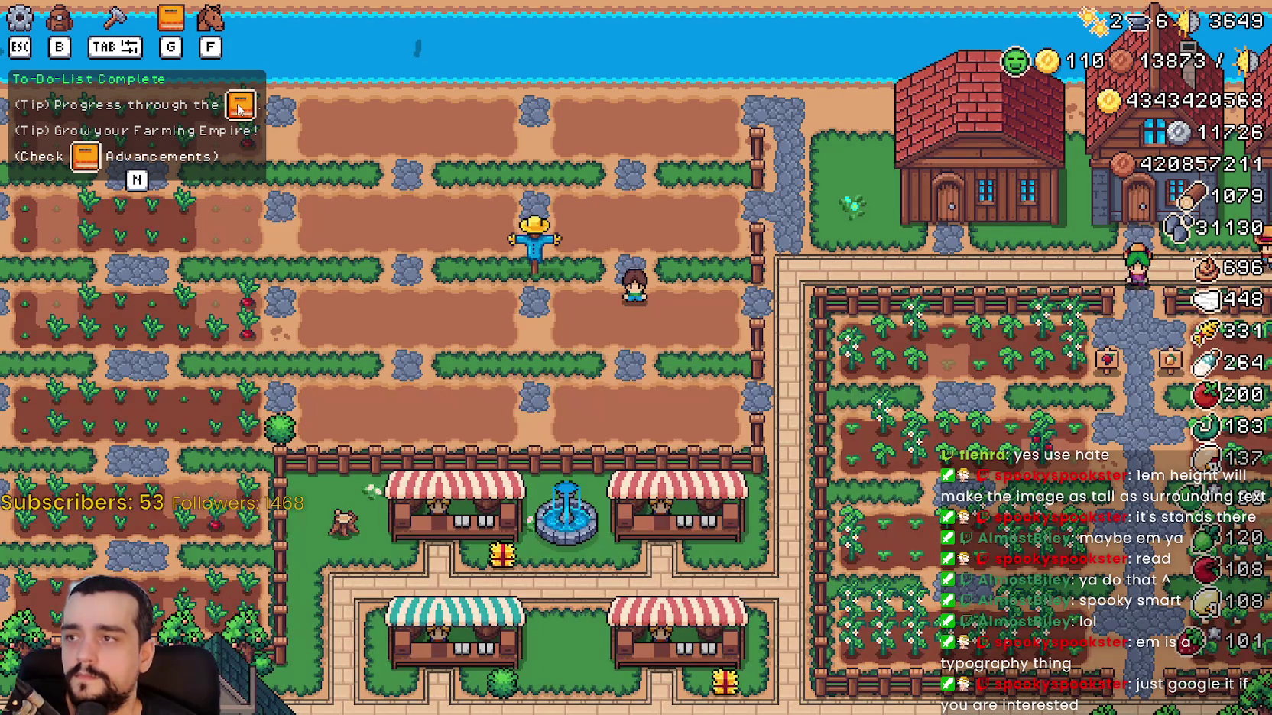
key("Escape")
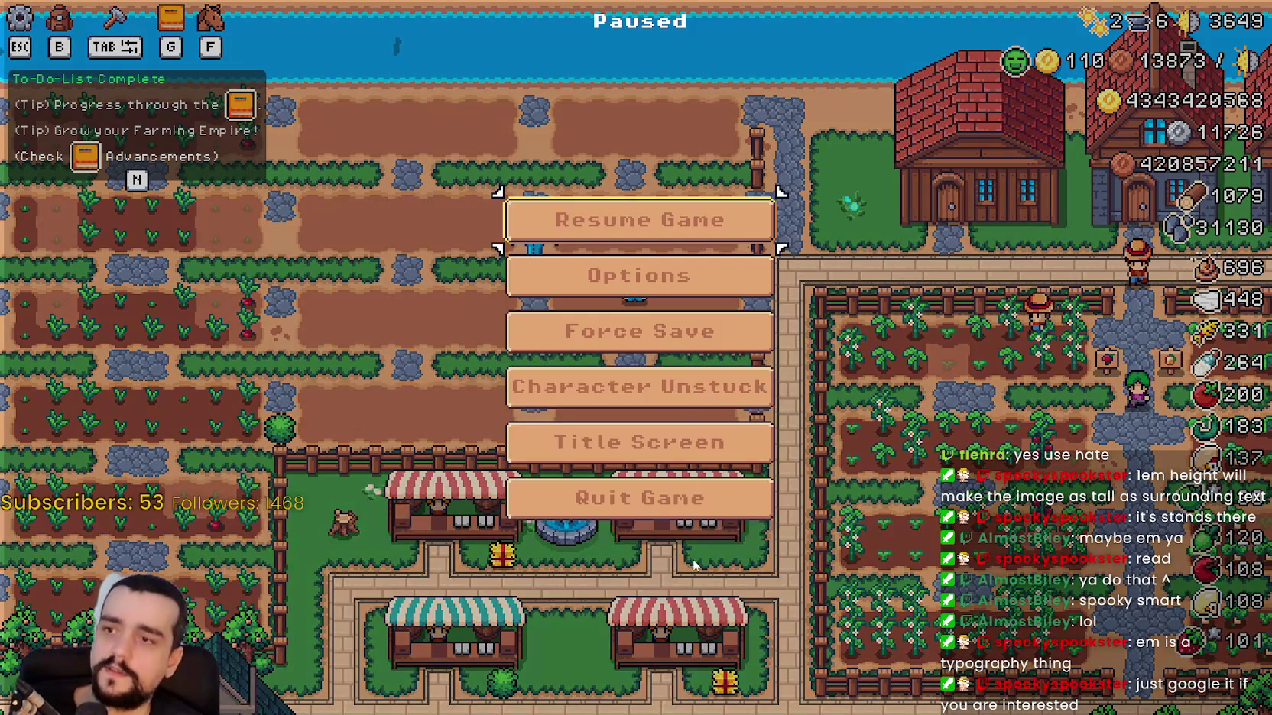
key("Escape")
key("F8")
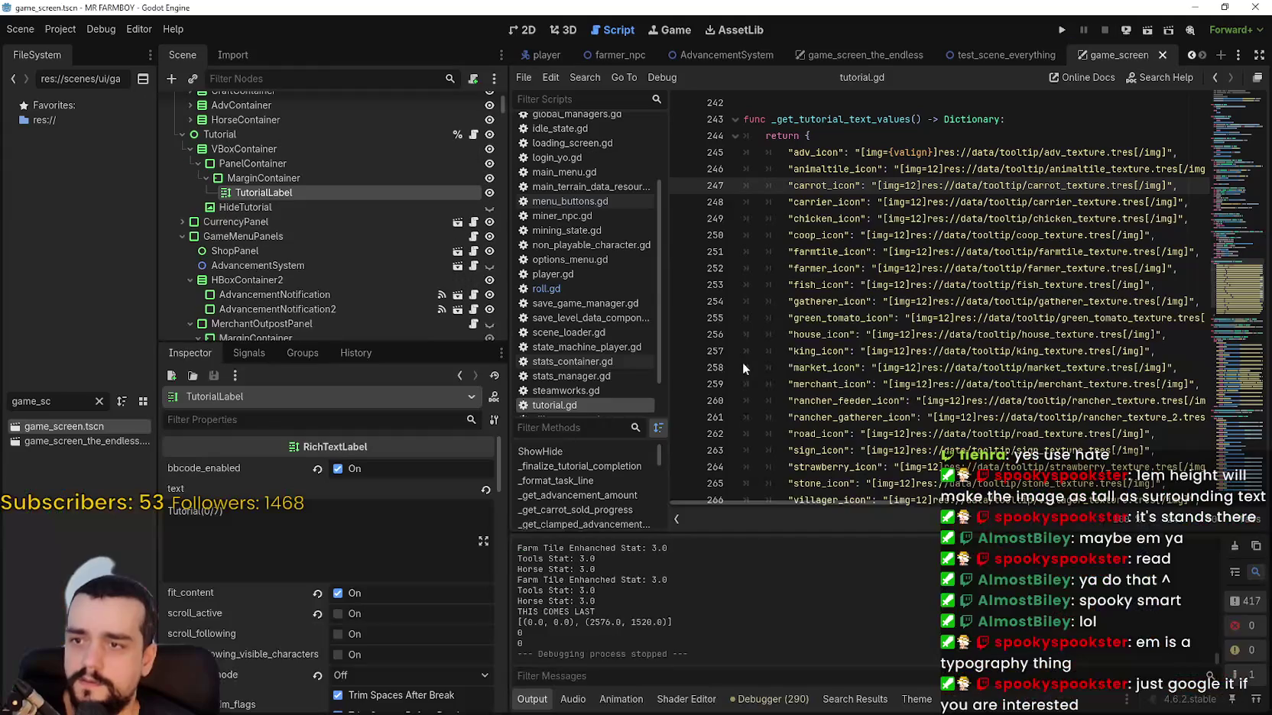
Review the img tag's width option in the BBCode docs, then select {valign} on line 245.
left_click(886, 146)
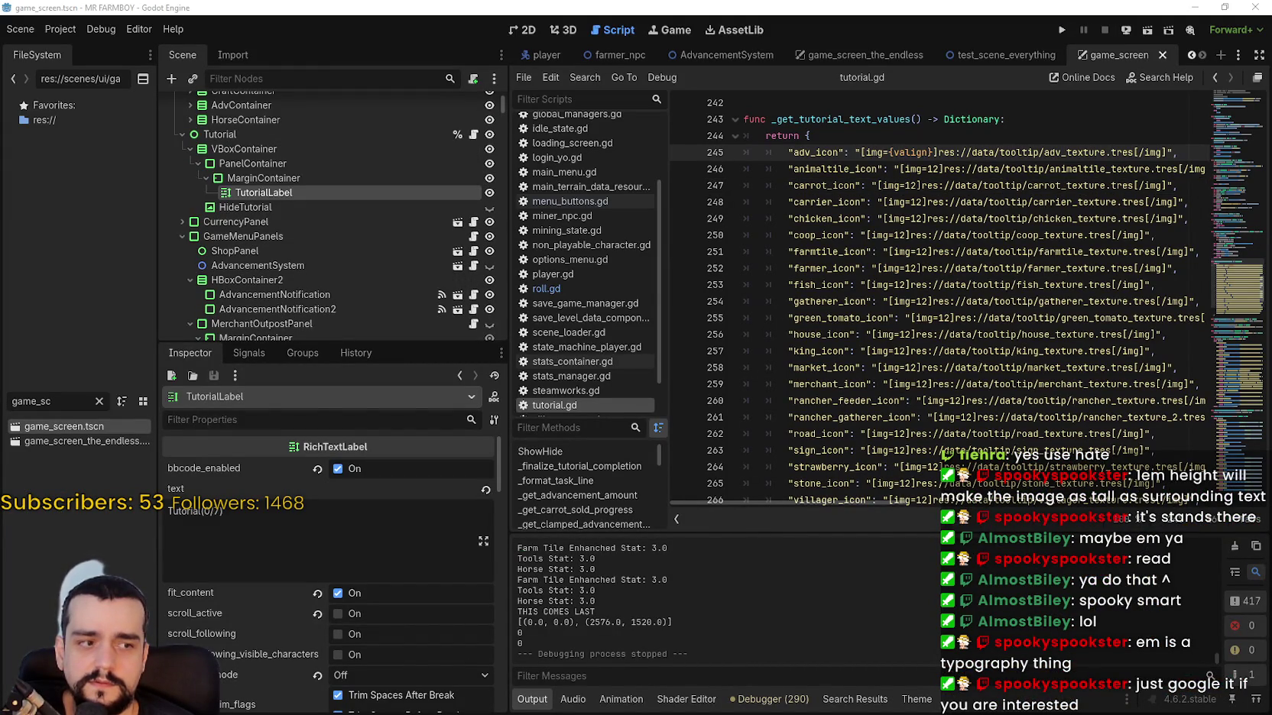
key("alt+Tab")
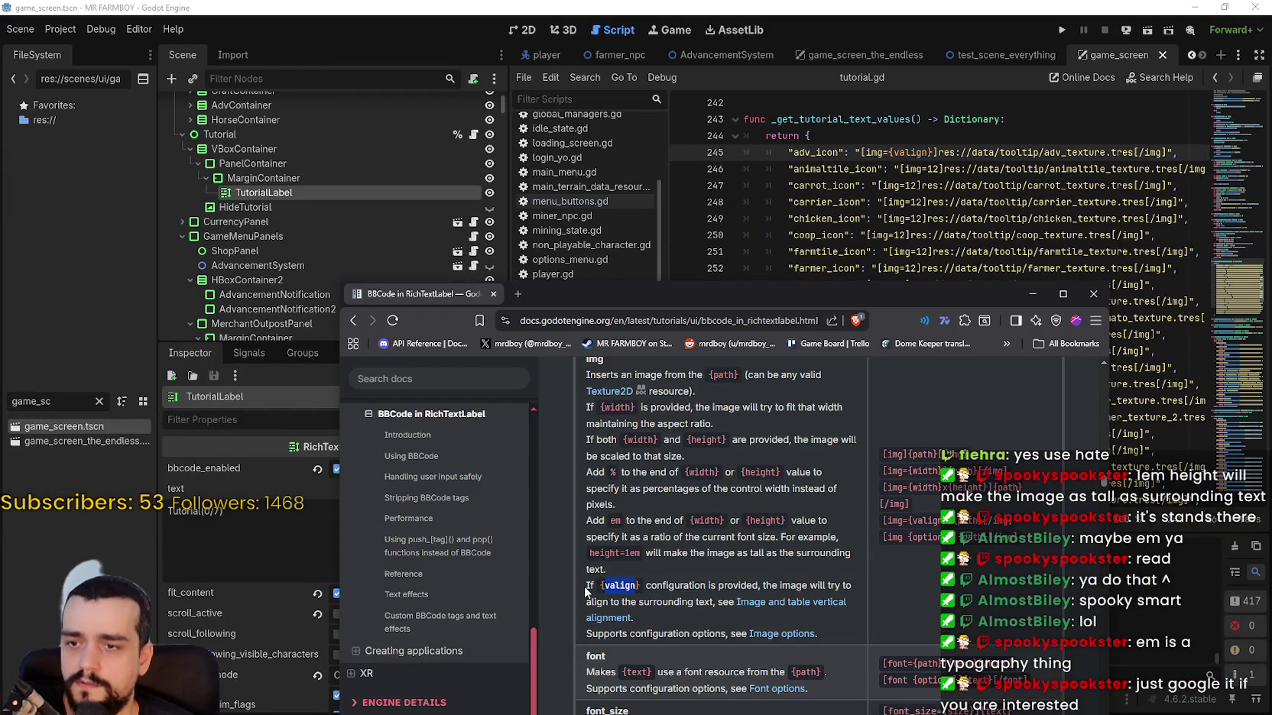
scroll(660, 569, "down", 3)
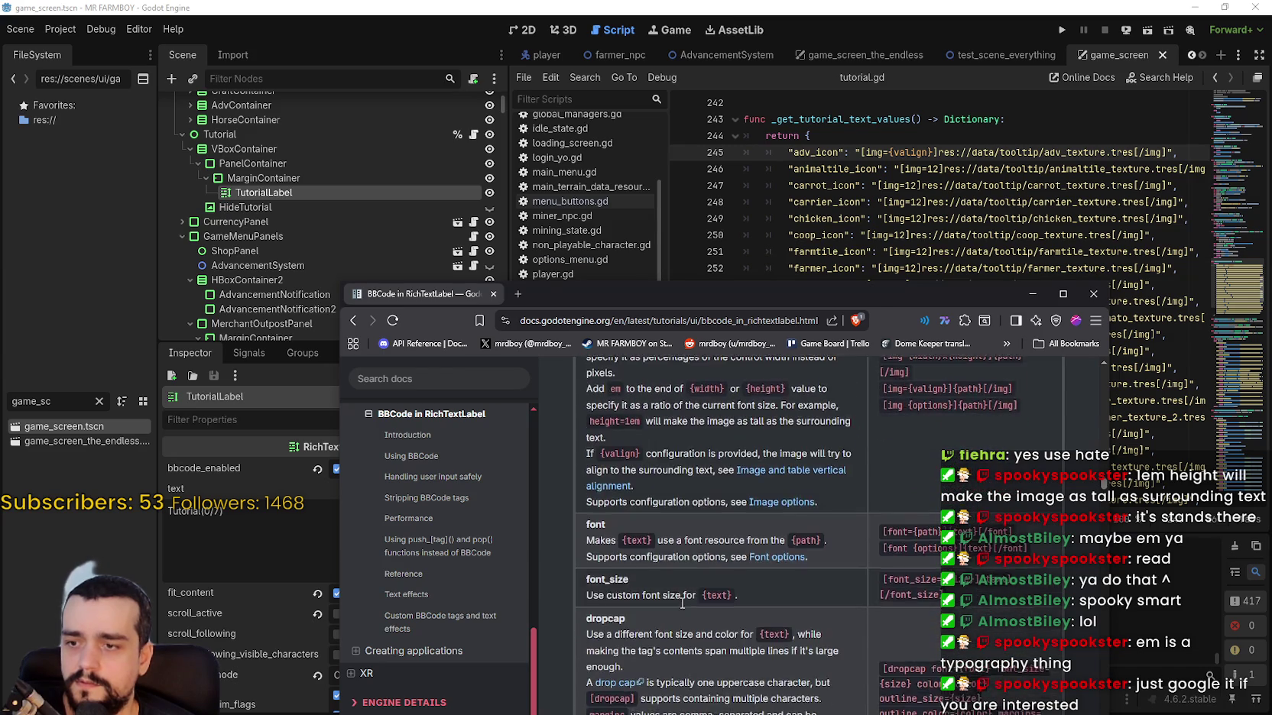
scroll(682, 597, "up", 5)
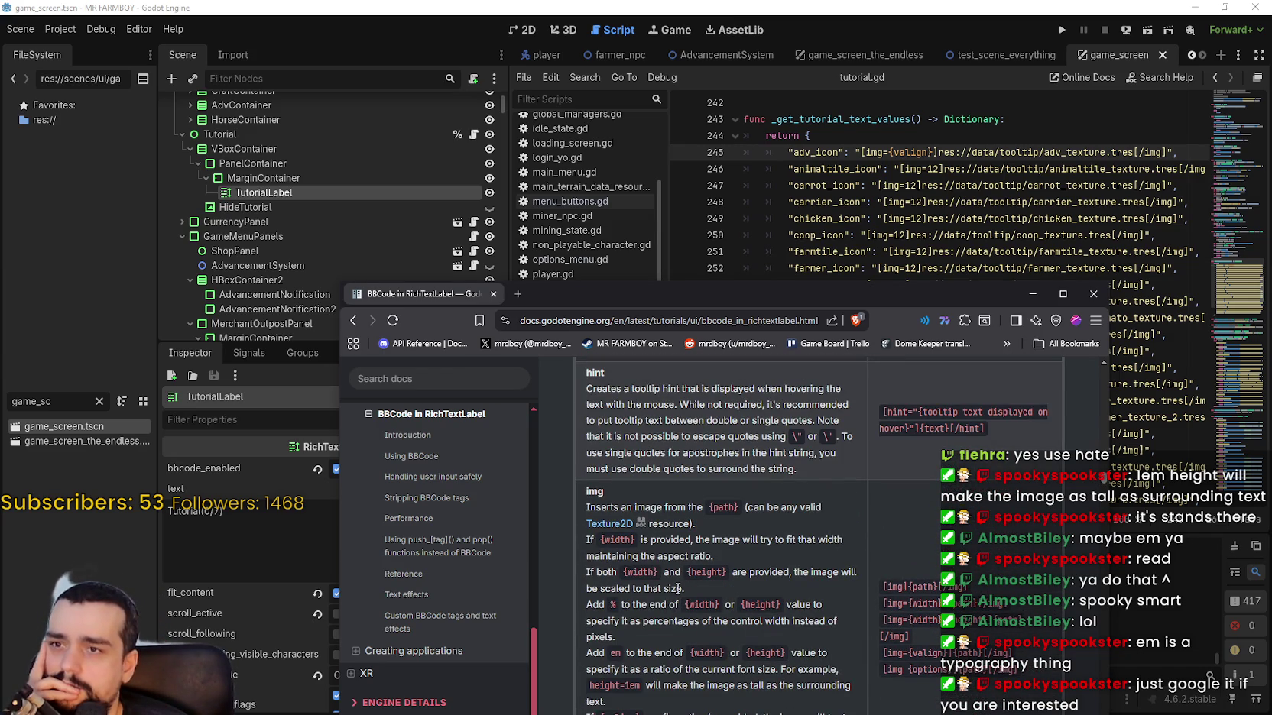
scroll(677, 589, "down", 2)
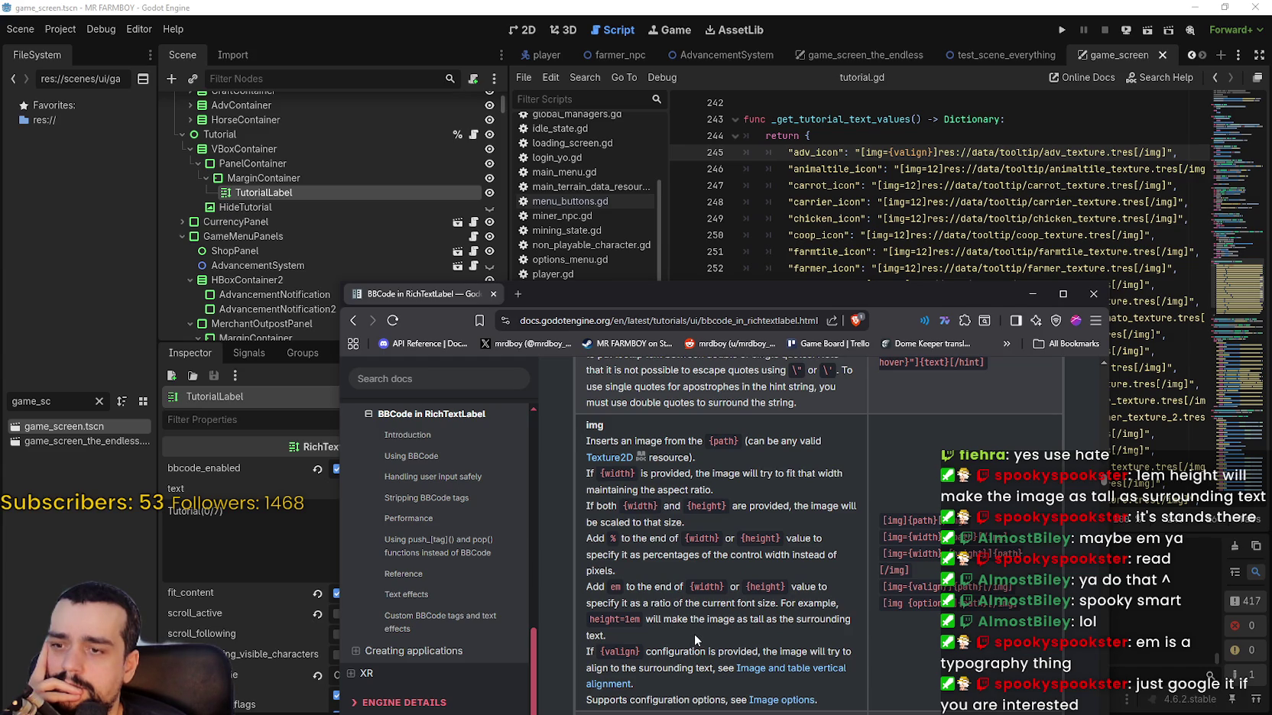
scroll(693, 632, "up", 5)
scroll(693, 628, "down", 5)
double_click(698, 538)
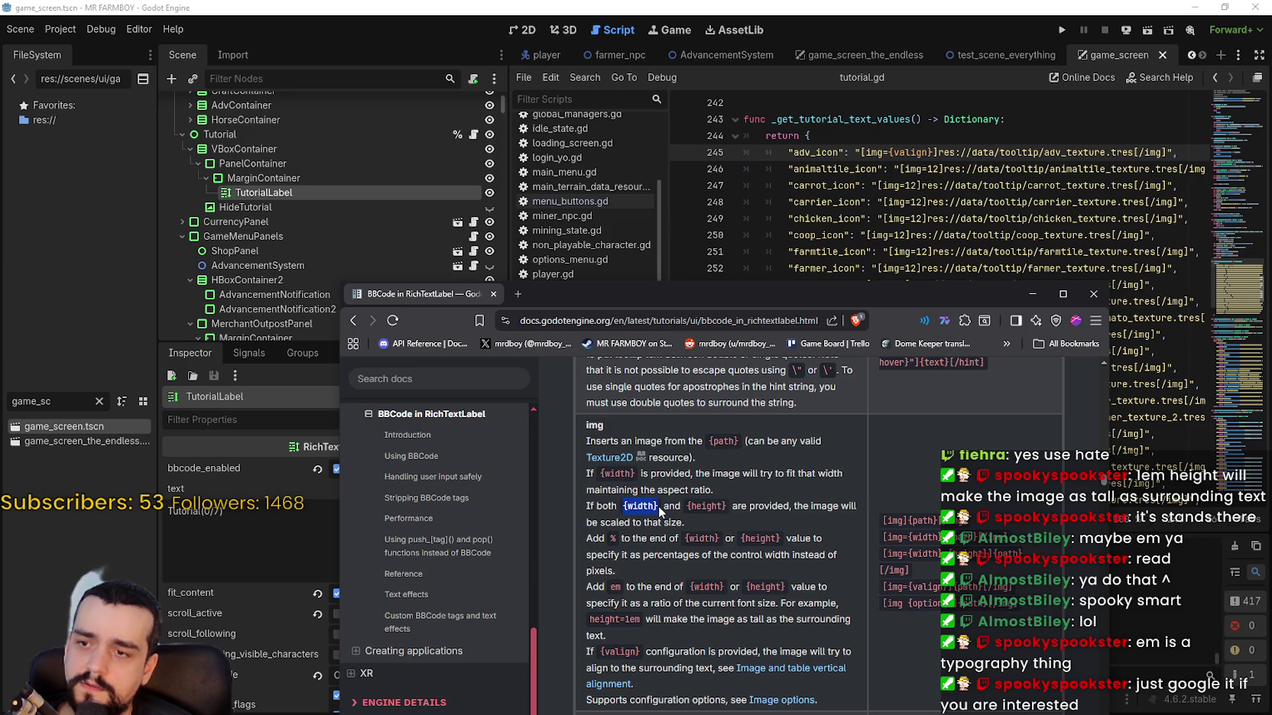
left_click(993, 185)
left_click_drag(934, 152, 888, 151)
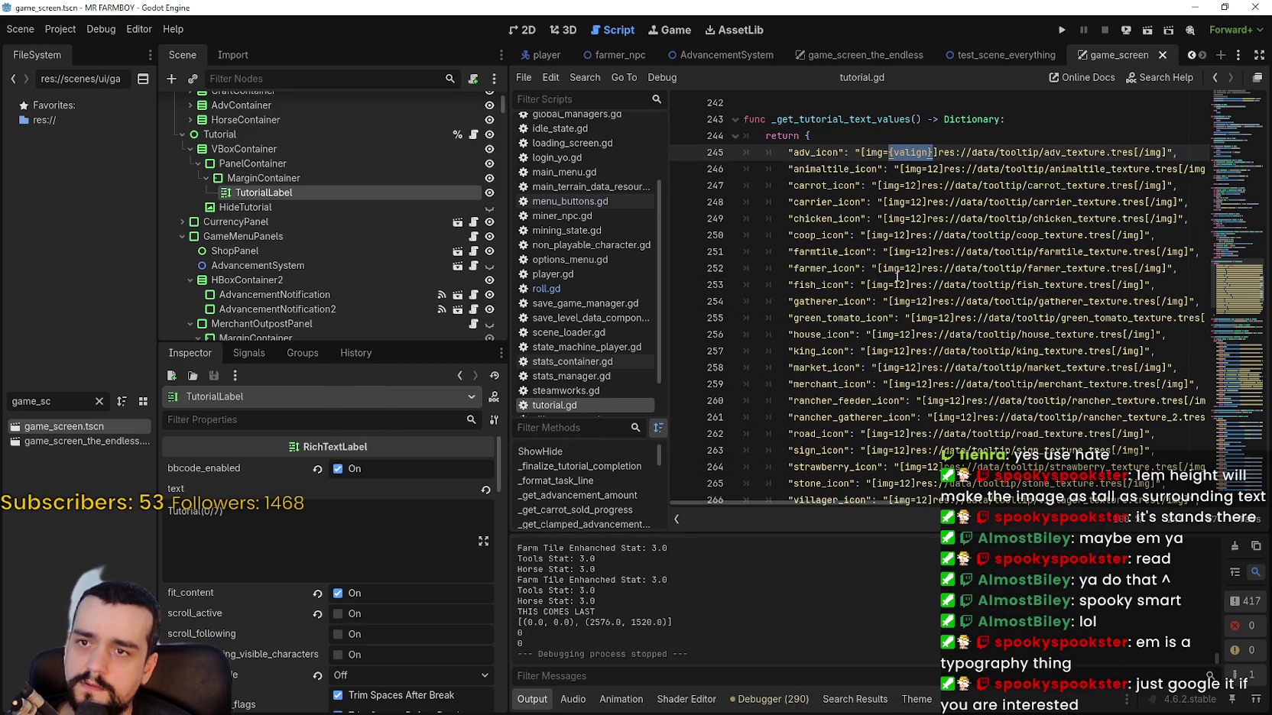
Replace {valign} with {width}% on line 245, save, and run the project.
type("{width}")
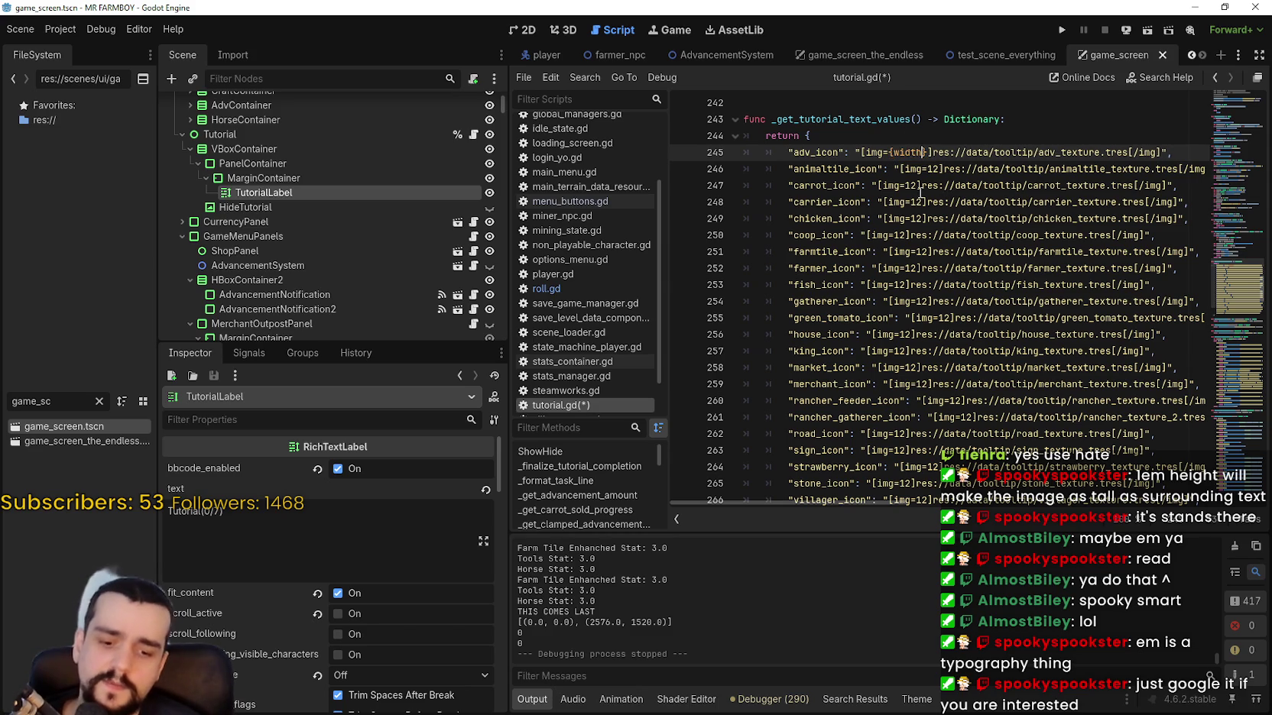
type("%")
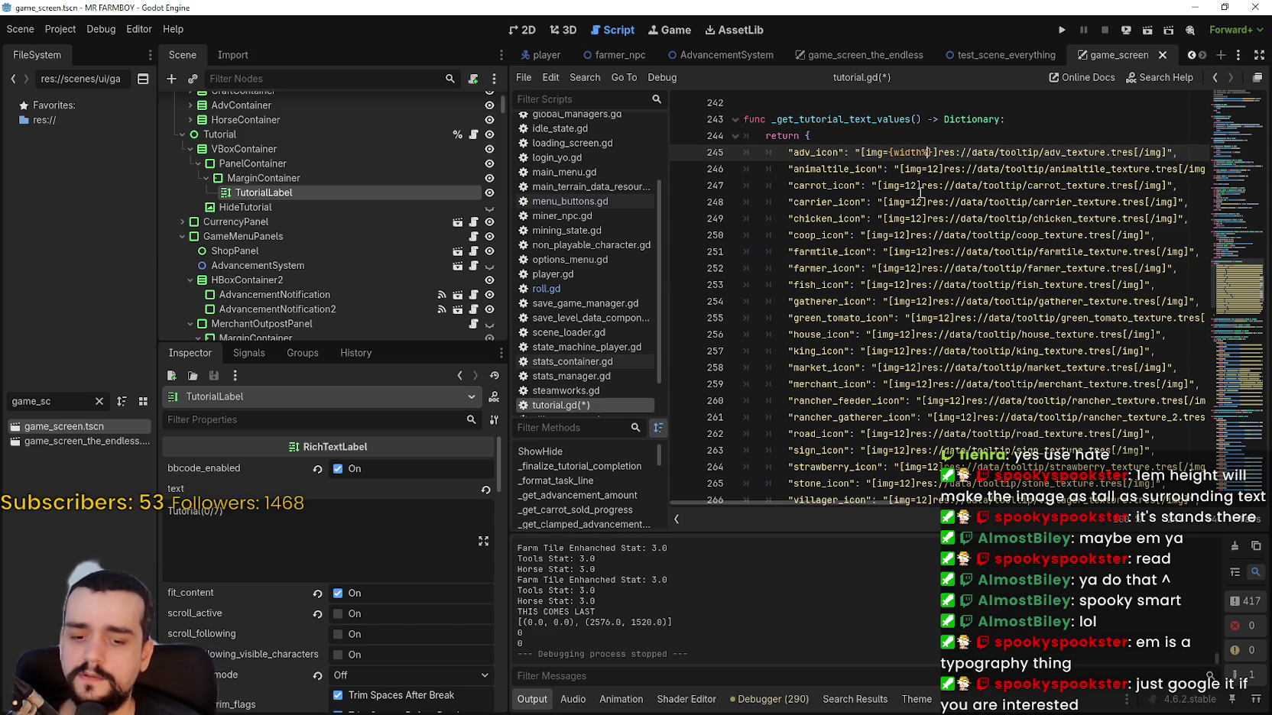
key("ctrl+s")
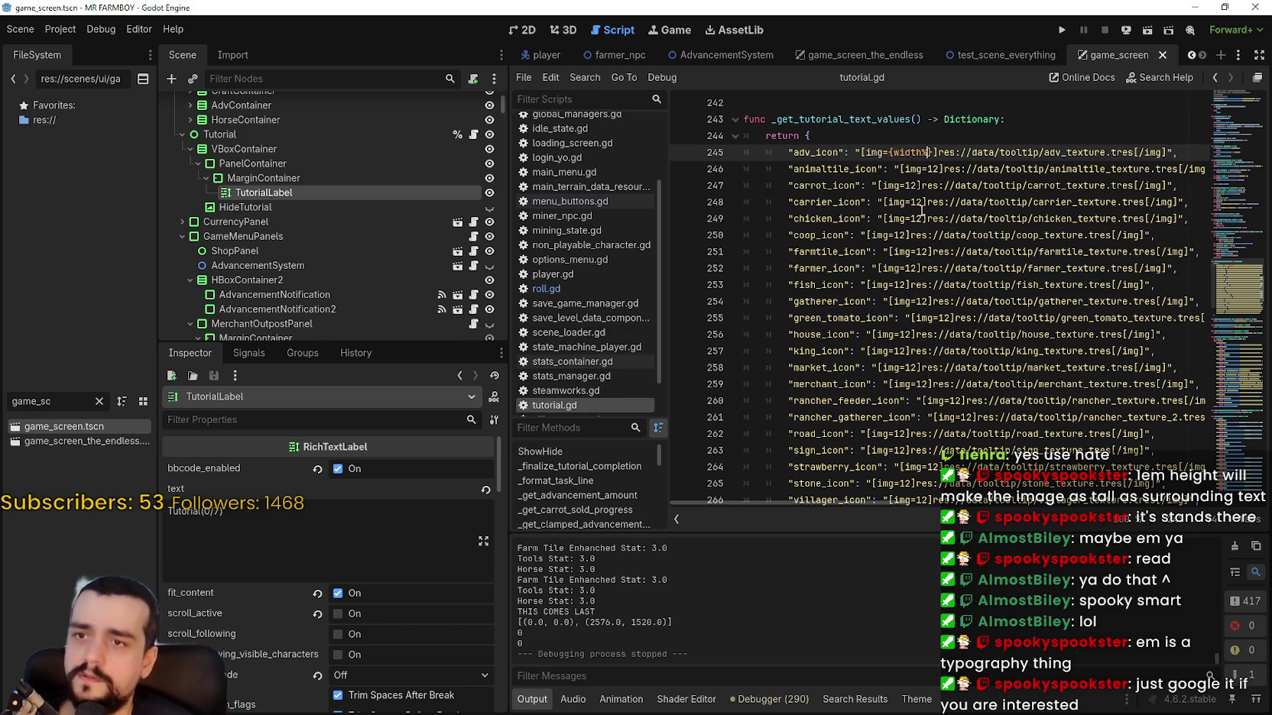
left_click(1062, 30)
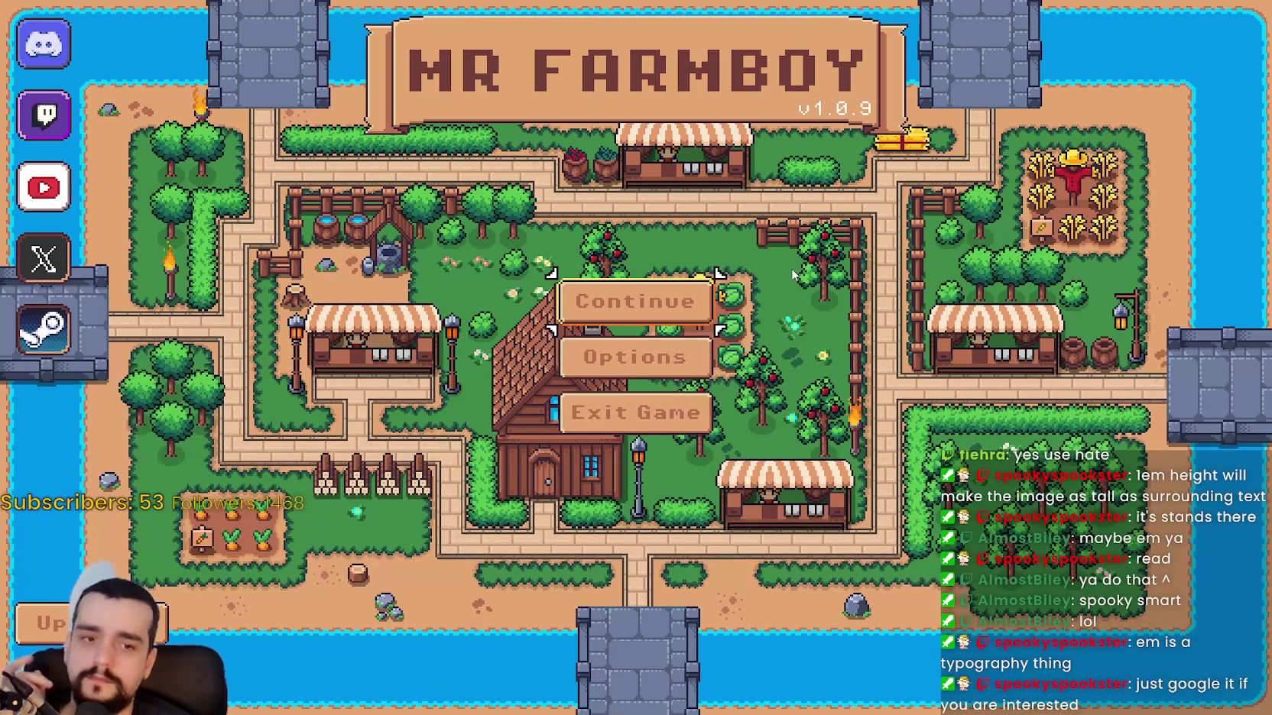
Continue the farm from Save 1 and look around the game.
key("Return")
key("Return")
key("Return")
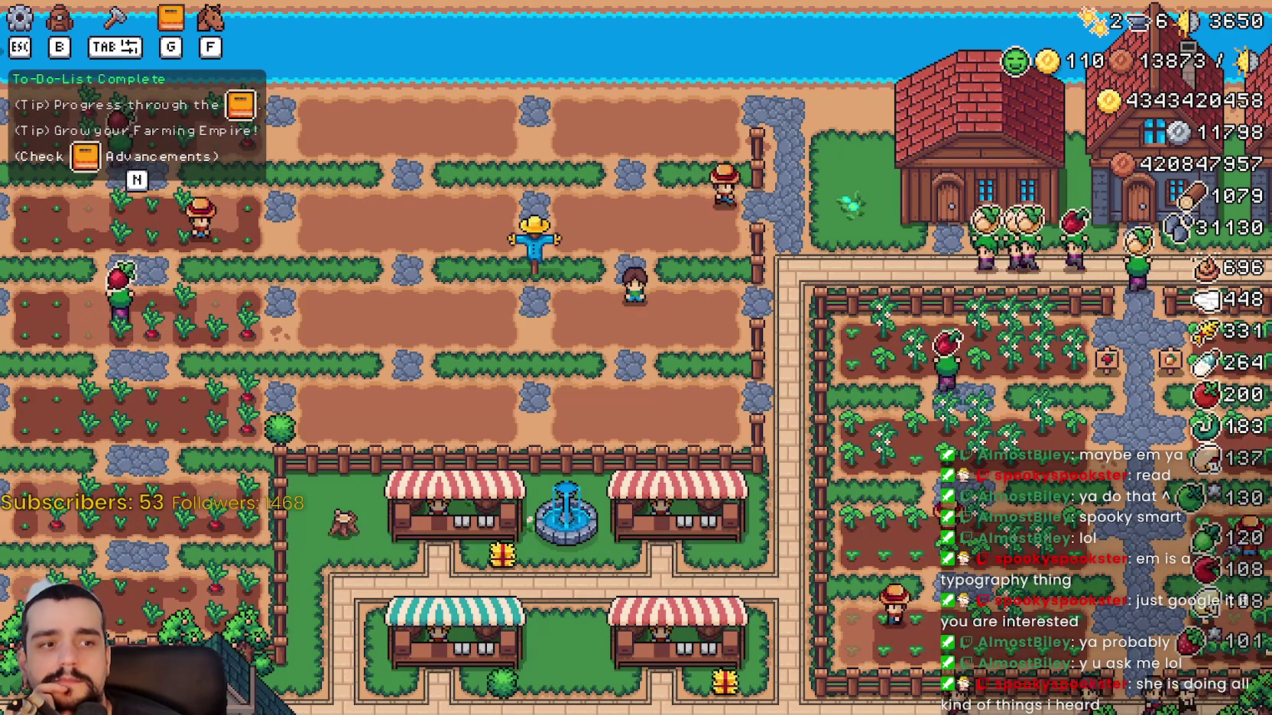
scroll(631, 414, "up", 2)
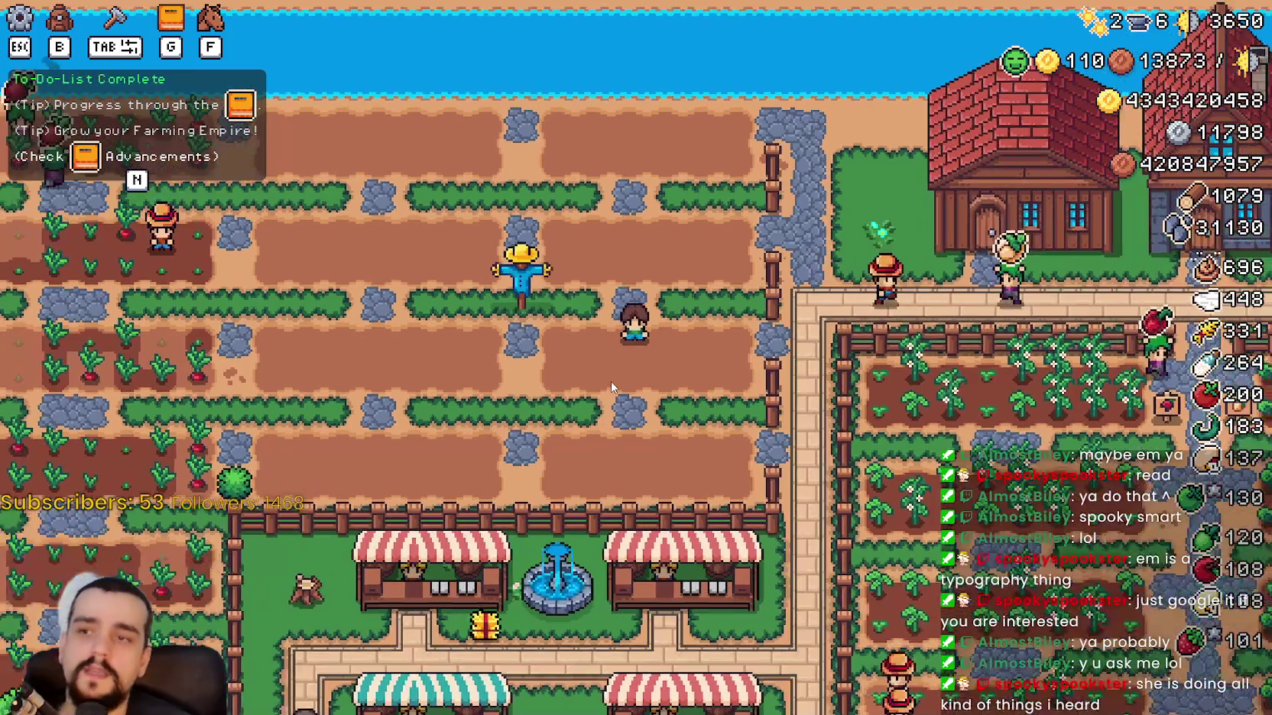
scroll(721, 357, "down", 2)
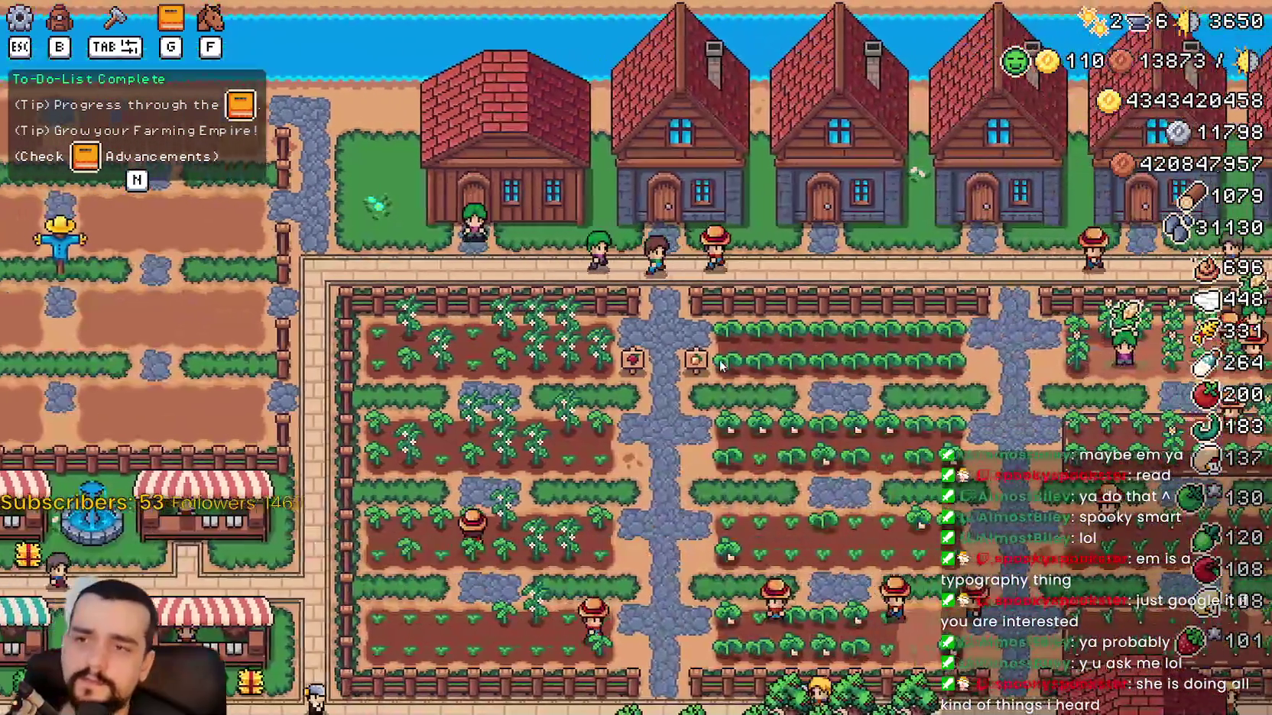
scroll(721, 364, "down", 2)
Set Tutorial Font Size to 11 in the paused game's Accessibility options.
key("Escape")
key("Up")
key("Return")
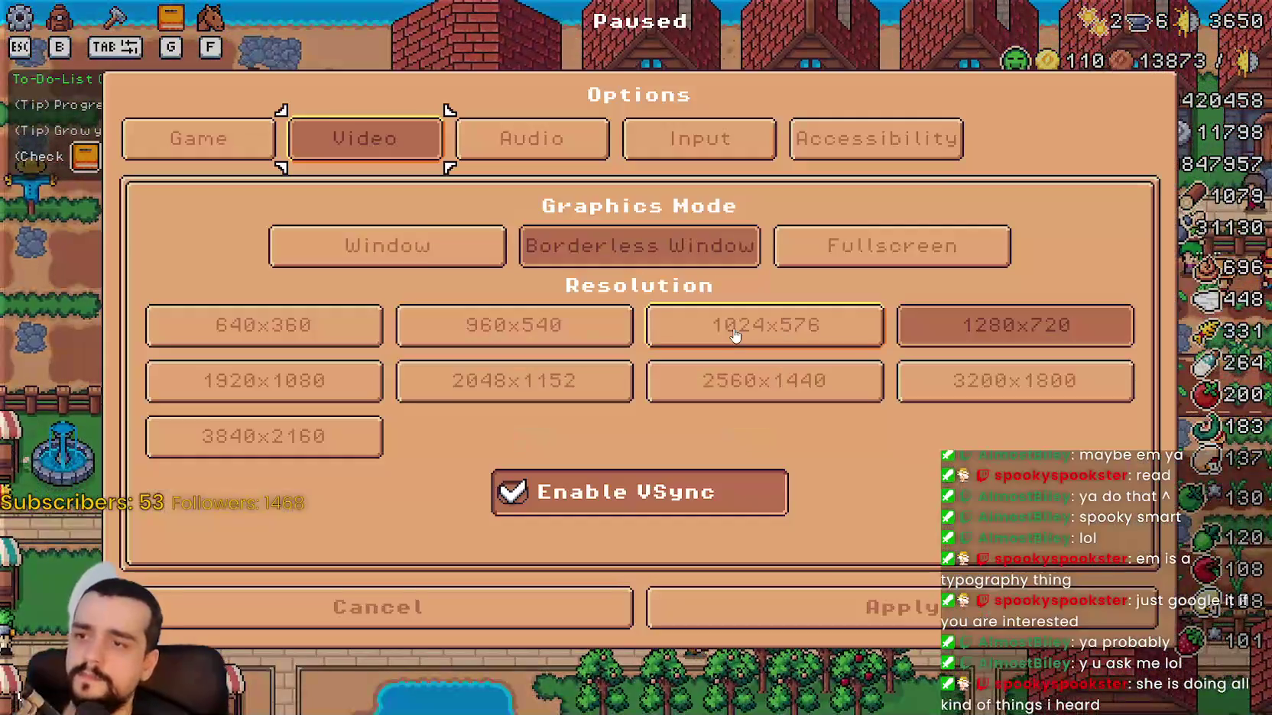
key("Left")
key("Left")
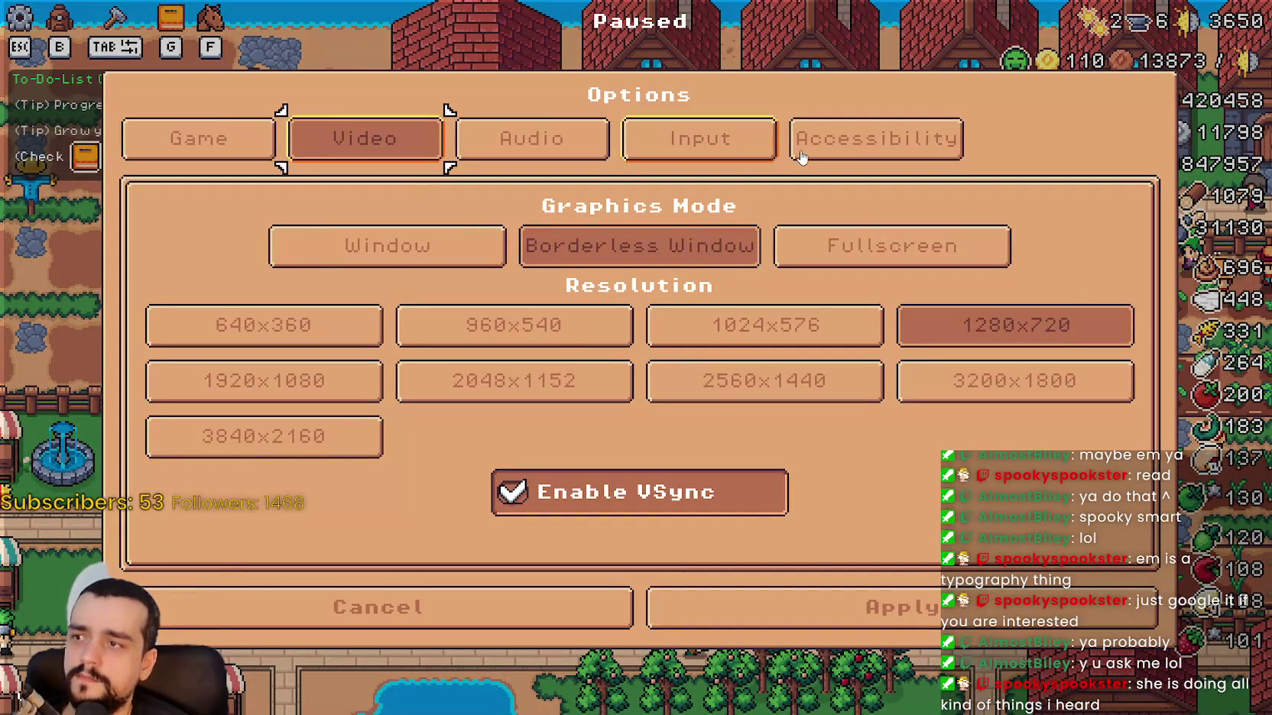
key("Right")
key("Right")
key("Right")
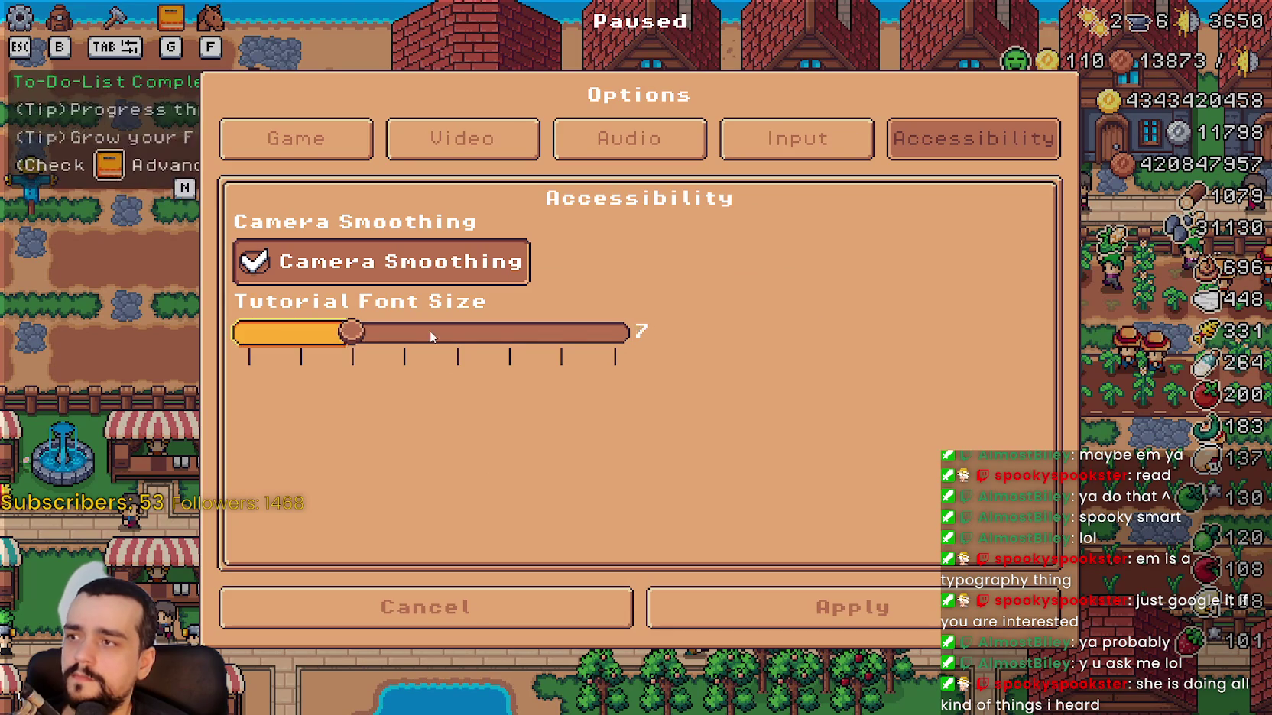
key("Left")
key("Left")
key("Left")
mouse_move(569, 328)
left_mouse_down()
mouse_move(616, 331)
mouse_move(173, 331)
mouse_move(560, 331)
left_mouse_up()
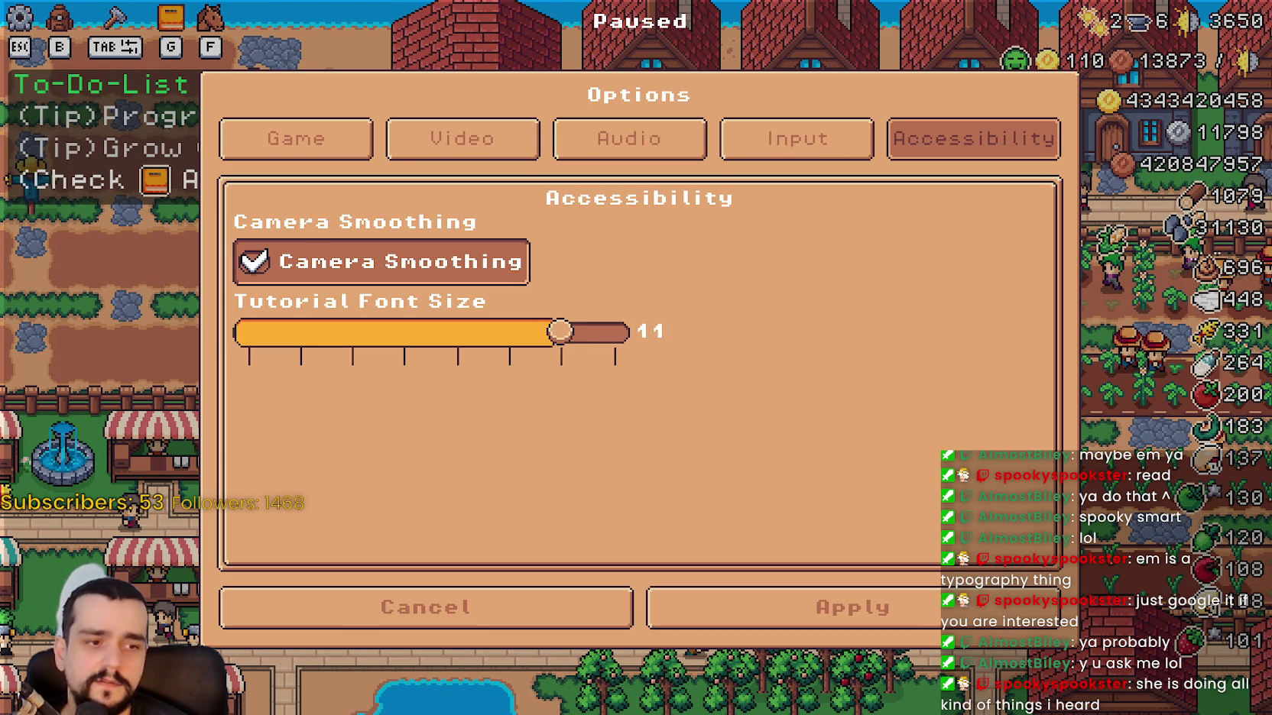
key("alt+Tab")
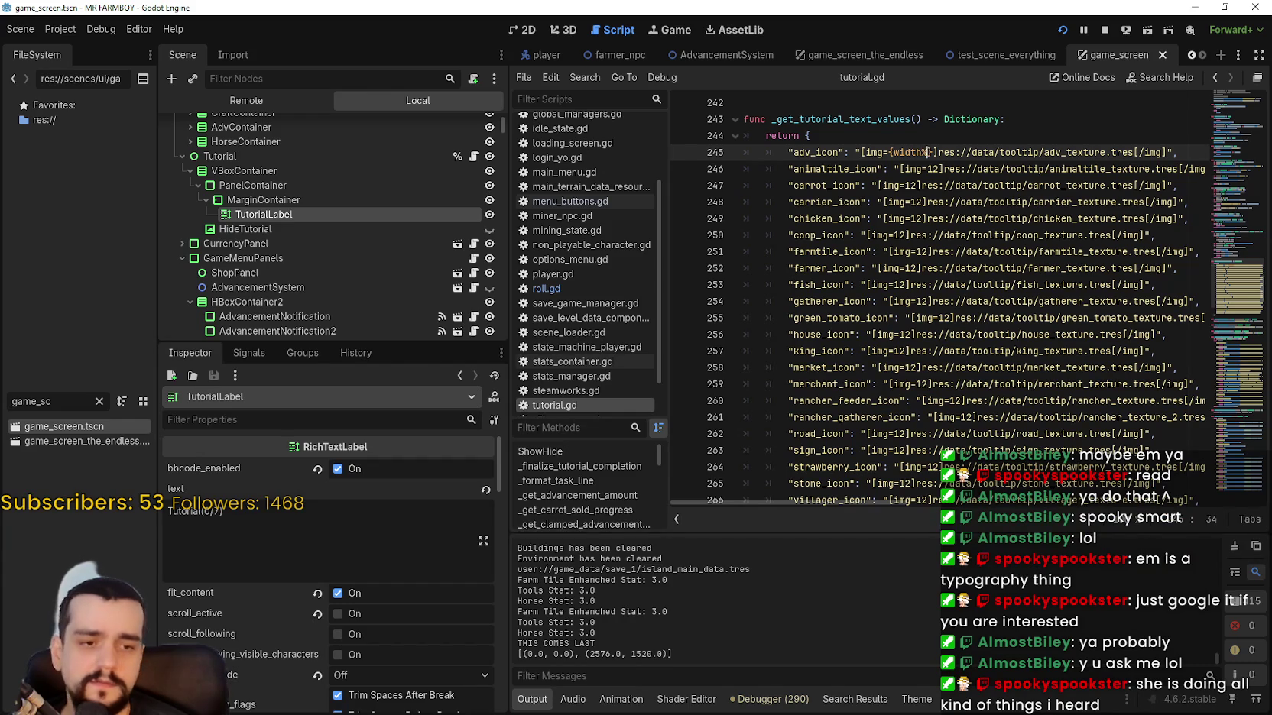
Reread the img tag's width description in the BBCode docs, highlighting 'width'.
key("alt+Tab")
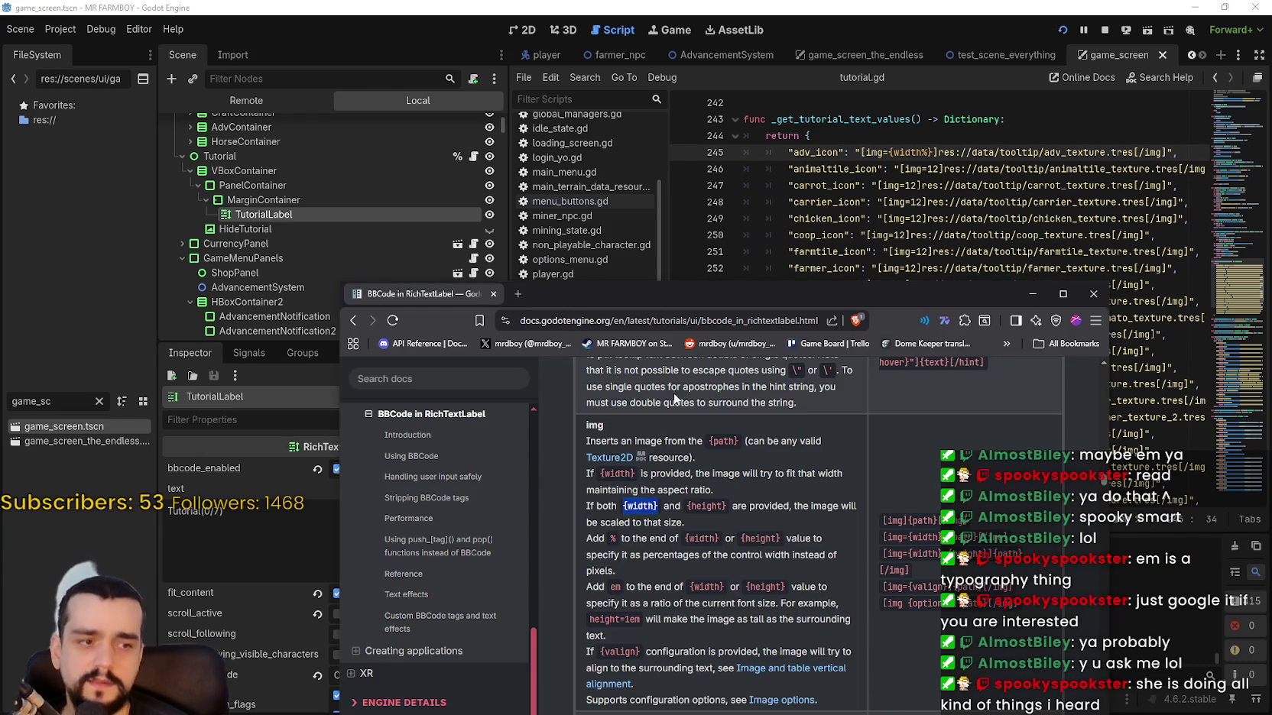
left_click(788, 510)
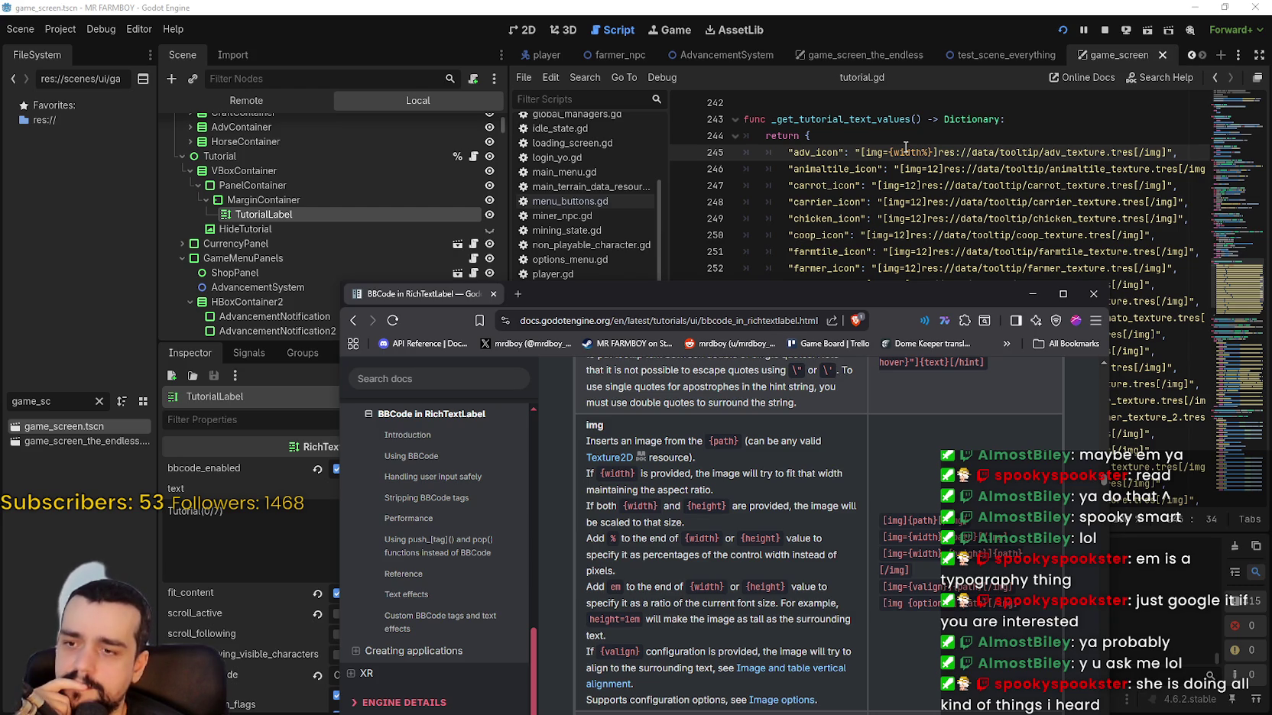
scroll(847, 582, "down", 2)
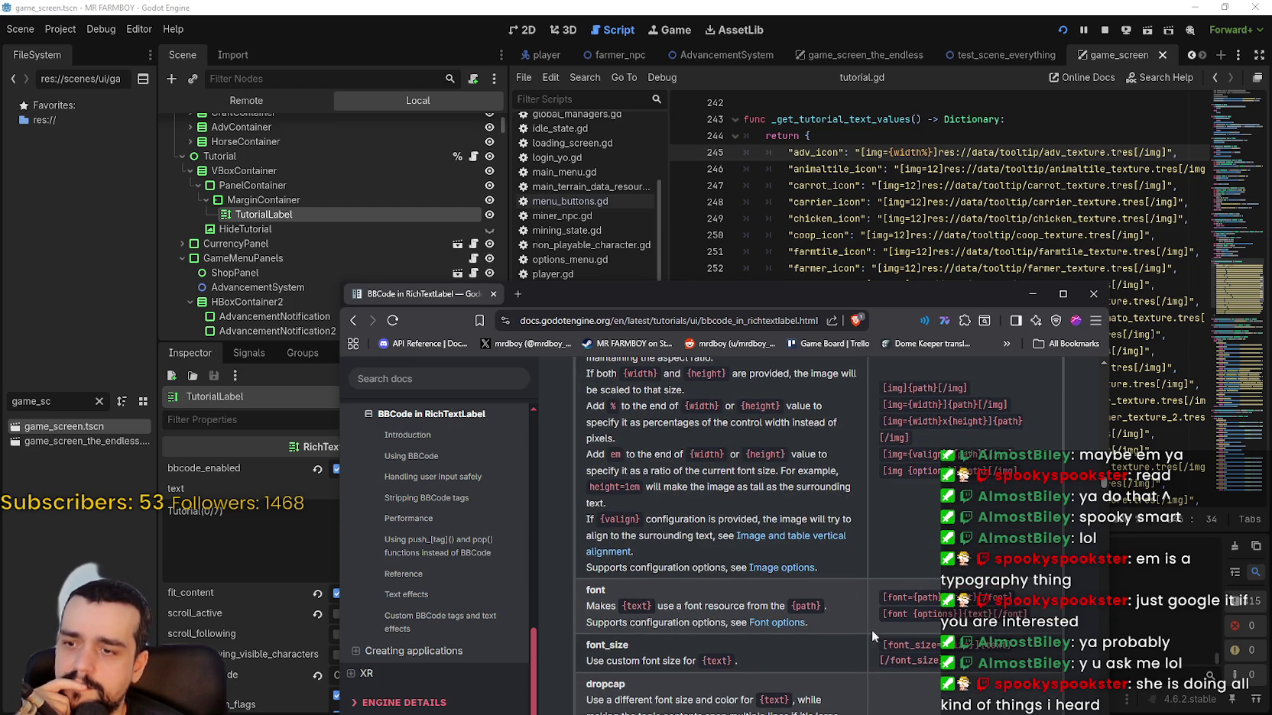
scroll(852, 678, "up", 2)
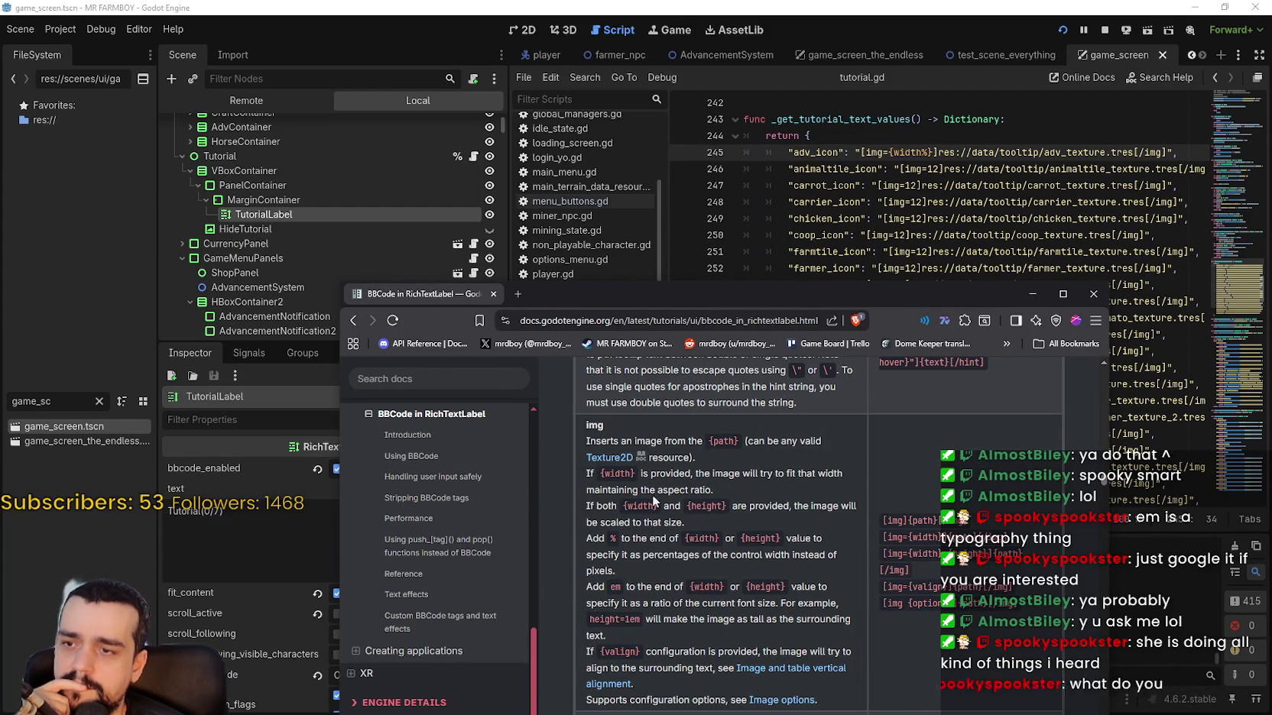
double_click(617, 473)
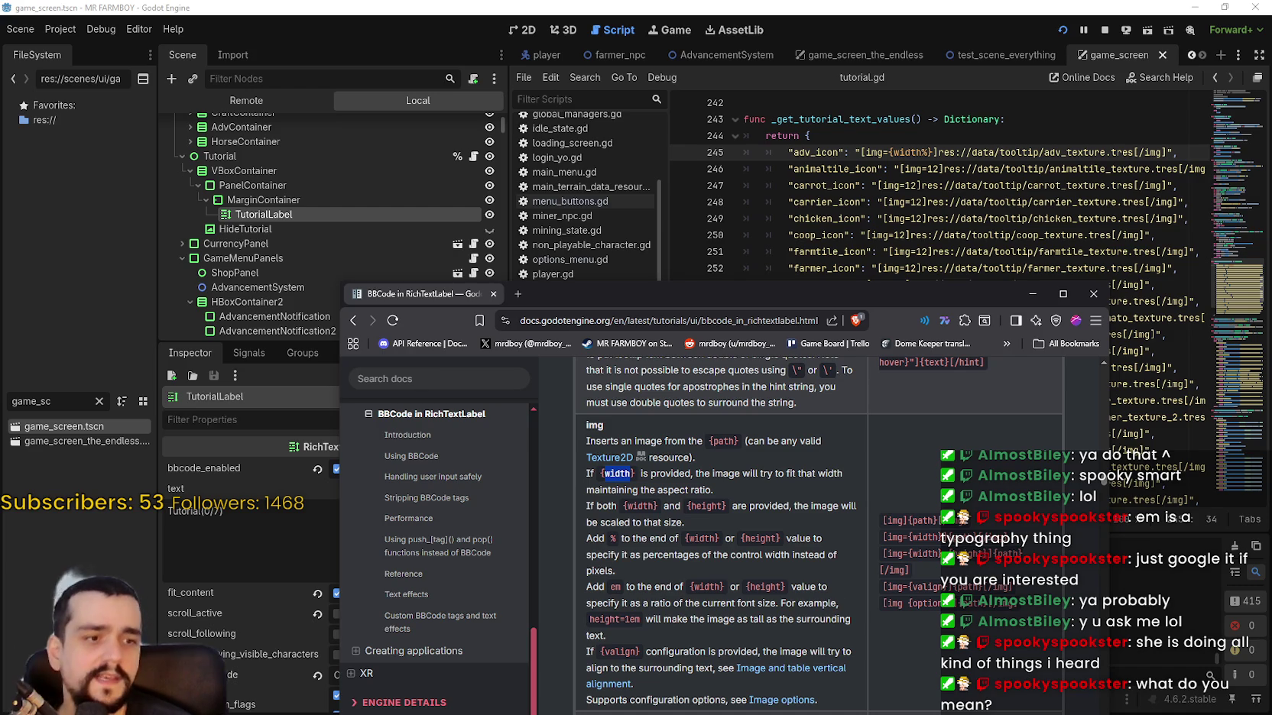
Drop the game's Tutorial Font Size to 9, then raise it to 12.
key("alt+Tab")
mouse_move(556, 331)
left_mouse_down()
mouse_move(405, 344)
mouse_move(239, 337)
mouse_move(623, 336)
mouse_move(247, 331)
left_mouse_up()
left_click(614, 331)
Switch Tutorial Font Size repeatedly between 5 and 12 to compare tutorial text sizes.
left_click(247, 331)
left_click(614, 330)
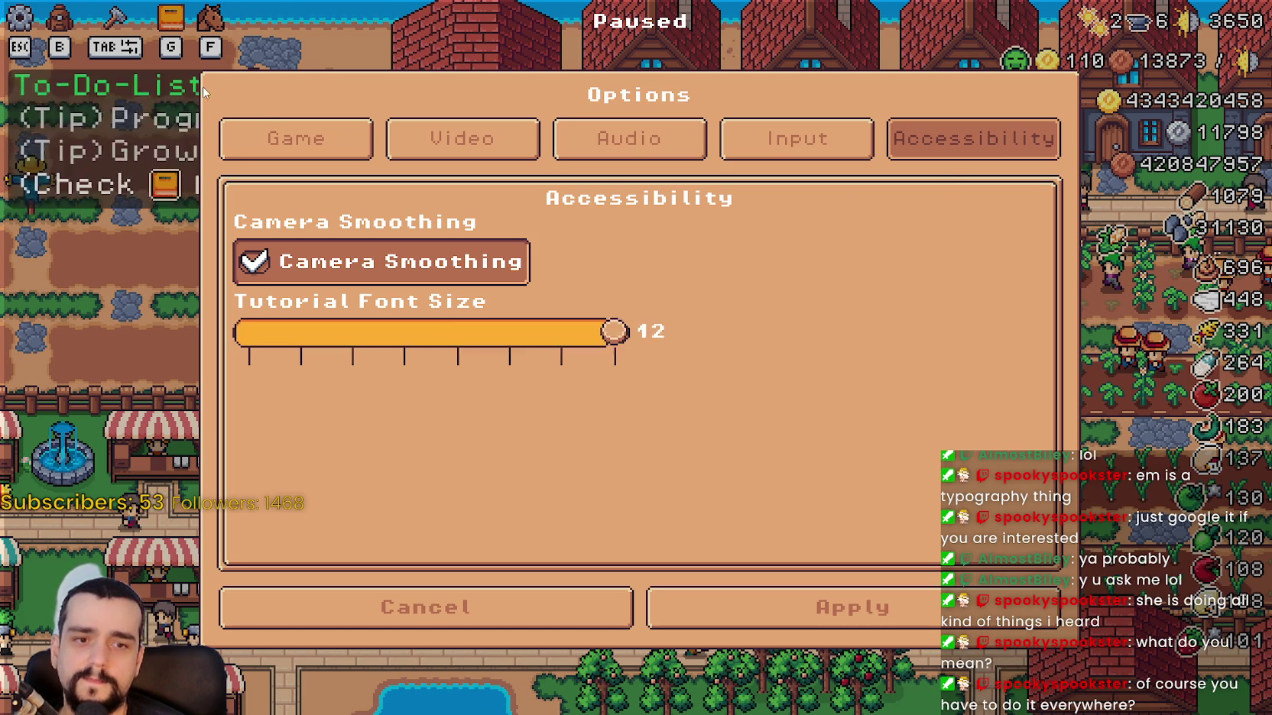
left_click(301, 331)
key("Right")
key("Right")
key("Right")
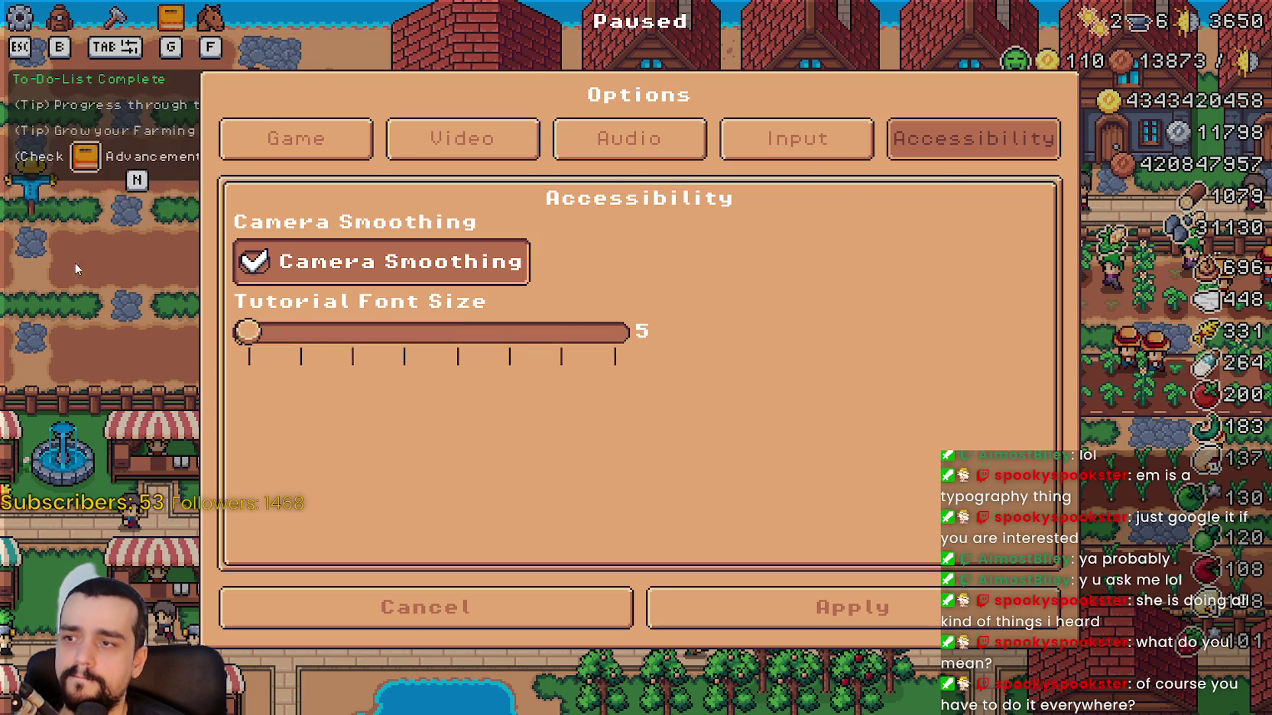
key("Home")
key("Right")
key("Right")
key("Right")
key("Home")
key("End")
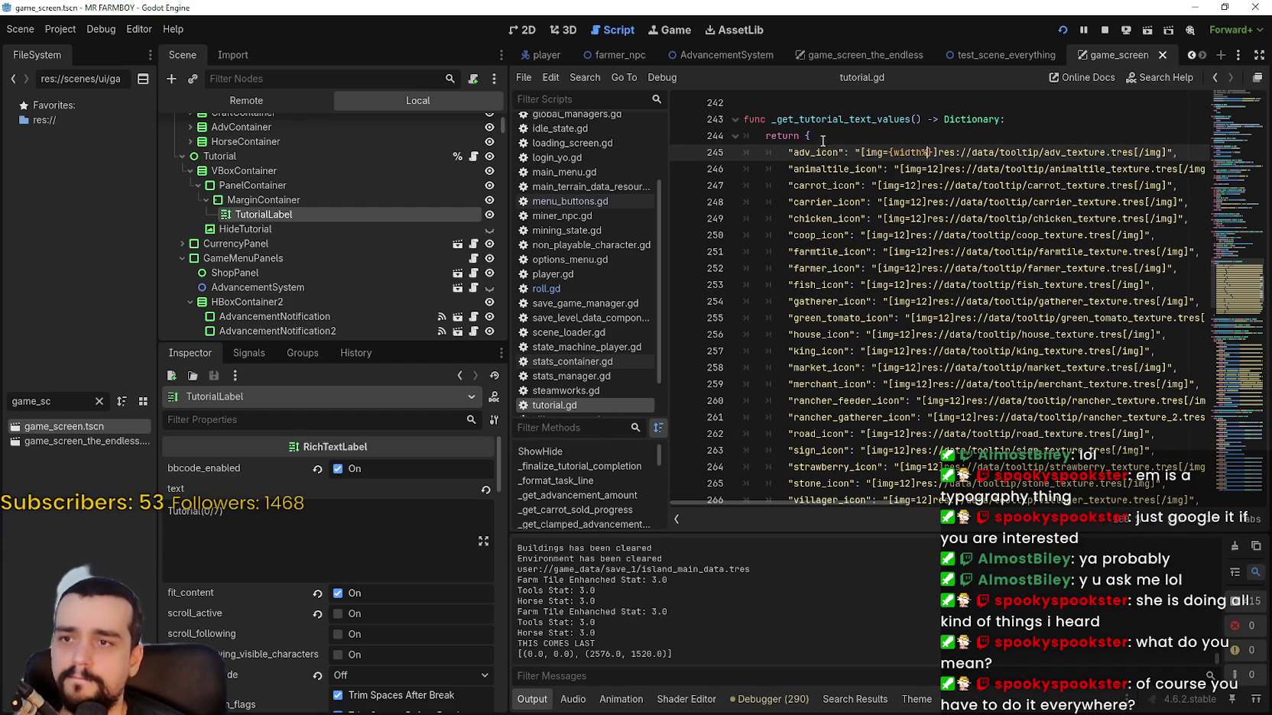
left_click(914, 136)
Review the BBCode img docs on width, height and em sizing.
left_click_drag(885, 152, 955, 152)
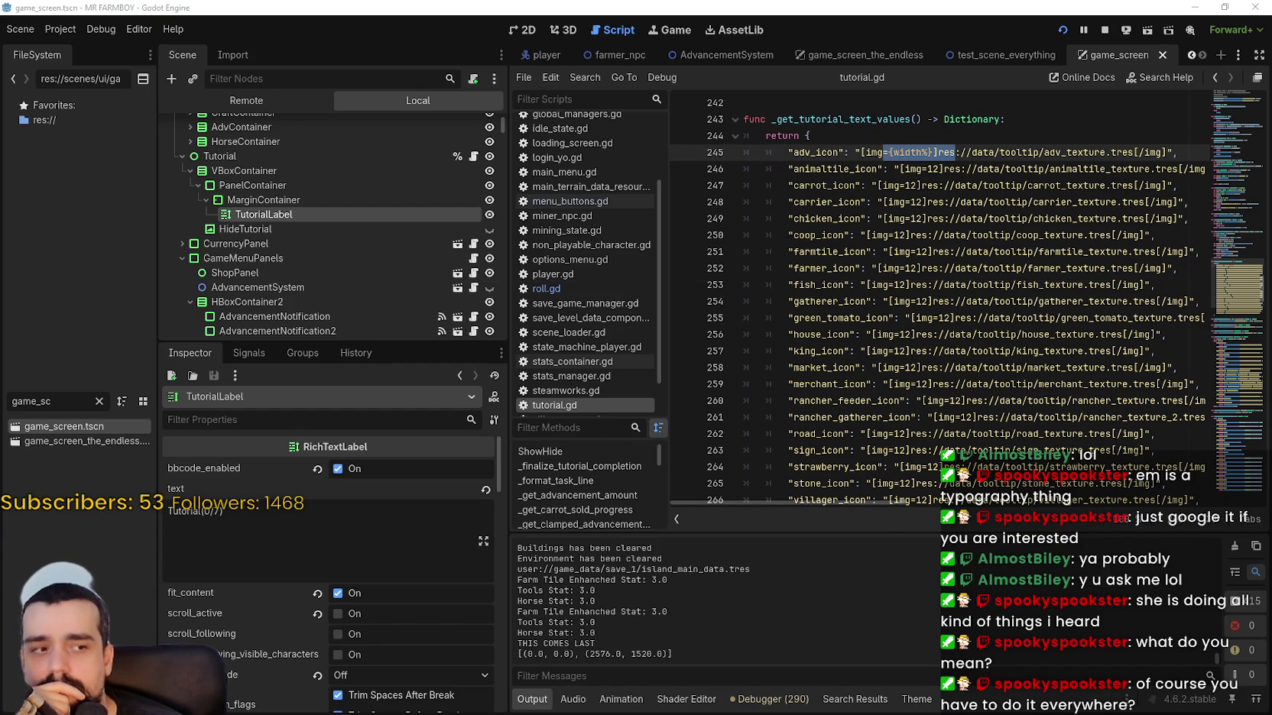
key("alt+Tab")
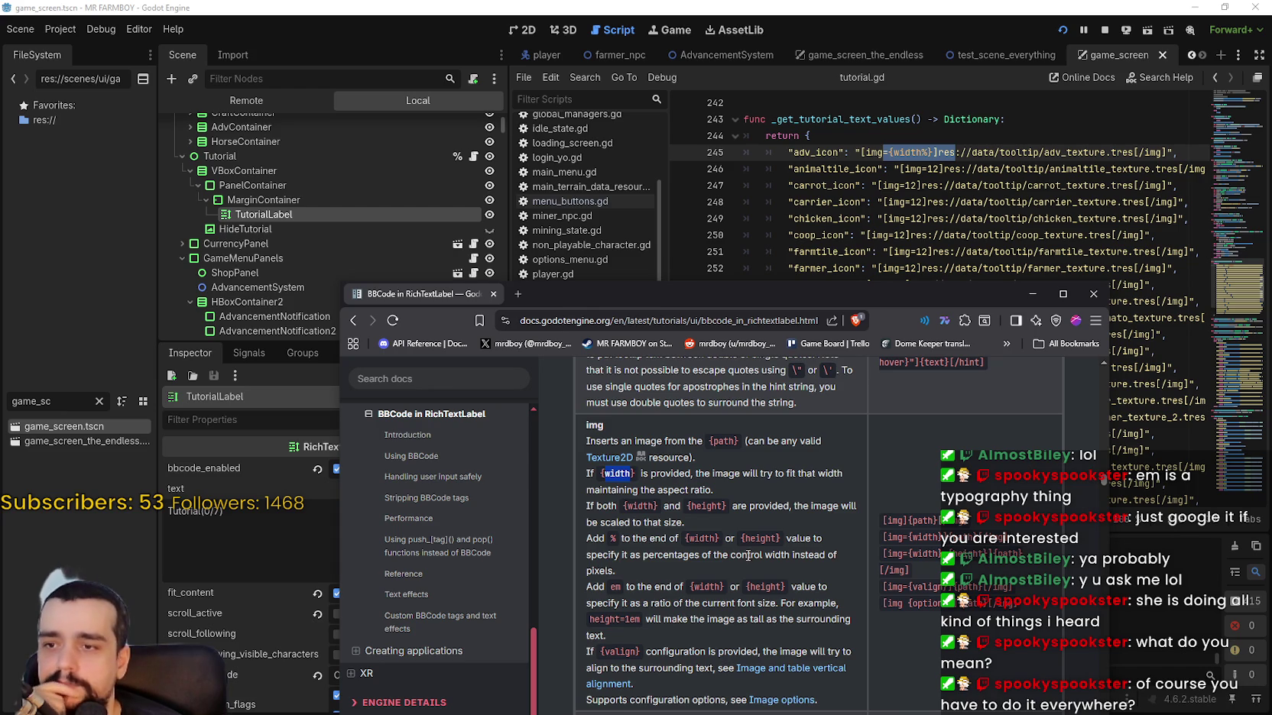
scroll(746, 561, "down", 1)
left_click(743, 534)
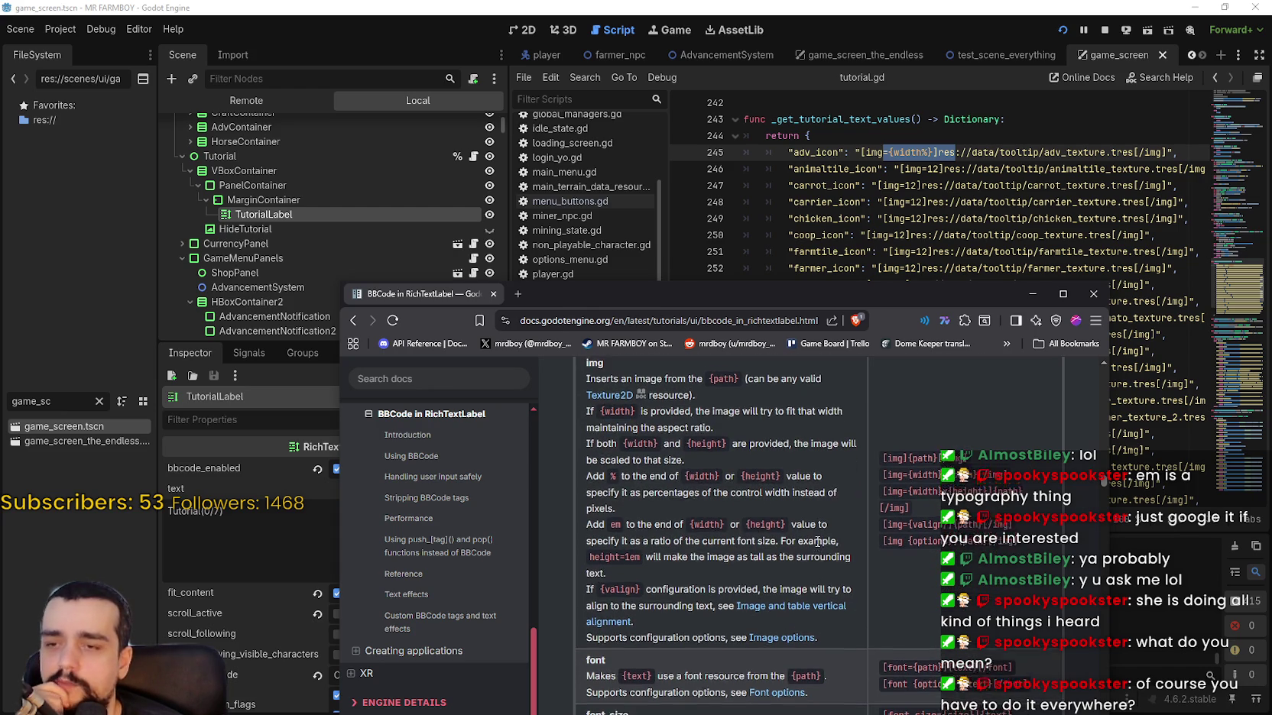
scroll(818, 541, "up", 1)
scroll(870, 544, "down", 1)
mouse_move(926, 303)
left_mouse_down()
mouse_move(927, 285)
mouse_move(965, 256)
left_mouse_up()
scroll(790, 570, "up", 1)
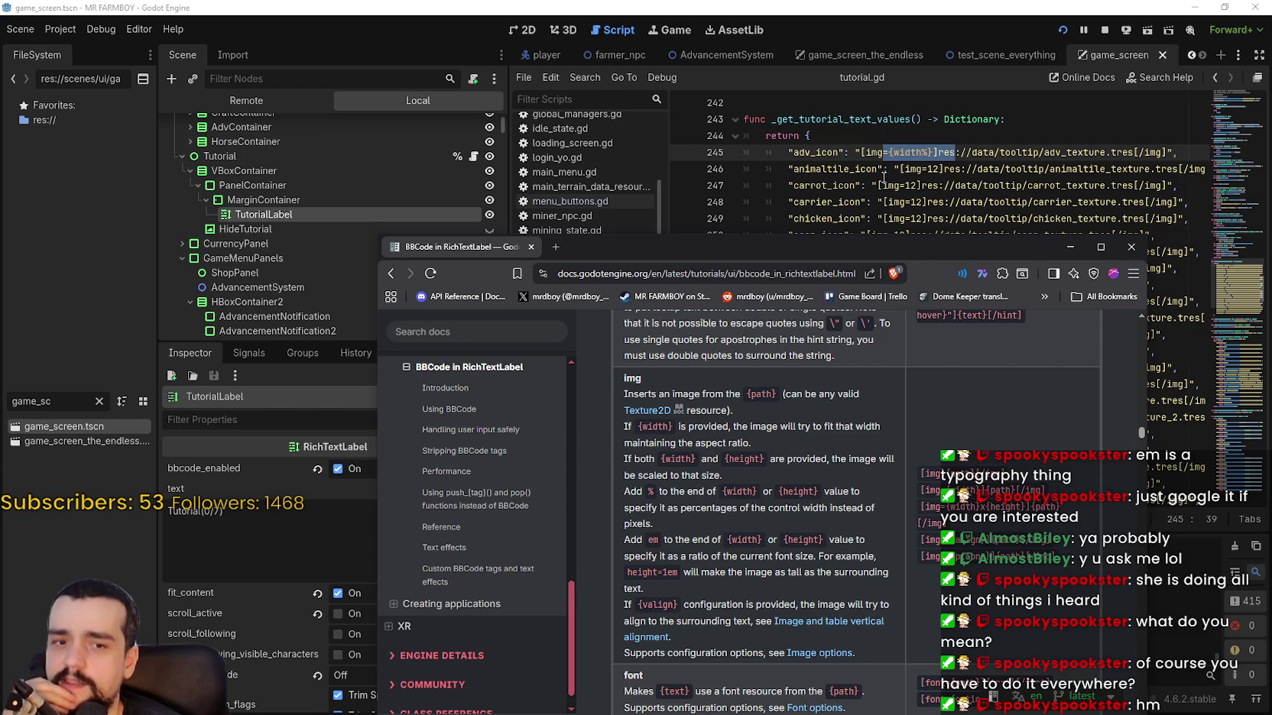
left_click_drag(678, 572, 682, 555)
left_click(721, 521)
double_click(682, 459)
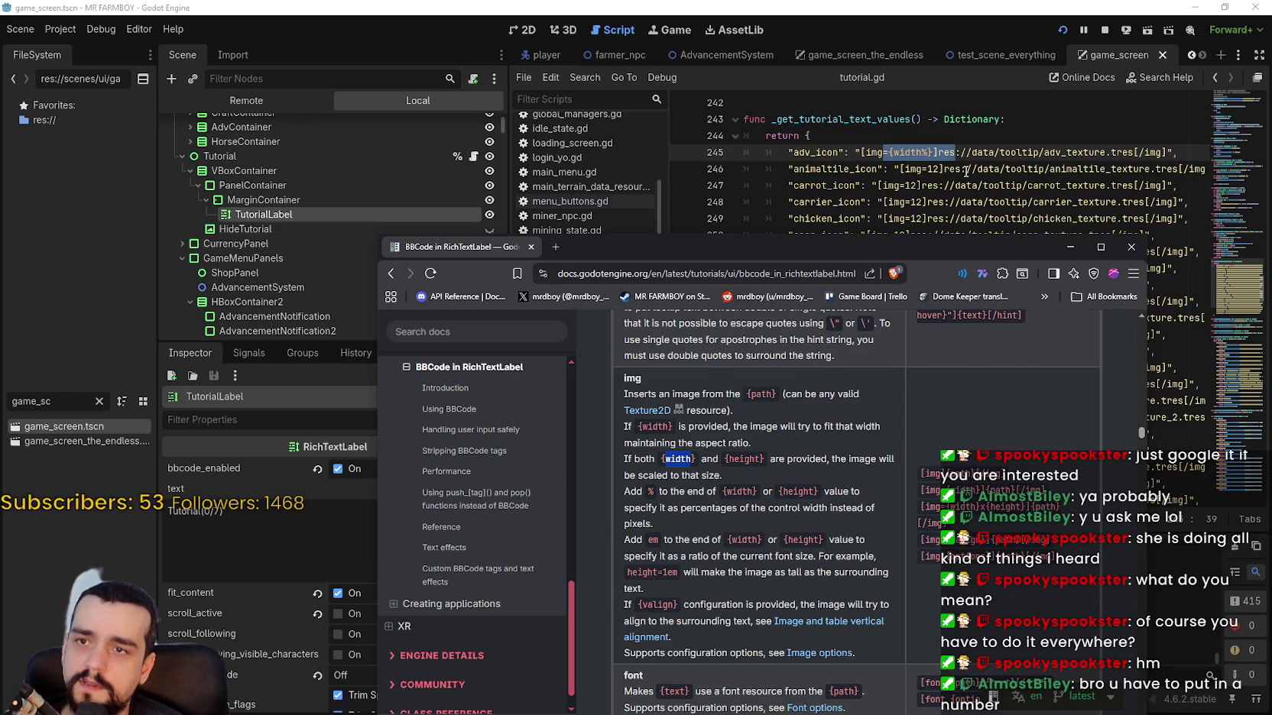
Insert 20 after width% in line 245's adv_icon img tag, save, and stop the game.
left_click(941, 156)
left_click(929, 167)
left_click(927, 152)
type("20")
key("ctrl+s")
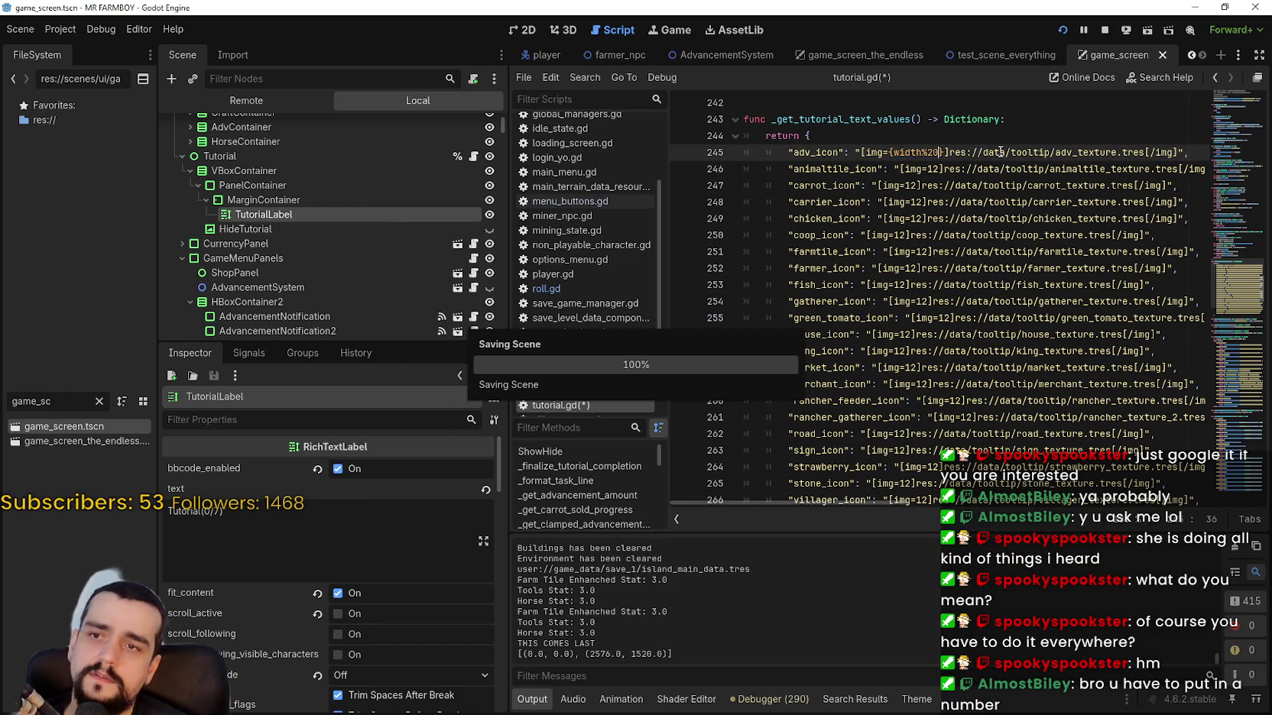
left_click(1104, 29)
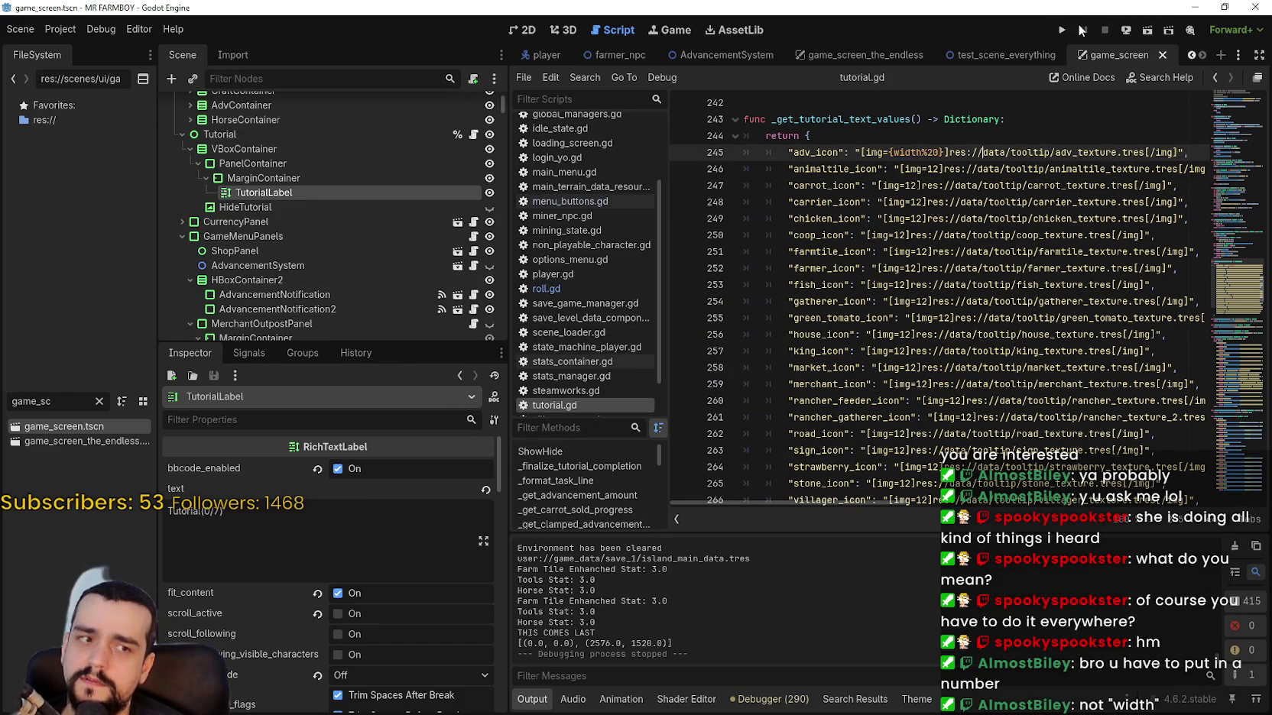
Consult the BBCode img documentation again.
left_click(973, 285)
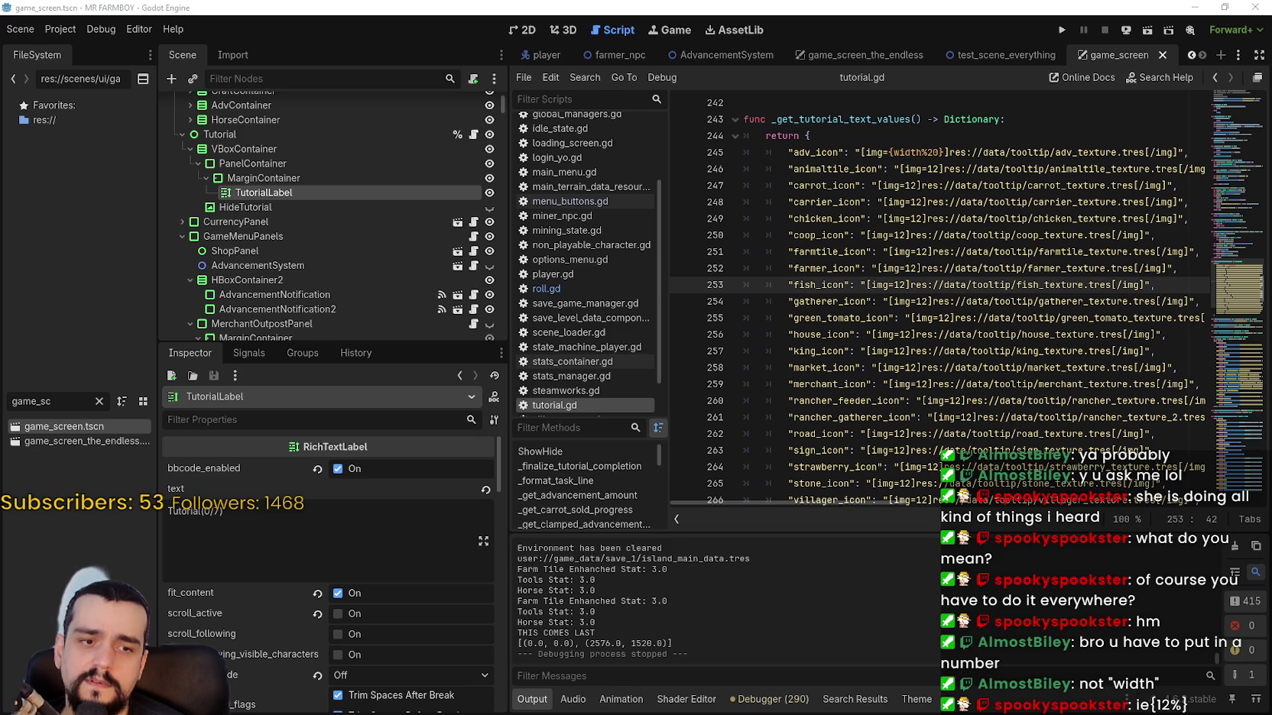
key("alt+Tab")
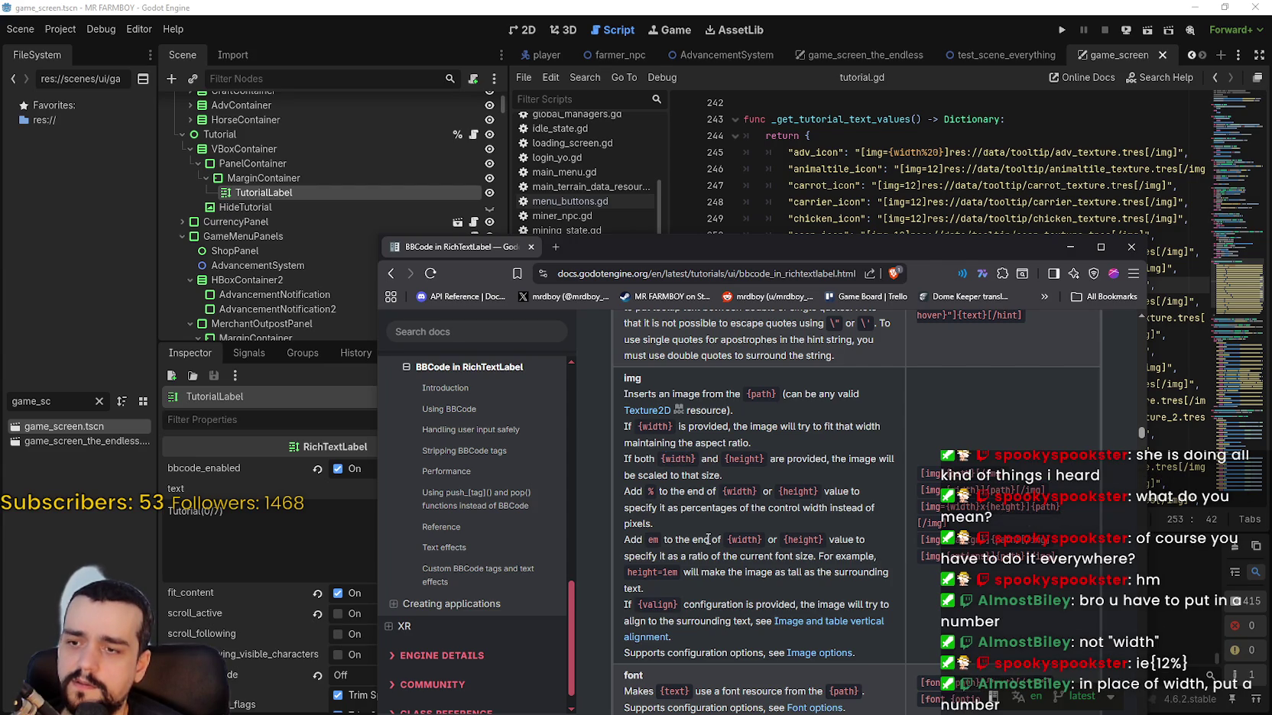
scroll(708, 540, "down", 2)
scroll(707, 540, "up", 1)
scroll(708, 539, "up", 2)
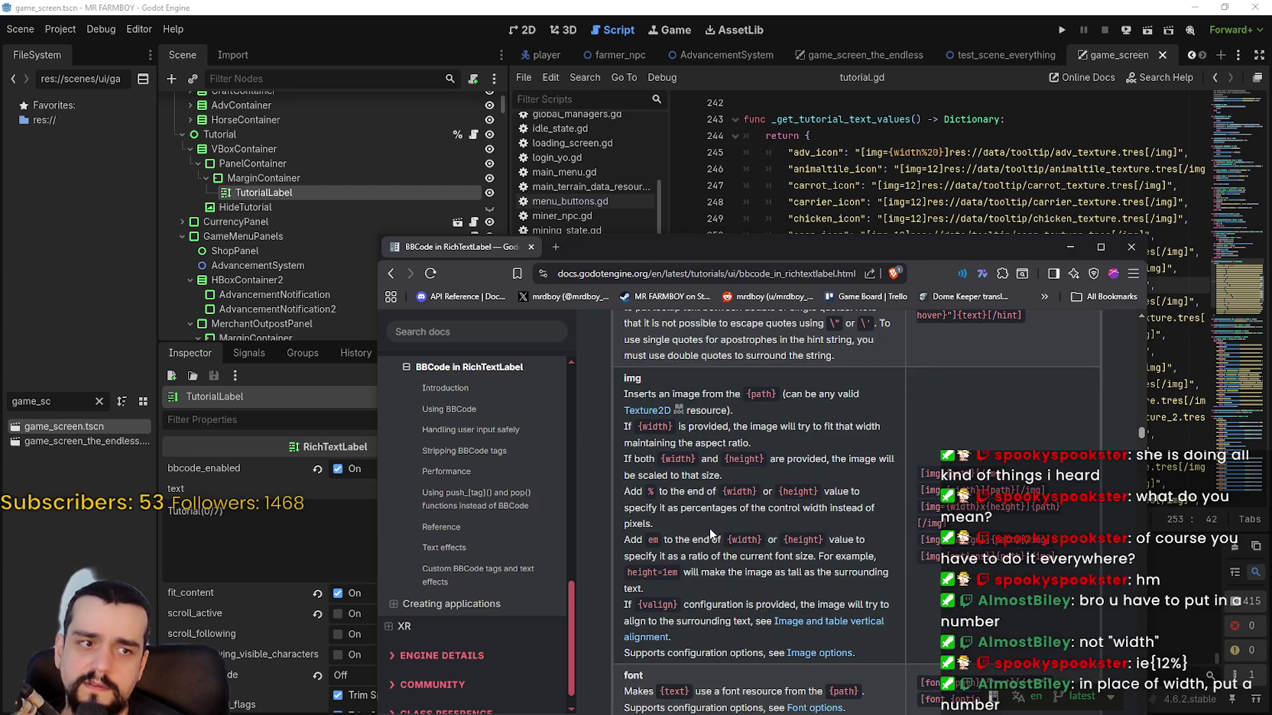
Set line 245's adv_icon image size to {1em} and save tutorial.gd.
double_click(915, 157)
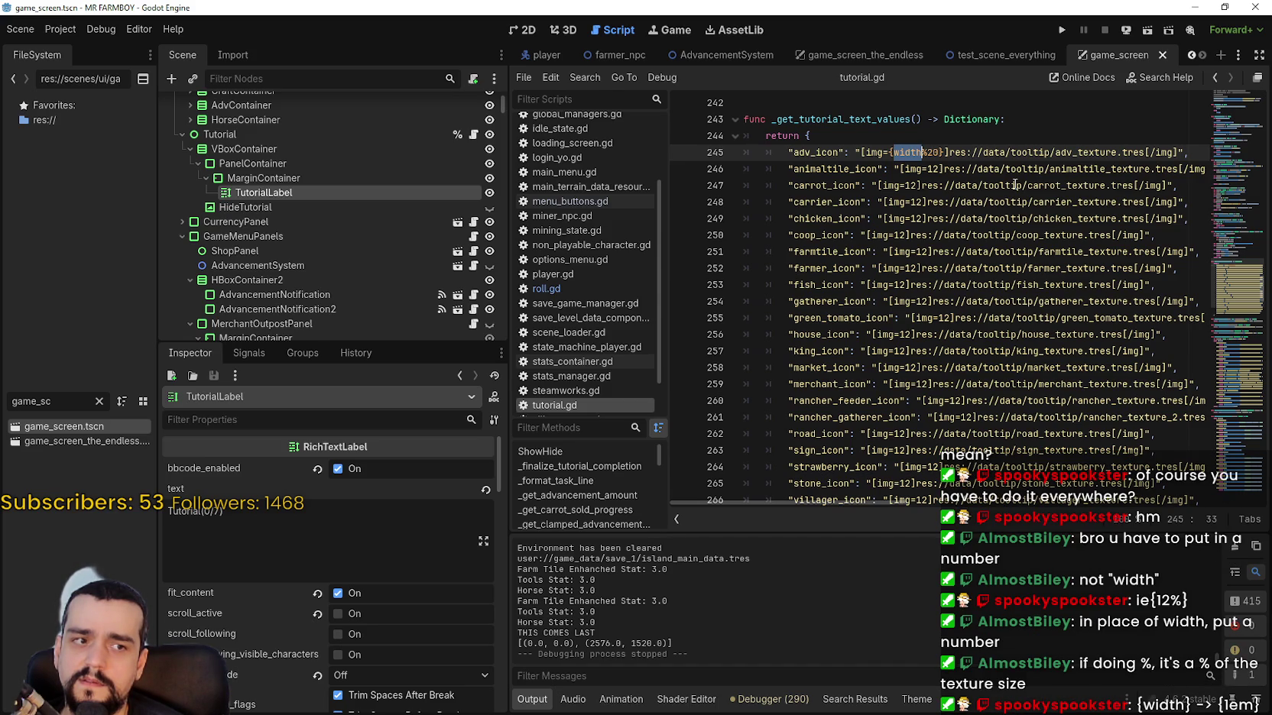
type("1e")
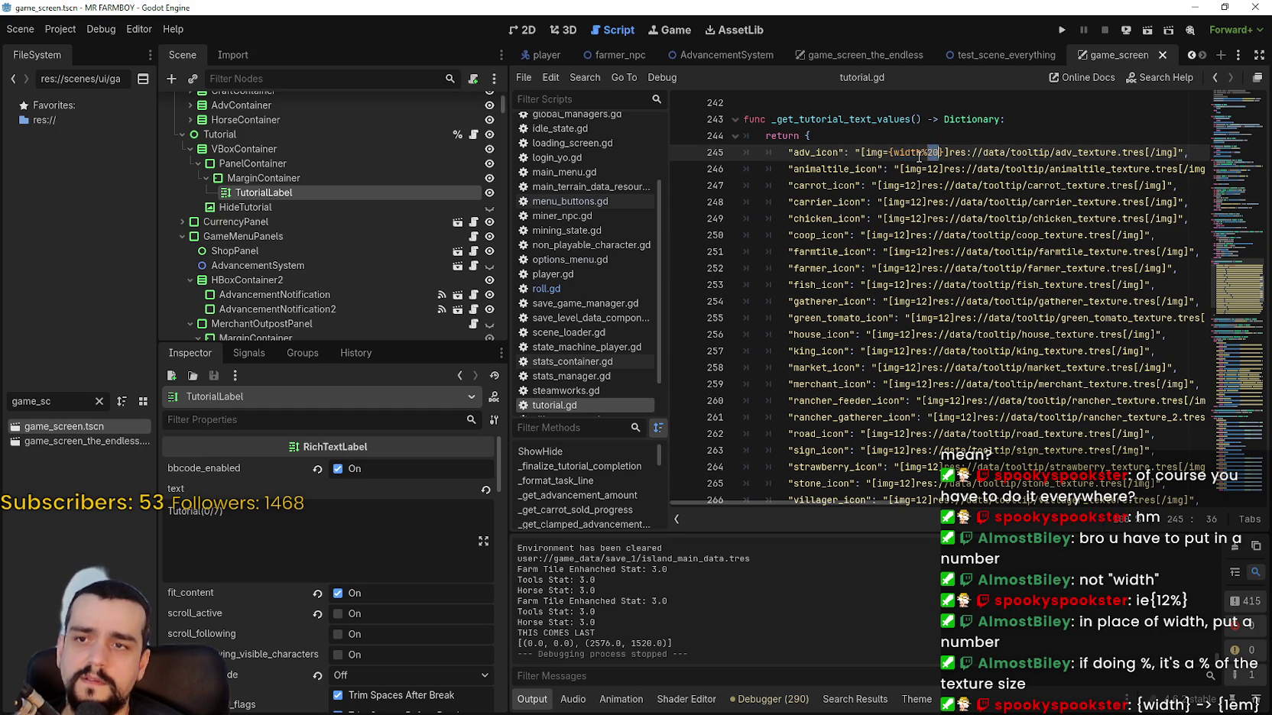
type("m")
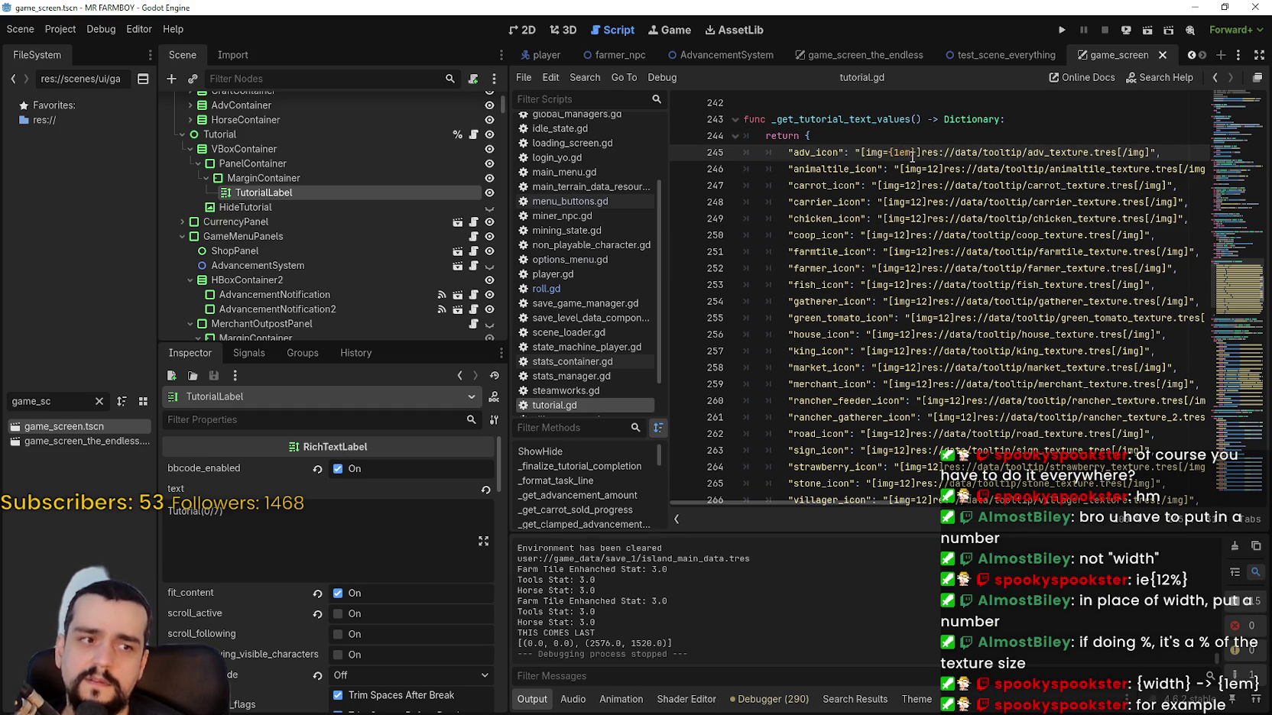
key("Down")
key("ctrl+s")
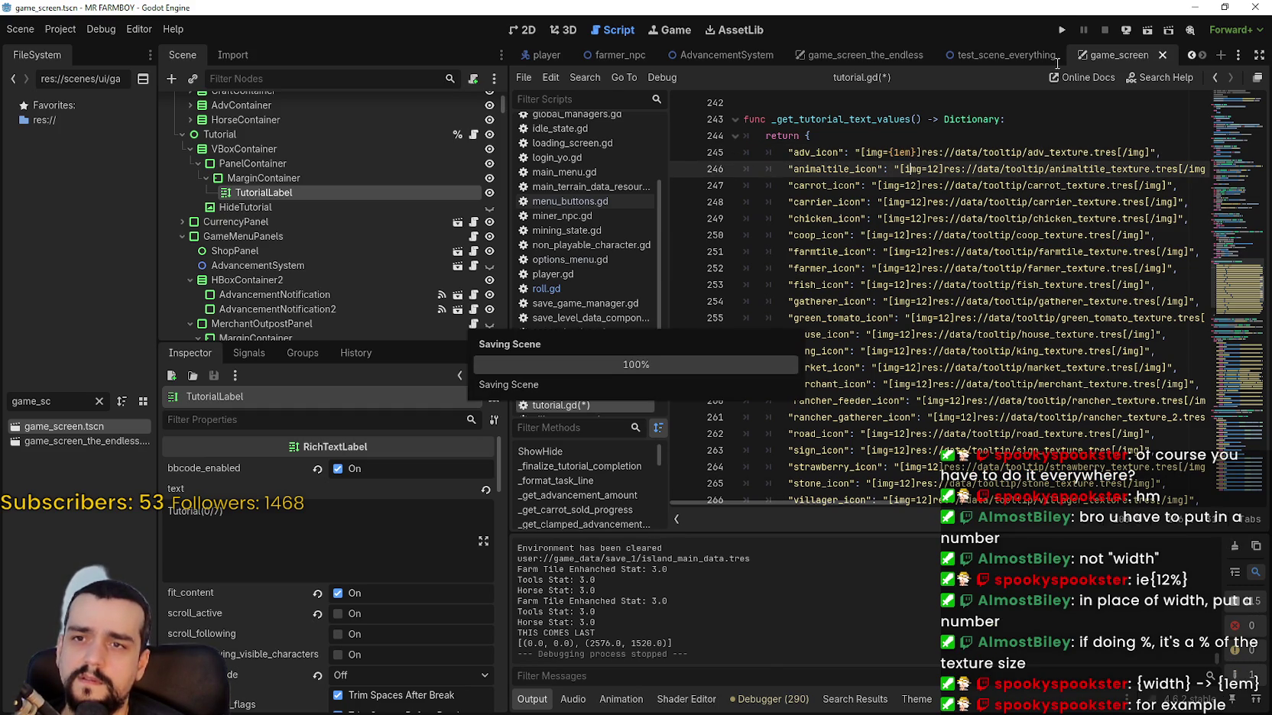
Run Mr Farmboy from the editor and load Save 1.
left_click(1062, 30)
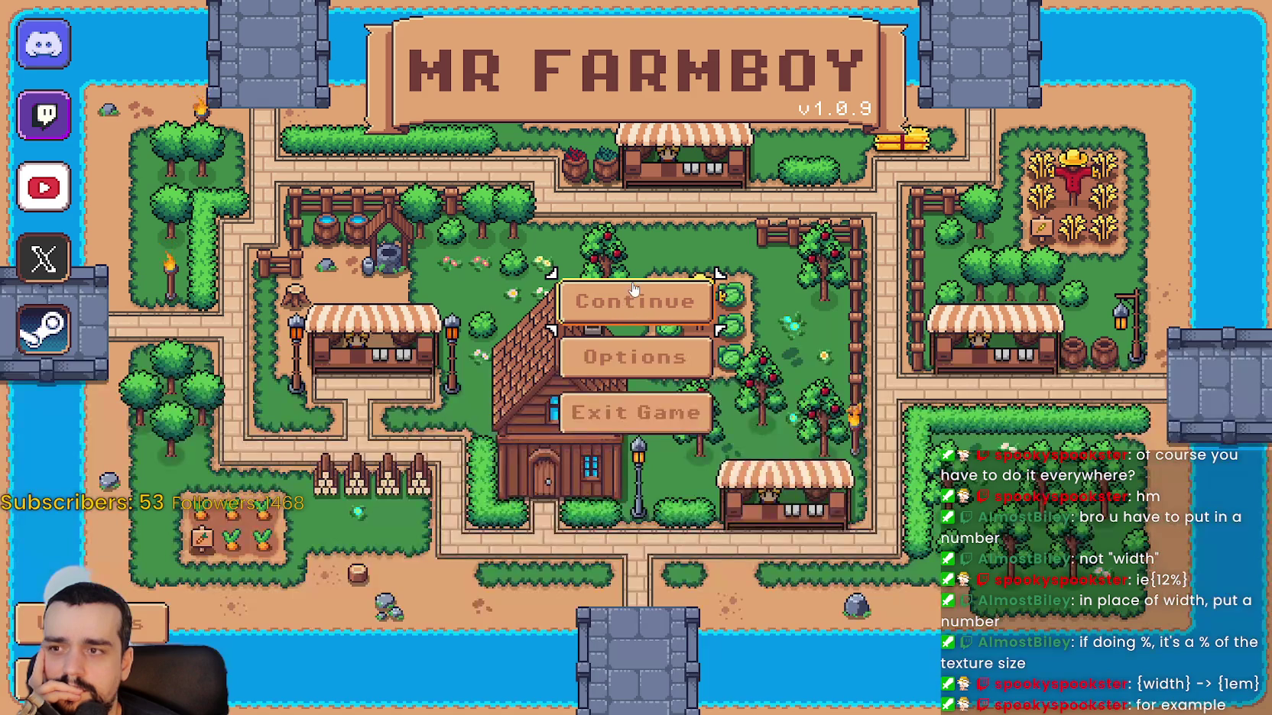
left_click(631, 302)
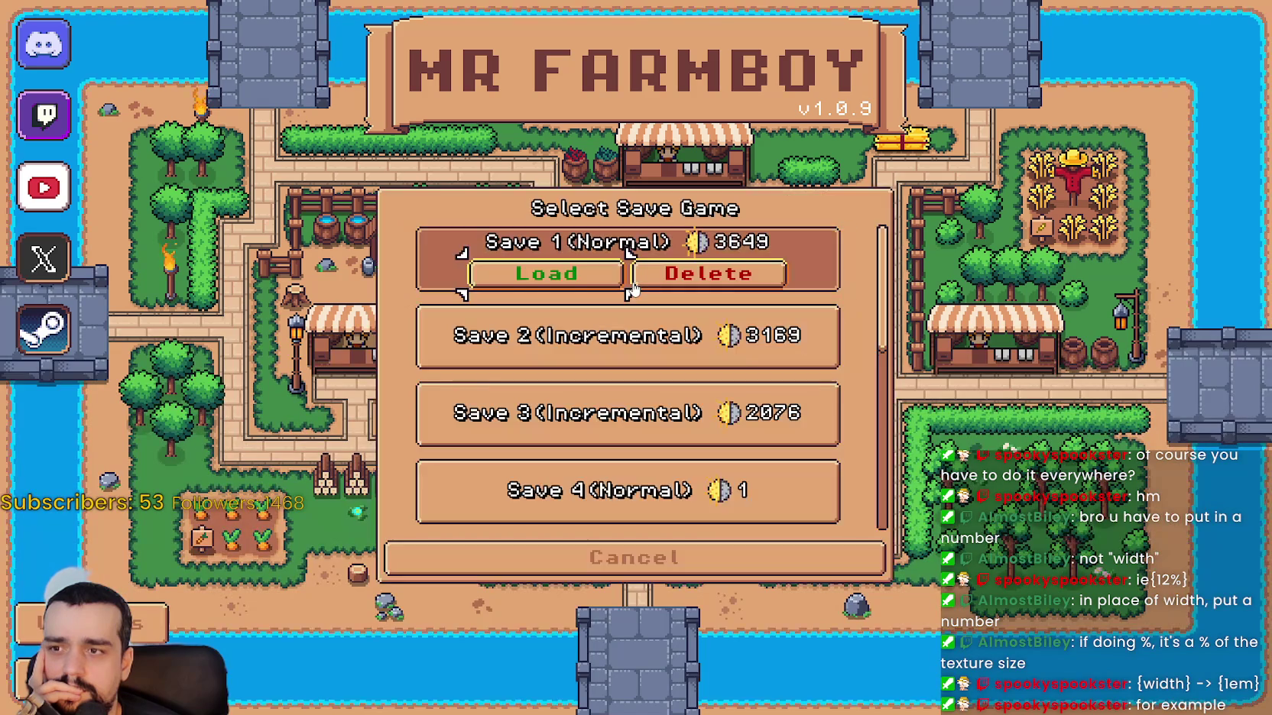
left_click(622, 285)
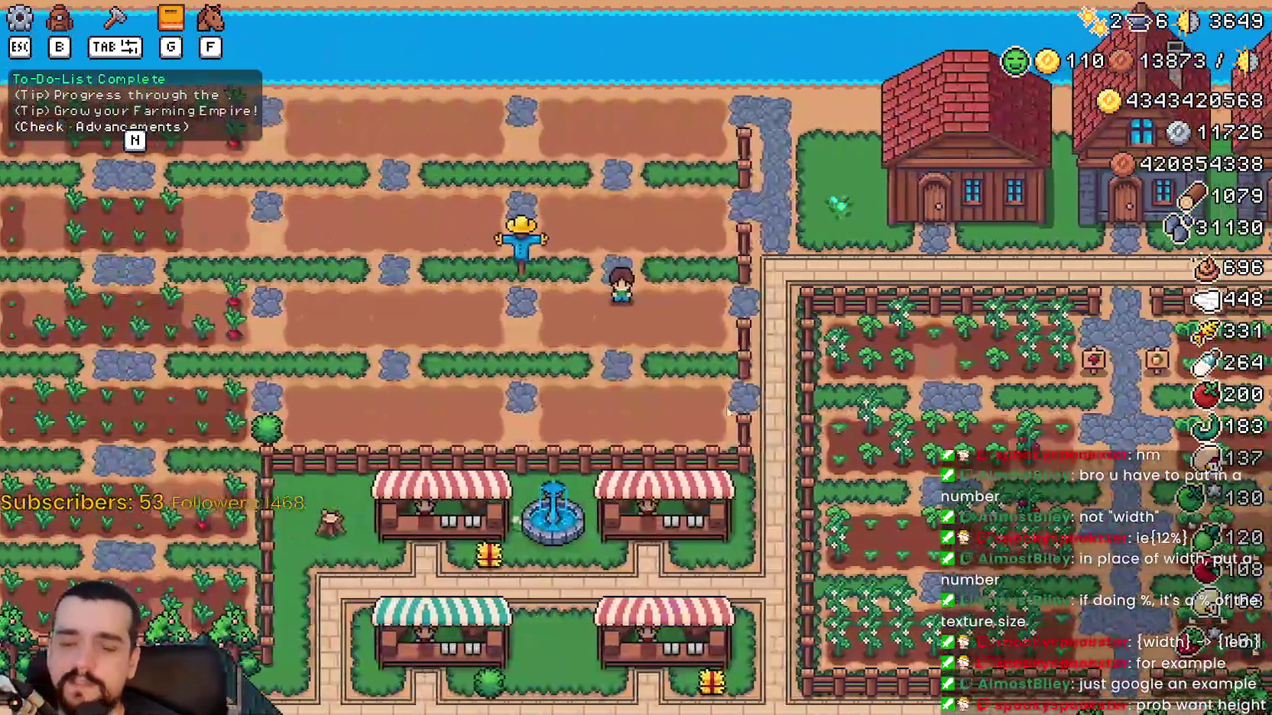
Set Accessibility's Tutorial Font Size to 12, apply it, and stop the game.
key("Escape")
left_click(630, 262)
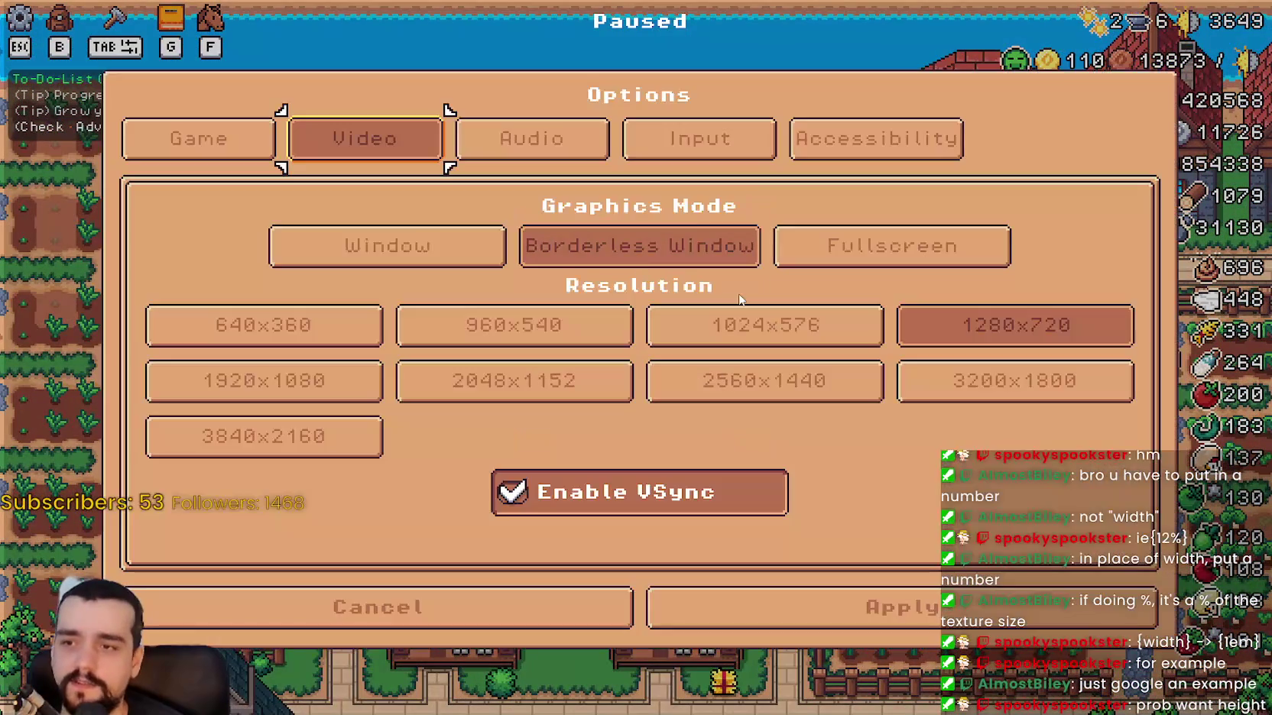
left_click(814, 145)
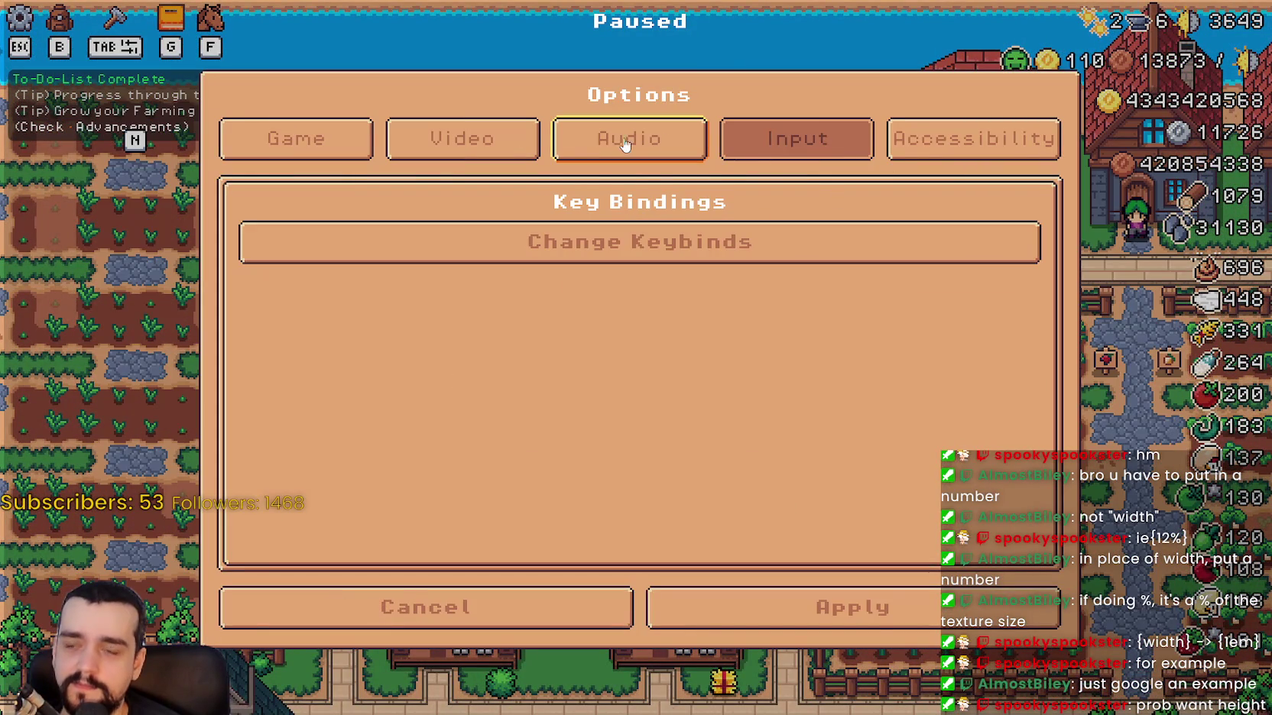
left_click(973, 139)
left_click_drag(249, 332, 560, 332)
left_click(694, 337)
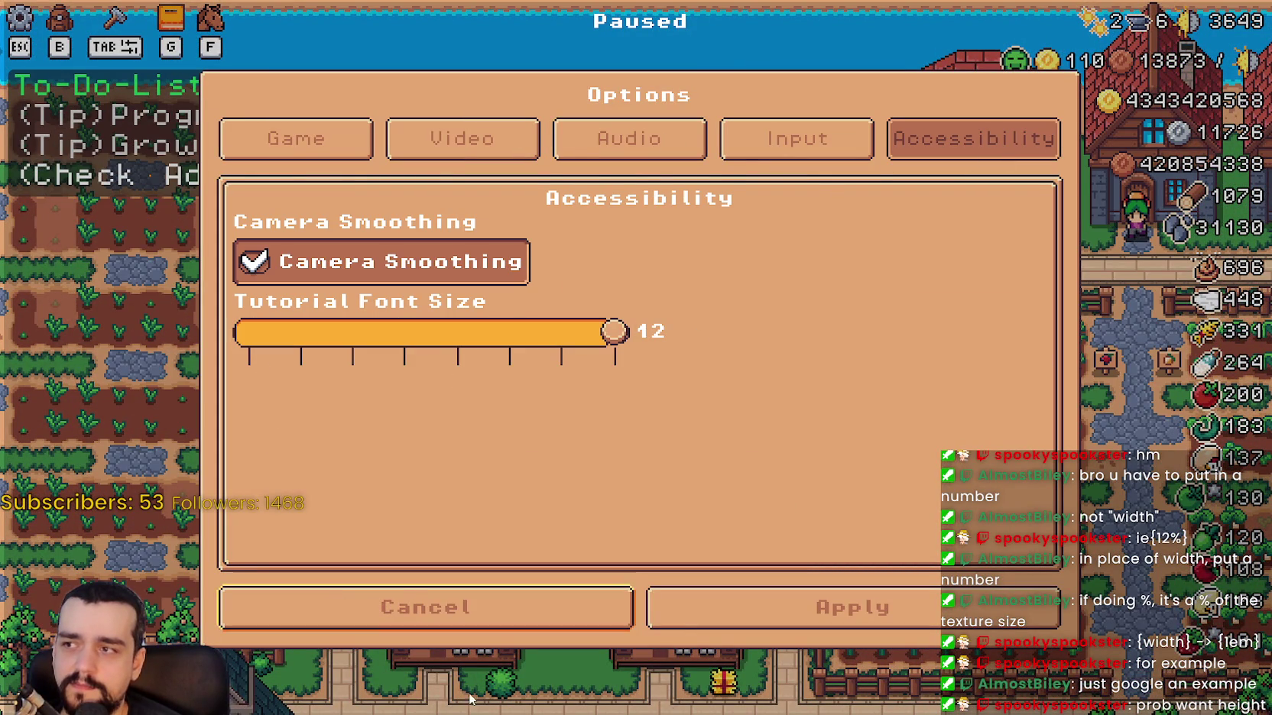
left_click(714, 627)
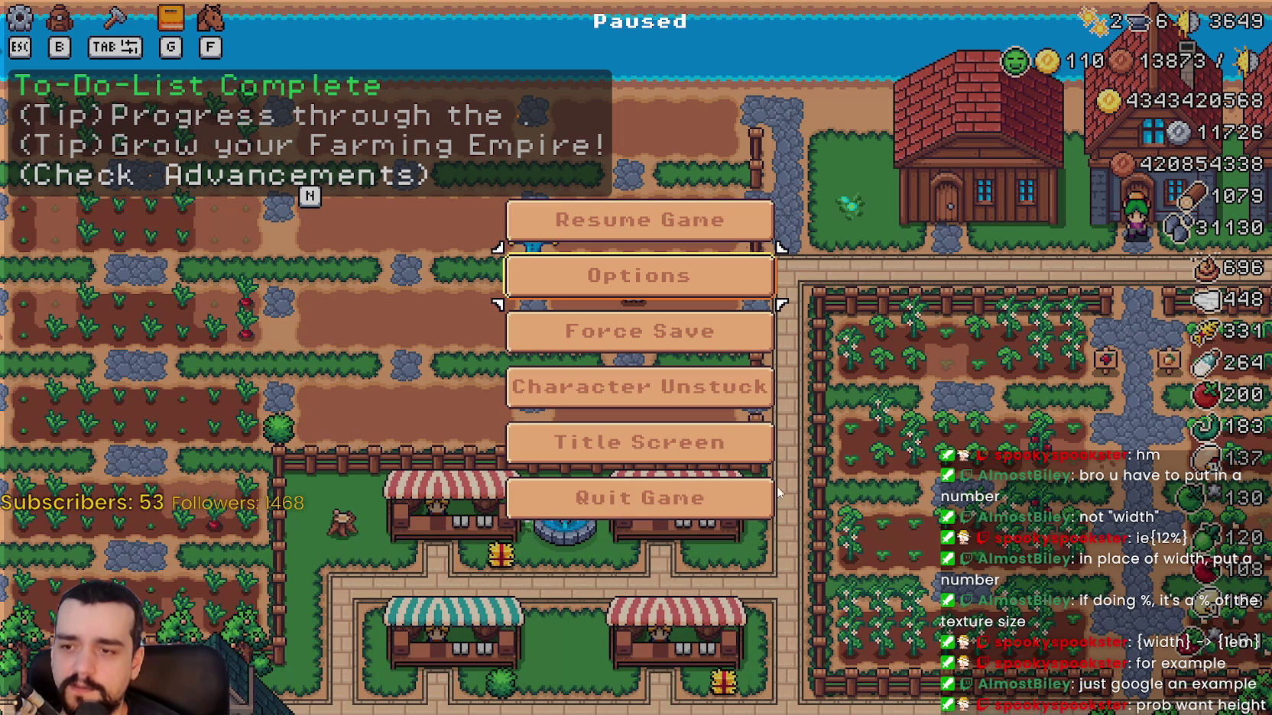
key("Escape")
key("F8")
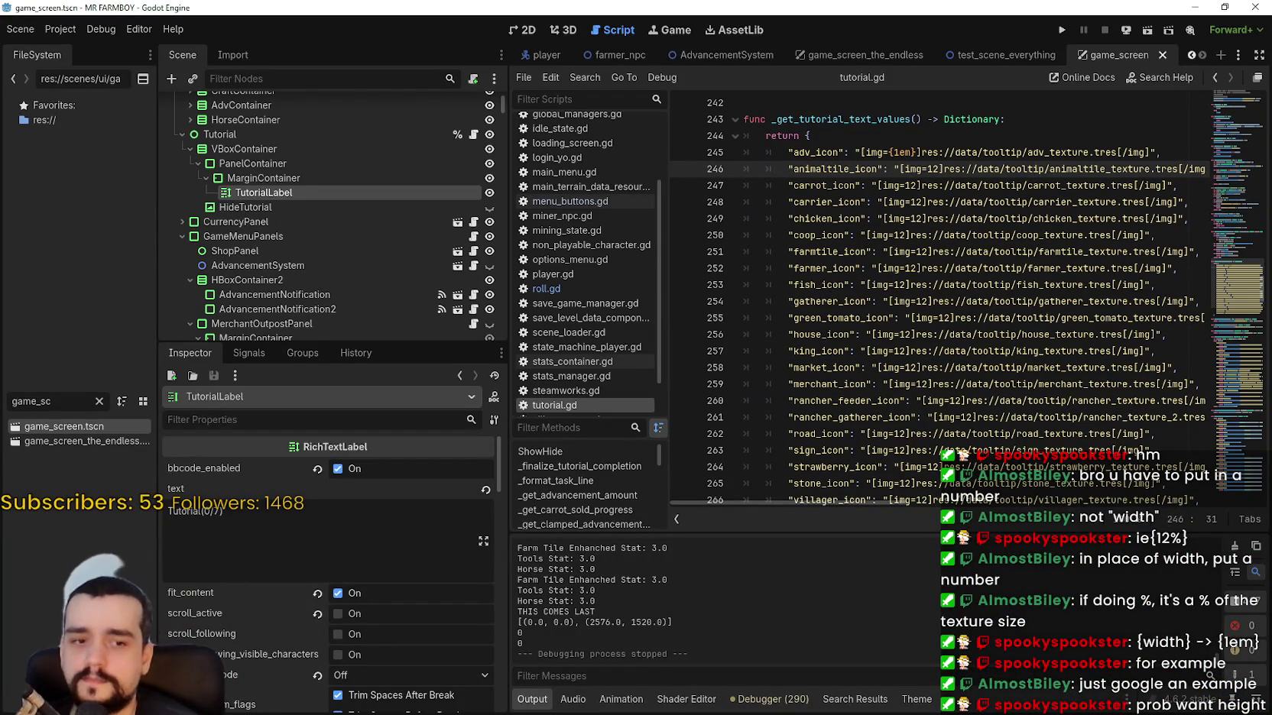
key("alt+Tab")
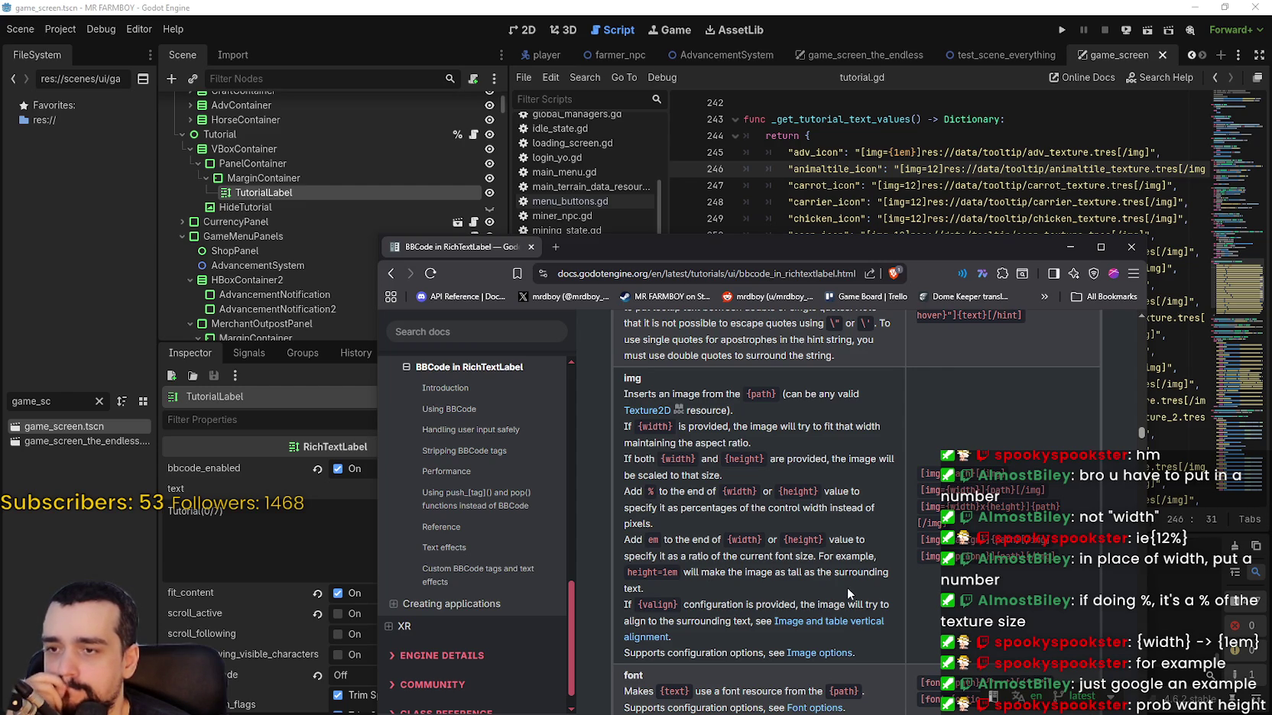
left_click_drag(647, 491, 652, 493)
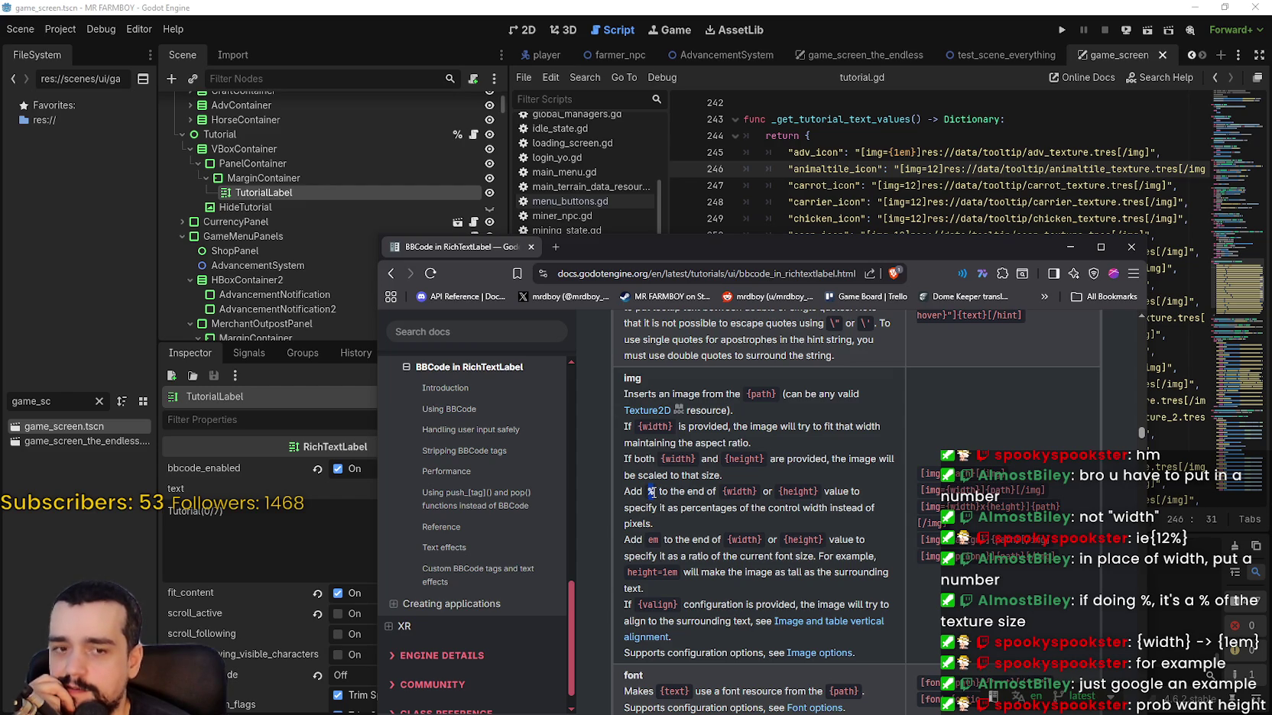
double_click(739, 492)
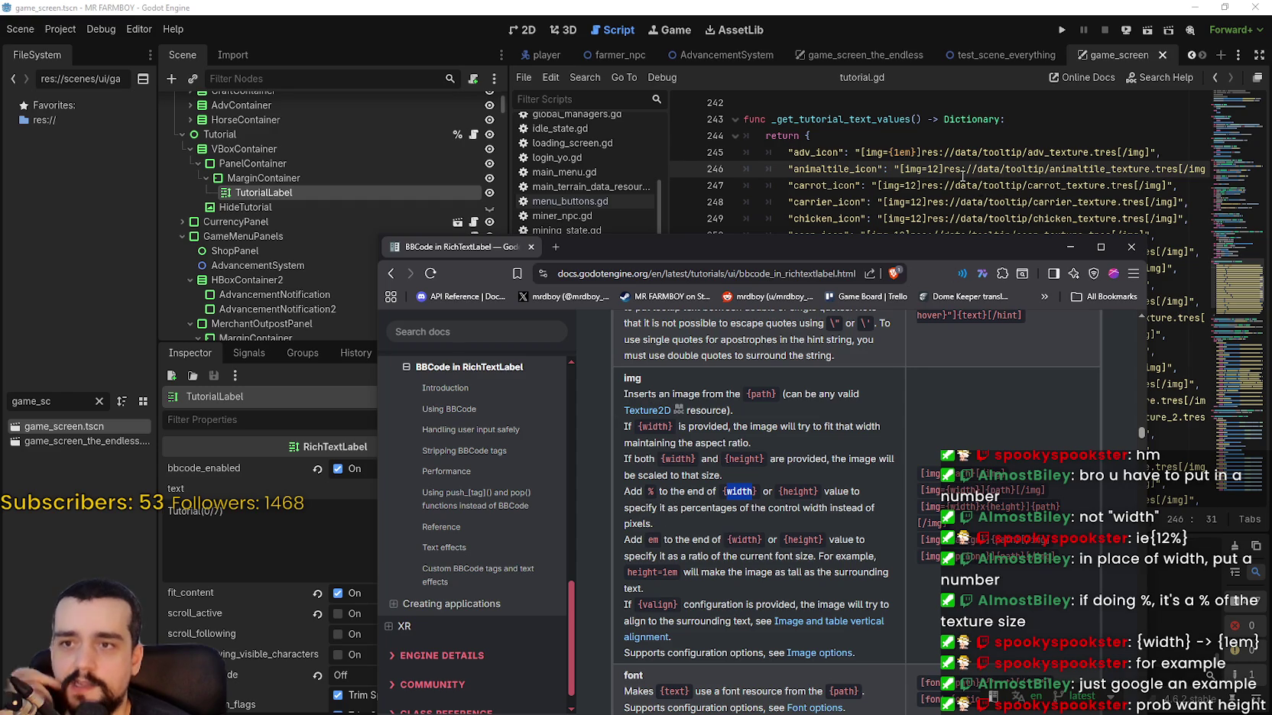
left_click(910, 146)
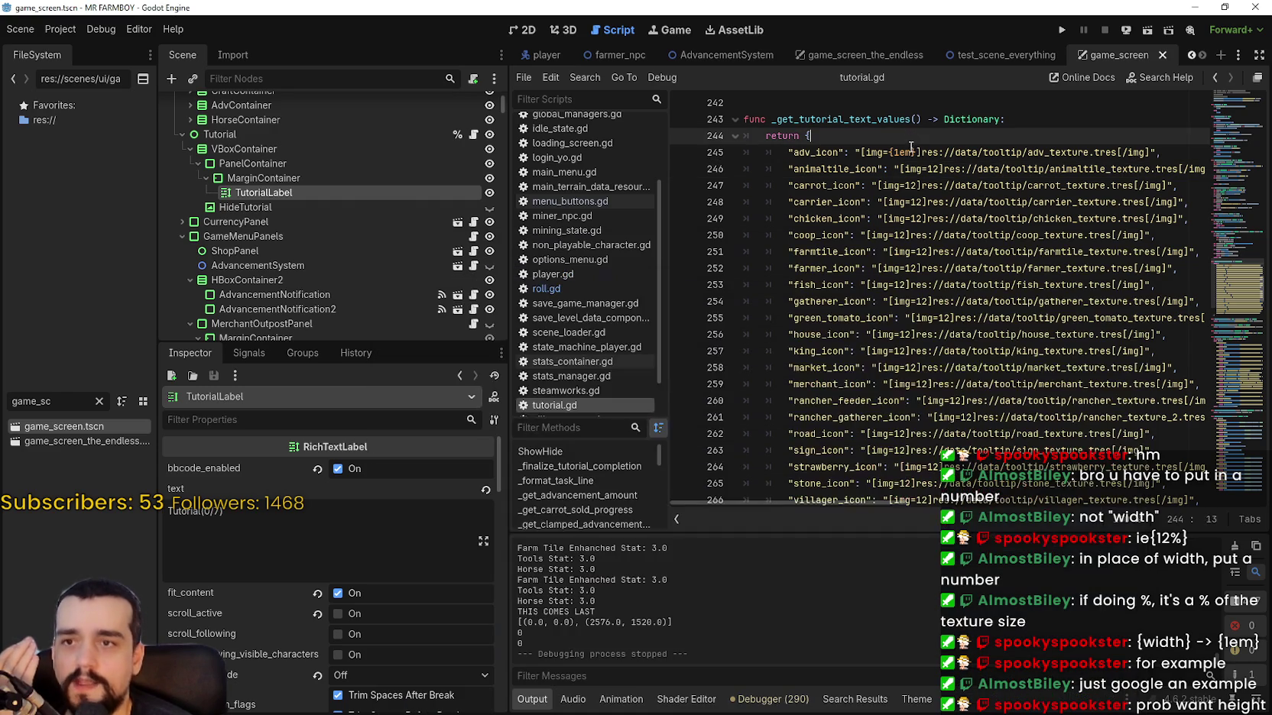
Replace 1em with width%20 in line 245's adv_icon image size.
double_click(906, 152)
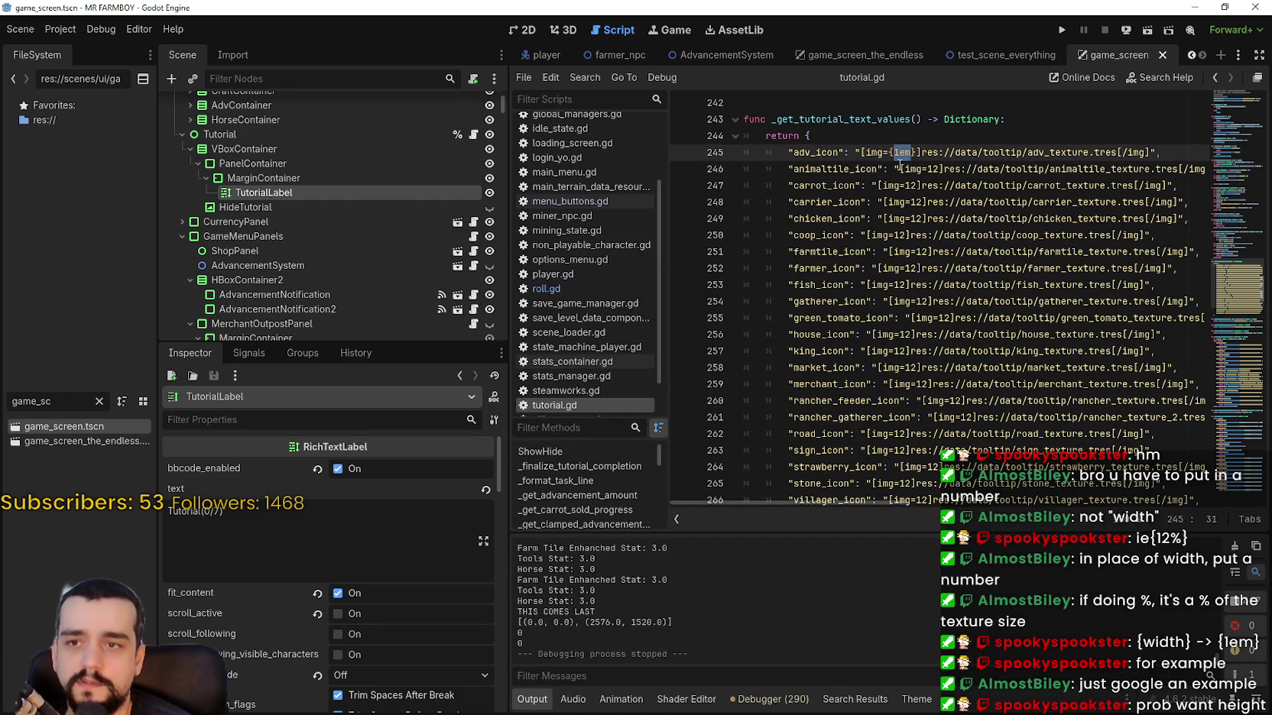
type("0")
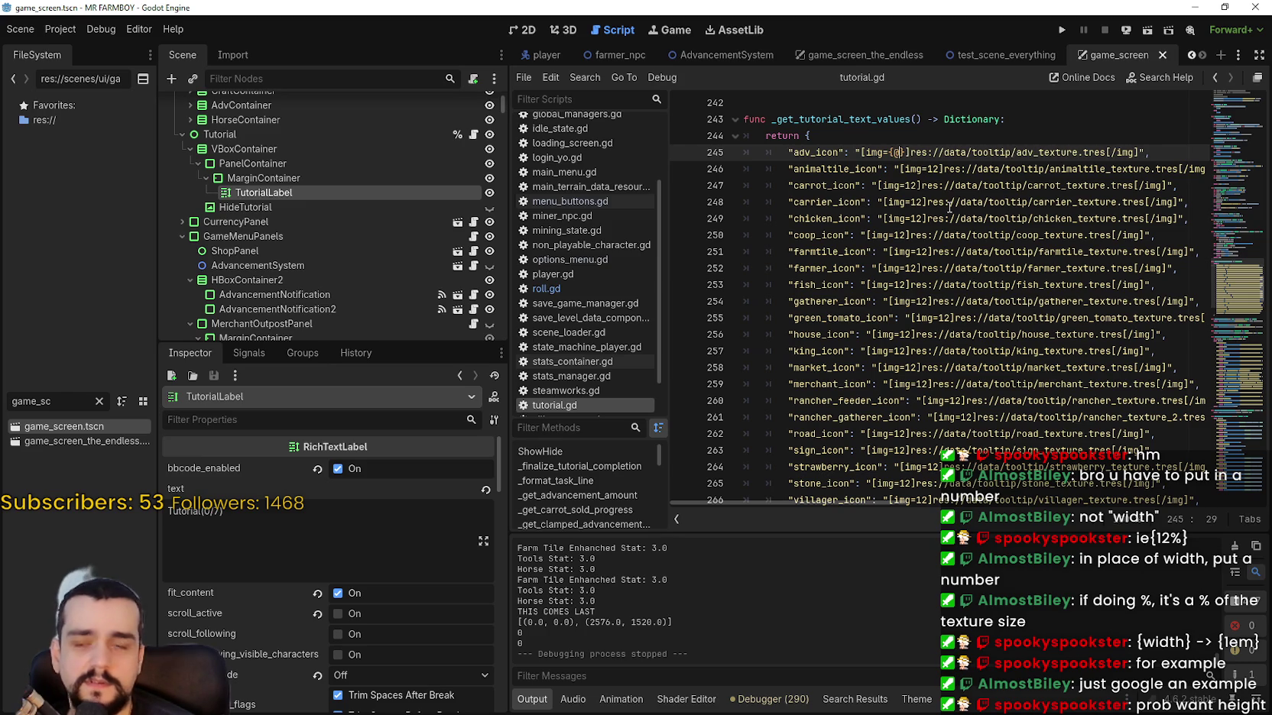
key("BackSpace")
type("%")
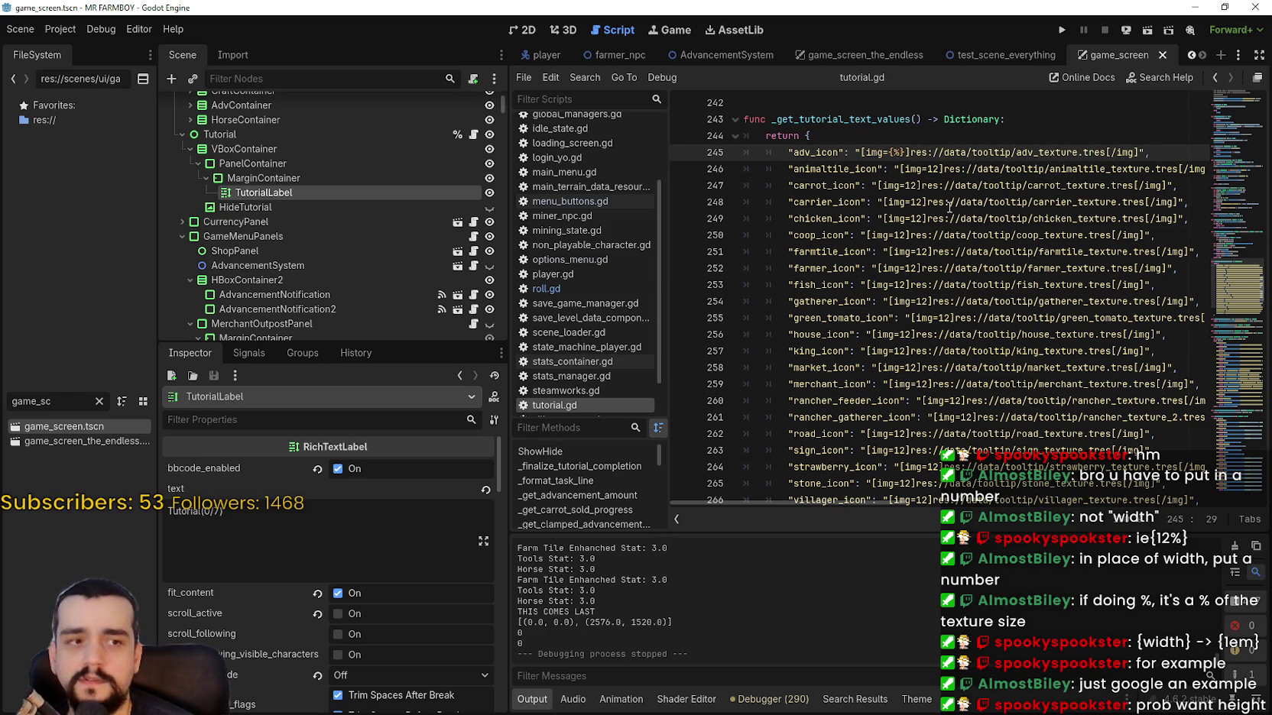
type("20")
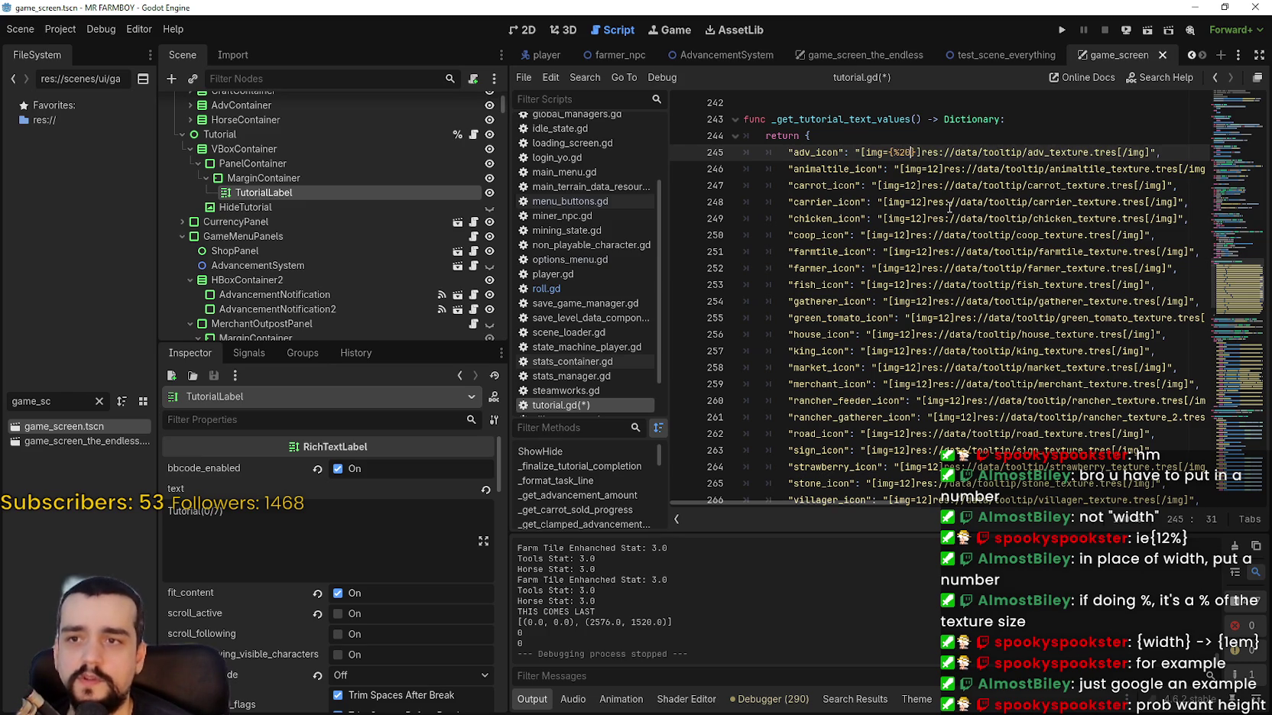
left_click(927, 203)
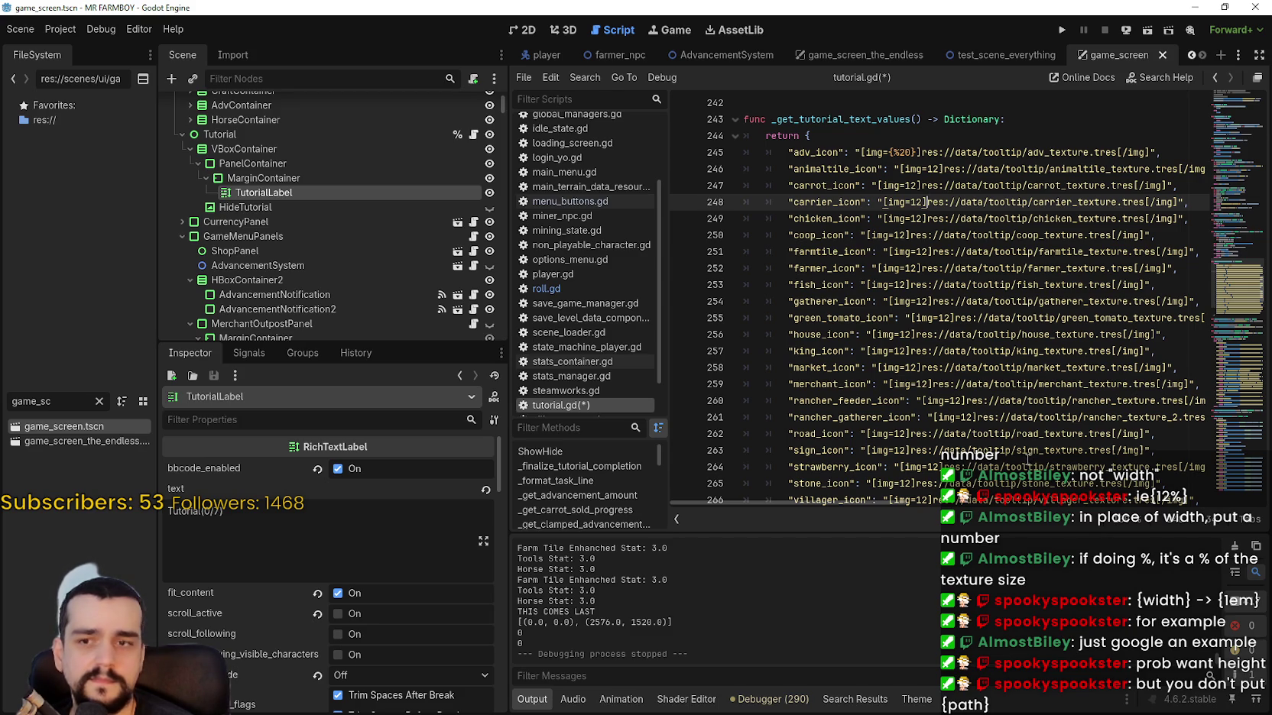
left_click(894, 146)
type("width")
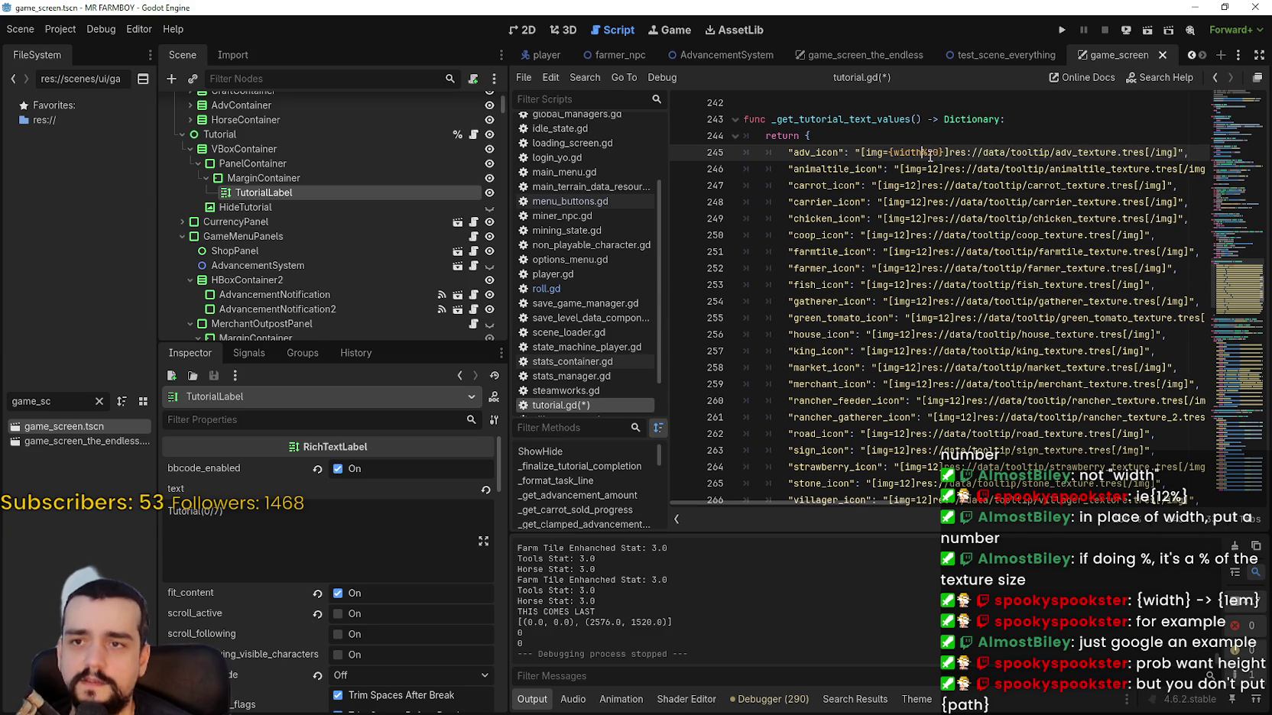
left_click(934, 169)
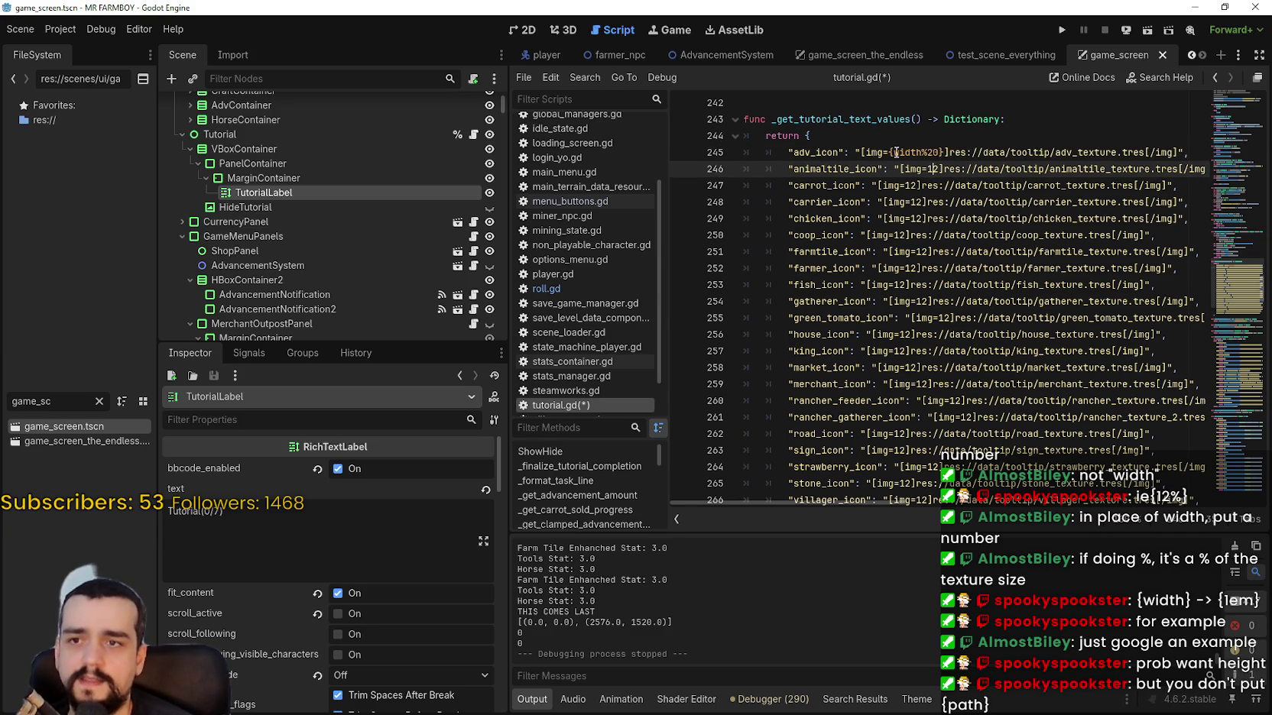
left_click_drag(894, 152, 939, 152)
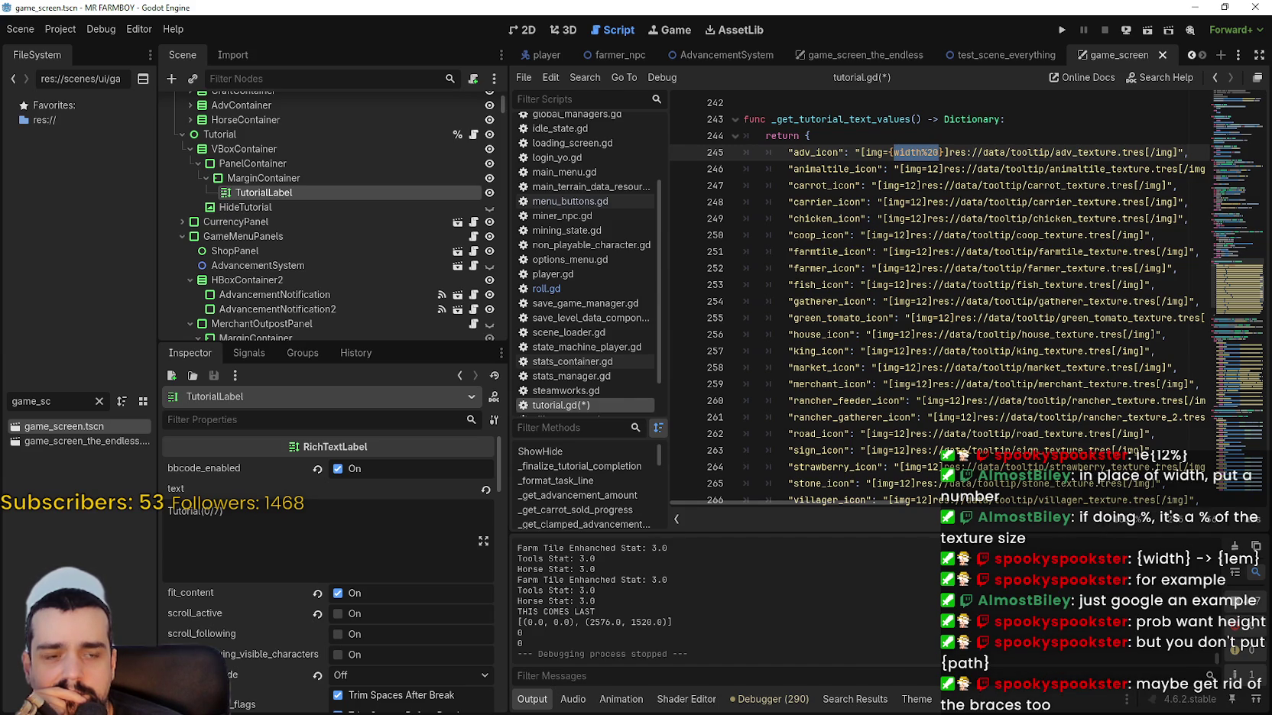
left_click(57, 32)
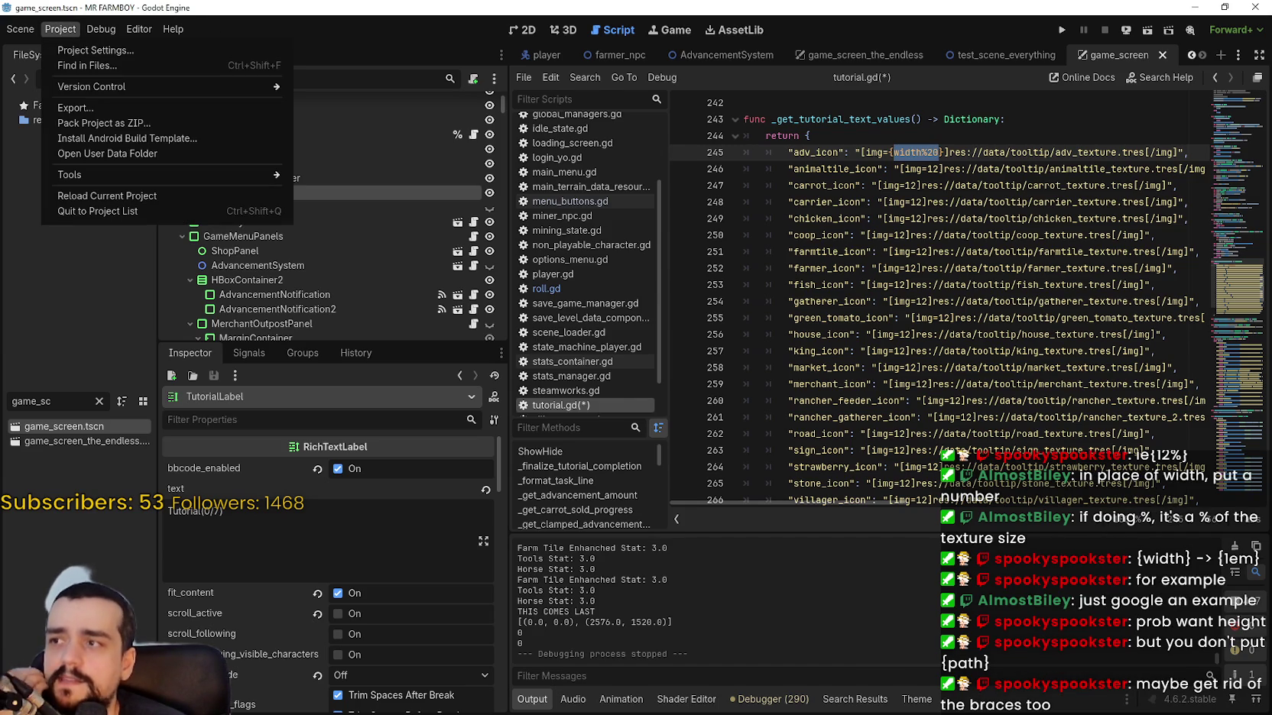
Reread the img tag docs on {width} and percentage sizes.
key("Escape")
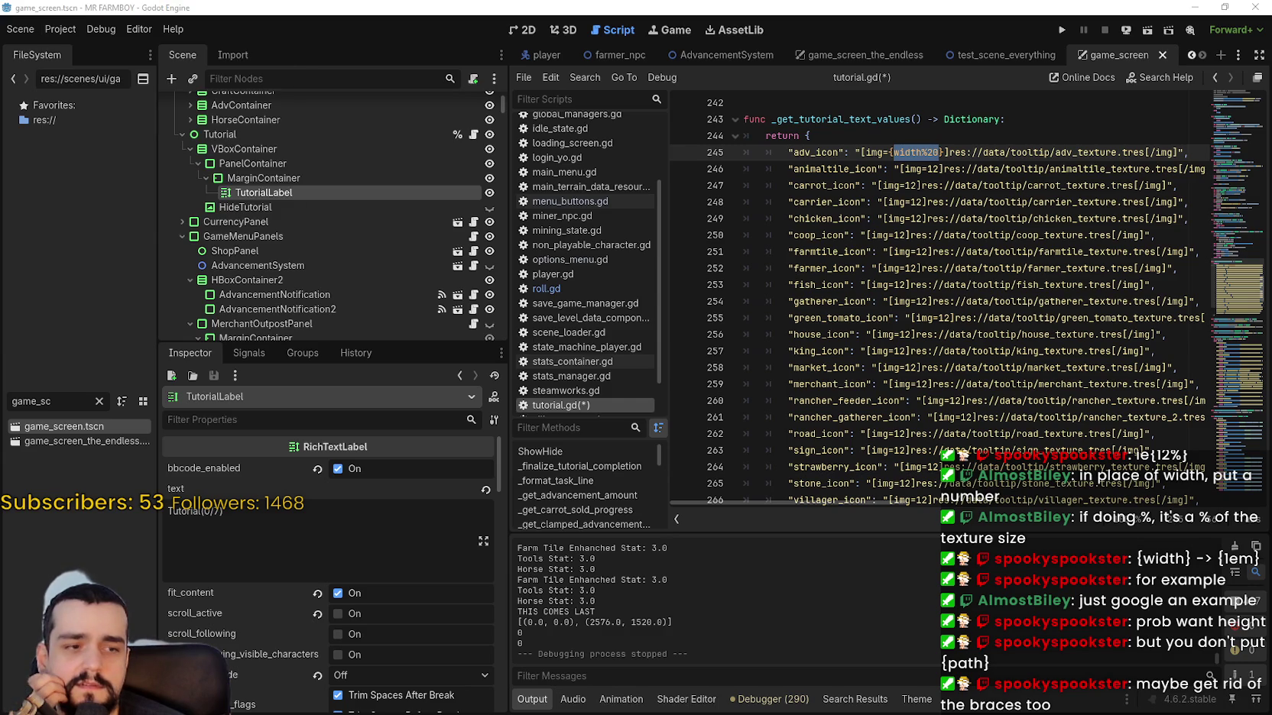
key("alt+Tab")
left_click_drag(954, 239, 725, 18)
double_click(730, 268)
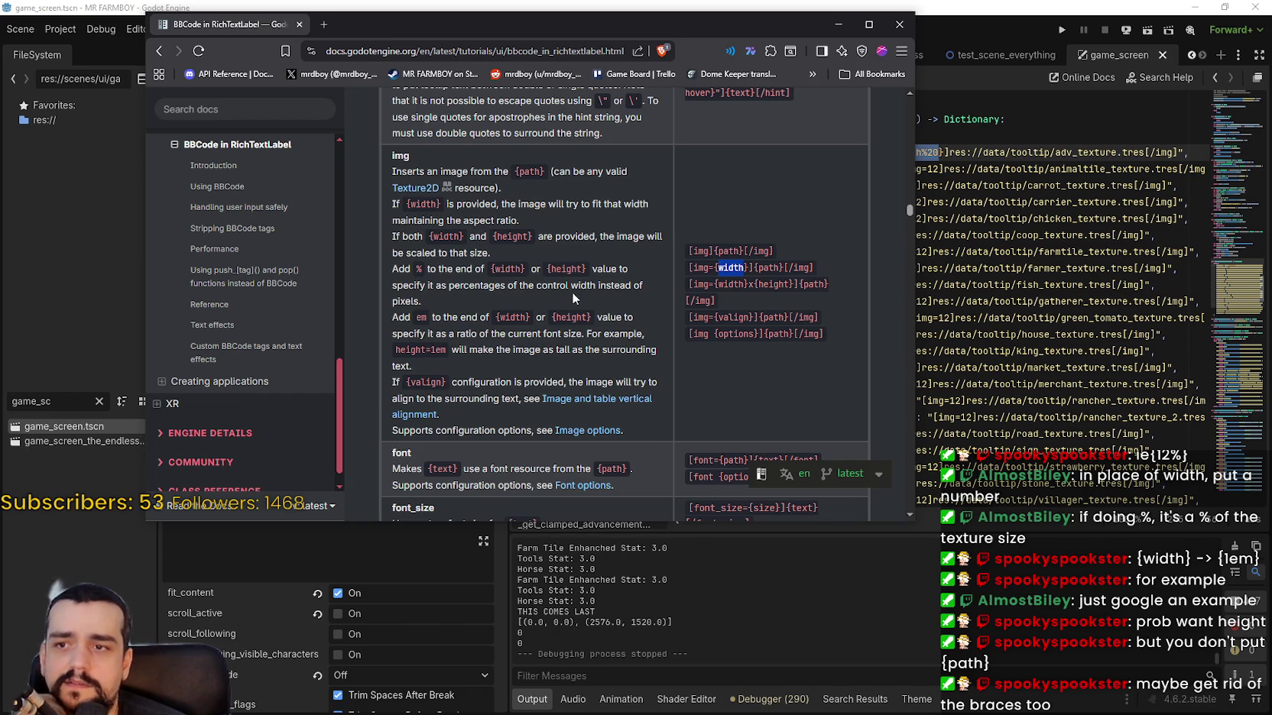
double_click(508, 269)
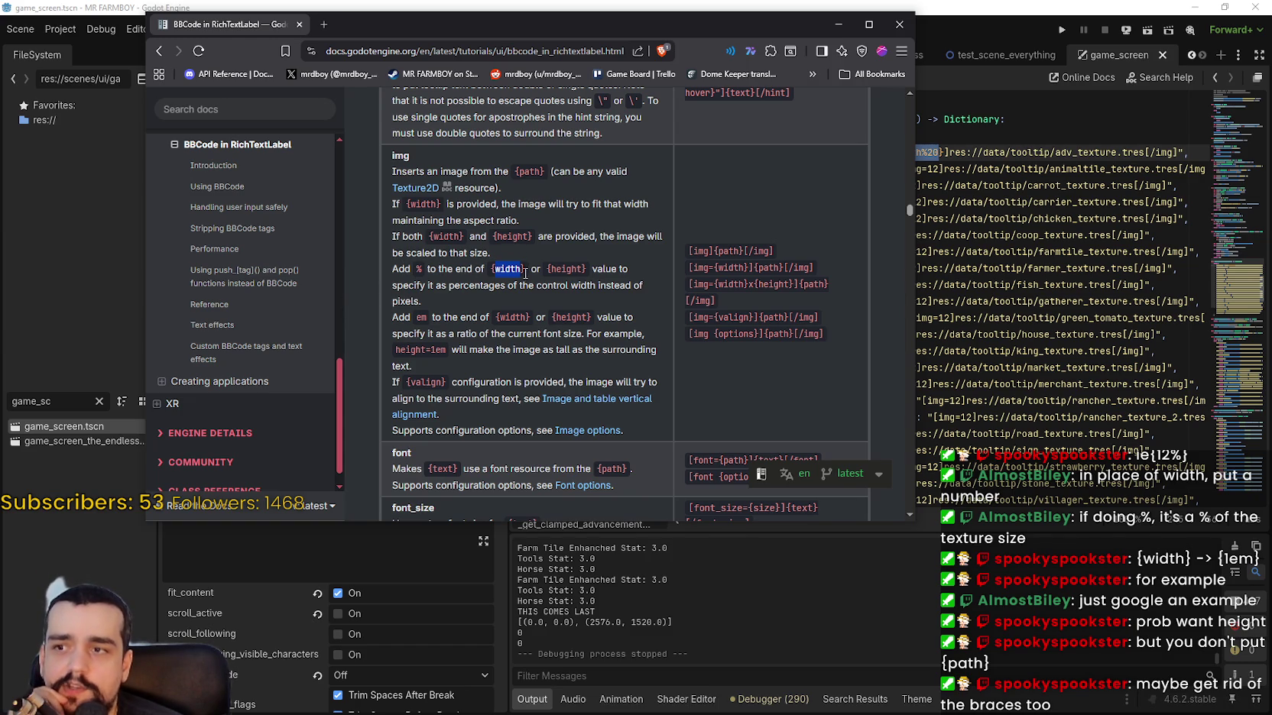
triple_click(413, 302)
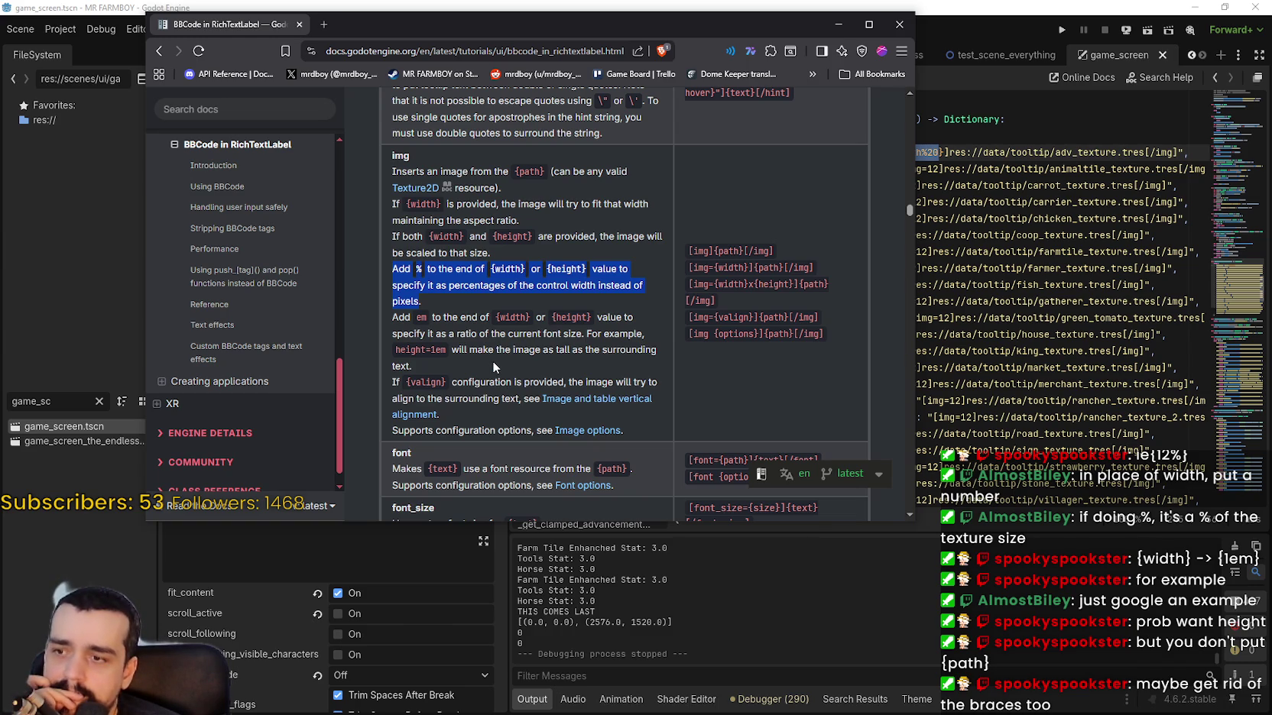
scroll(489, 359, "down", 3)
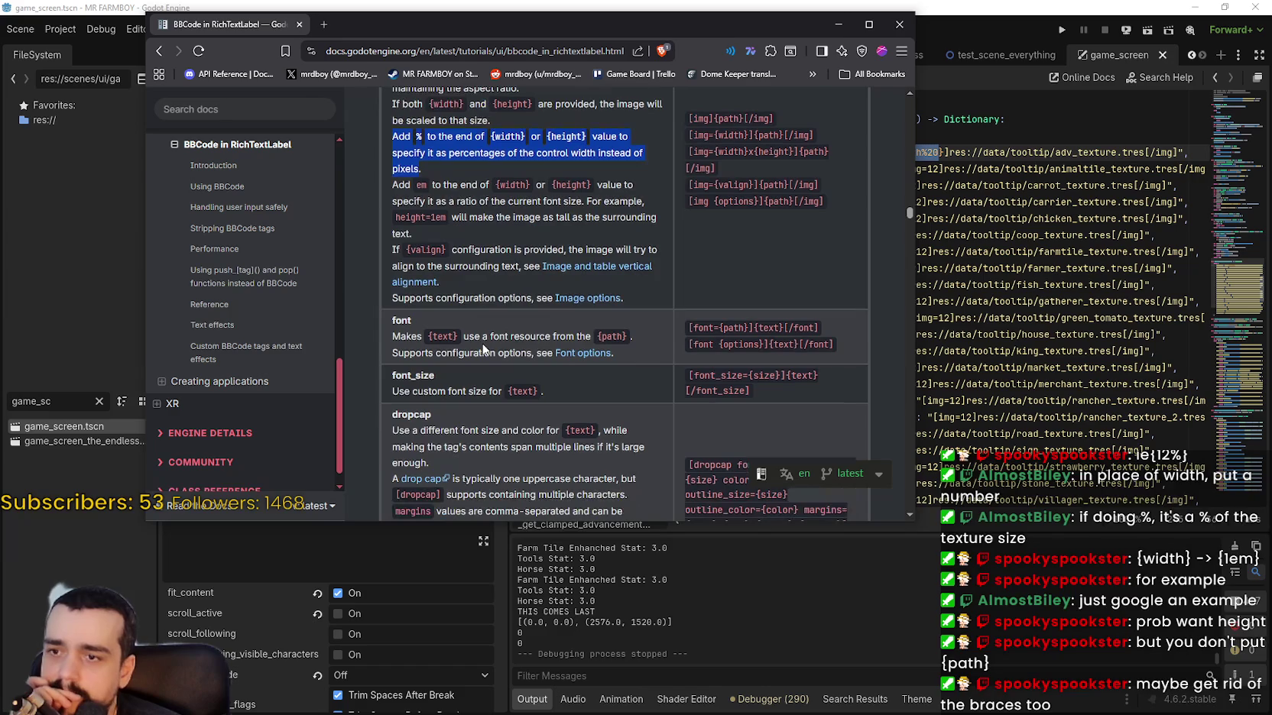
scroll(483, 348, "up", 3)
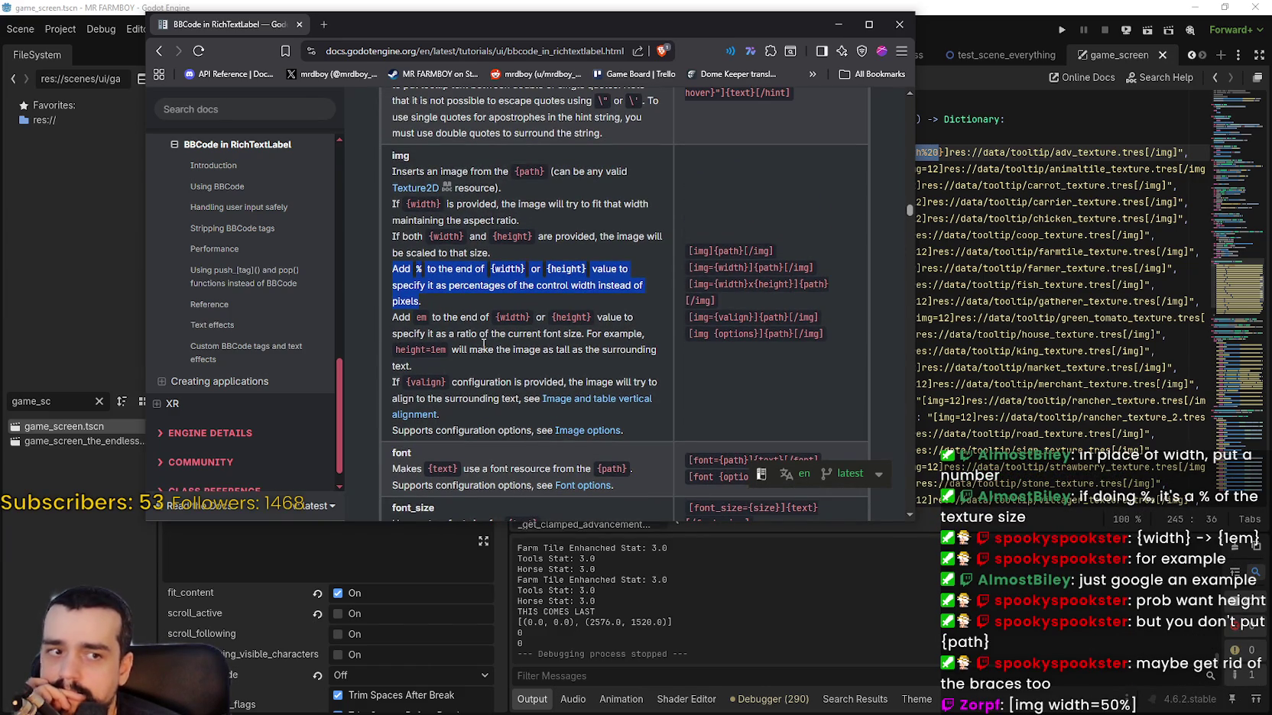
mouse_move(601, 24)
left_mouse_down()
mouse_move(700, 208)
mouse_move(691, 350)
mouse_move(550, 159)
mouse_move(468, 94)
mouse_move(540, 91)
mouse_move(462, 123)
left_mouse_up()
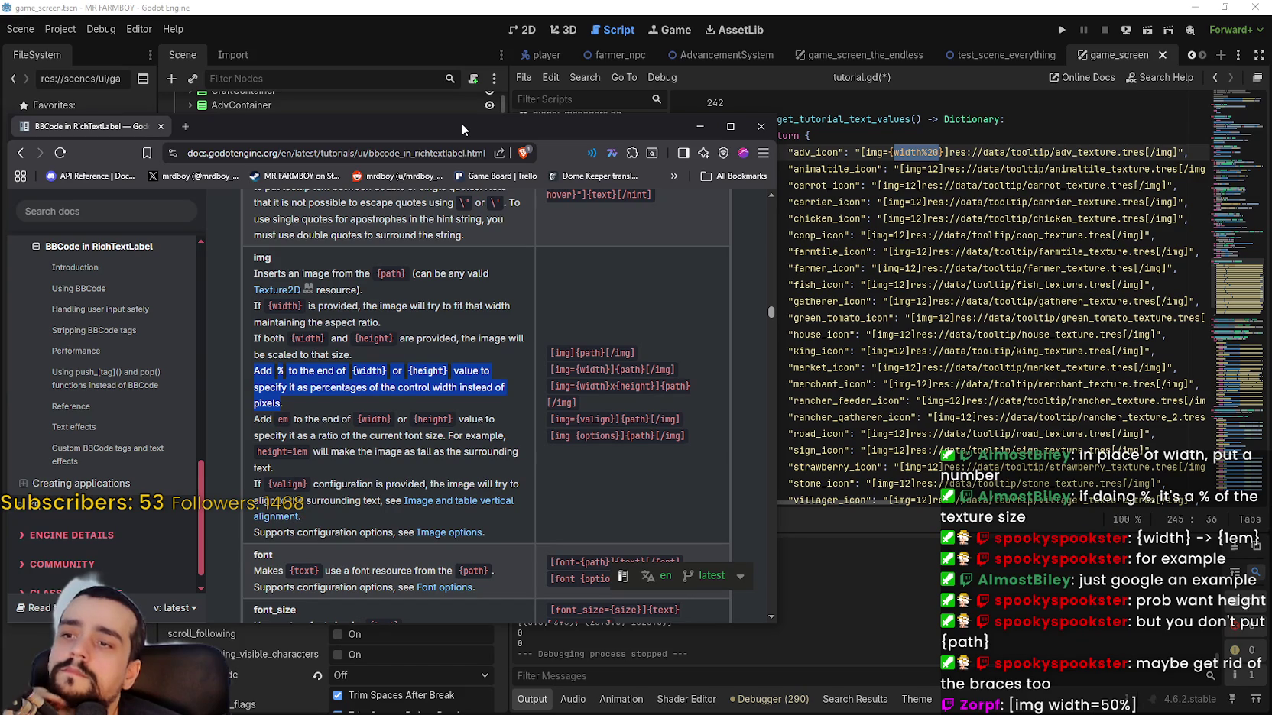
mouse_move(462, 123)
left_mouse_down()
mouse_move(499, 125)
mouse_move(534, 102)
left_mouse_up()
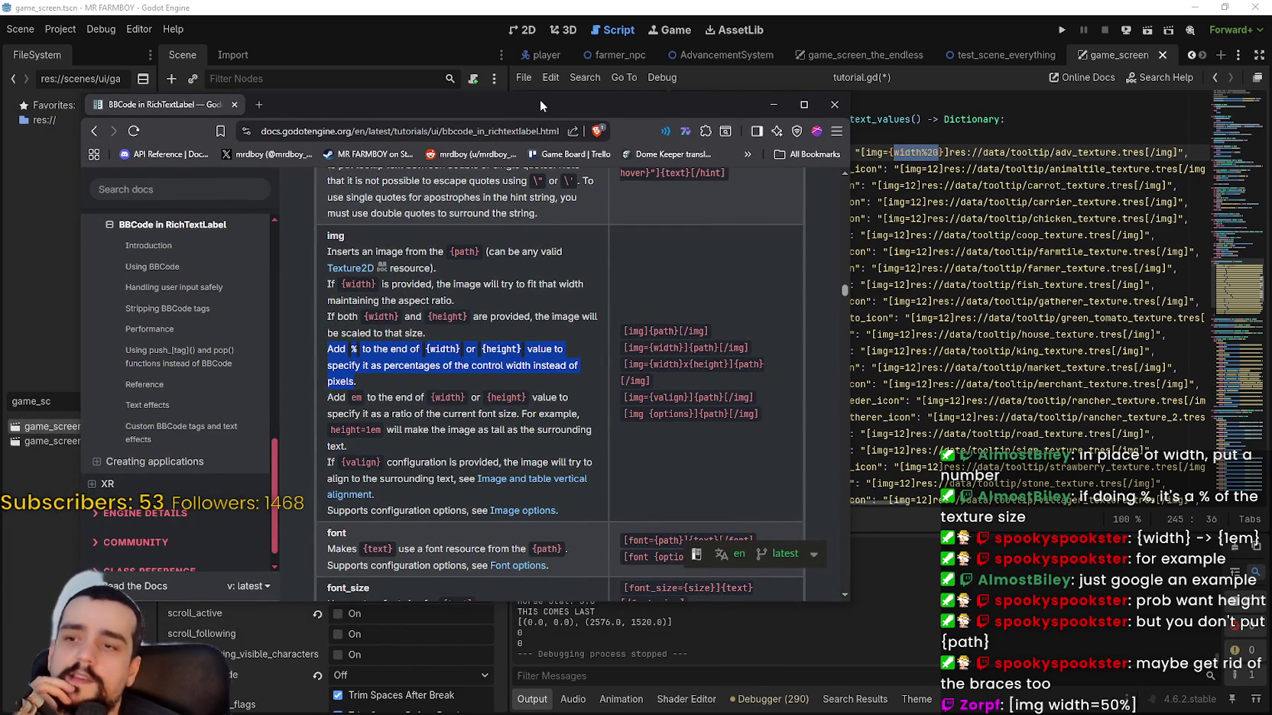
left_click_drag(540, 100, 512, 122)
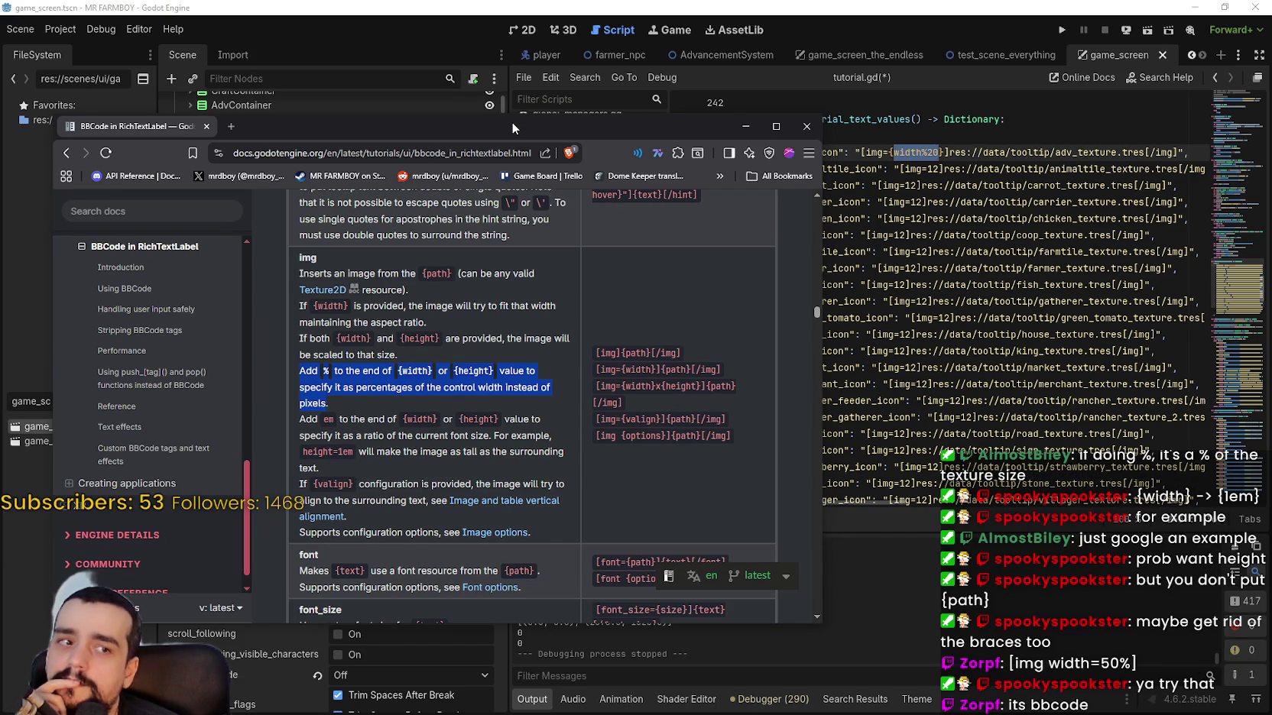
left_click_drag(512, 122, 593, 116)
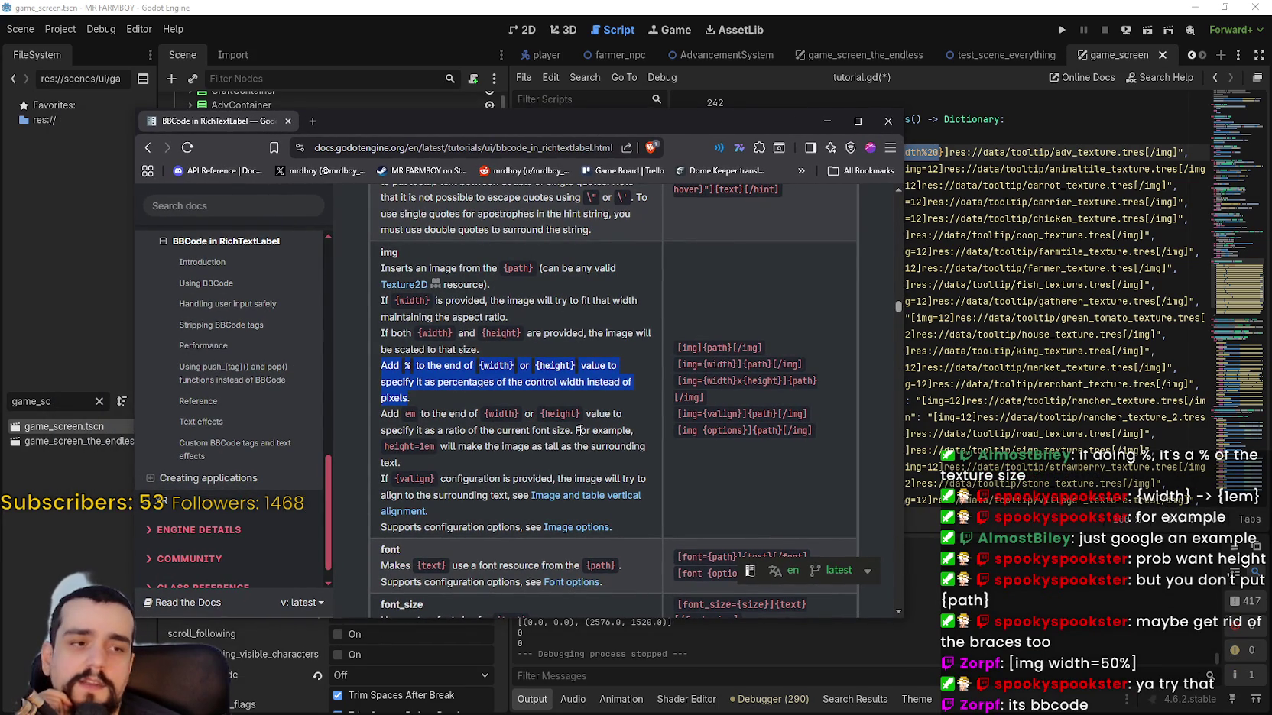
Open the vertical alignment and Image options links in new tabs, then return to the img description.
right_click(588, 498)
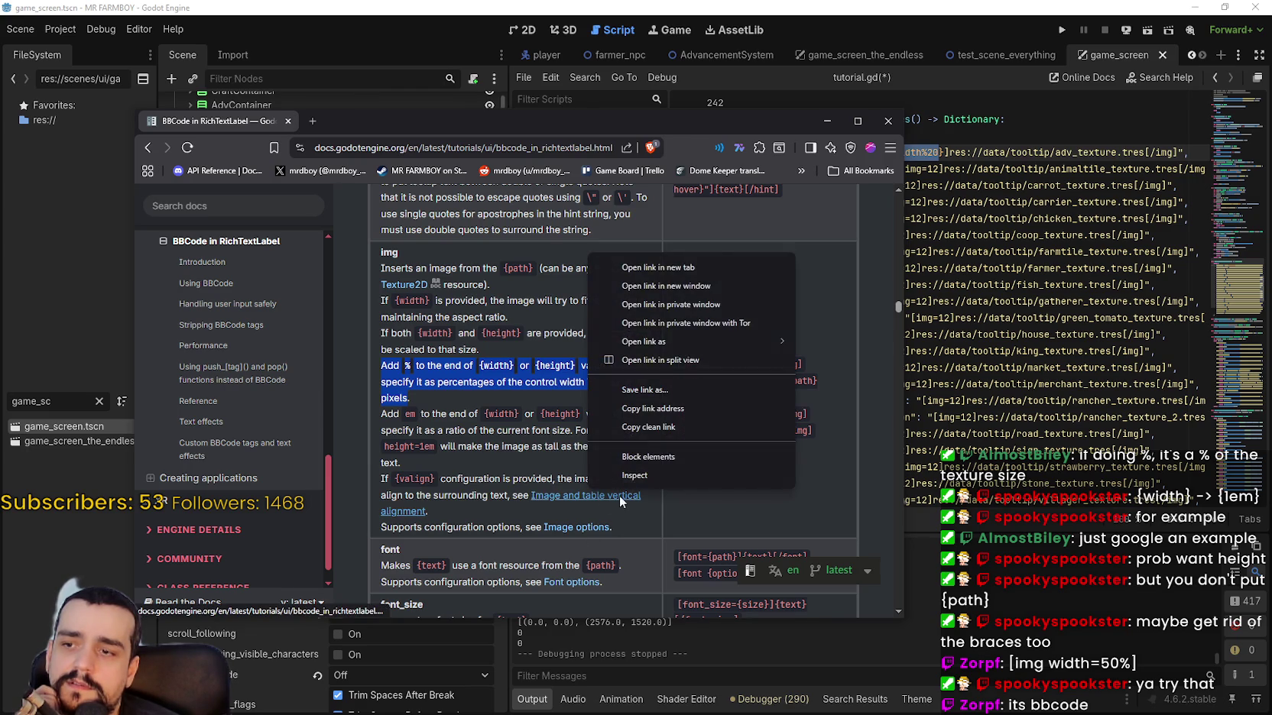
left_click(627, 264)
right_click(589, 527)
left_click(645, 305)
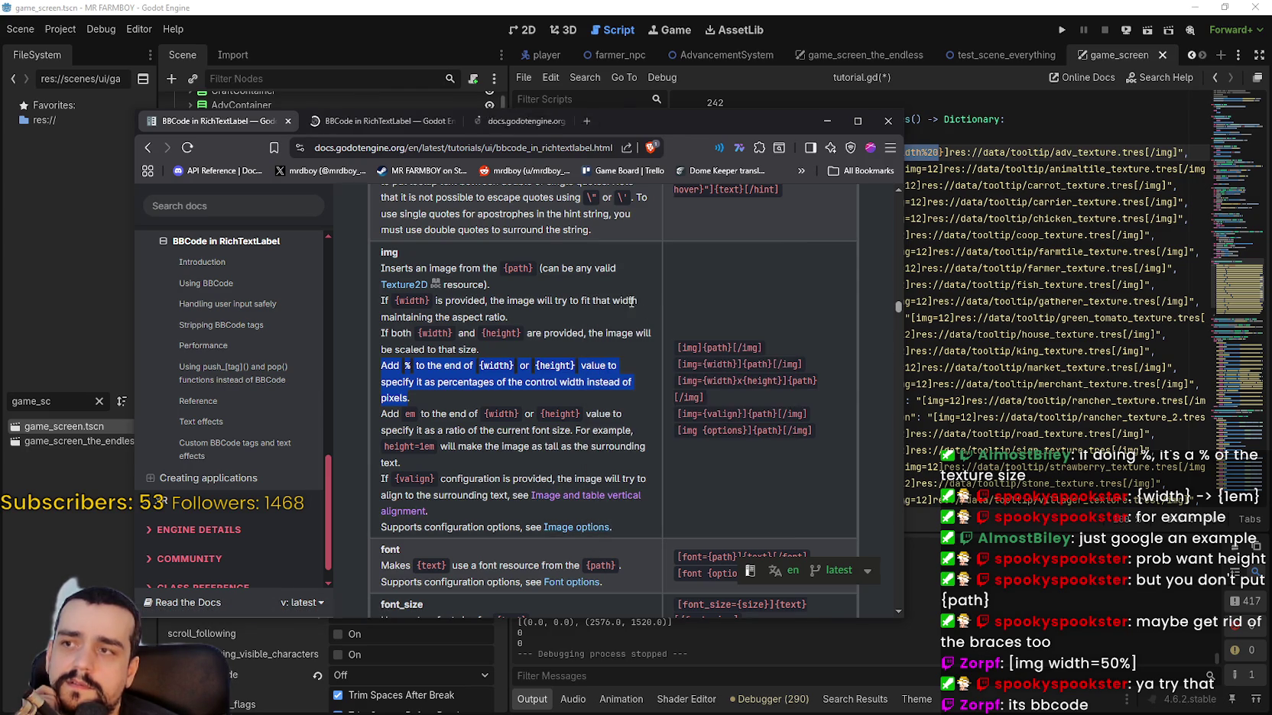
left_click(358, 118)
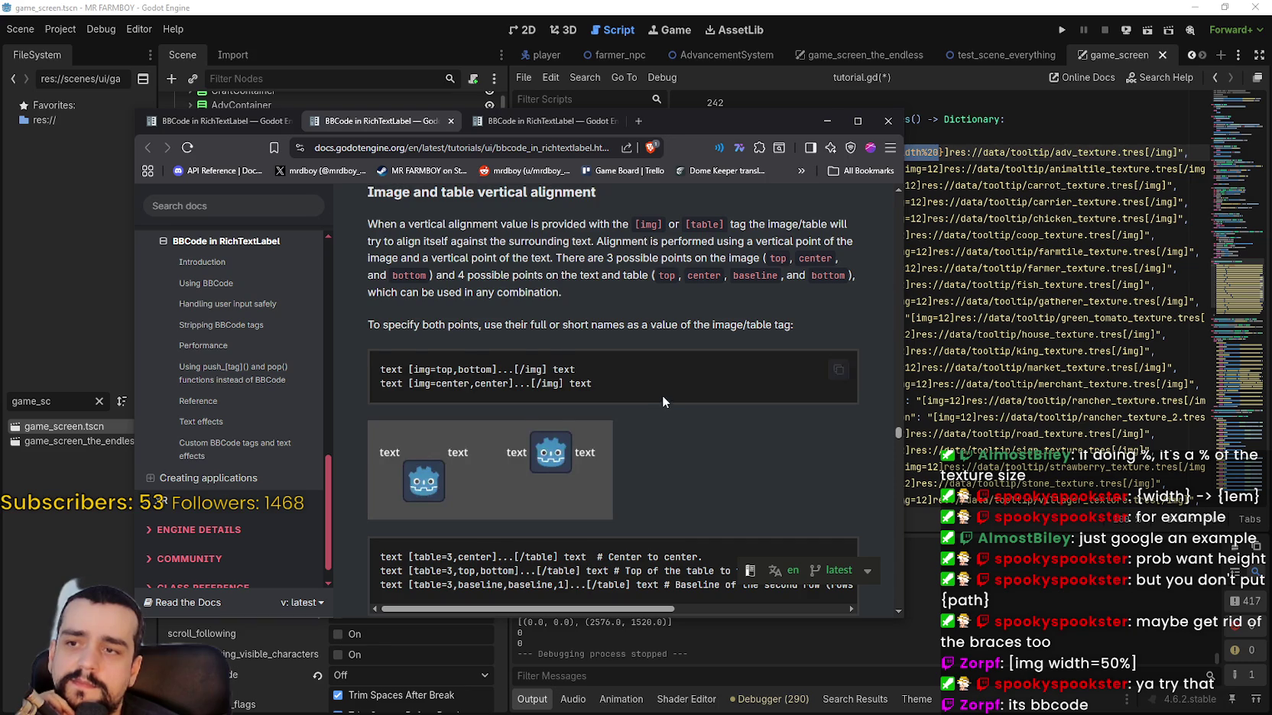
scroll(663, 397, "down", 5)
scroll(604, 470, "down", 2)
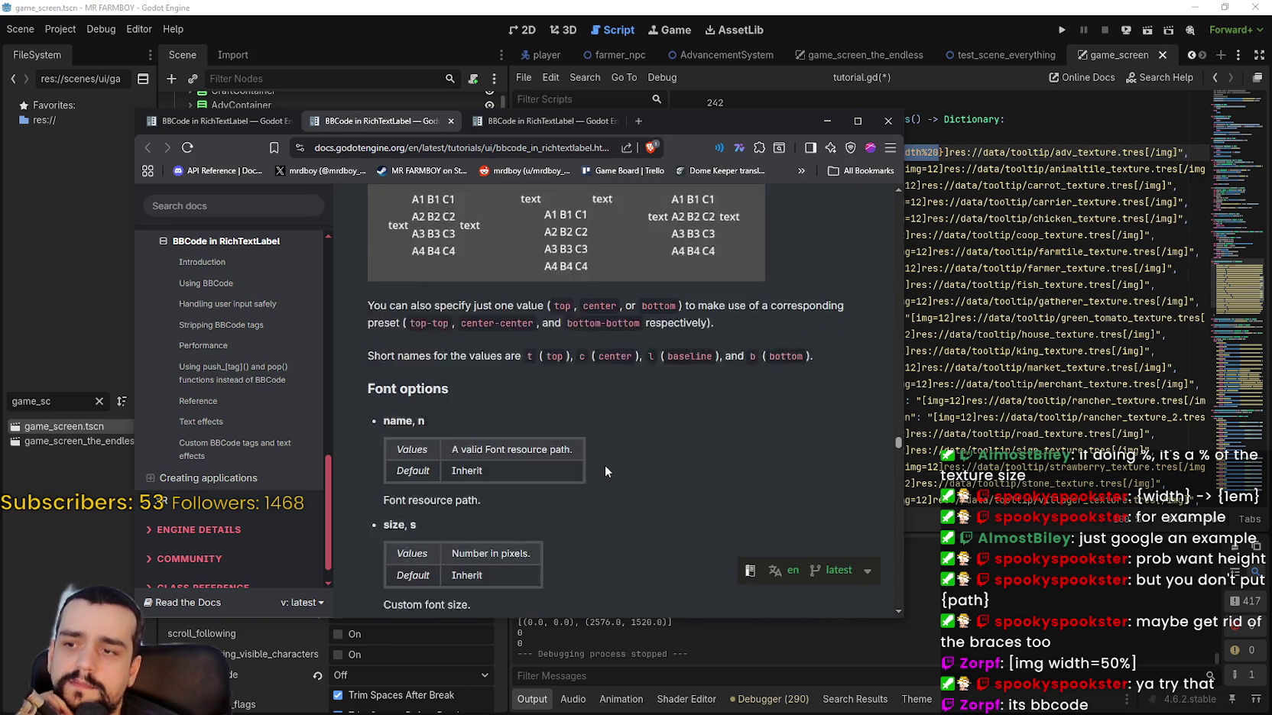
scroll(607, 469, "up", 2)
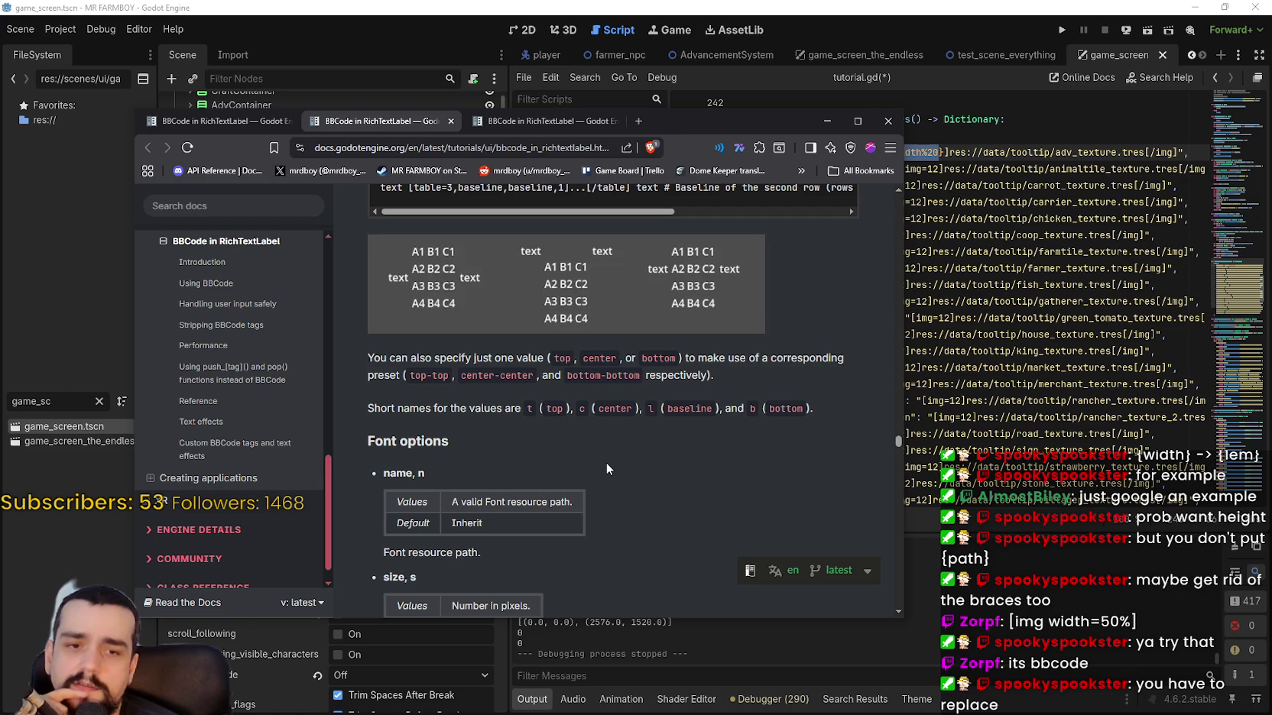
left_click(211, 123)
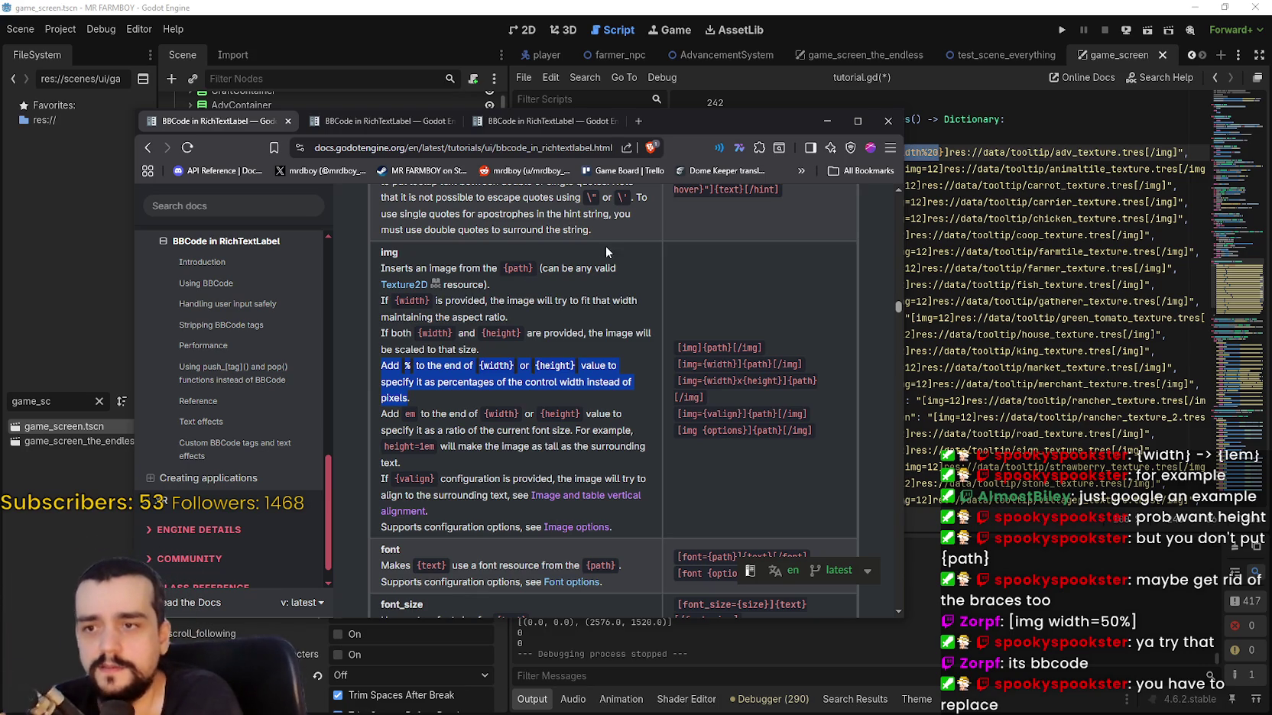
left_click(720, 392)
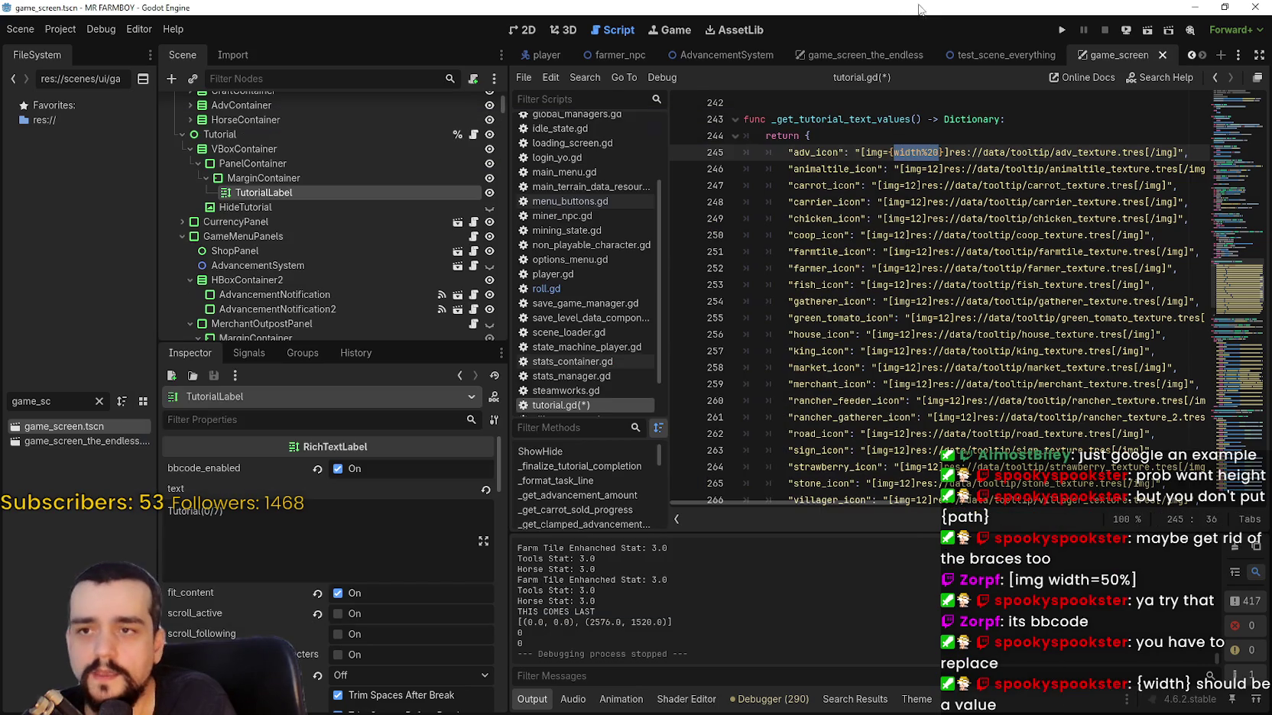
left_click(925, 153)
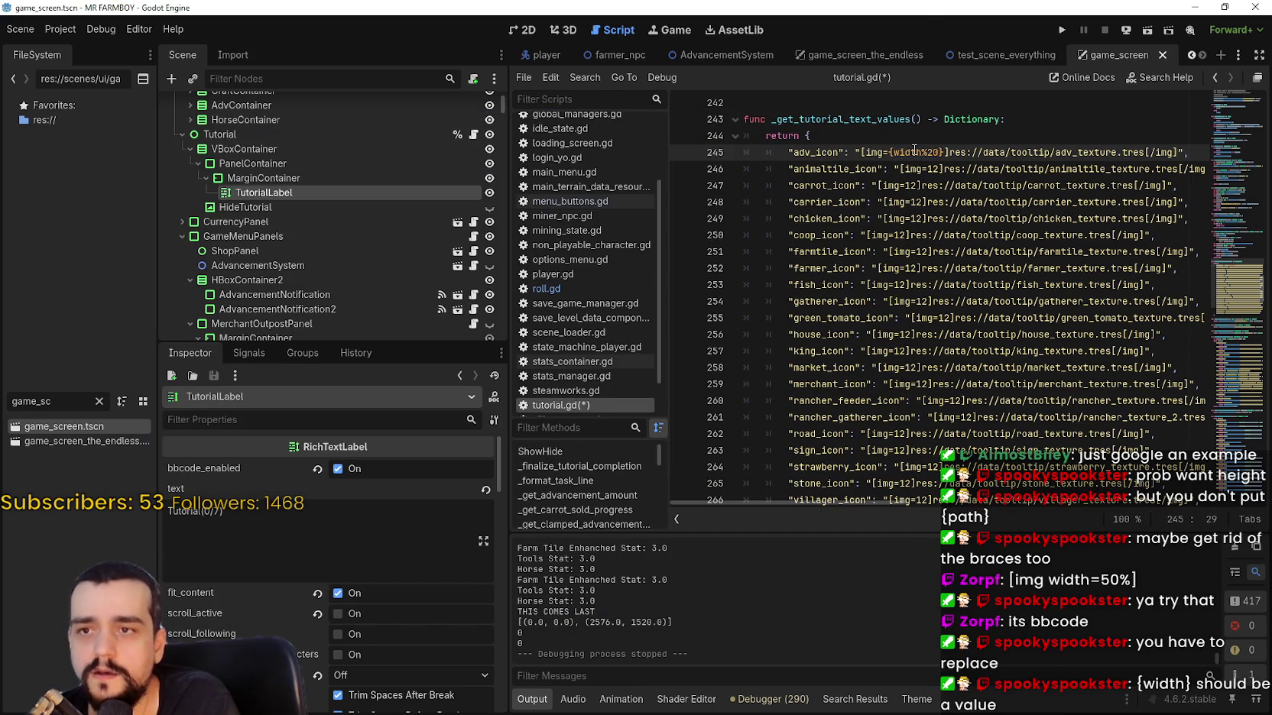
Replace width%20 with %20 in line 245's img tag, save, and run the game.
double_click(915, 151)
left_click_drag(915, 150, 939, 150)
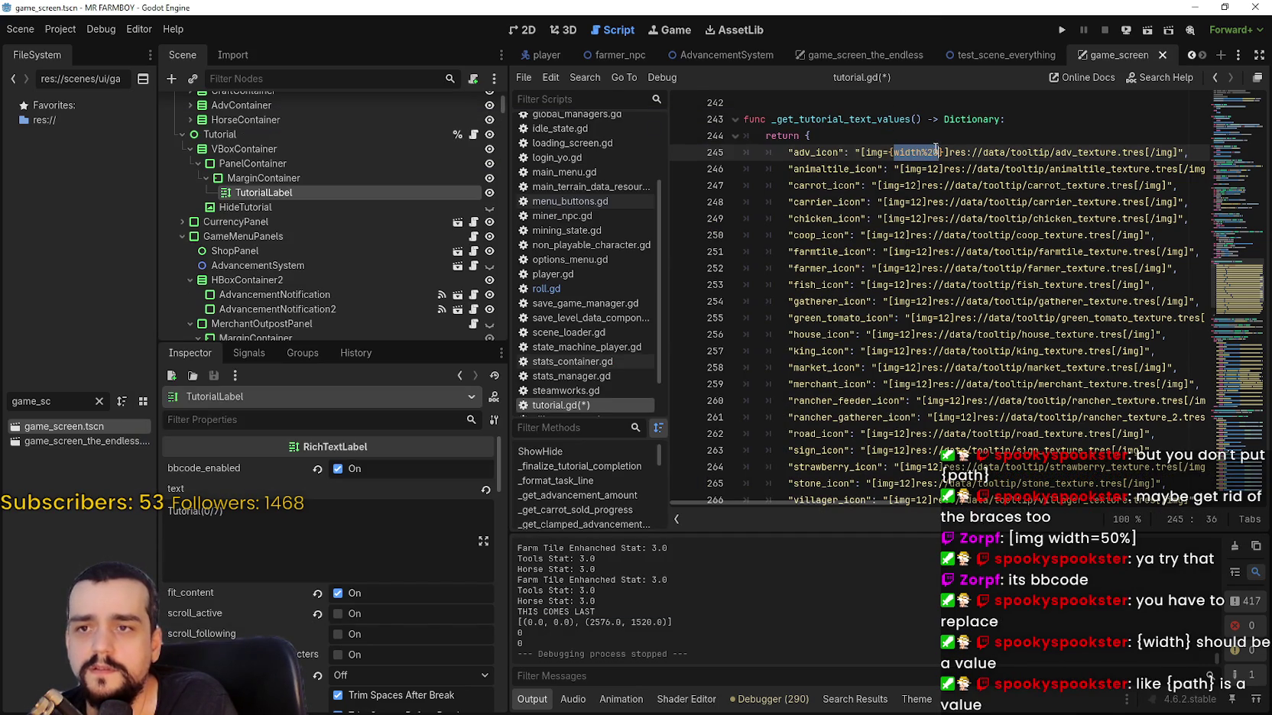
left_click(934, 153)
left_click_drag(935, 153, 893, 153)
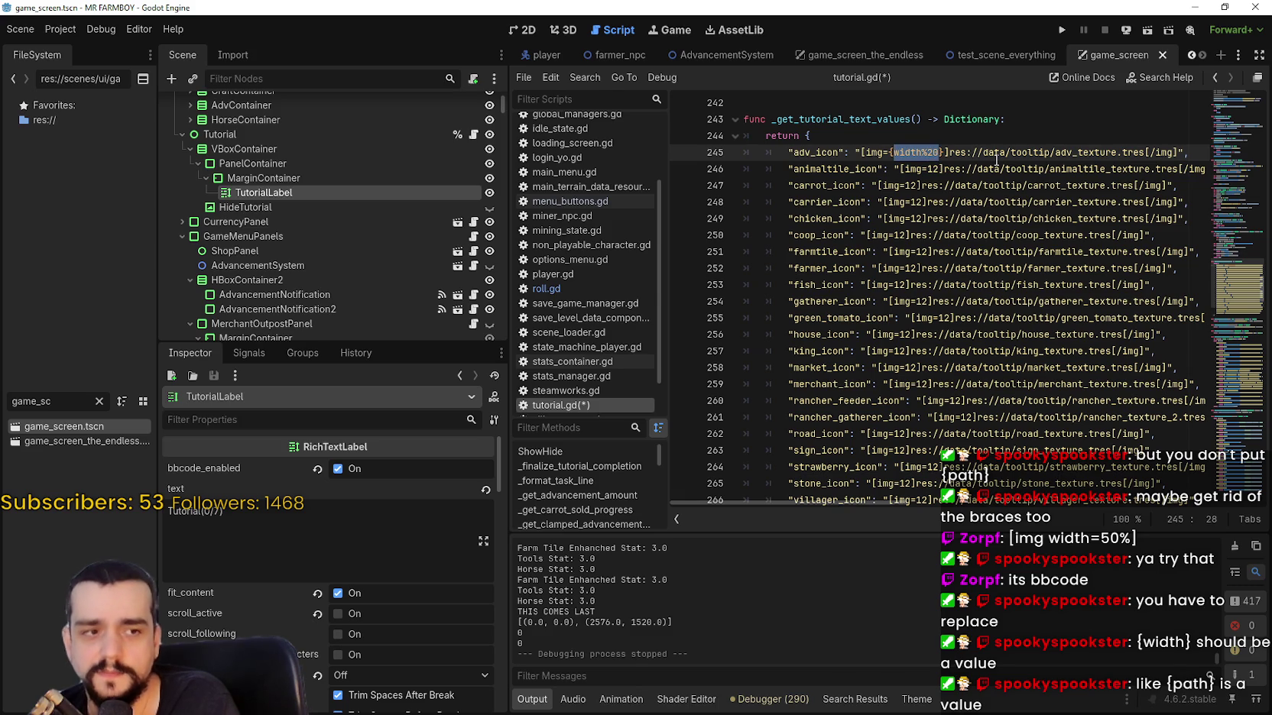
key("BackSpace")
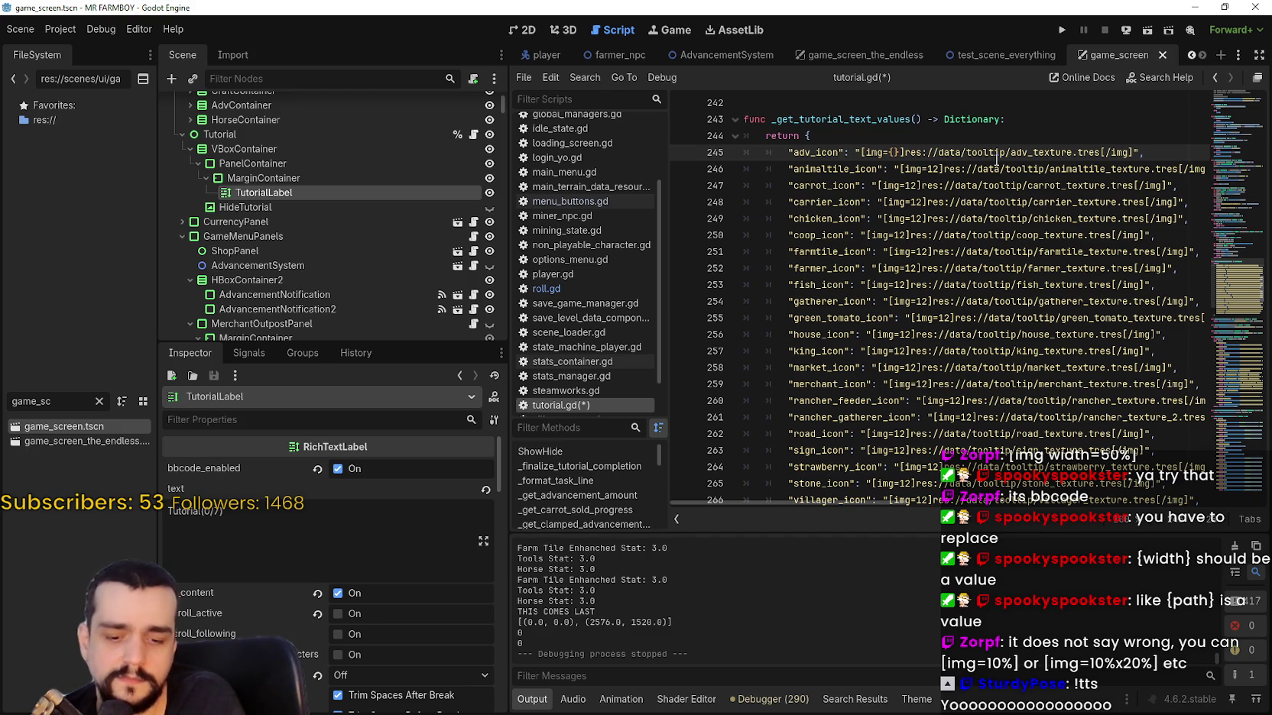
type("%20")
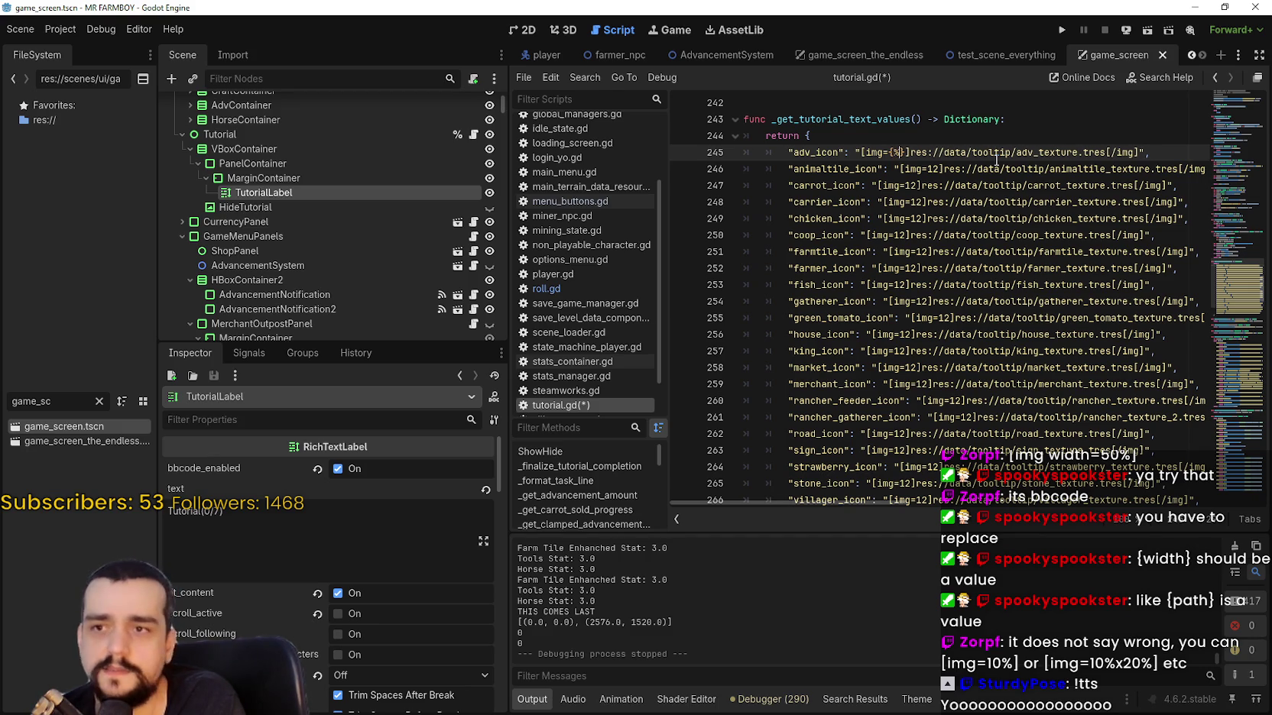
key("ctrl+s")
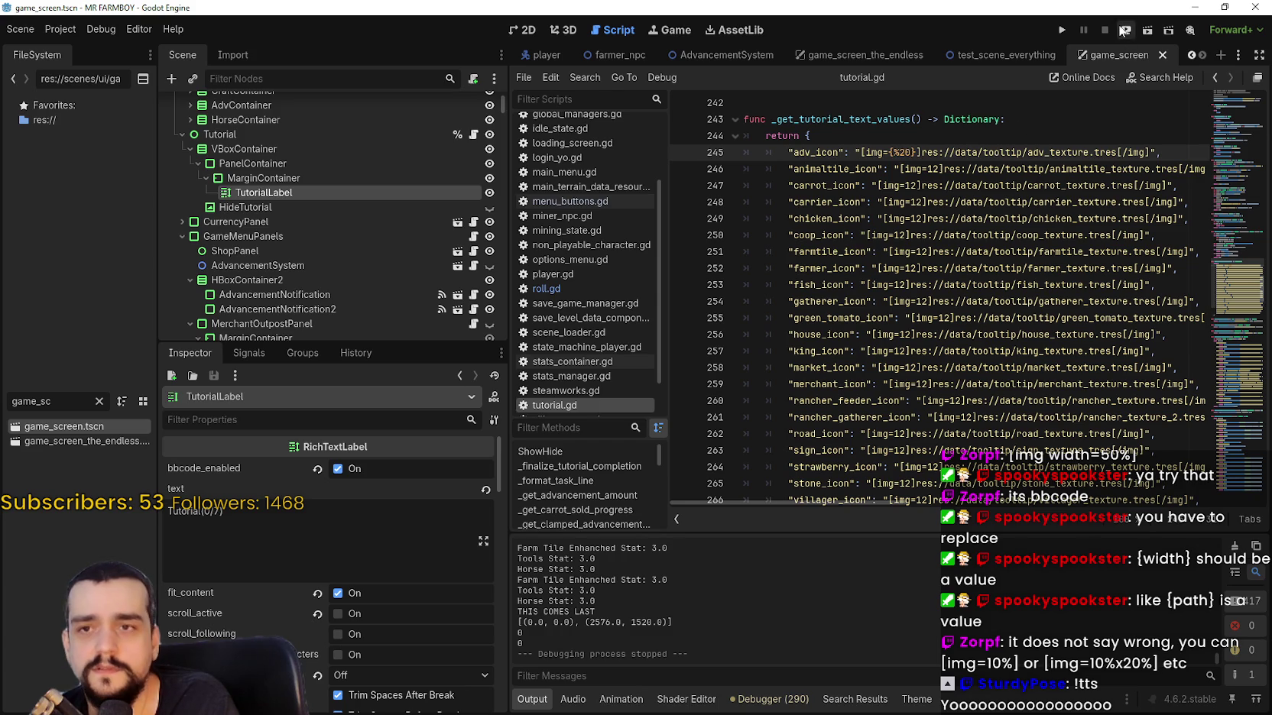
left_click(1063, 31)
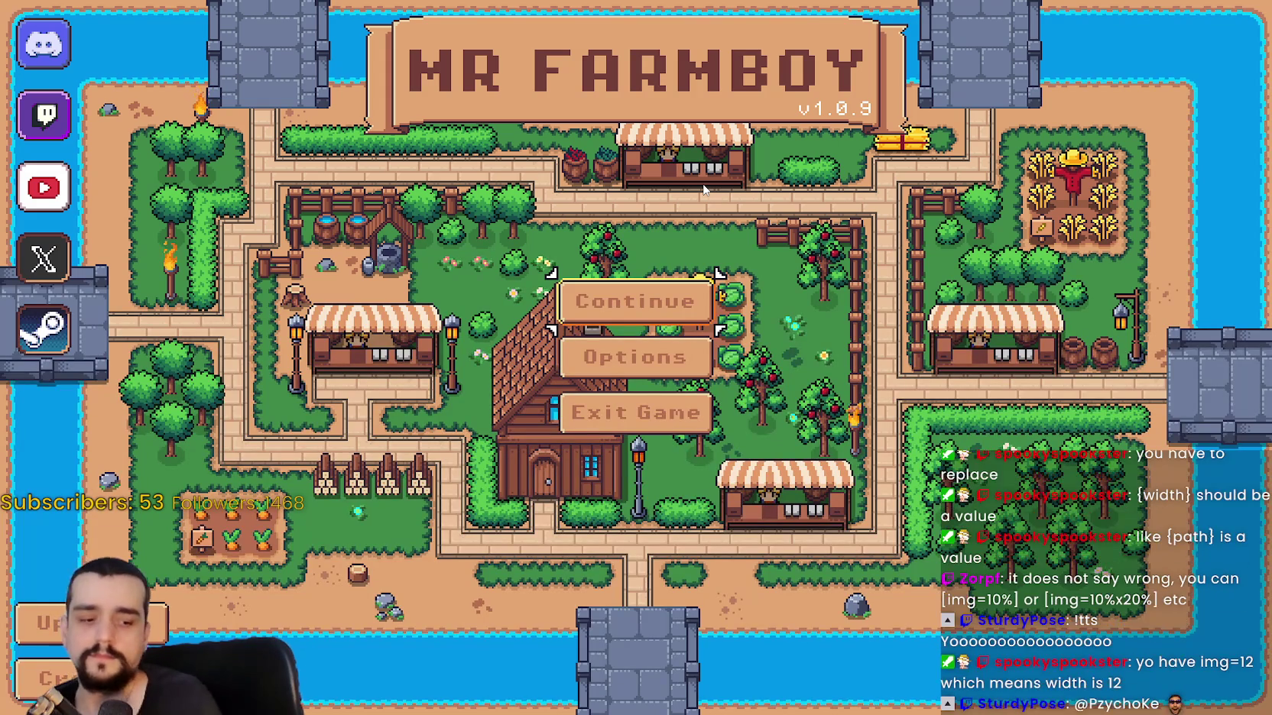
Load the Save 1 world from the save list.
left_click(650, 302)
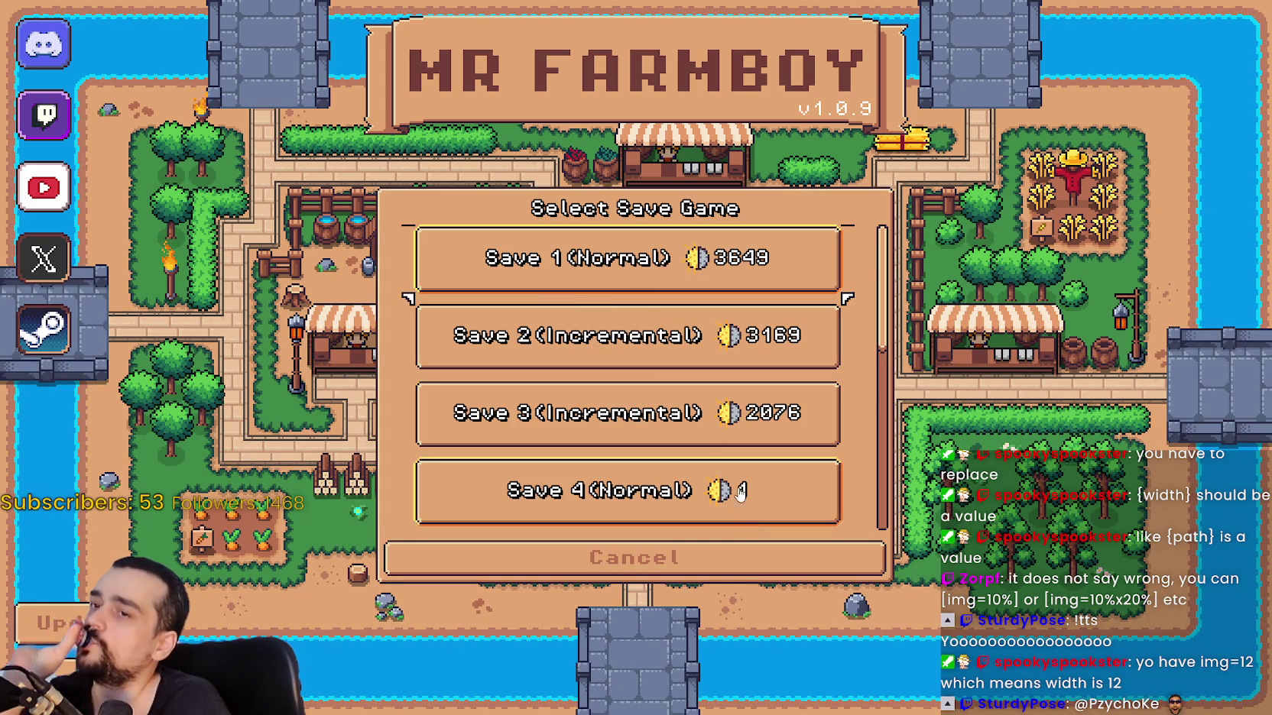
left_click(528, 260)
left_click(527, 277)
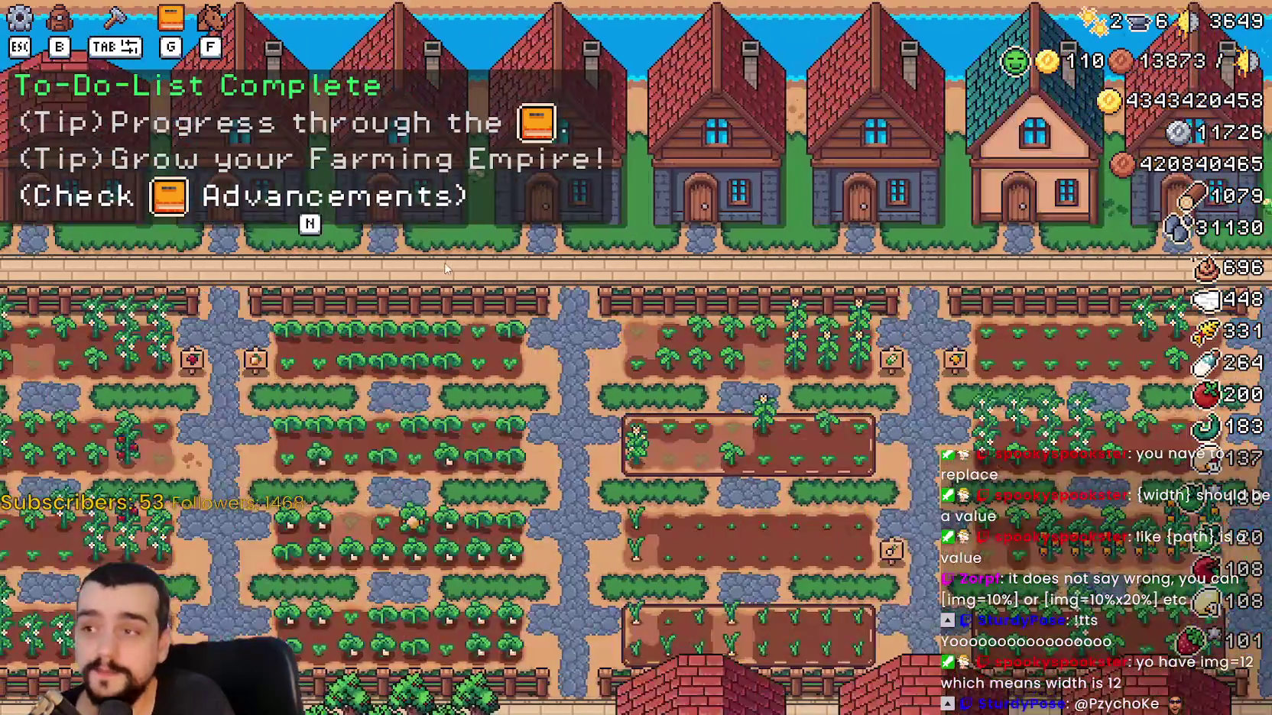
key("b")
key("Escape")
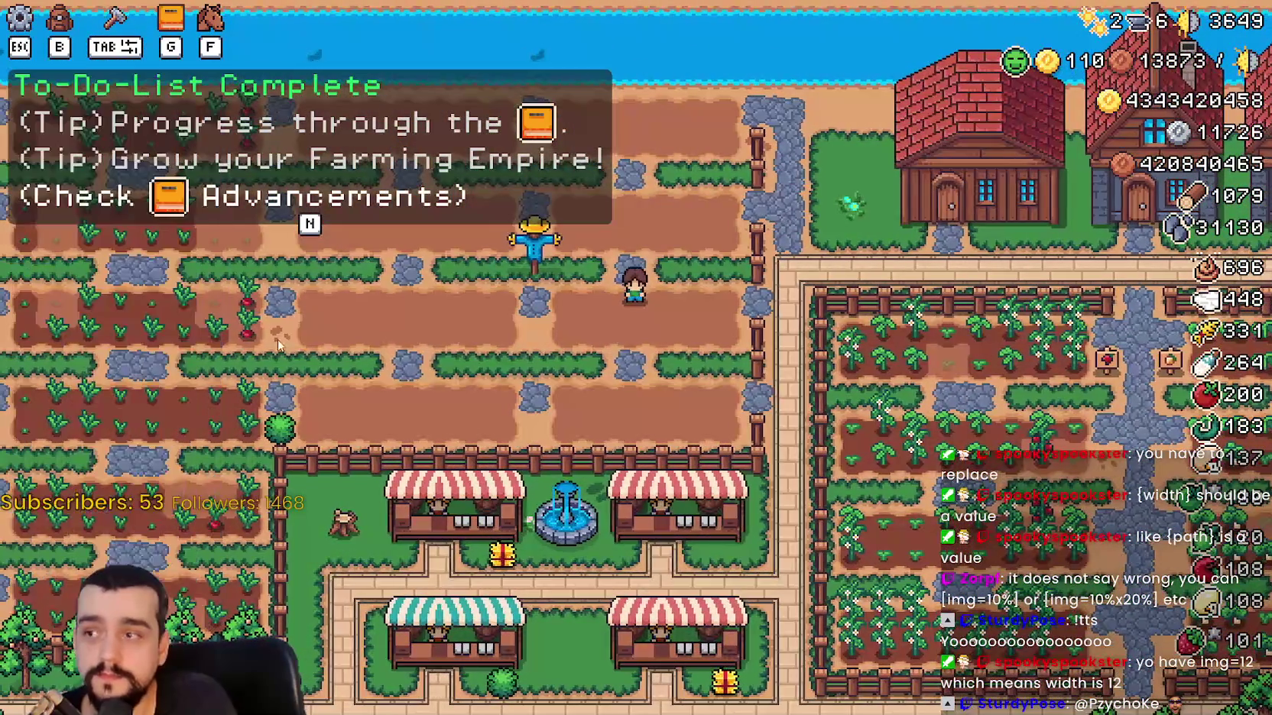
Lower Tutorial Font Size to 5 in Accessibility, resume, then stop the game.
key("Escape")
left_click(612, 275)
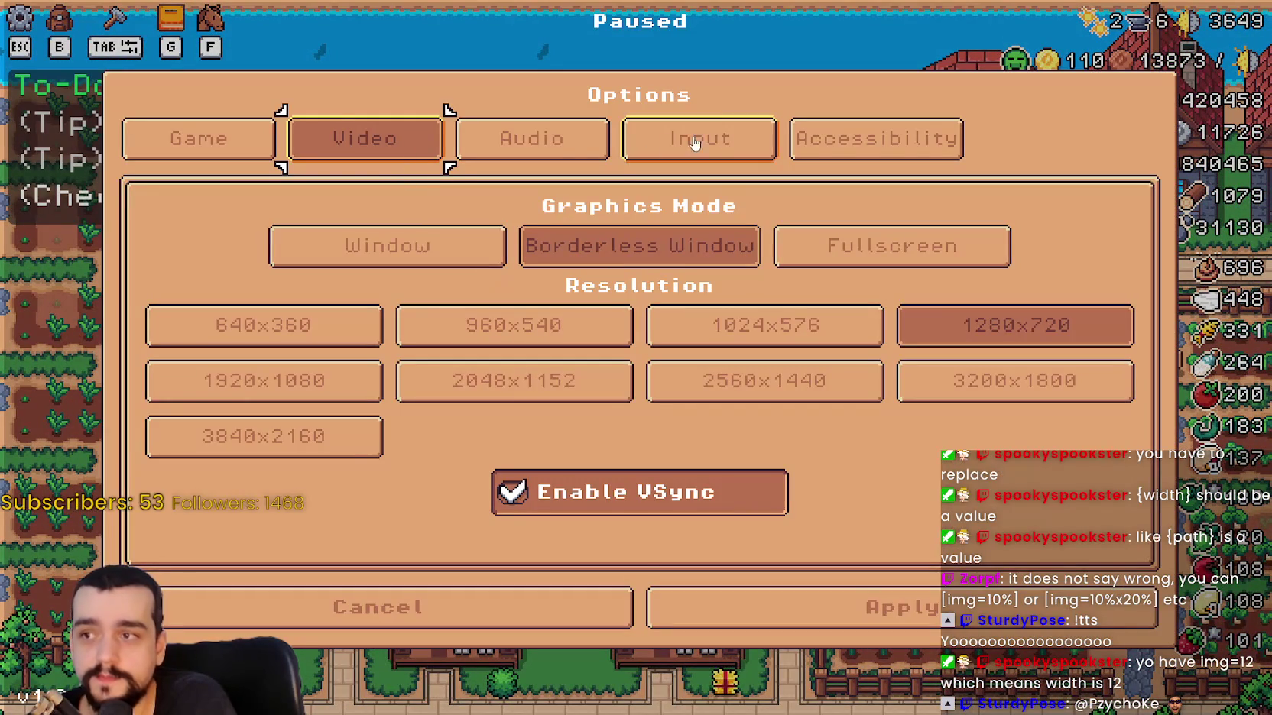
left_click(830, 142)
mouse_move(590, 333)
left_mouse_down()
mouse_move(298, 332)
mouse_move(527, 323)
mouse_move(126, 351)
mouse_move(298, 332)
mouse_move(229, 336)
left_mouse_up()
left_click(656, 653)
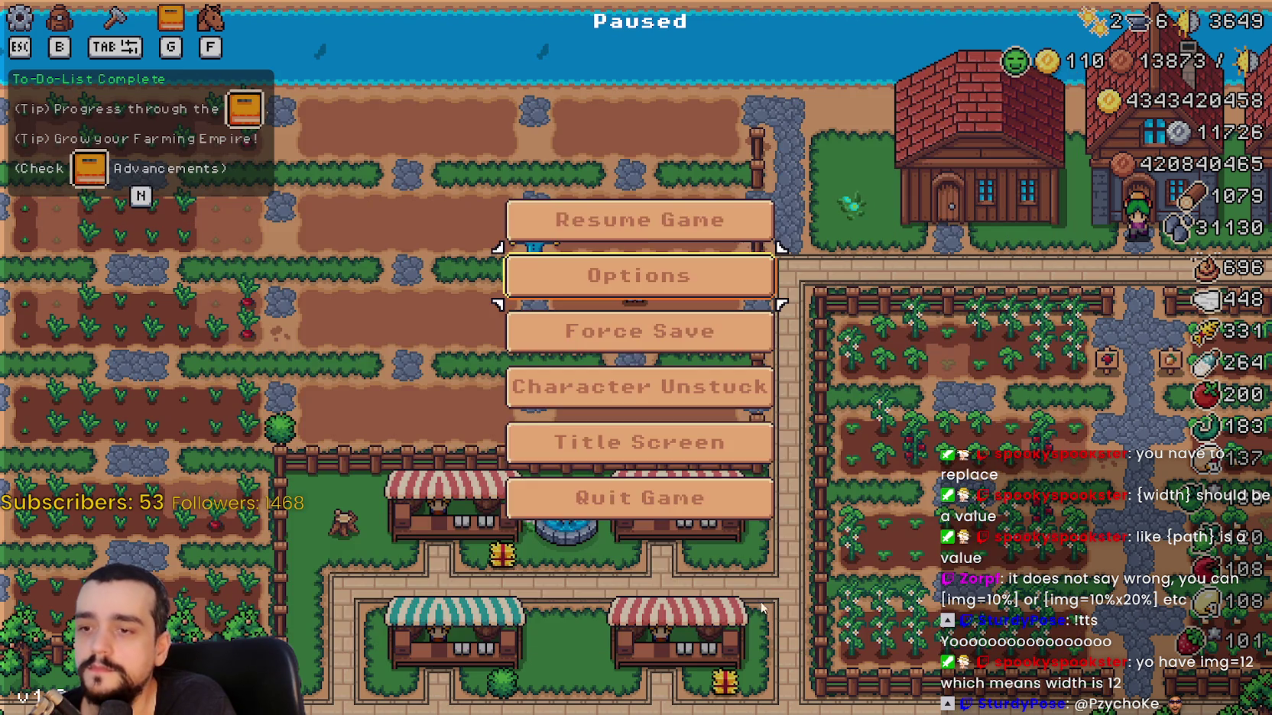
left_click(621, 214)
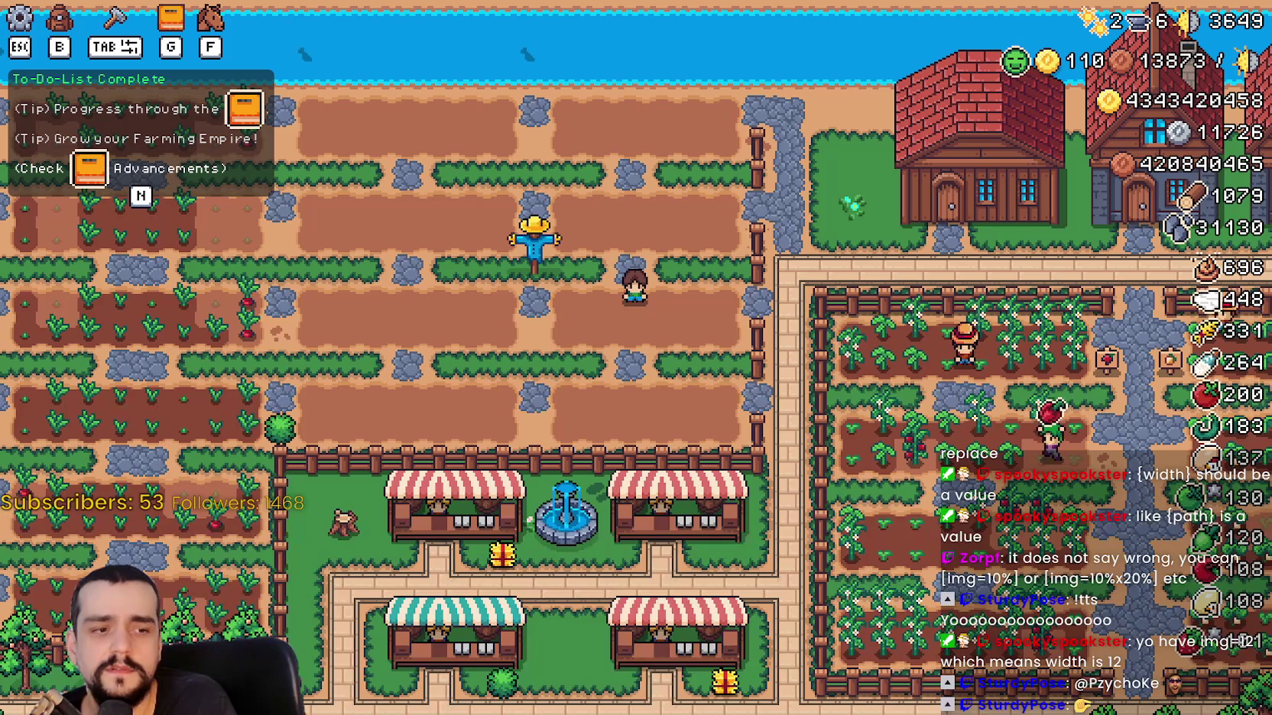
key("F8")
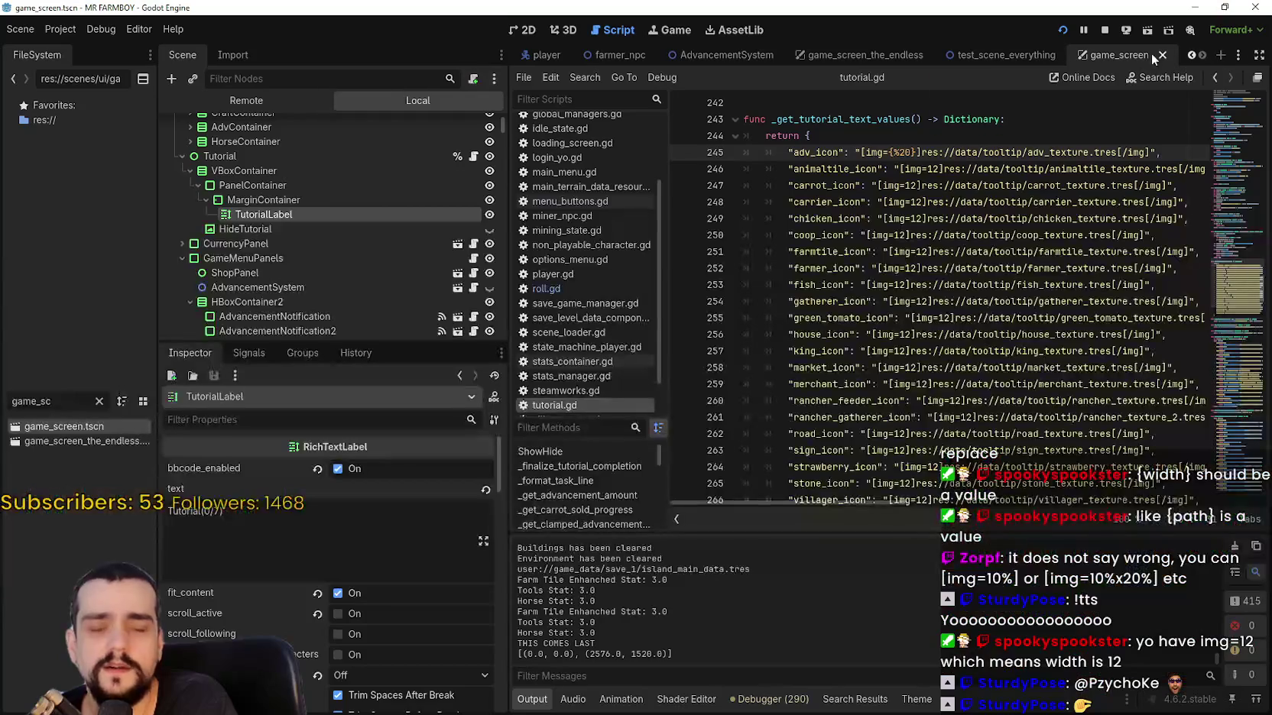
Change line 245's adv_icon size to {20%} and save the script.
left_click(967, 268)
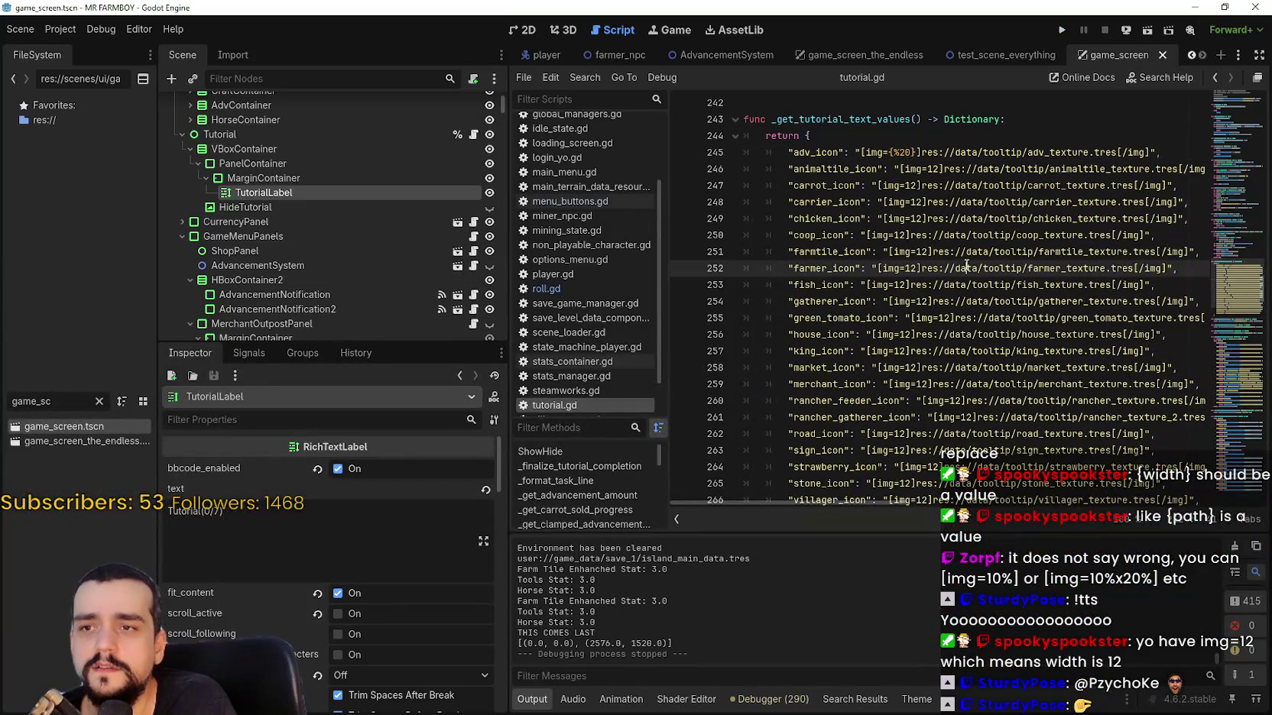
left_click(896, 152)
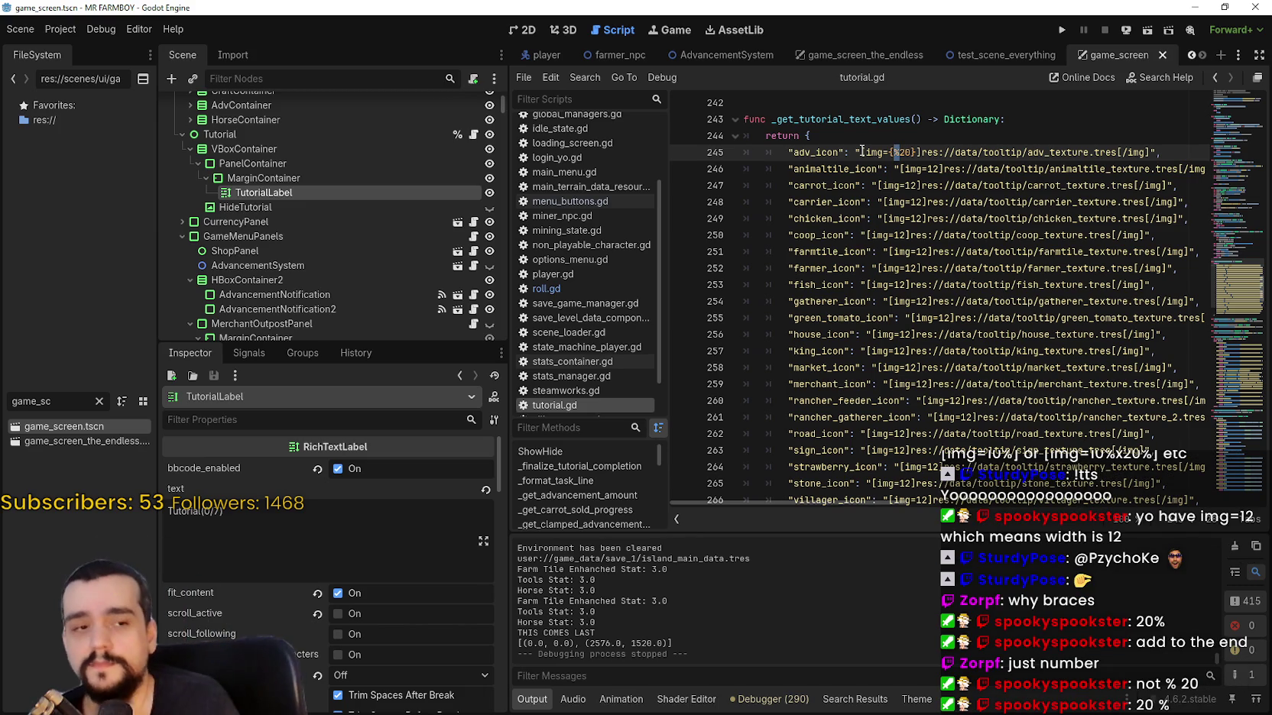
type("2")
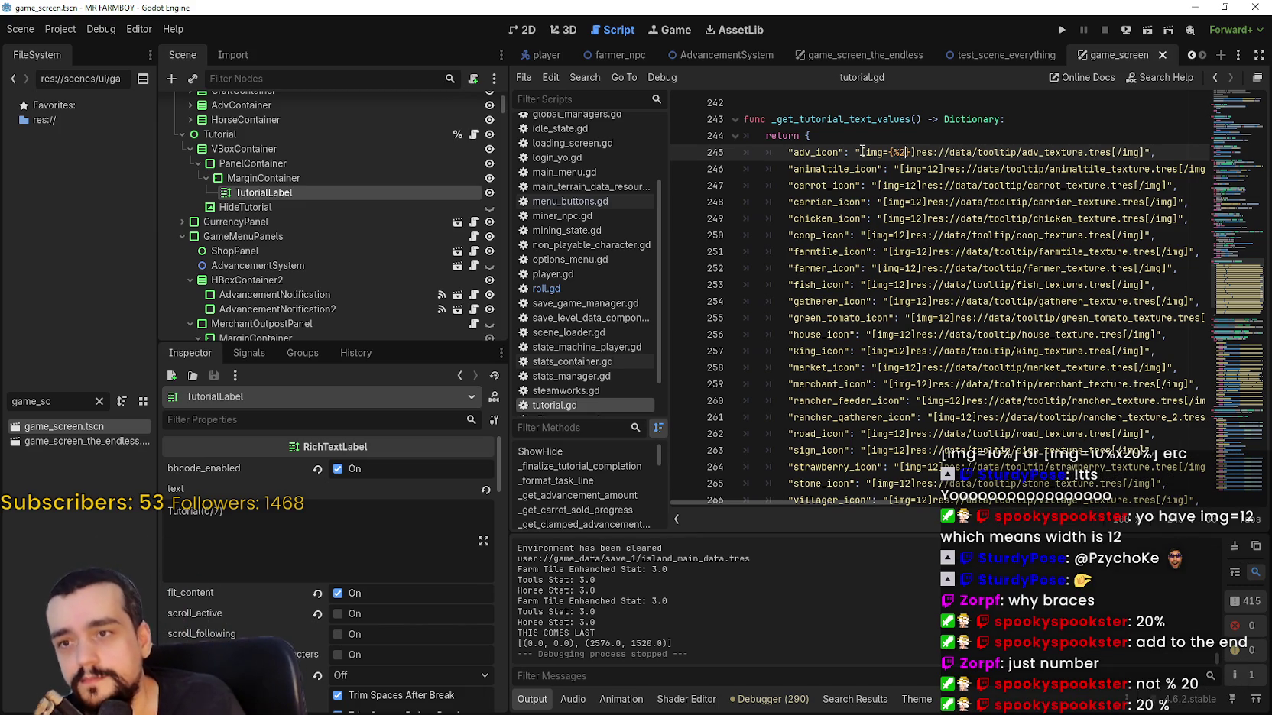
type("0%")
key("ctrl+s")
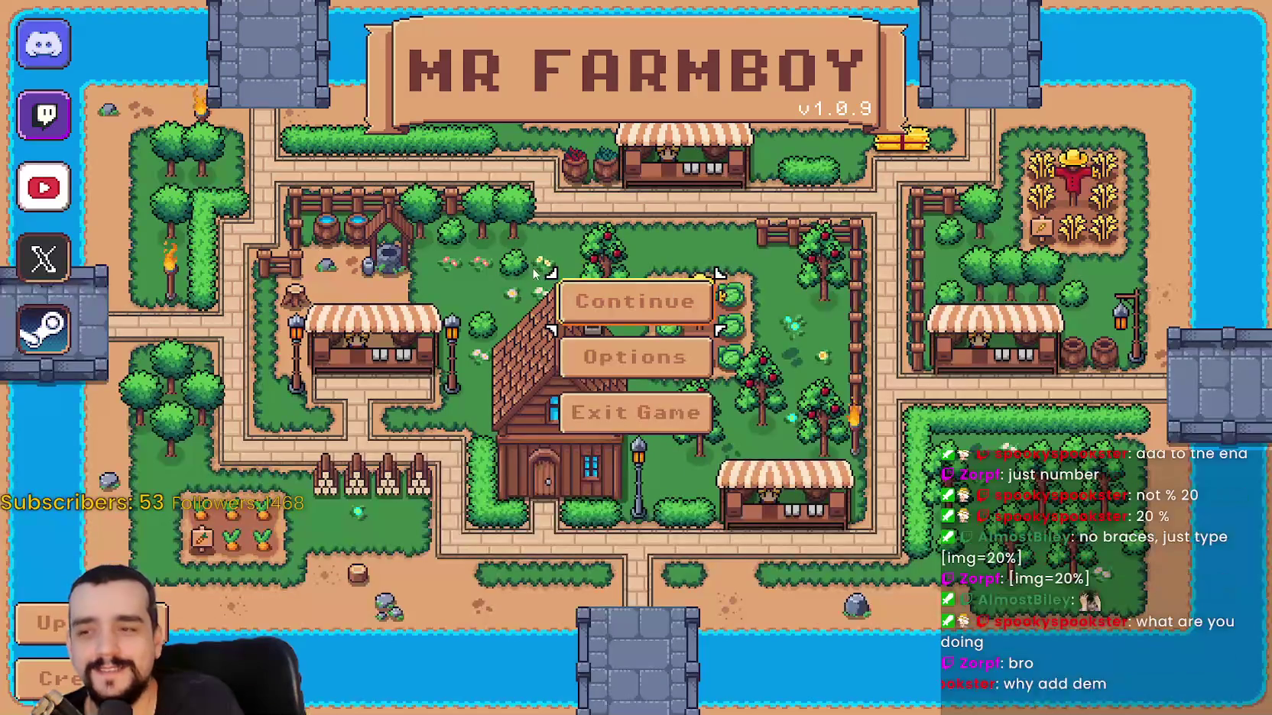
Load Save 1 to inspect the tutorial icons, then close the game.
left_click(570, 289)
left_click(570, 289)
left_click(551, 276)
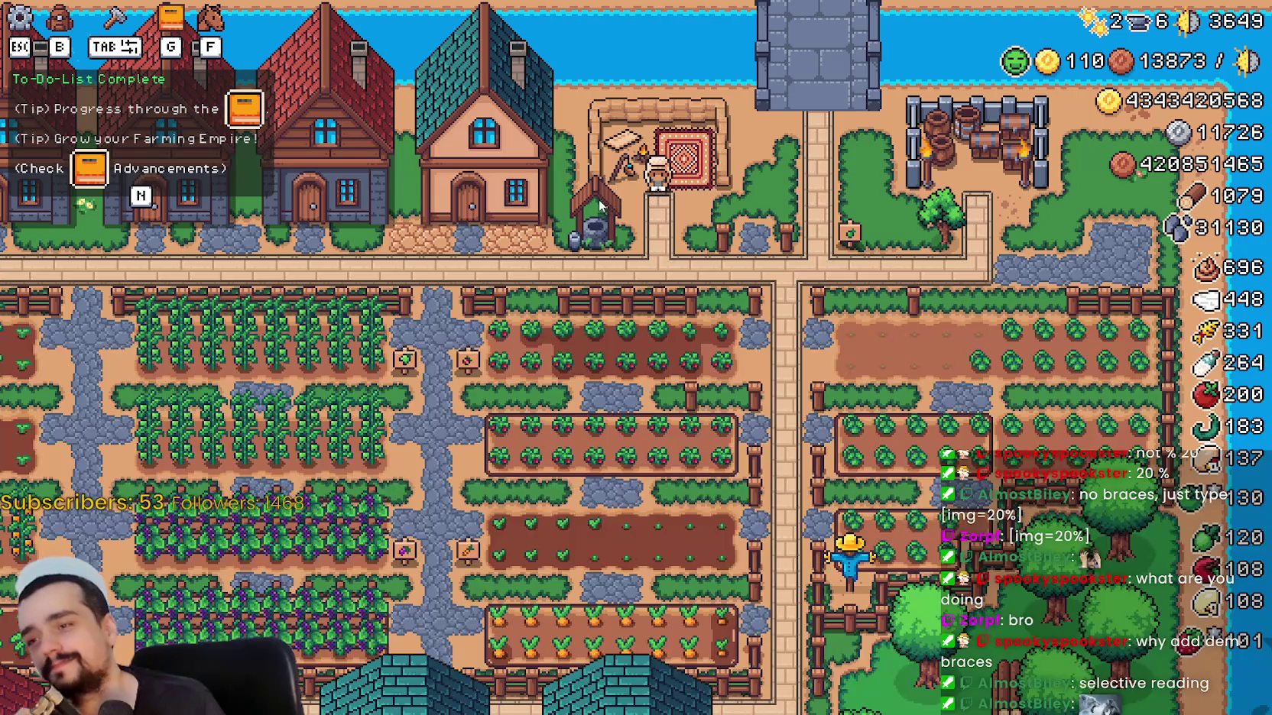
key("Escape")
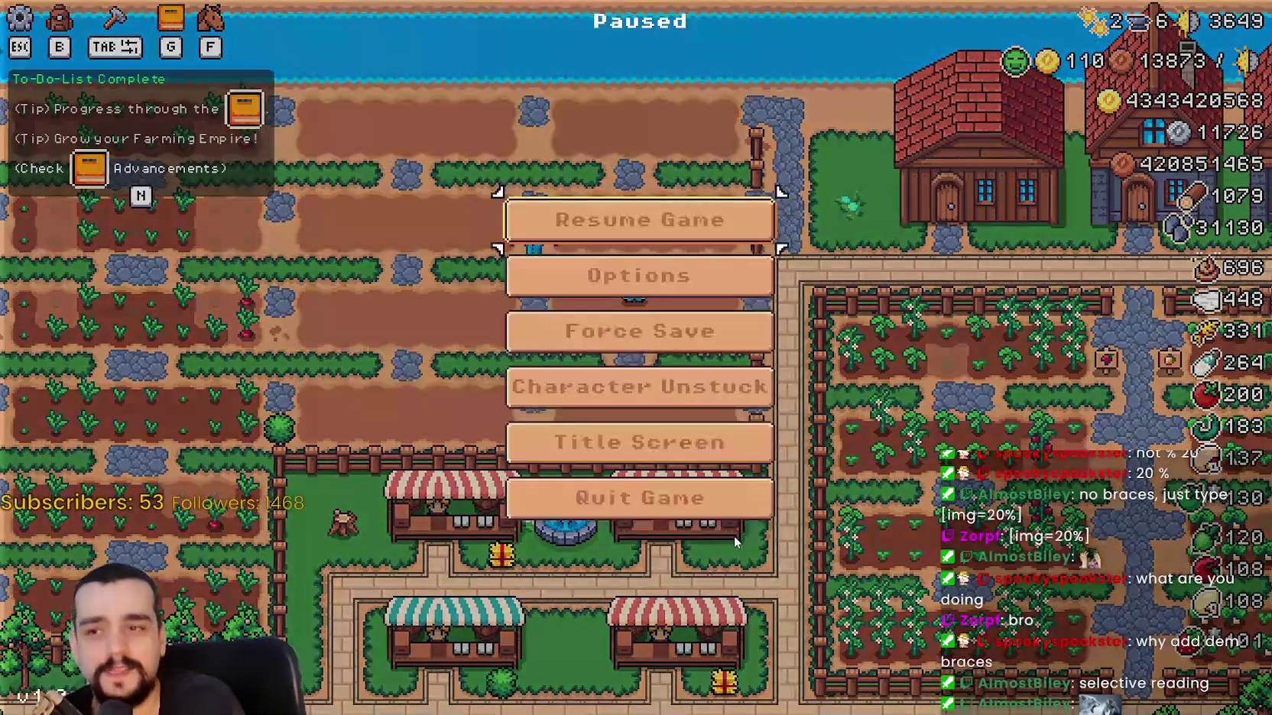
key("Escape")
key("alt+F4")
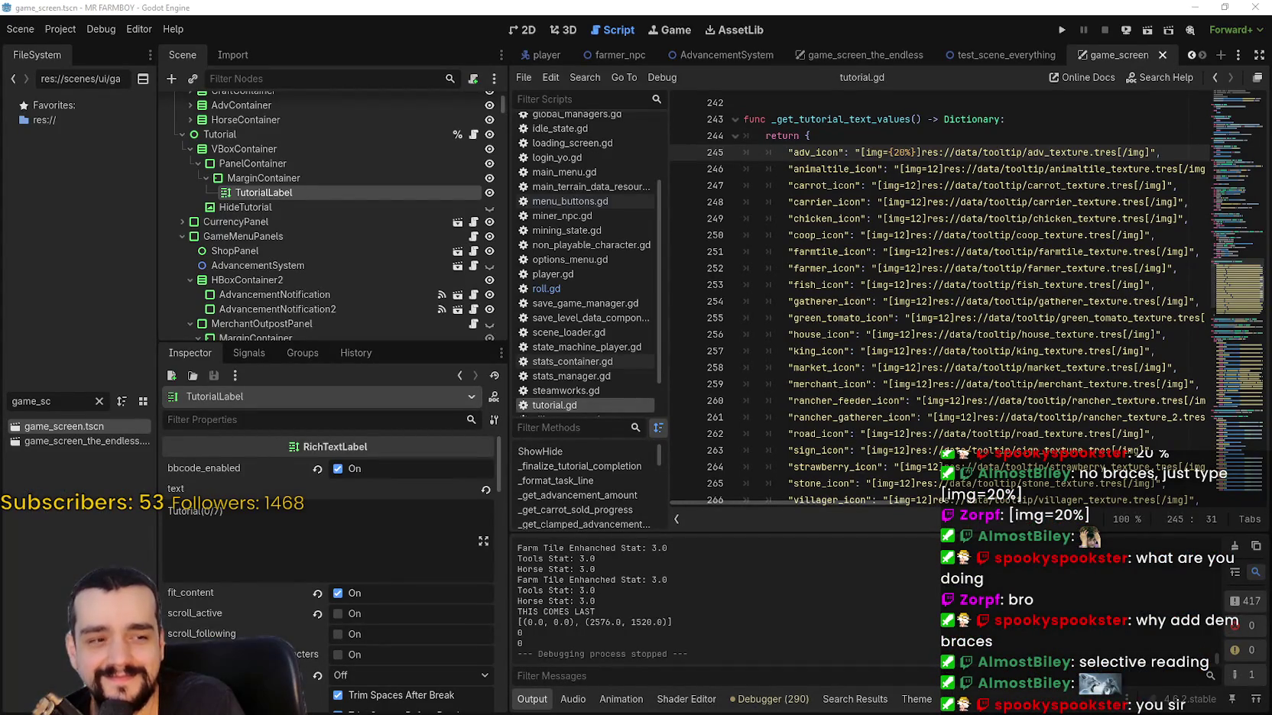
Check the {width} syntax in the img tag docs.
key("alt+Tab")
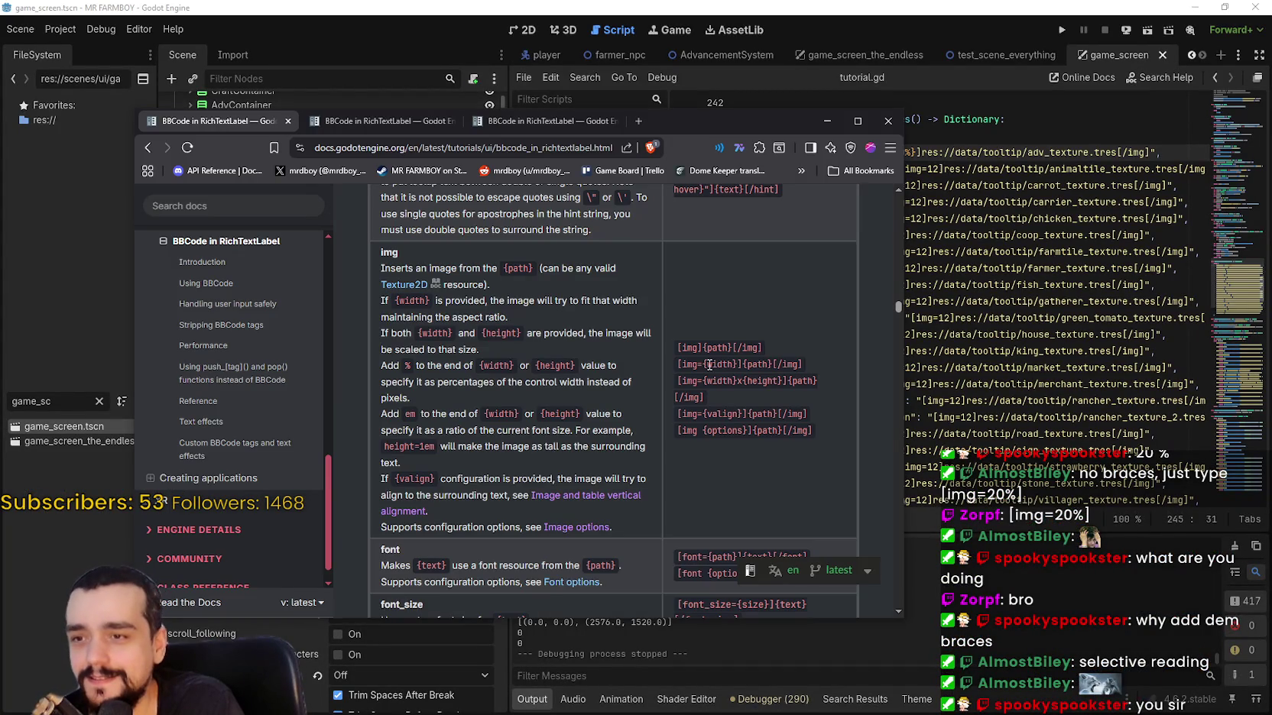
left_click_drag(703, 367, 735, 367)
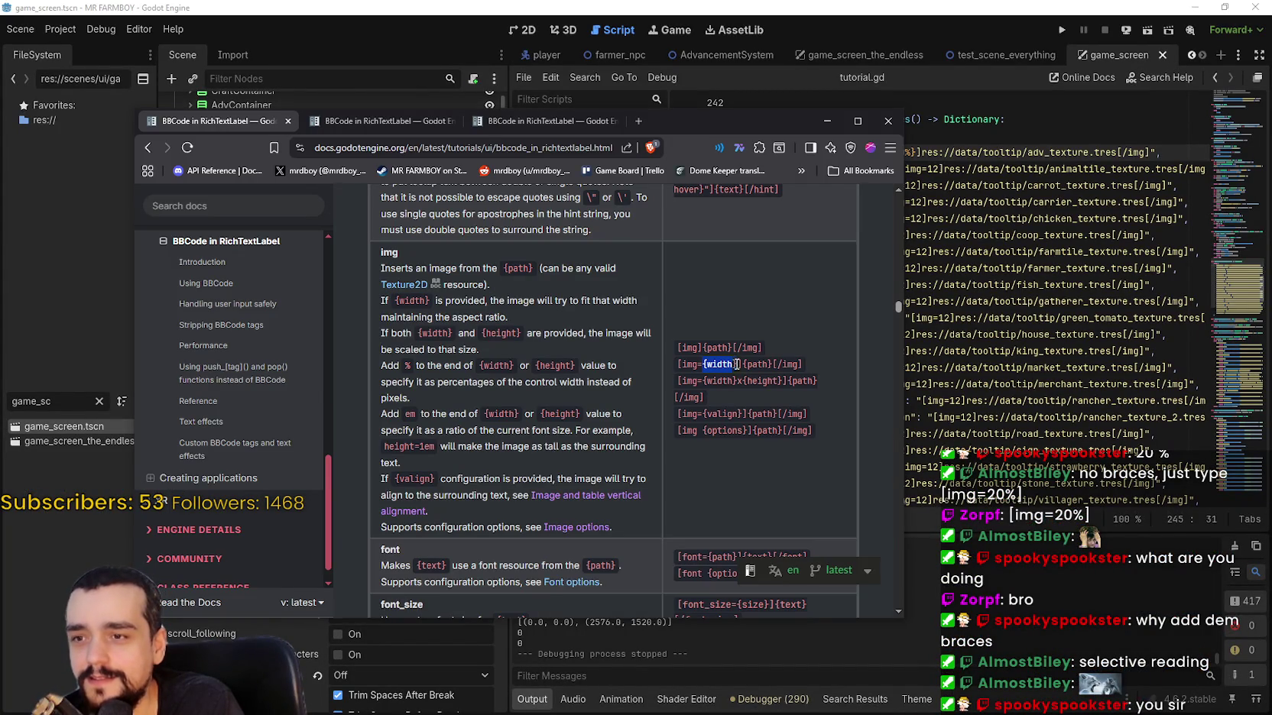
left_click(730, 404)
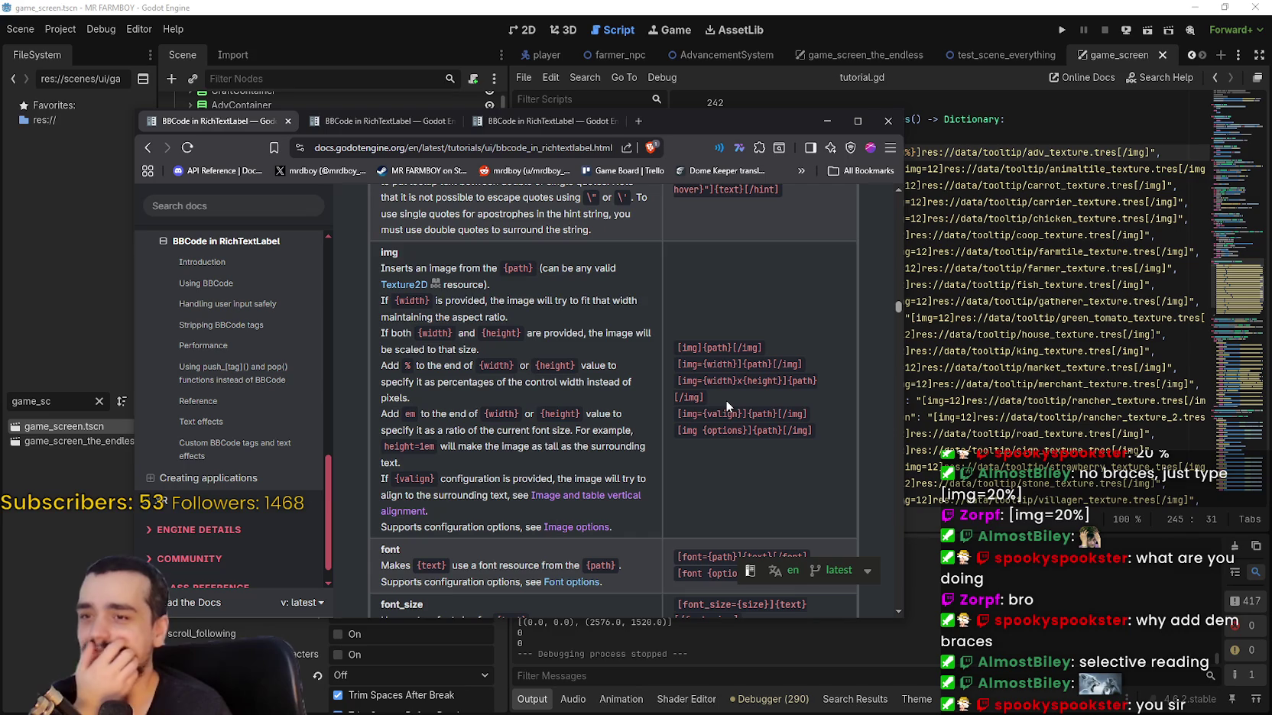
left_click(825, 6)
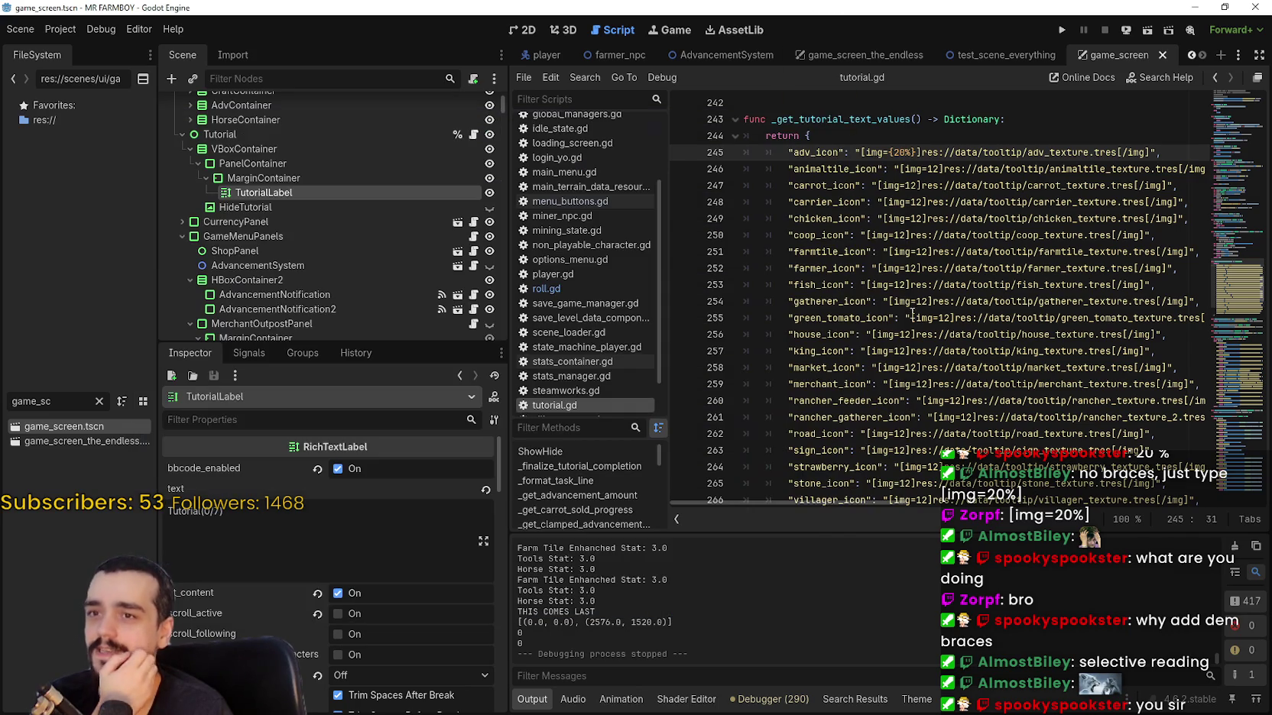
Remove the braces so line 245 reads [img=20%], save, and run the game.
key("Delete")
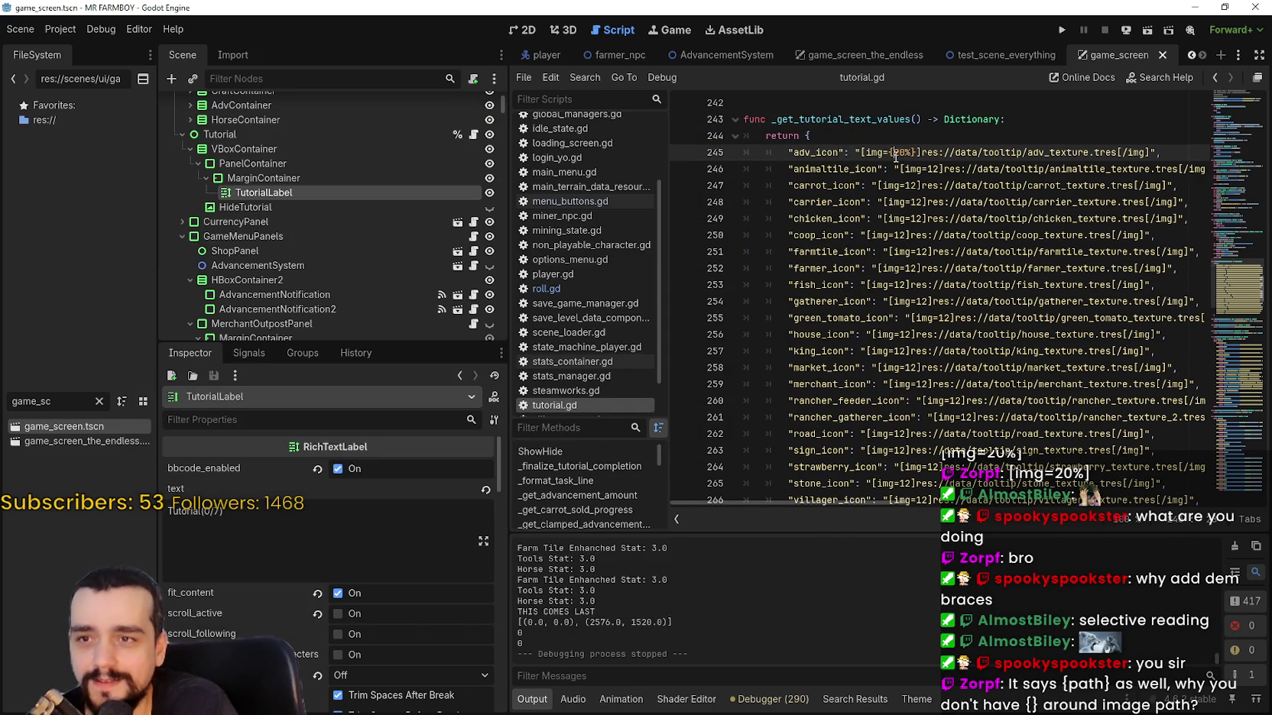
key("Delete")
left_click(906, 152)
key("Delete")
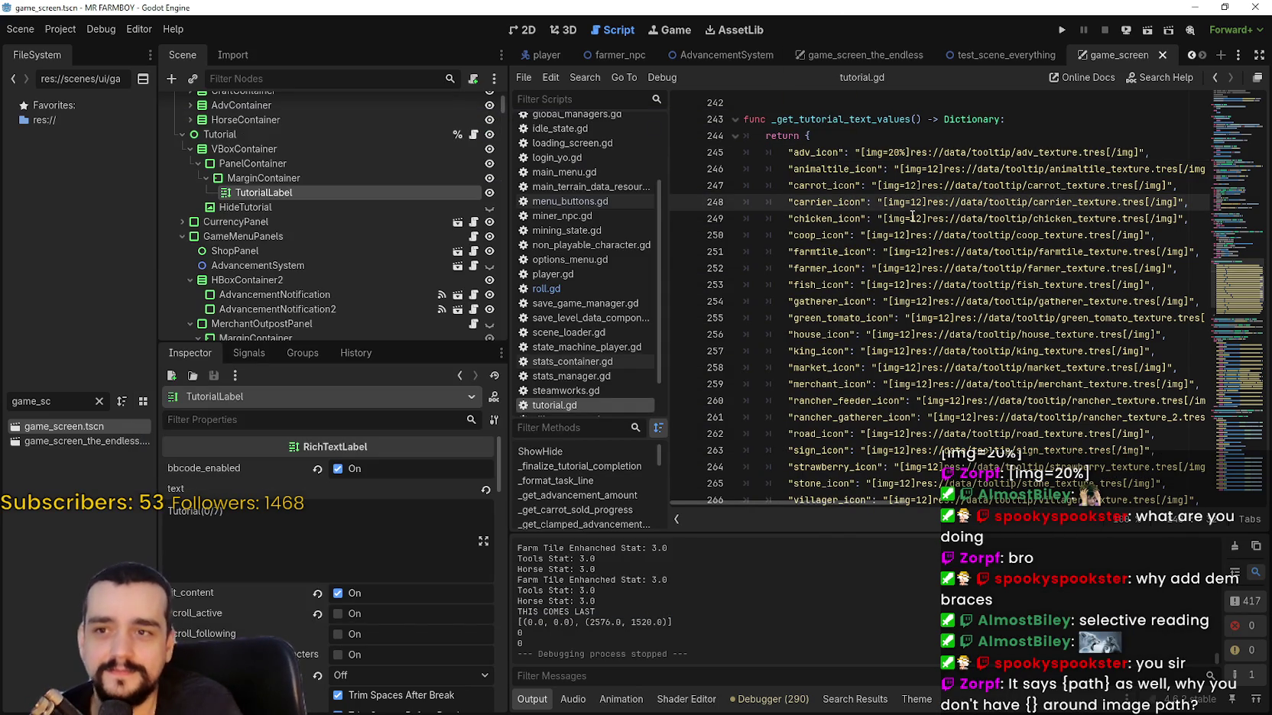
key("ctrl+s")
left_click(1061, 32)
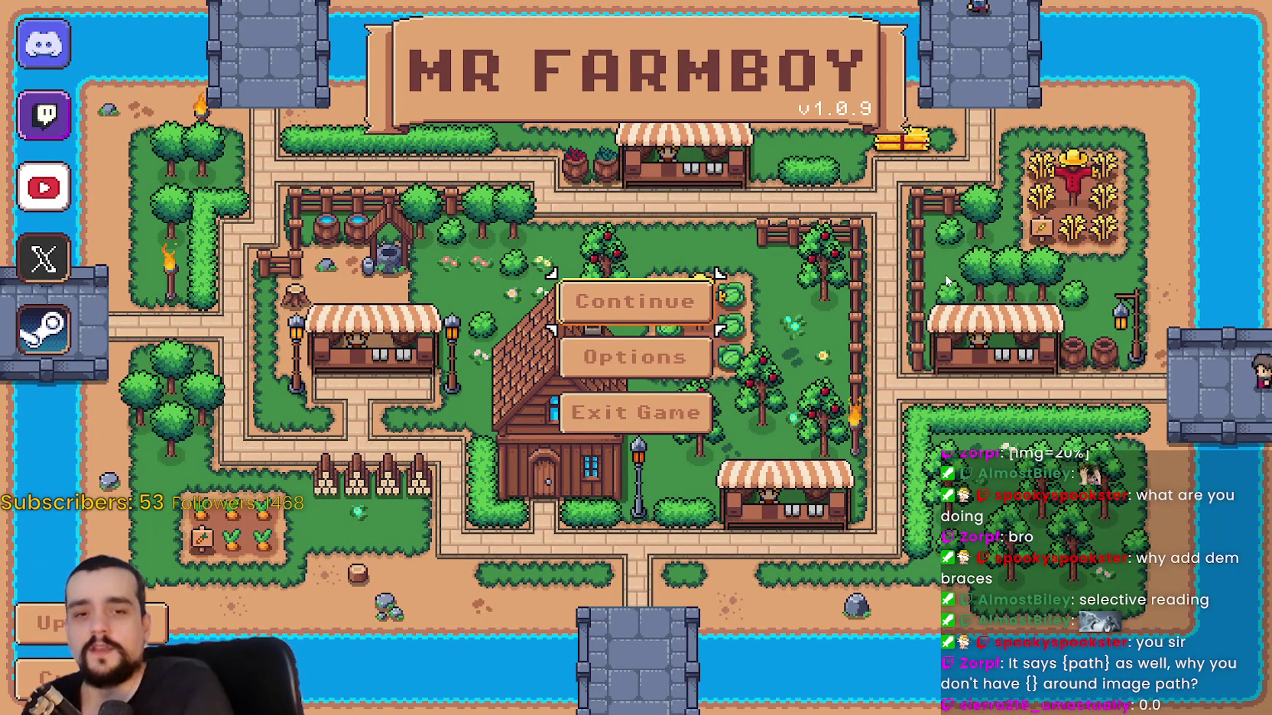
Load Save 1, then raise the Tutorial Font Size to 12 under Accessibility options and apply.
left_click(585, 302)
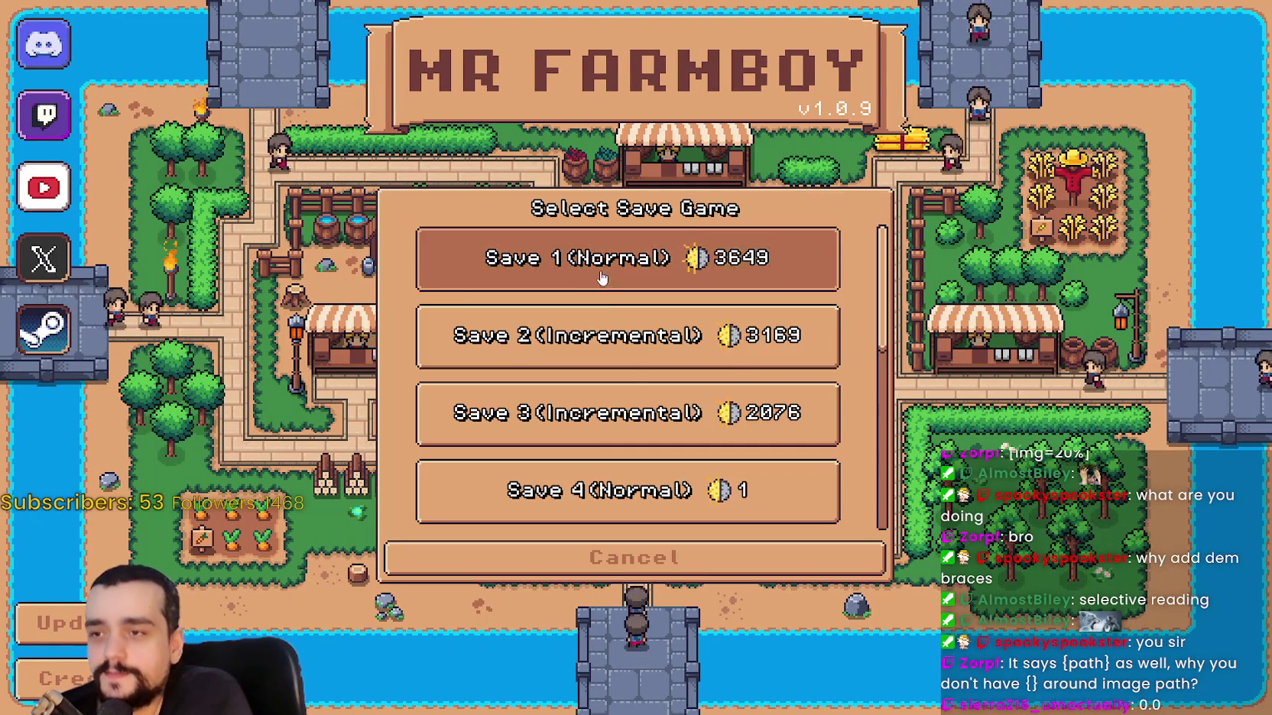
left_click(571, 271)
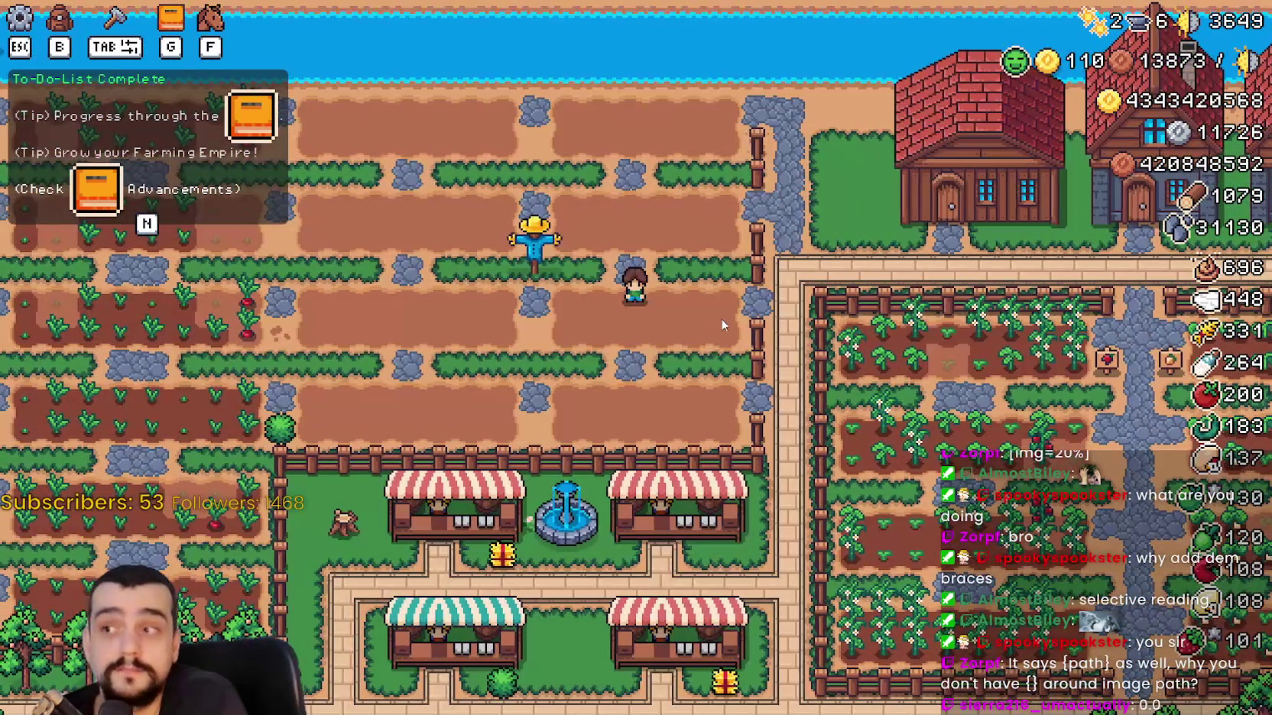
key("Escape")
left_click(720, 276)
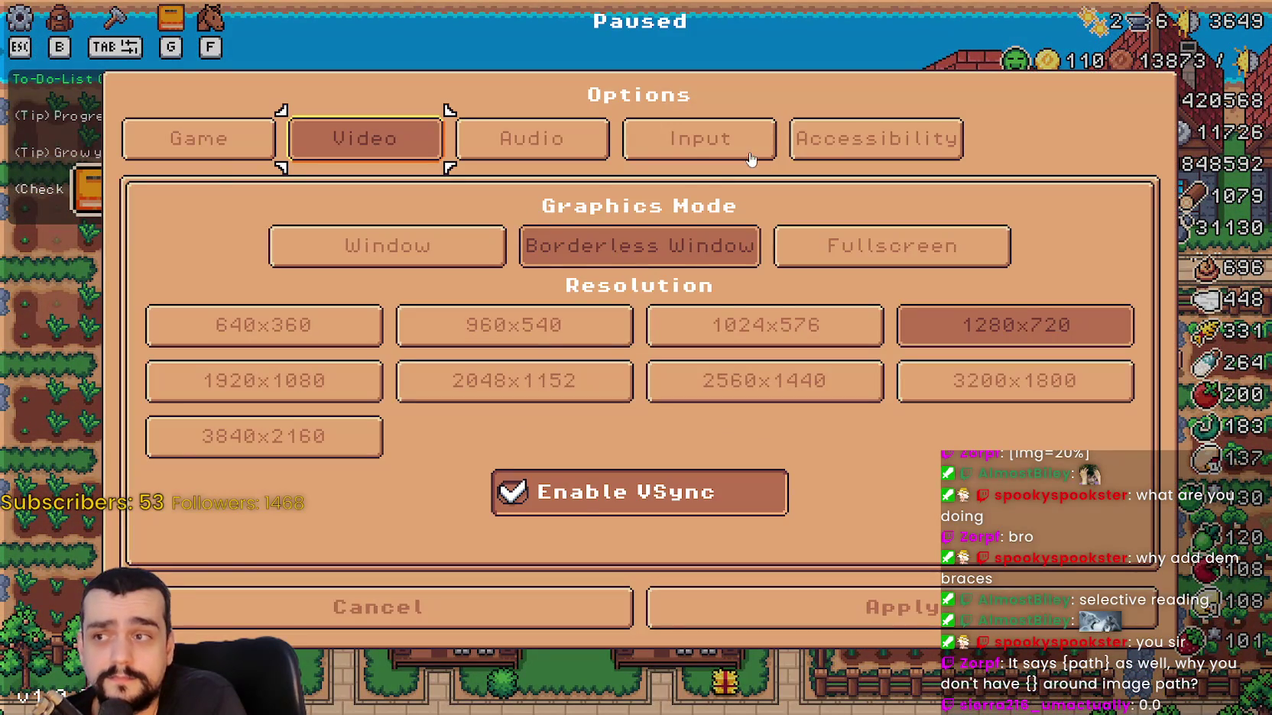
left_click(814, 138)
mouse_move(246, 332)
left_mouse_down()
mouse_move(736, 358)
mouse_move(564, 336)
mouse_move(249, 333)
mouse_move(403, 333)
mouse_move(397, 346)
mouse_move(247, 333)
mouse_move(615, 333)
mouse_move(248, 333)
mouse_move(509, 333)
mouse_move(733, 422)
mouse_move(562, 409)
left_mouse_up()
left_click(247, 333)
mouse_move(247, 333)
left_mouse_down()
mouse_move(792, 374)
mouse_move(245, 336)
mouse_move(845, 336)
mouse_move(245, 336)
mouse_move(298, 337)
mouse_move(223, 321)
mouse_move(937, 389)
left_mouse_up()
left_click(853, 607)
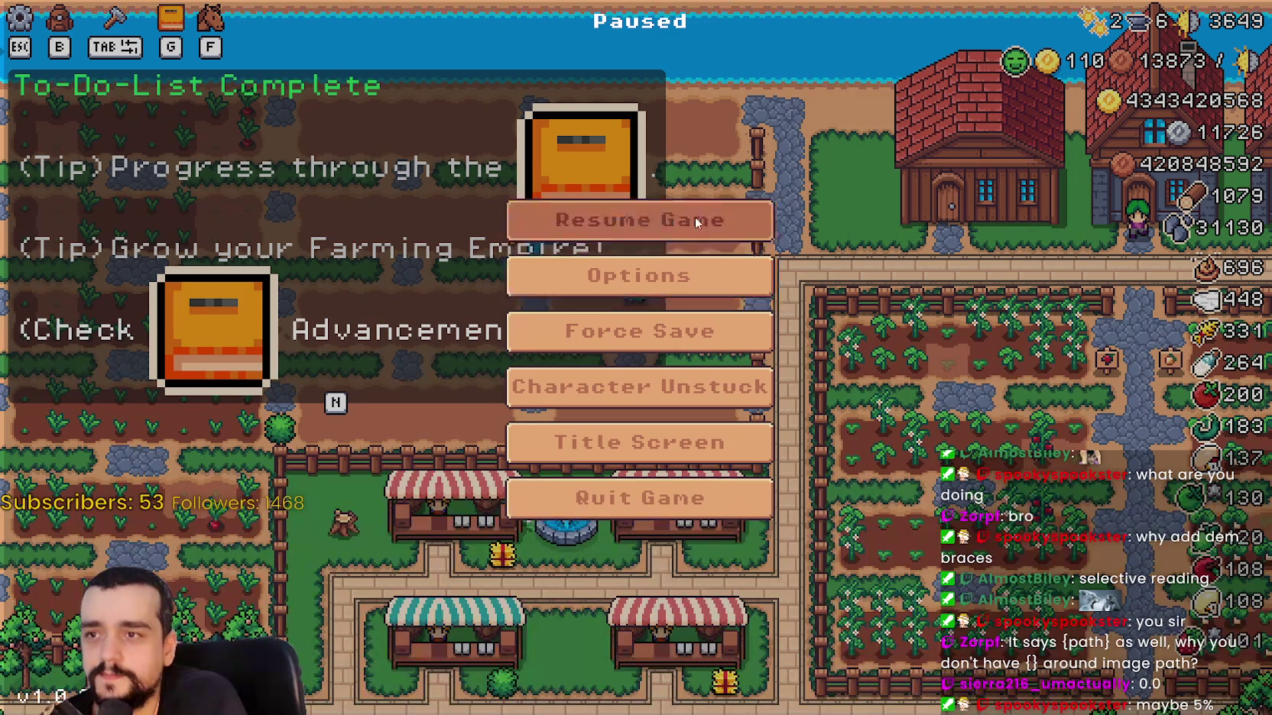
Resume, then quit the game back to the Godot editor.
left_click(693, 223)
key("Escape")
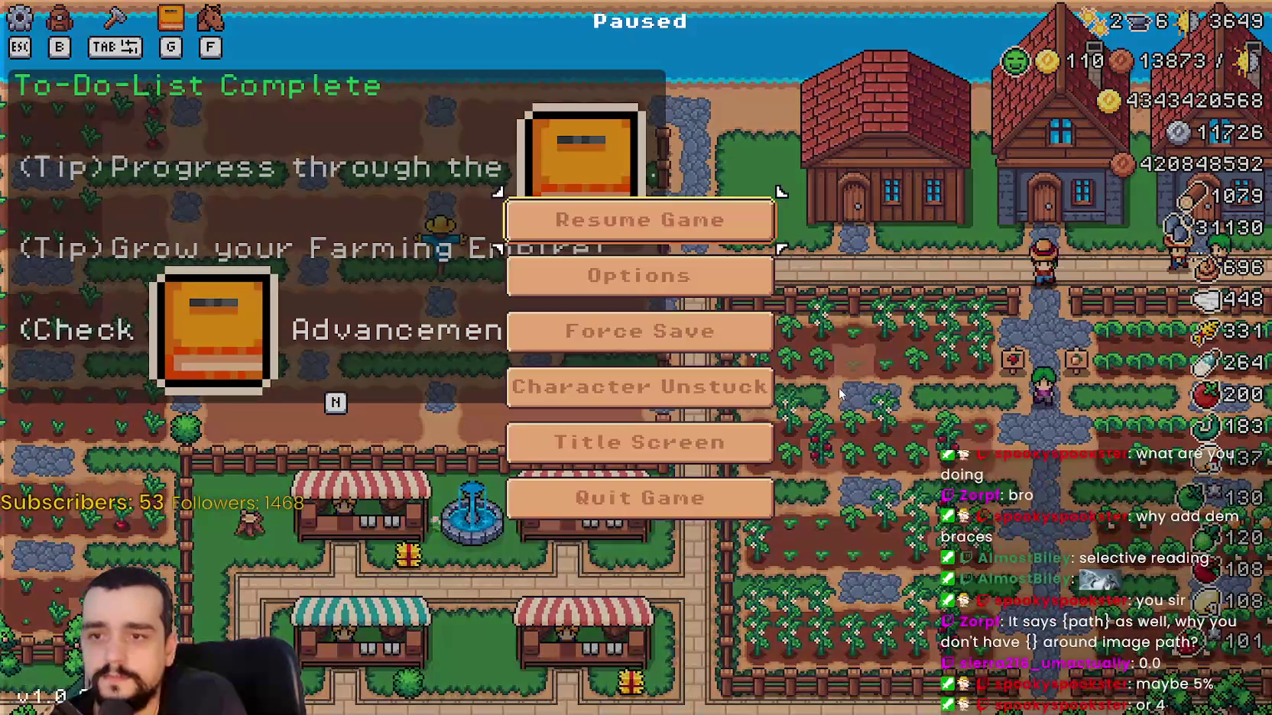
left_click(730, 507)
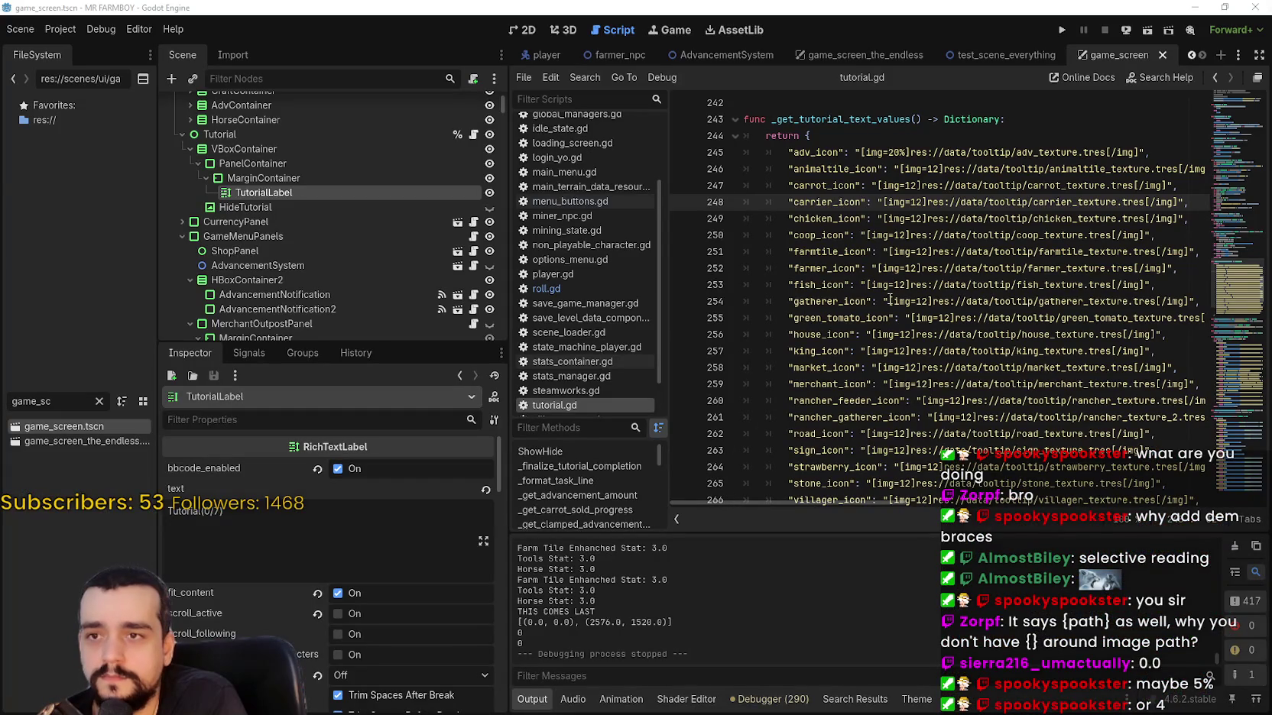
Change line 245's adv_icon tag from [img=20%] to [img=4%], then save and run with F5.
left_click(935, 169)
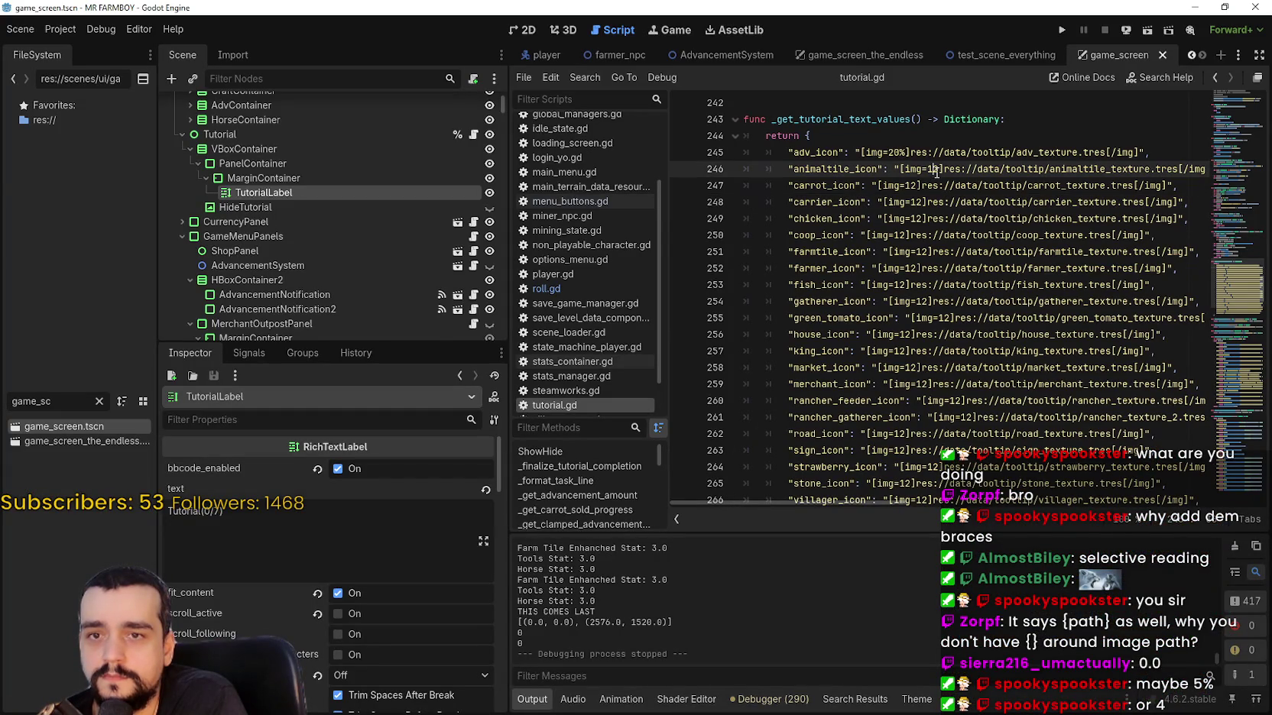
double_click(897, 153)
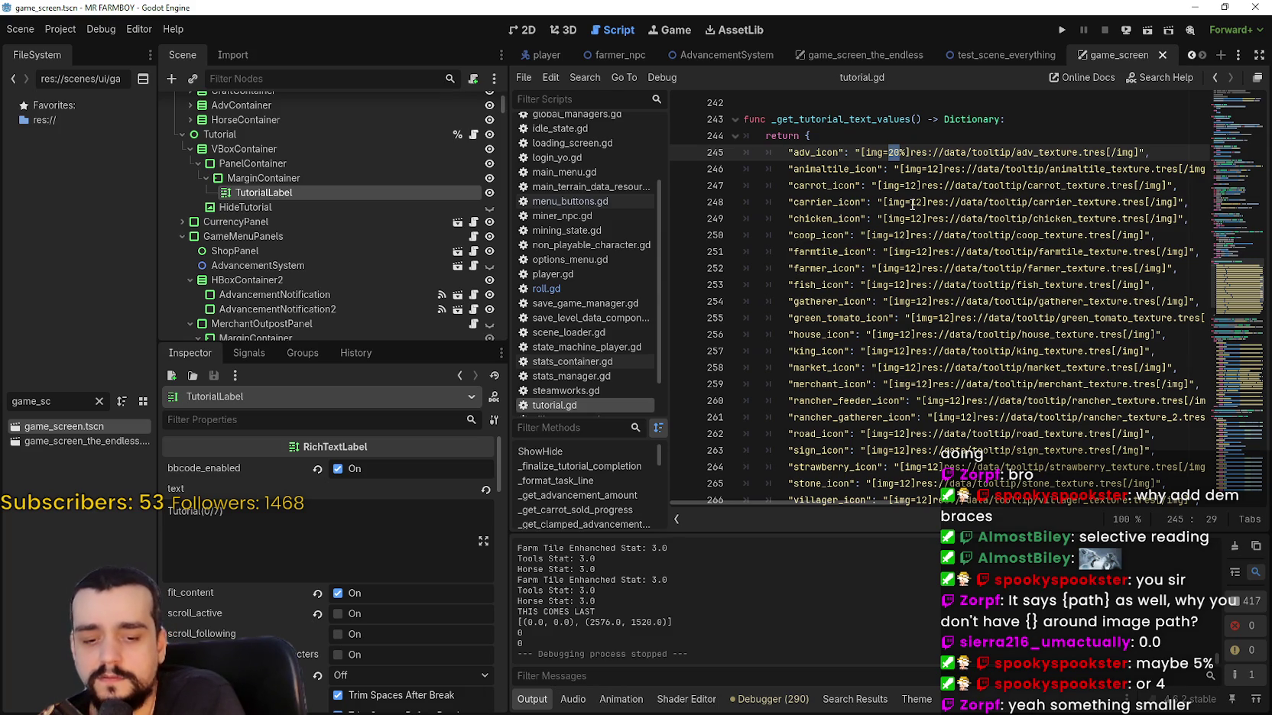
key("Left")
type("-")
key("Right")
key("Right")
key("Right")
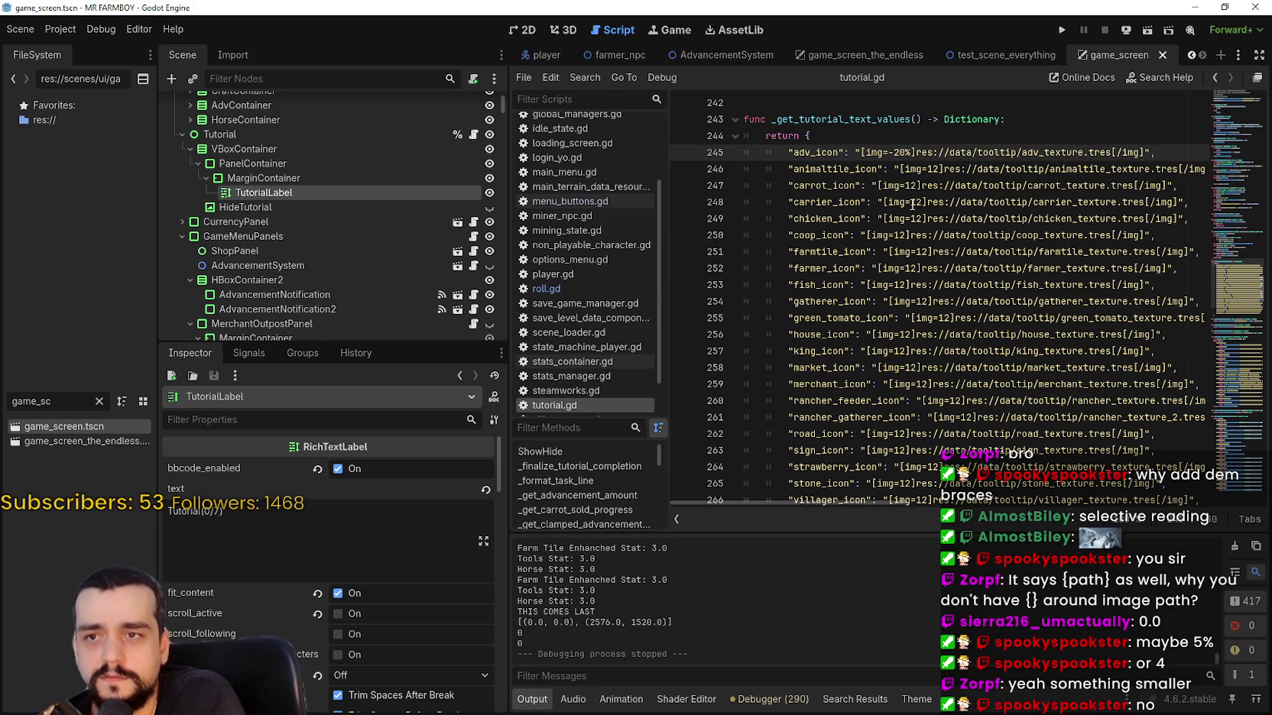
key("BackSpace")
key("BackSpace")
key("BackSpace")
type("4")
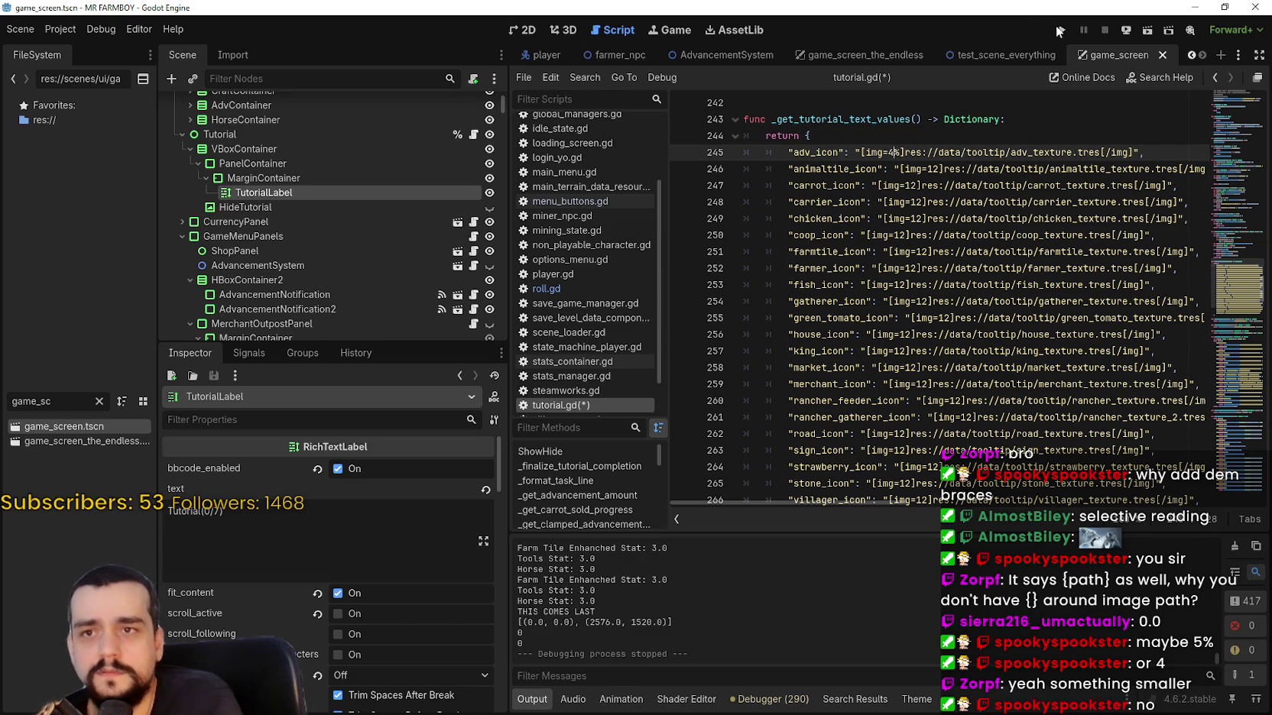
key("F5")
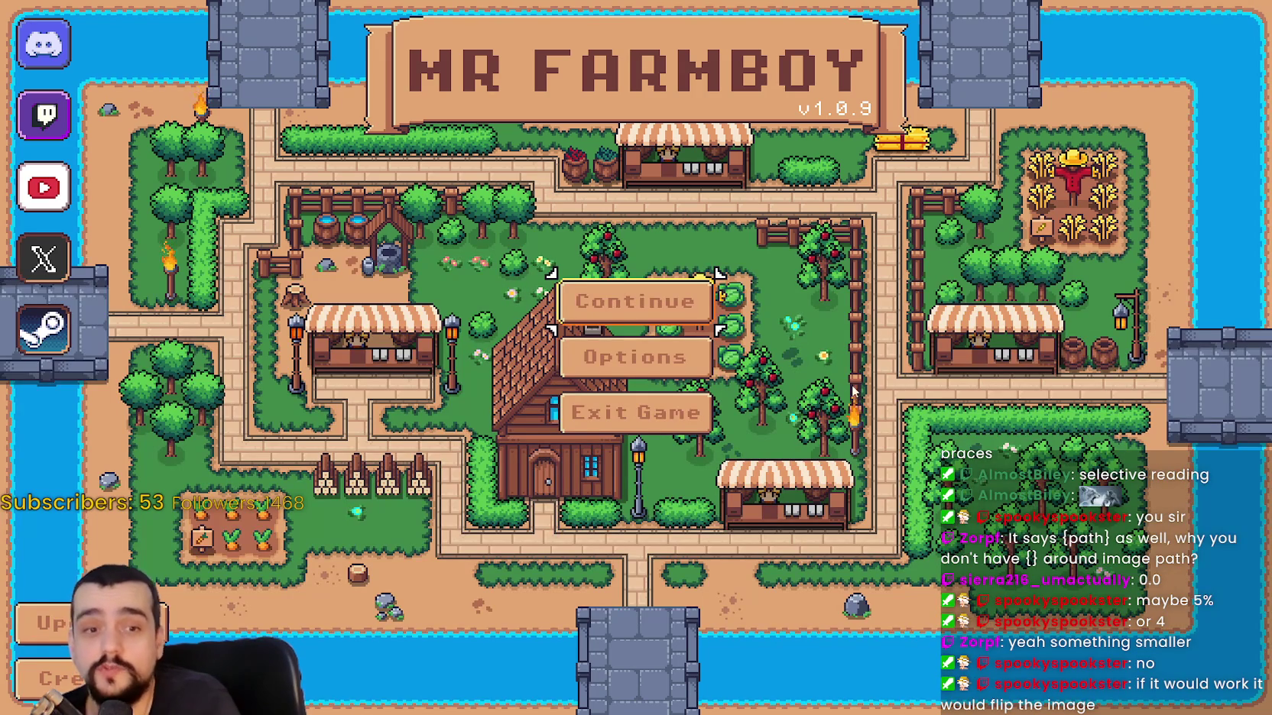
Continue to the save list, load Save 1 into the farm, and pause the game.
left_click(612, 306)
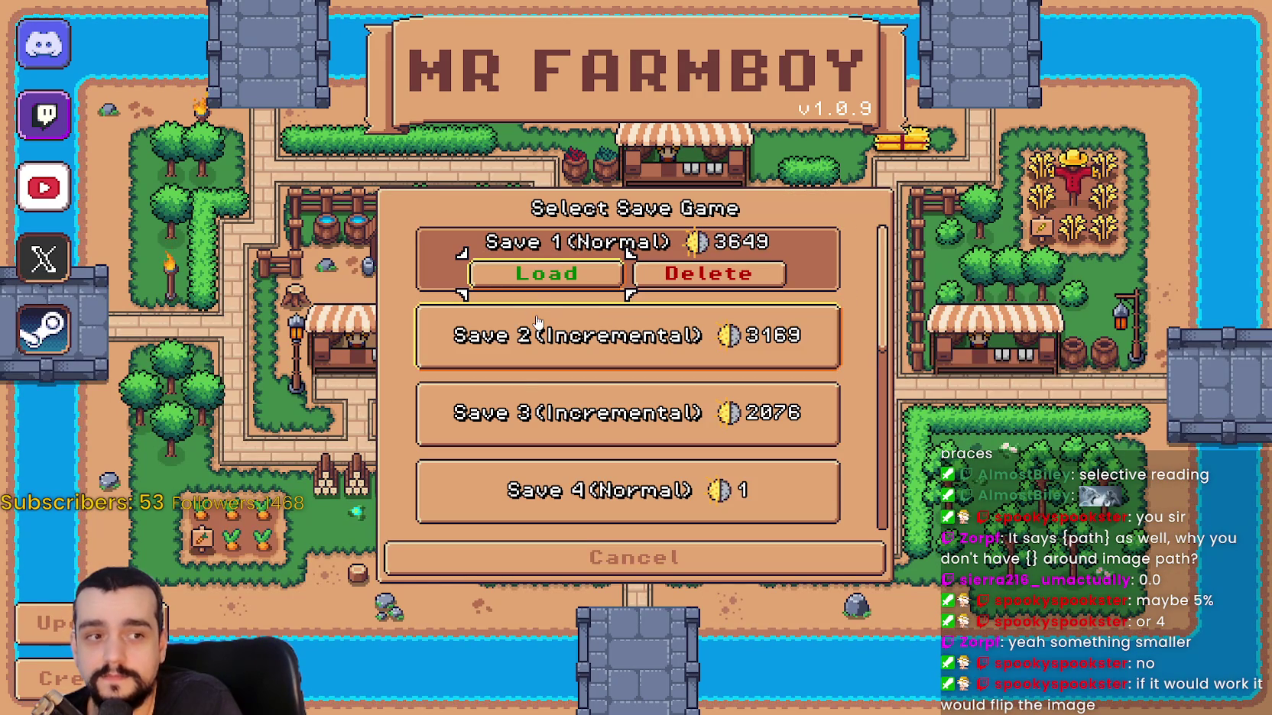
left_click(539, 294)
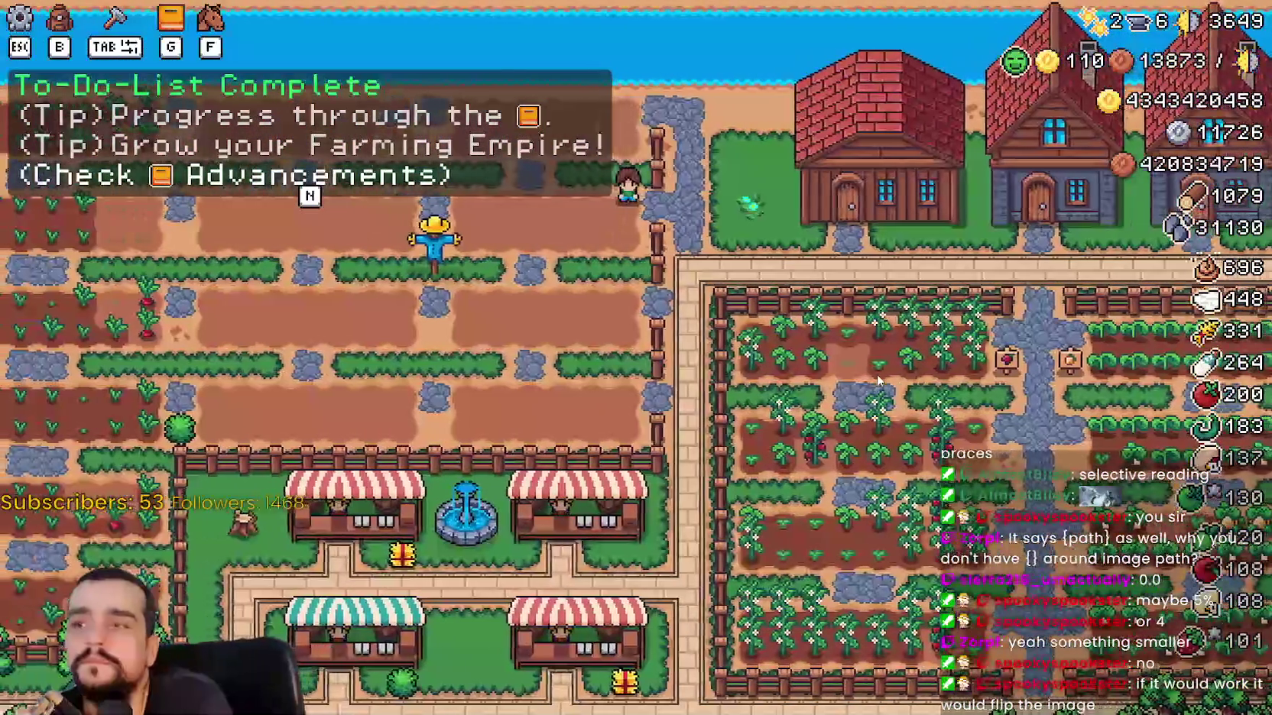
key("Escape")
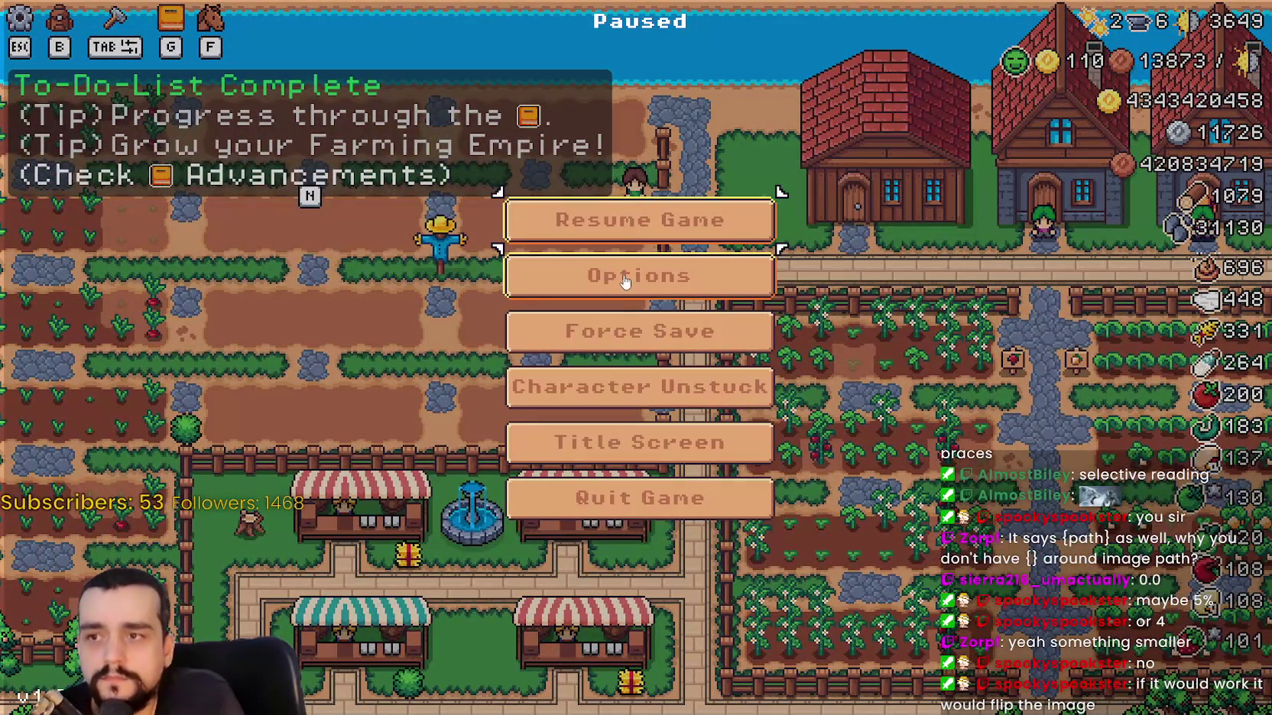
In Accessibility options, try several Tutorial Font Size values, settle on 7, and apply.
left_click(623, 279)
left_click(649, 137)
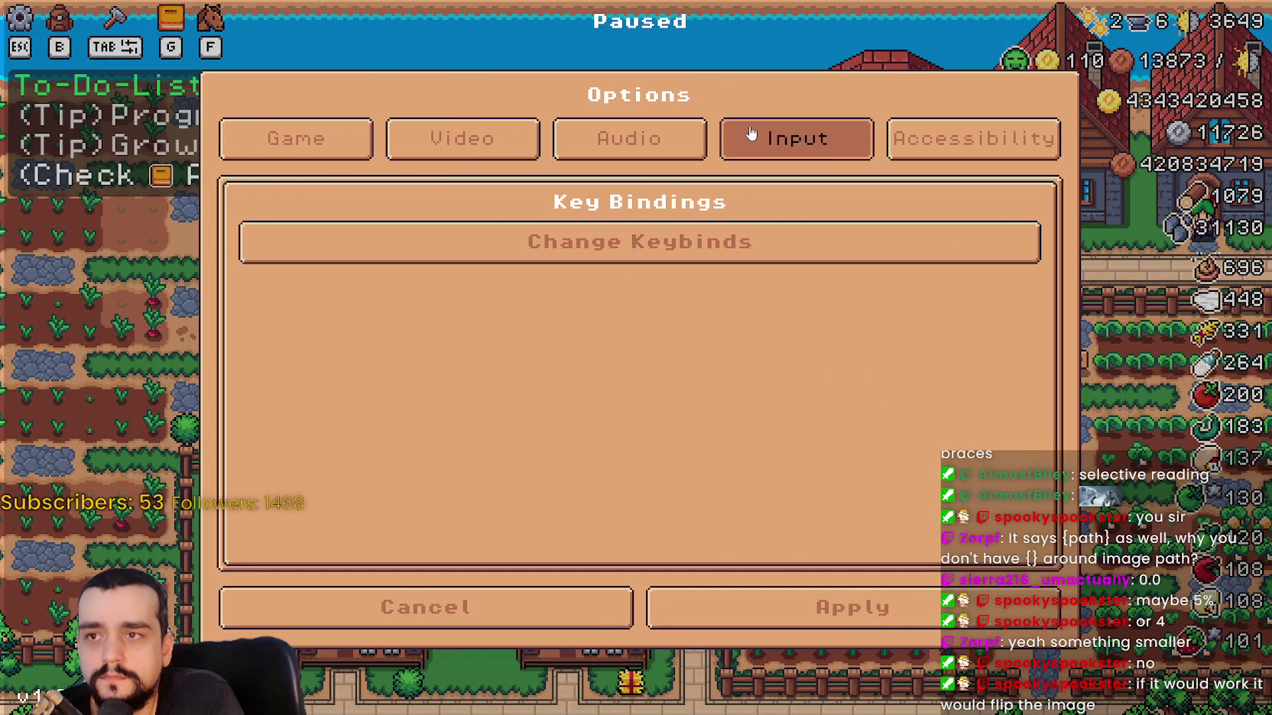
left_click(965, 138)
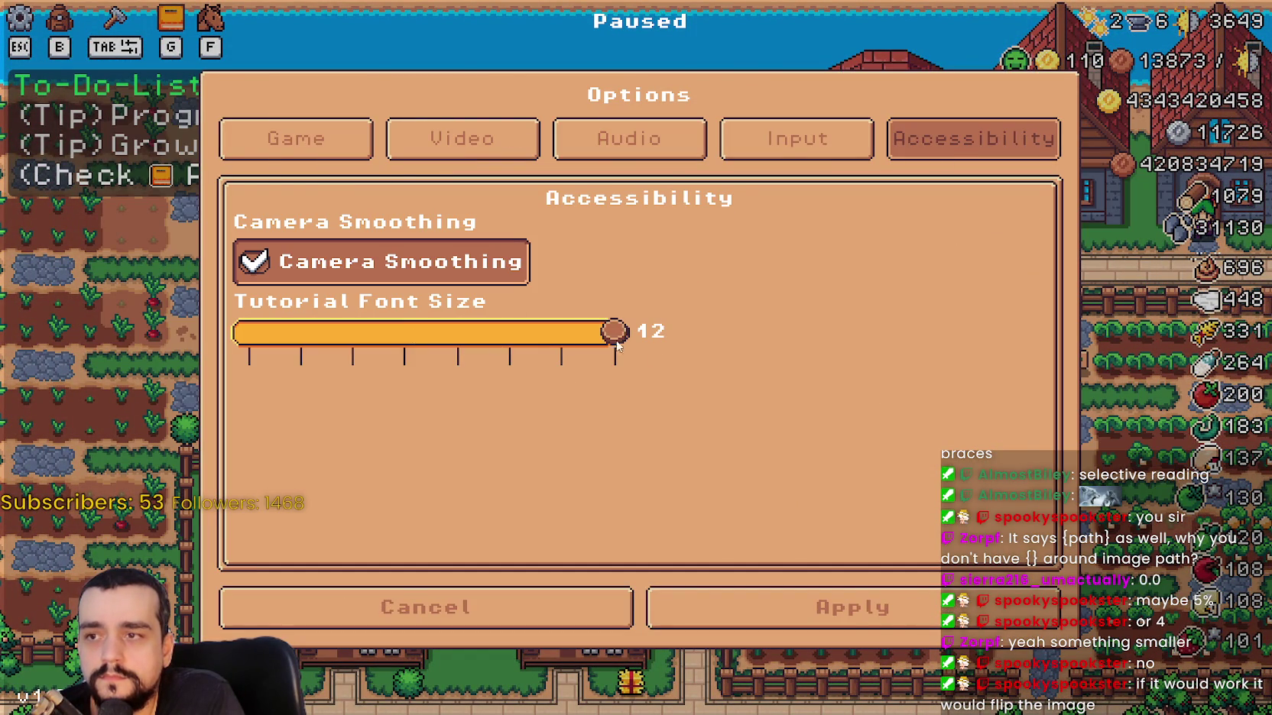
mouse_move(560, 327)
left_mouse_down()
mouse_move(203, 346)
mouse_move(679, 350)
mouse_move(454, 350)
mouse_move(258, 325)
mouse_move(731, 343)
mouse_move(160, 317)
left_mouse_up()
mouse_move(518, 329)
left_mouse_down()
mouse_move(866, 363)
mouse_move(37, 305)
left_mouse_up()
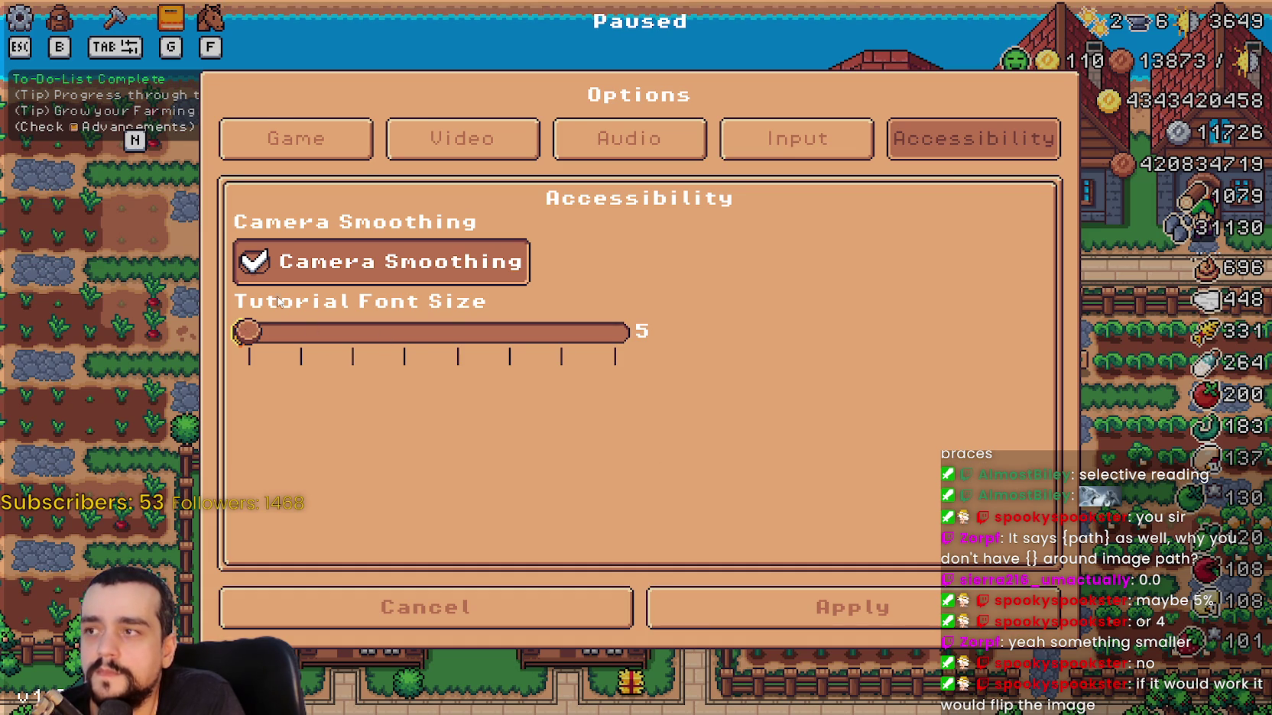
mouse_move(247, 331)
left_mouse_down()
mouse_move(351, 330)
mouse_move(94, 353)
left_mouse_up()
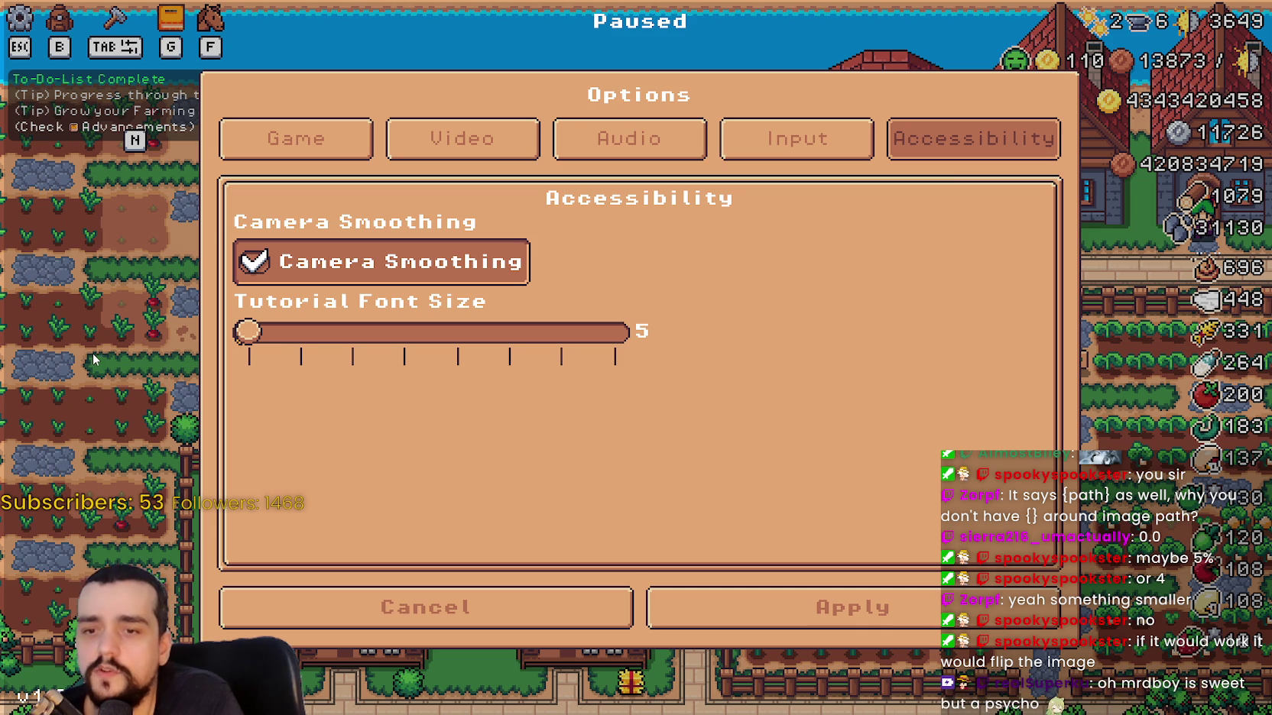
mouse_move(93, 359)
left_mouse_down()
mouse_move(587, 336)
mouse_move(687, 377)
mouse_move(154, 361)
mouse_move(820, 417)
mouse_move(189, 405)
left_mouse_up()
left_click_drag(348, 418, 470, 424)
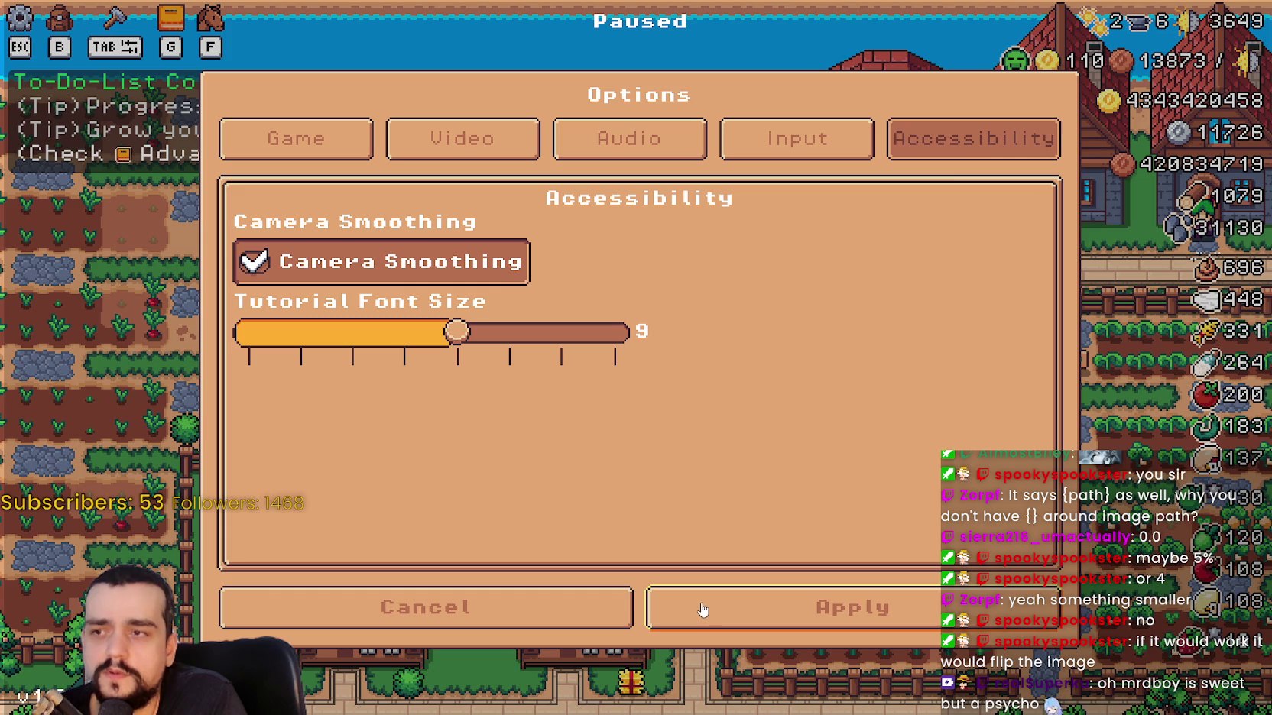
mouse_move(457, 330)
left_mouse_down()
mouse_move(403, 333)
mouse_move(560, 333)
mouse_move(349, 332)
left_mouse_up()
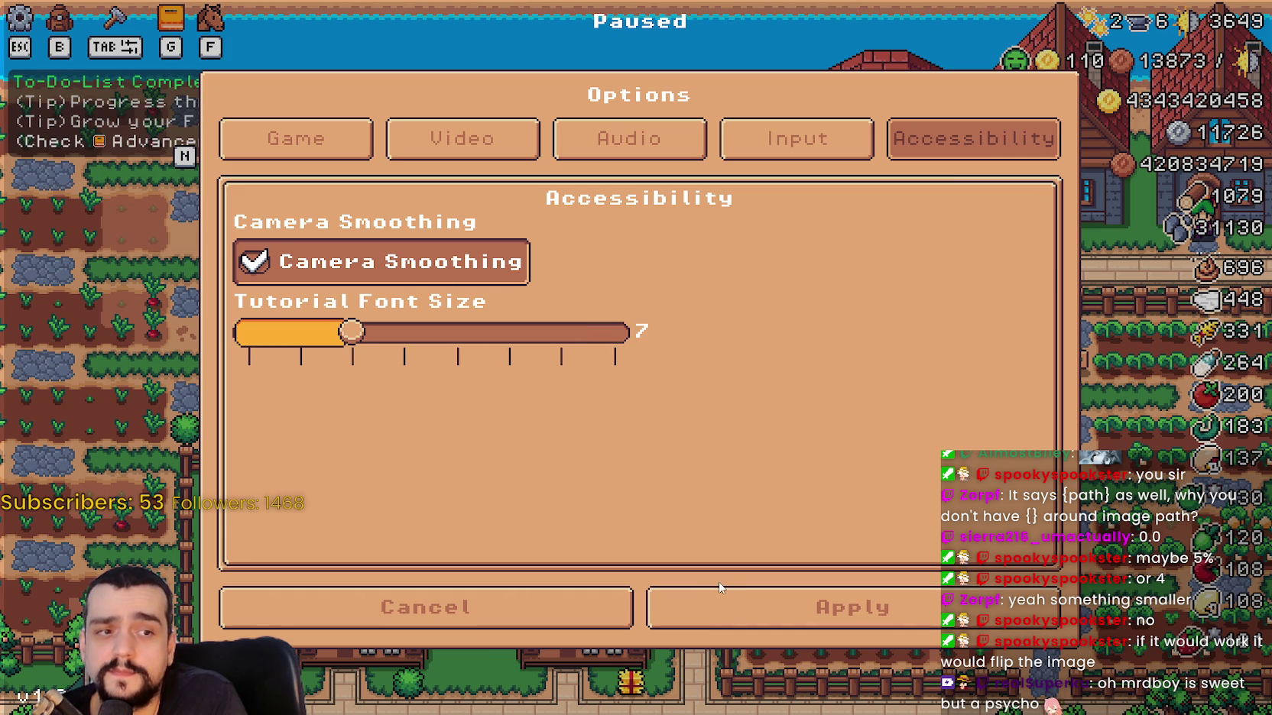
left_click(741, 603)
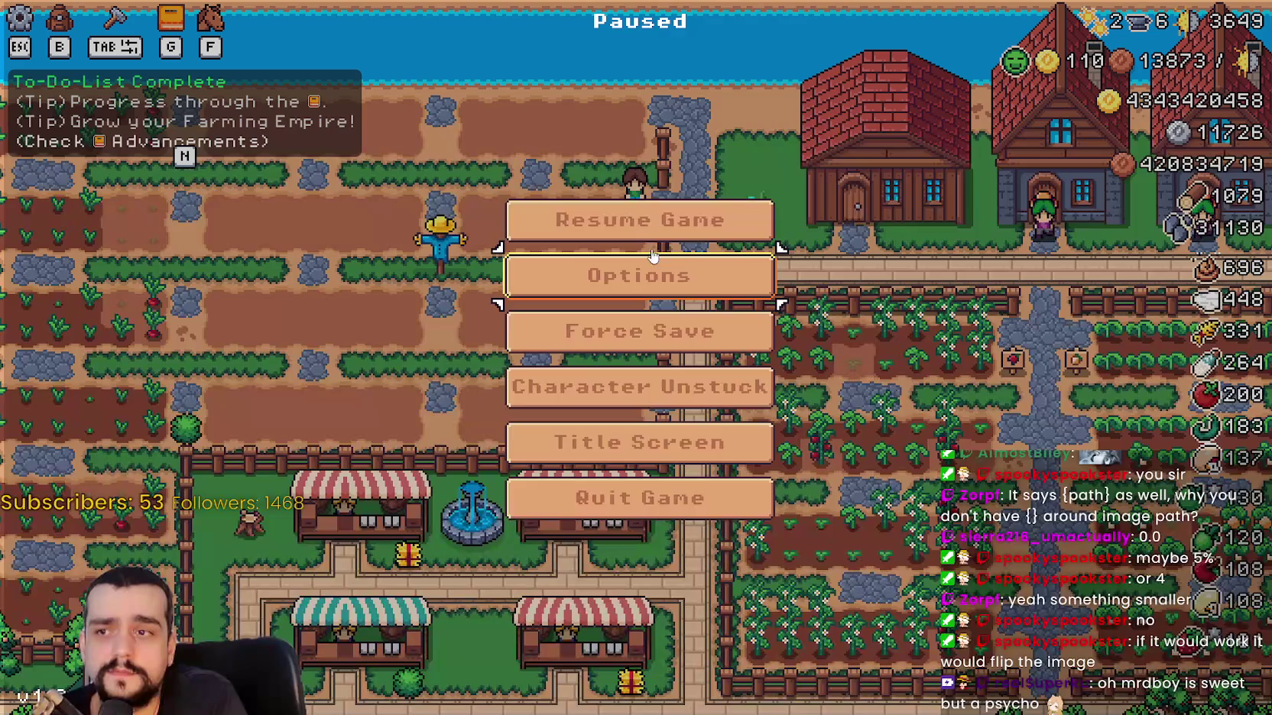
Resume the game and switch back to tutorial.gd in the Godot editor.
left_click(662, 222)
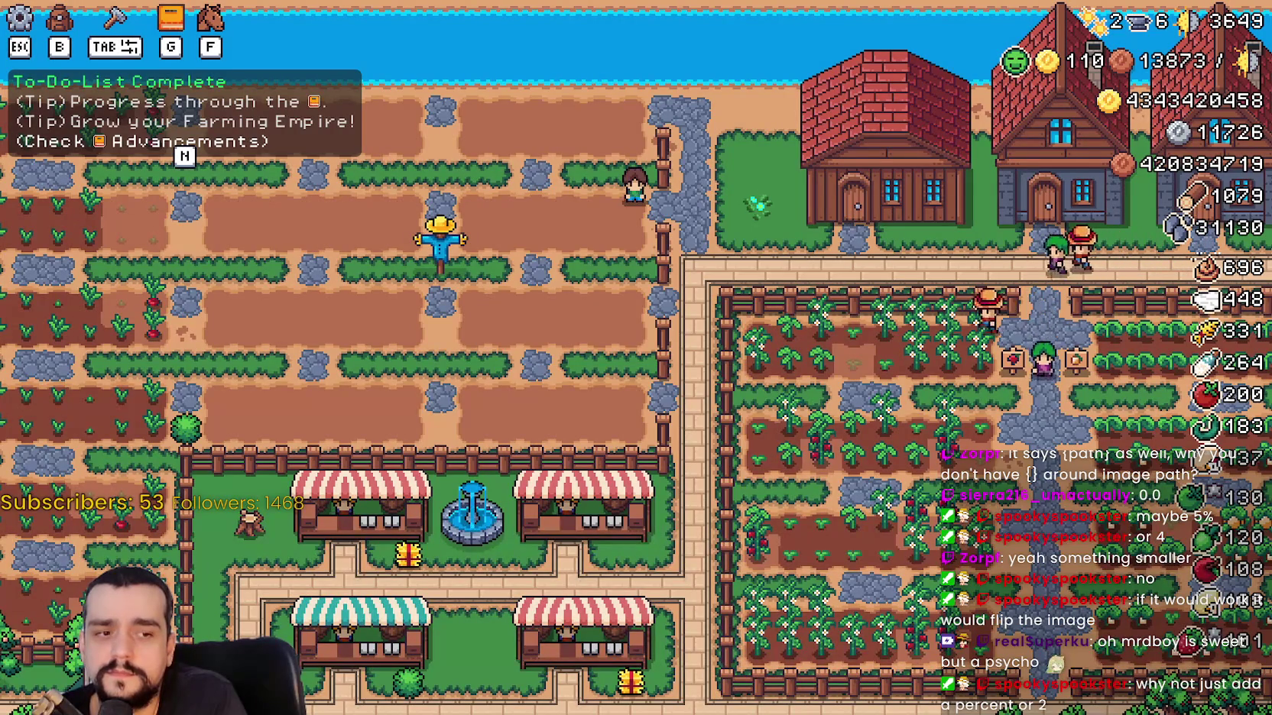
key("alt+Tab")
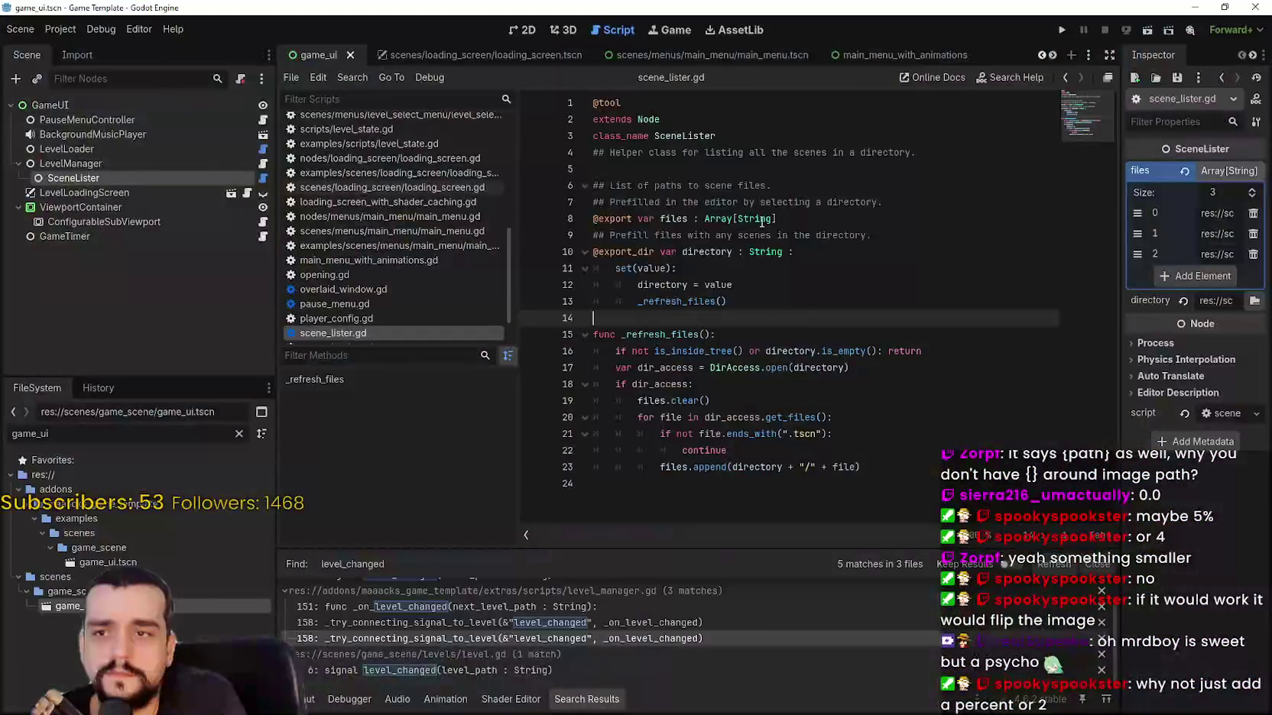
key("alt+Tab")
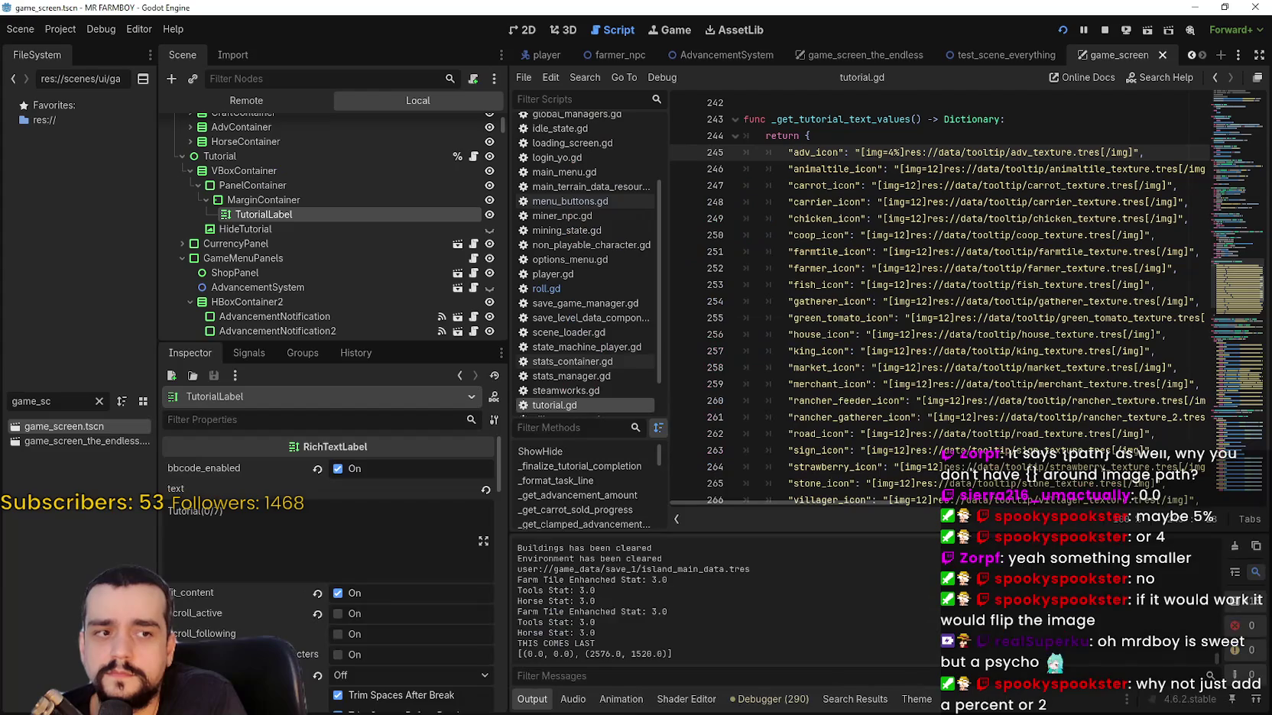
Change line 245's adv_icon size from [img=4%] to [img=10%], save, and return to the game.
left_click(882, 202)
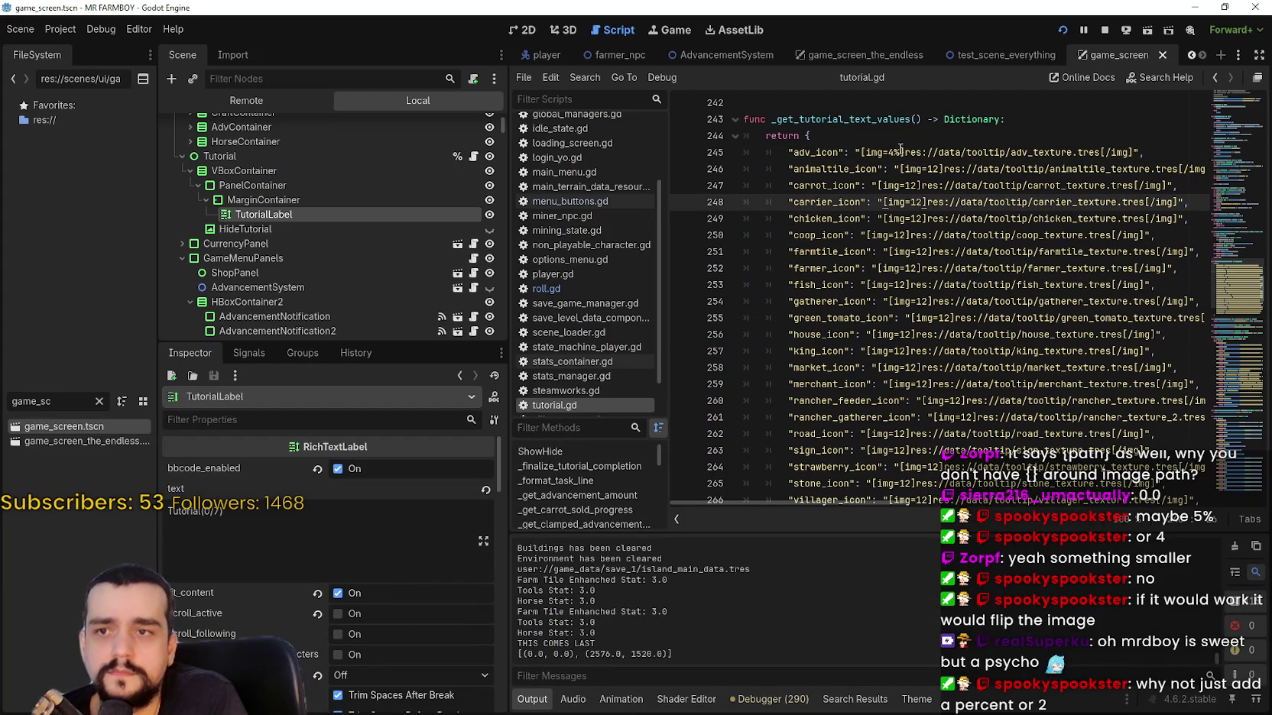
left_click(894, 152)
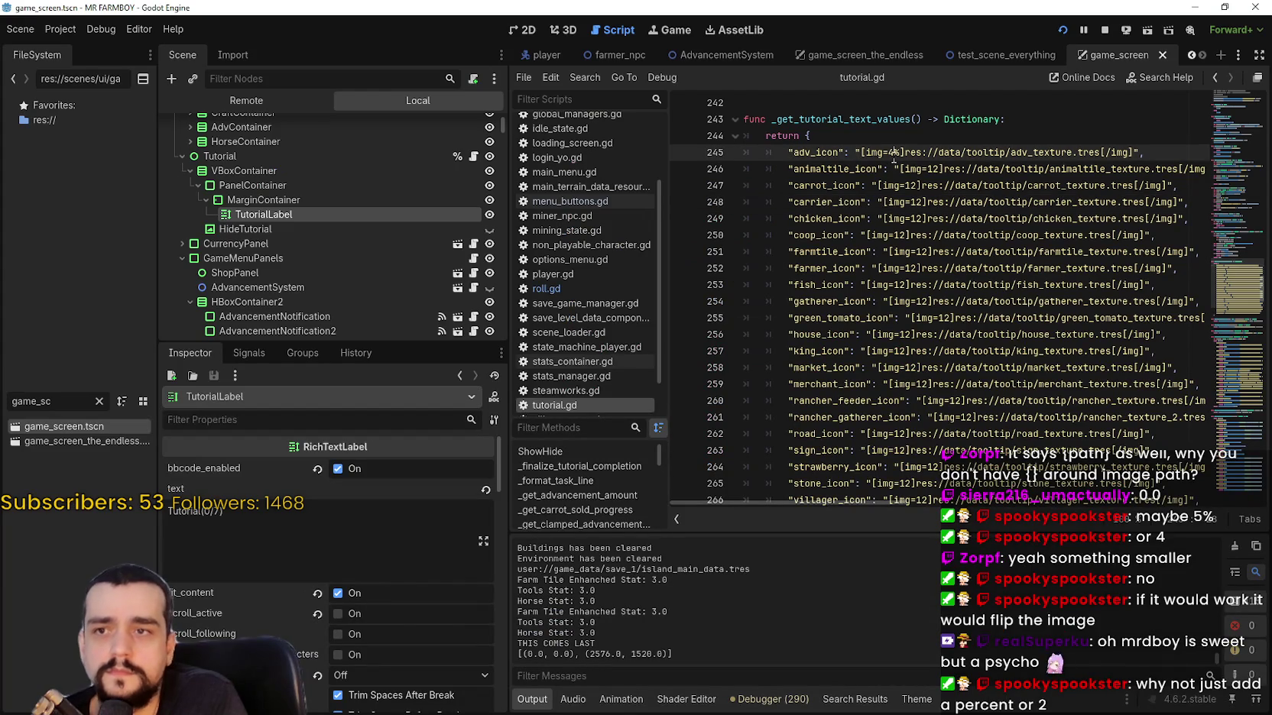
left_click(910, 290)
type("4")
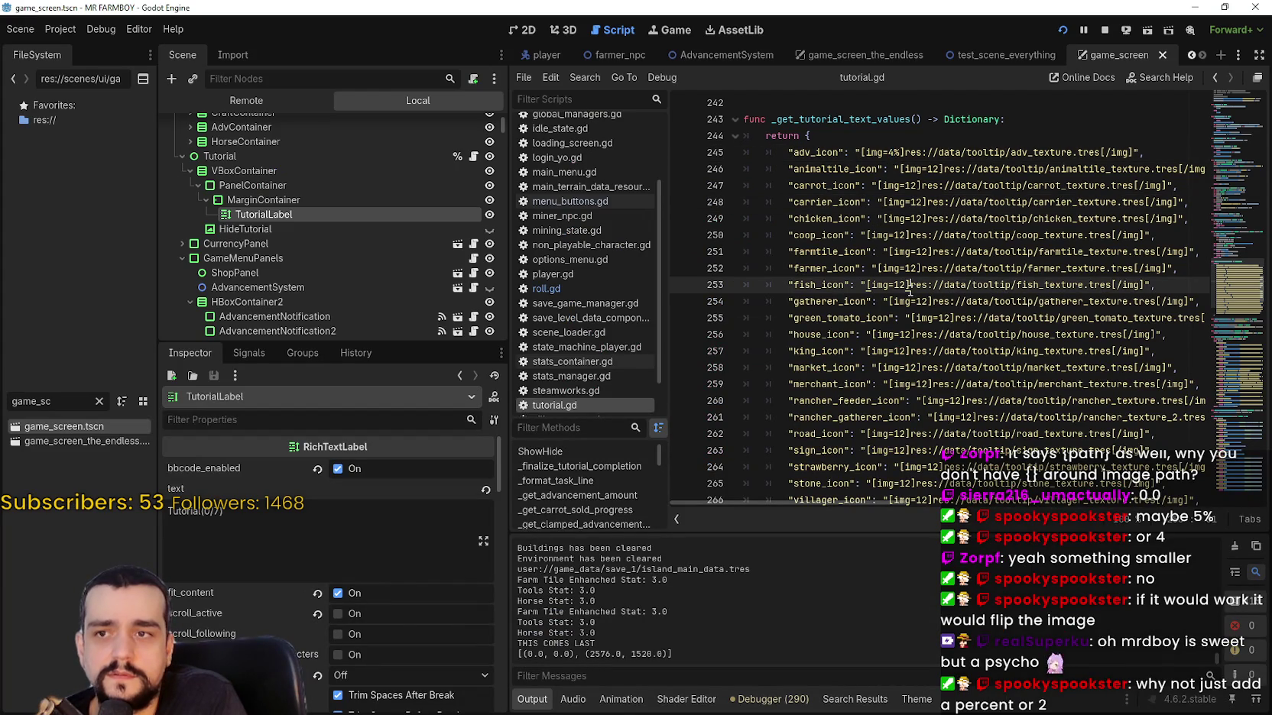
double_click(891, 152)
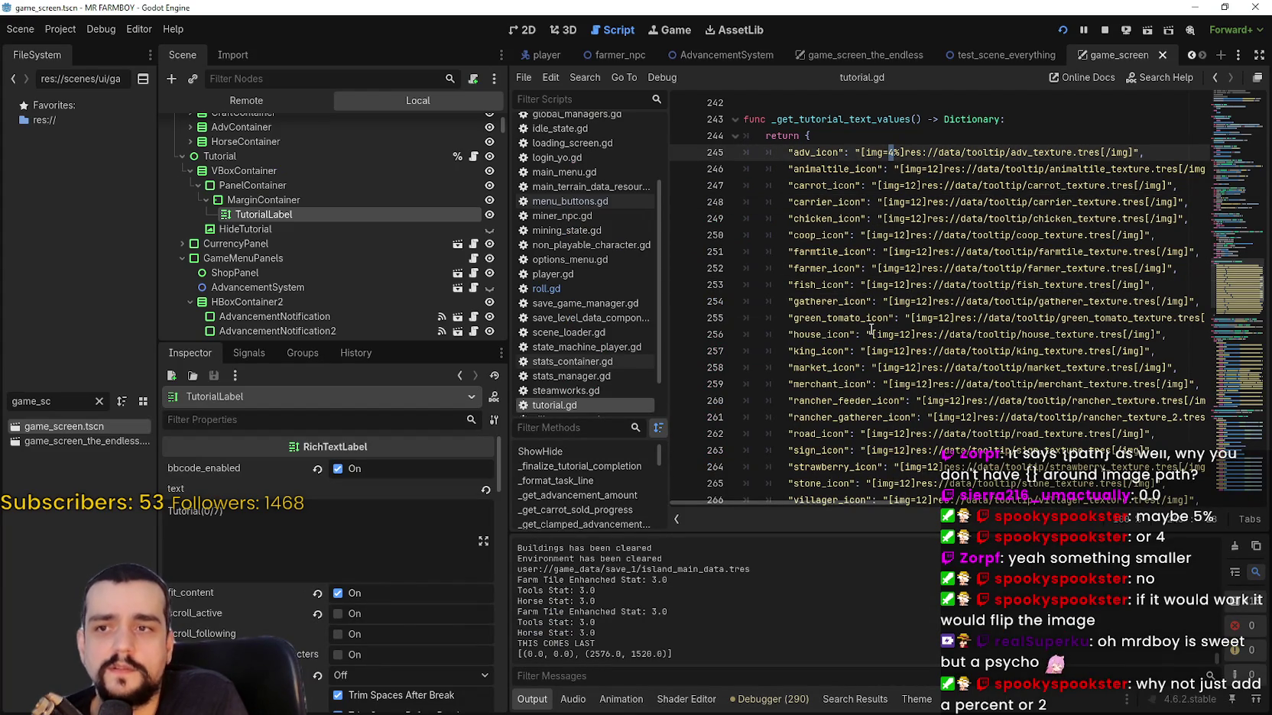
type("10")
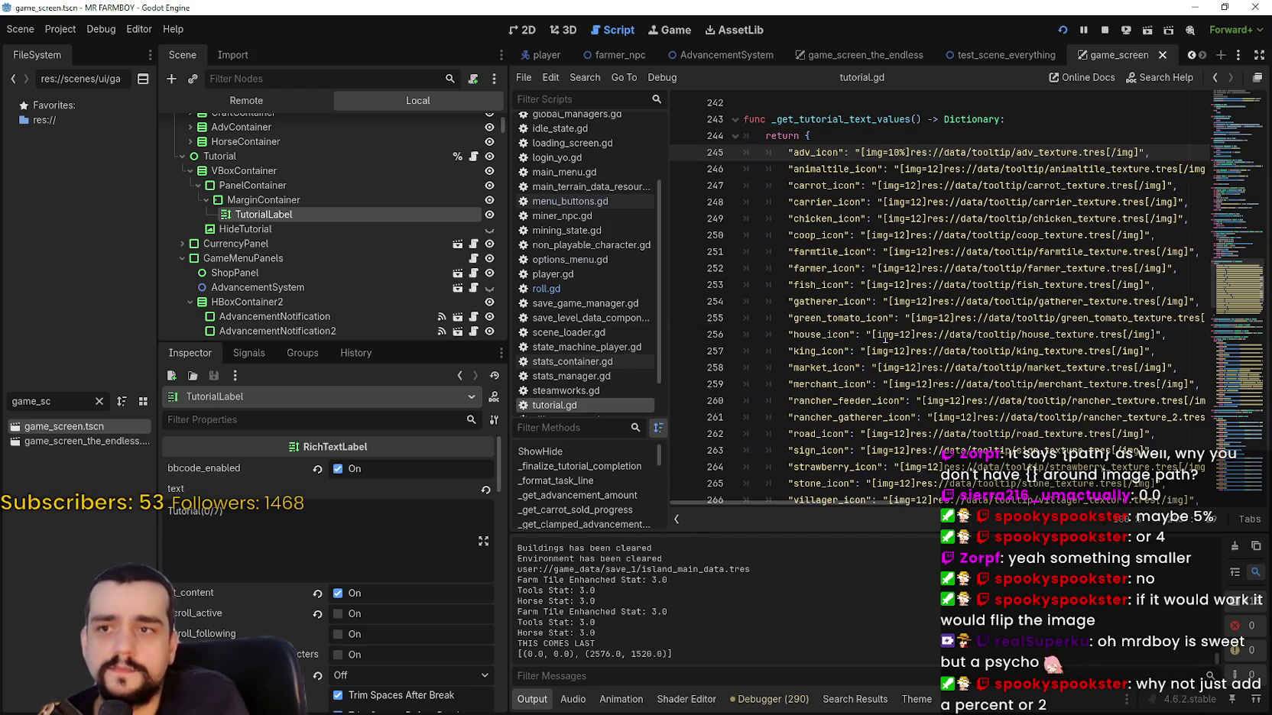
key("ctrl+s")
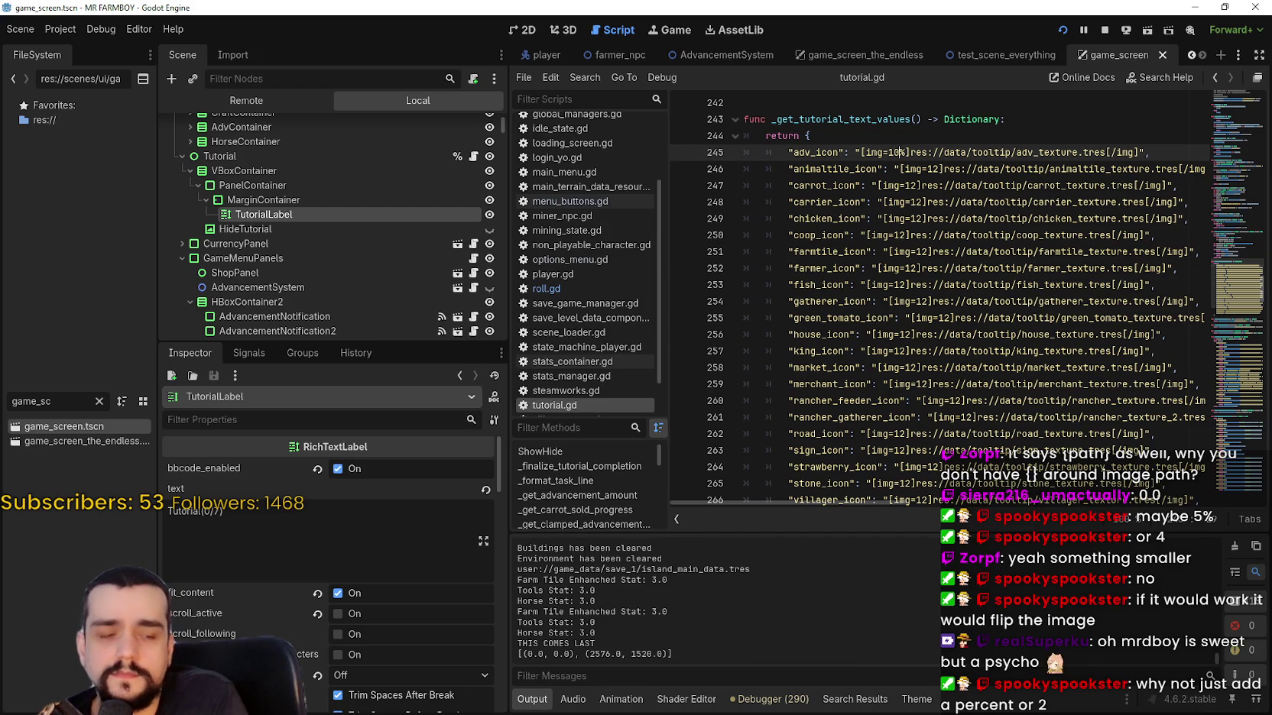
key("alt+Tab")
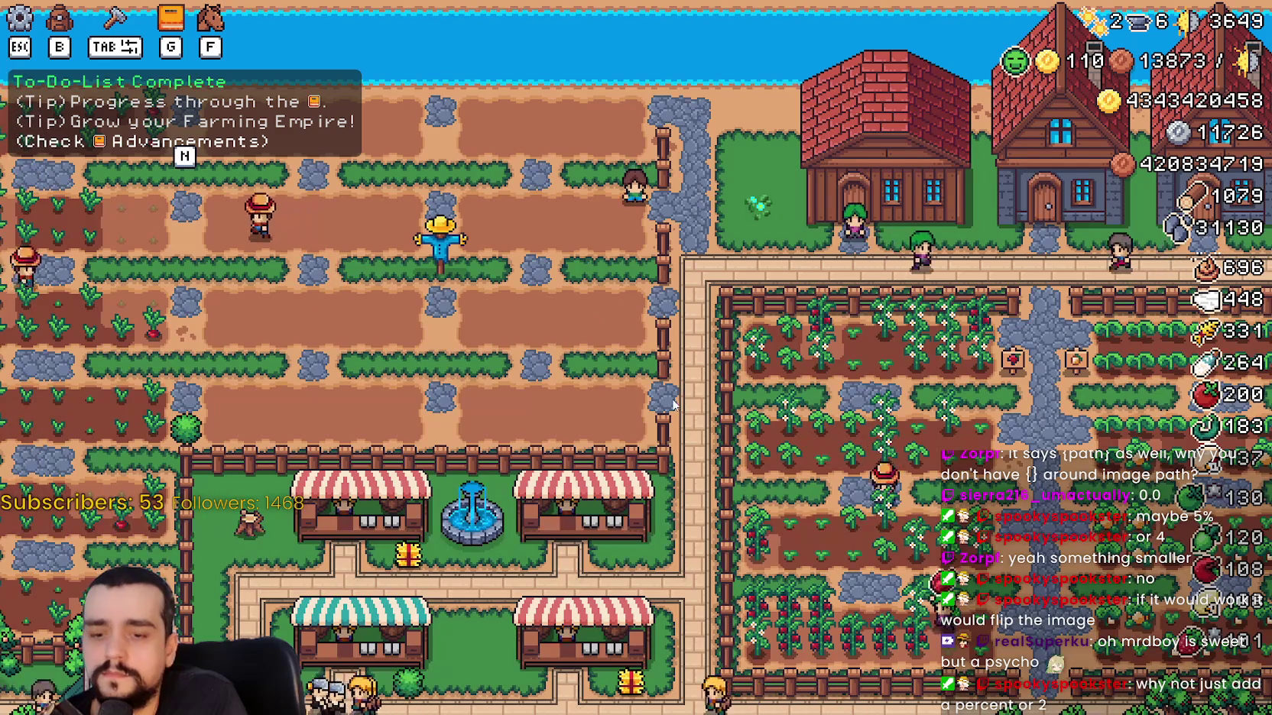
Try different Tutorial Font Size values in the Accessibility options and apply.
key("Escape")
left_click(680, 286)
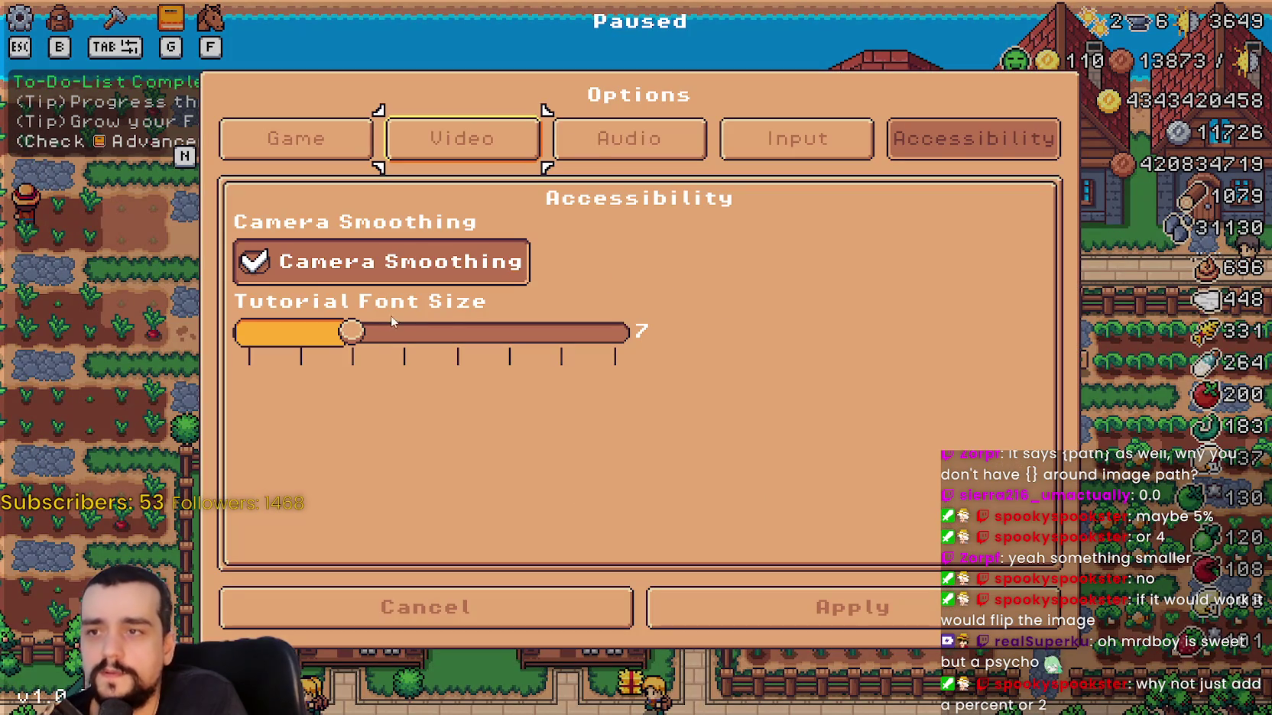
mouse_move(380, 331)
left_mouse_down()
mouse_move(684, 344)
mouse_move(203, 329)
left_mouse_up()
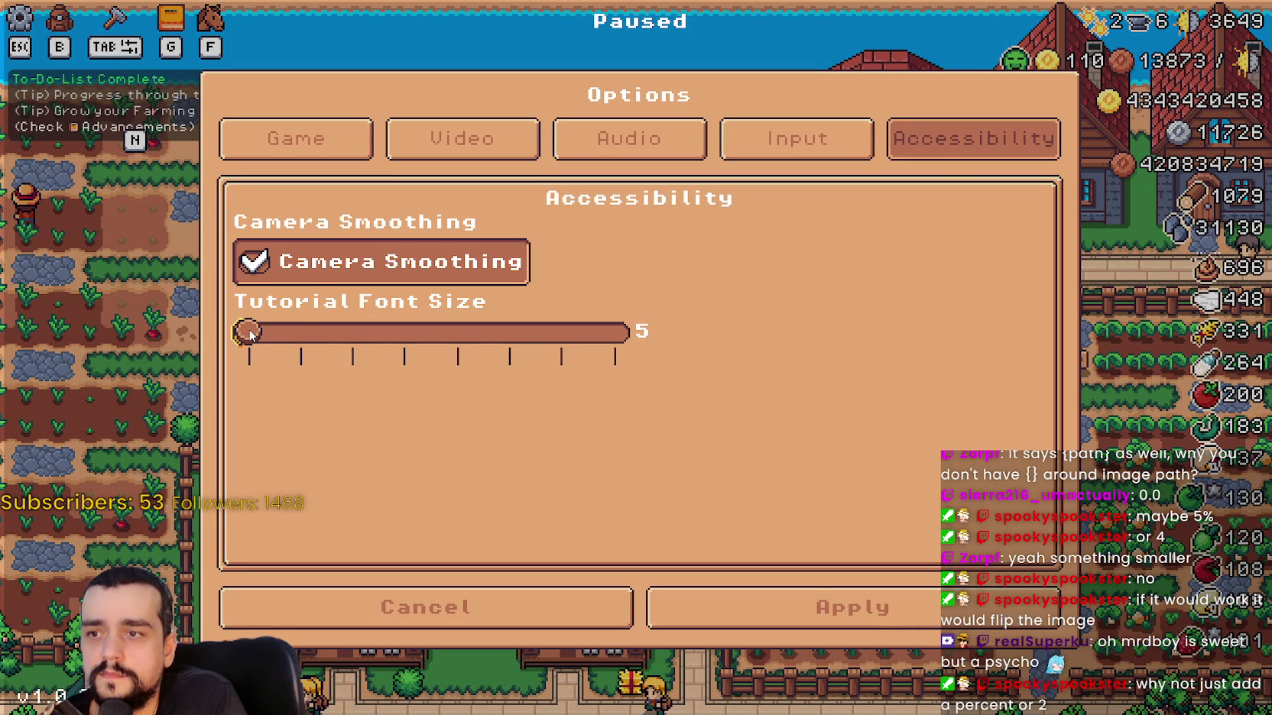
left_click(787, 617)
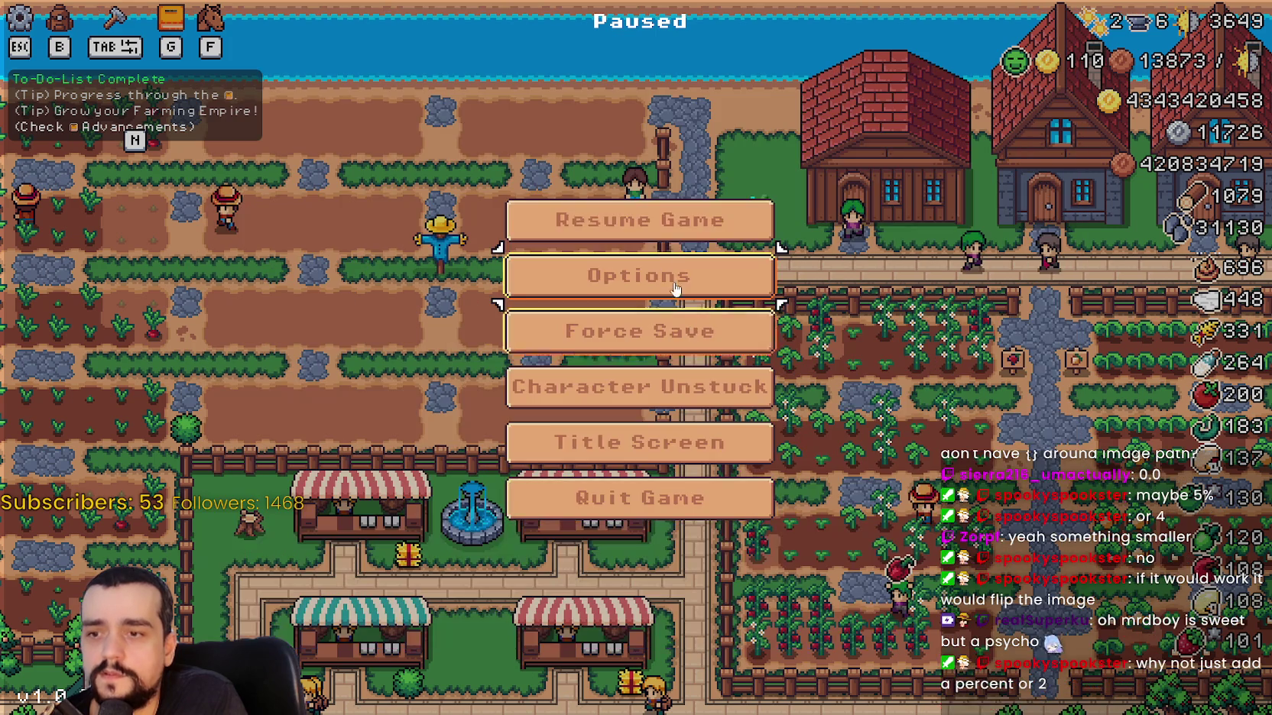
Resume, quit the game to the editor, and relaunch the project with F5.
left_click(660, 215)
key("Escape")
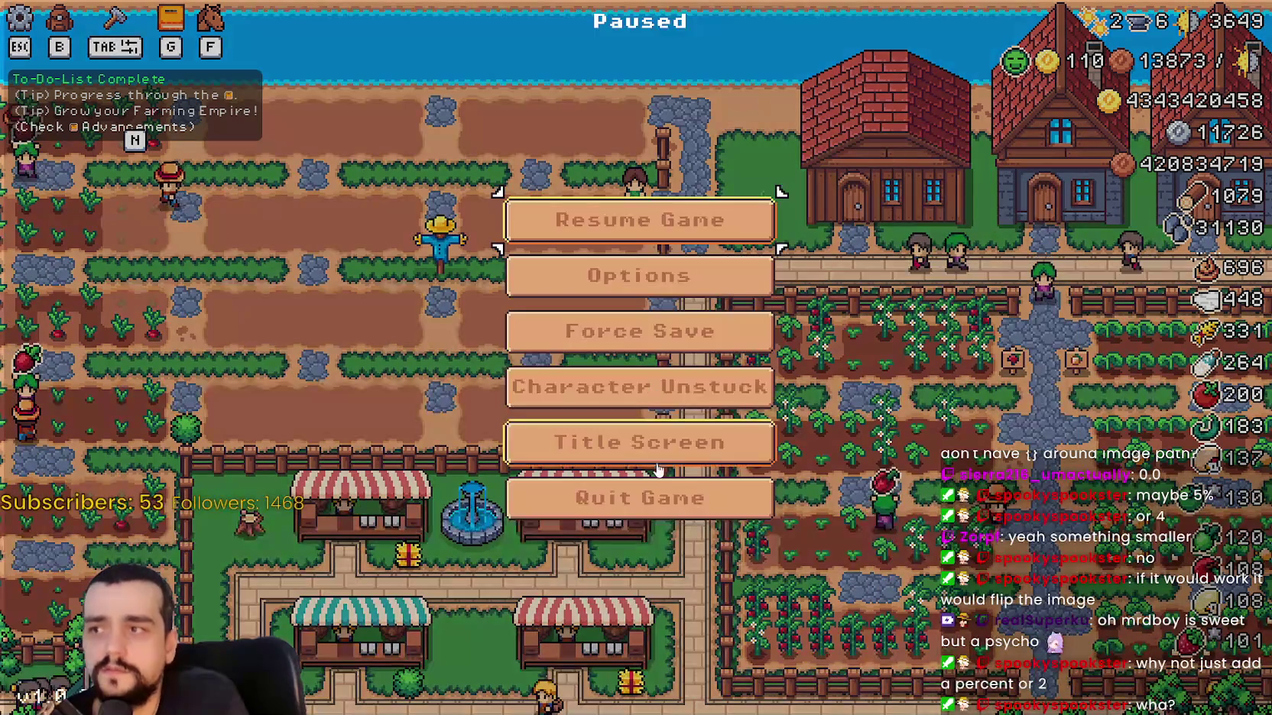
left_click(672, 517)
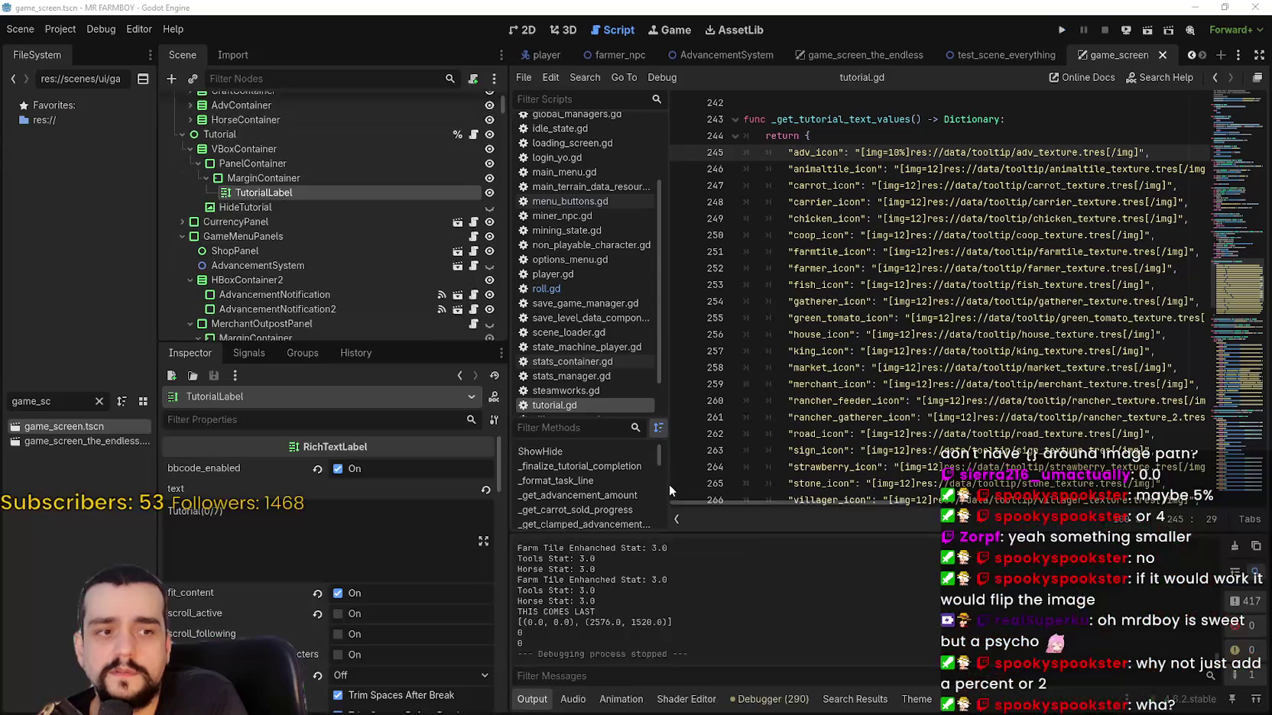
left_click(1014, 168)
key("F5")
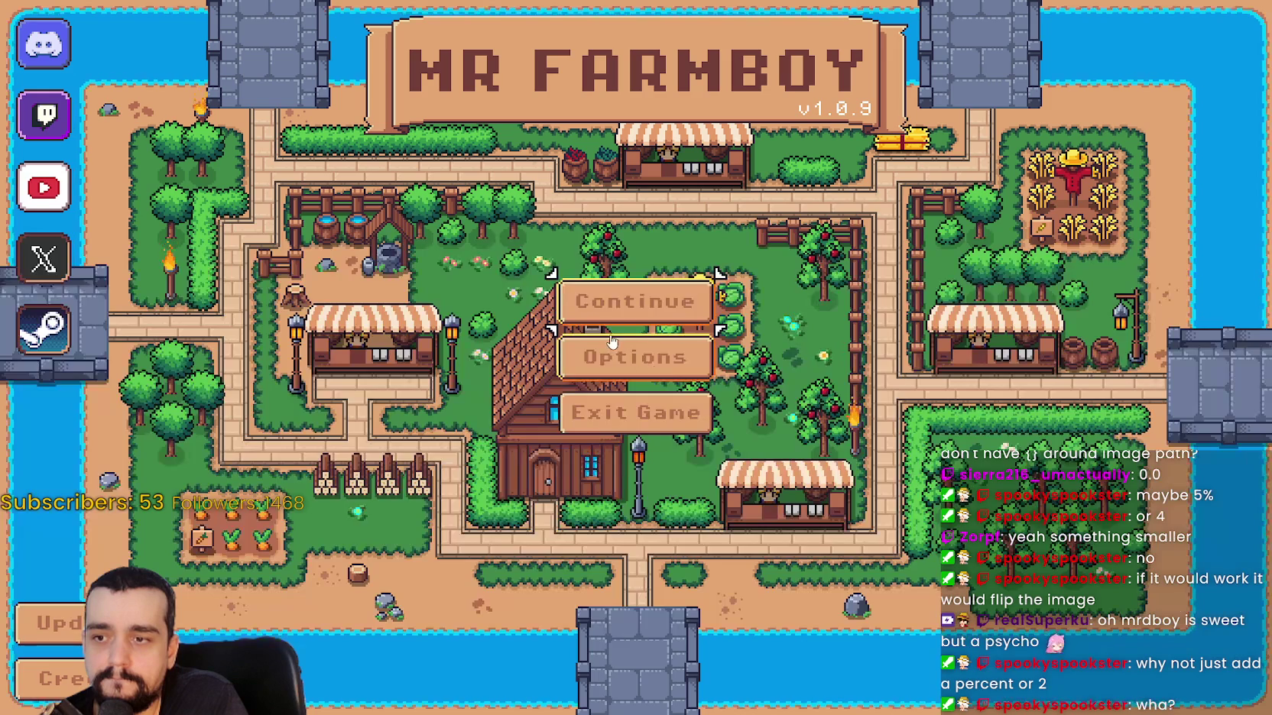
Load Save 1, set Accessibility Tutorial Font Size to 12, apply, and resume play.
left_click(635, 301)
left_click(592, 258)
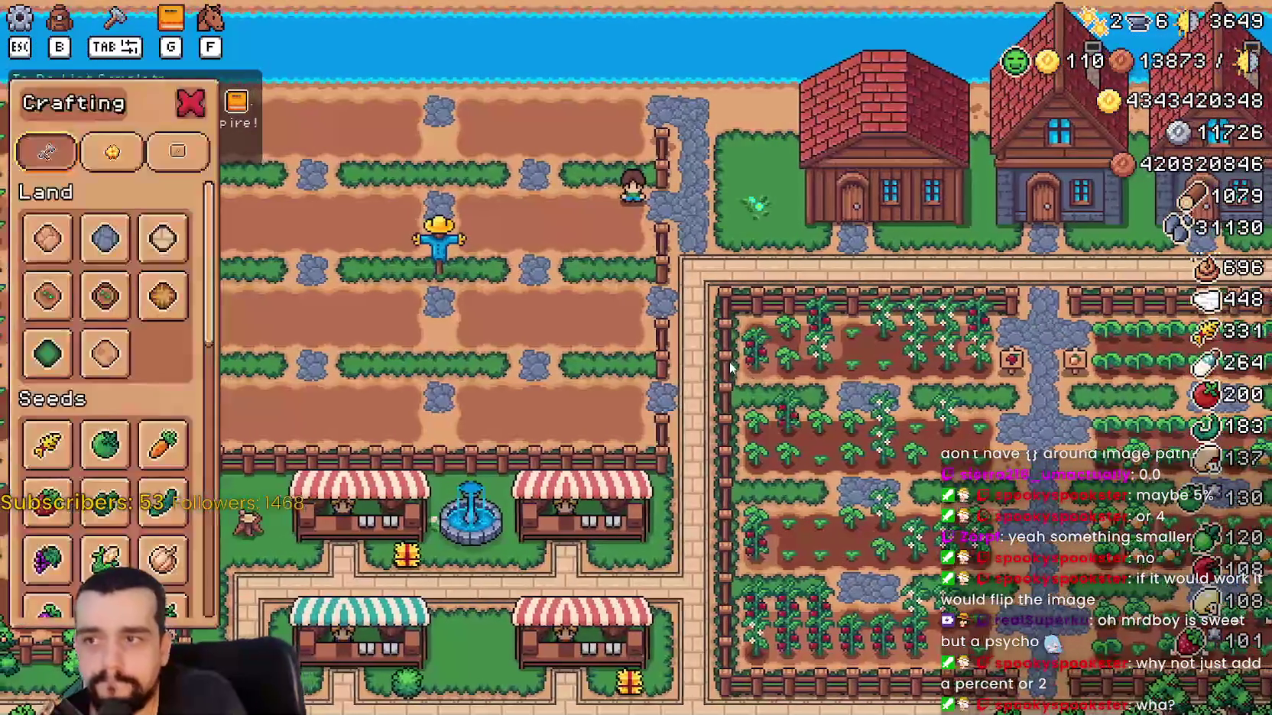
key("Escape")
left_click(639, 275)
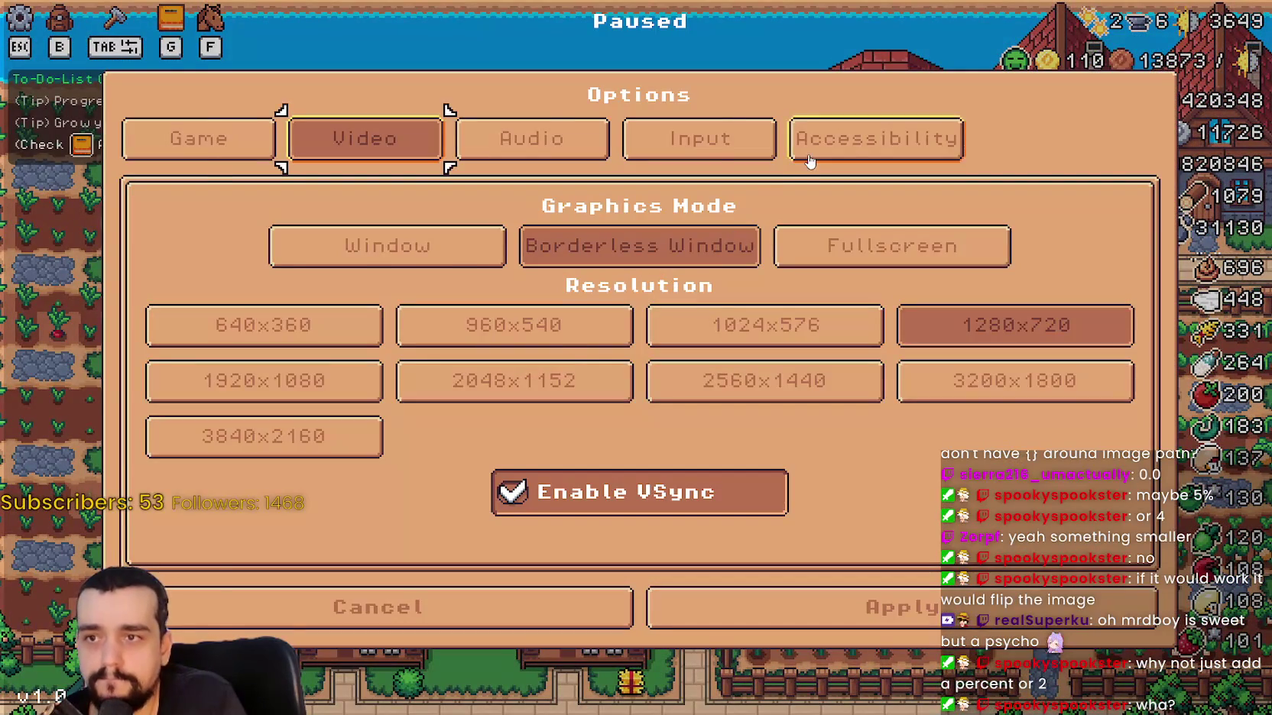
left_click(971, 138)
mouse_move(261, 333)
left_mouse_down()
mouse_move(287, 336)
mouse_move(239, 336)
mouse_move(673, 341)
left_mouse_up()
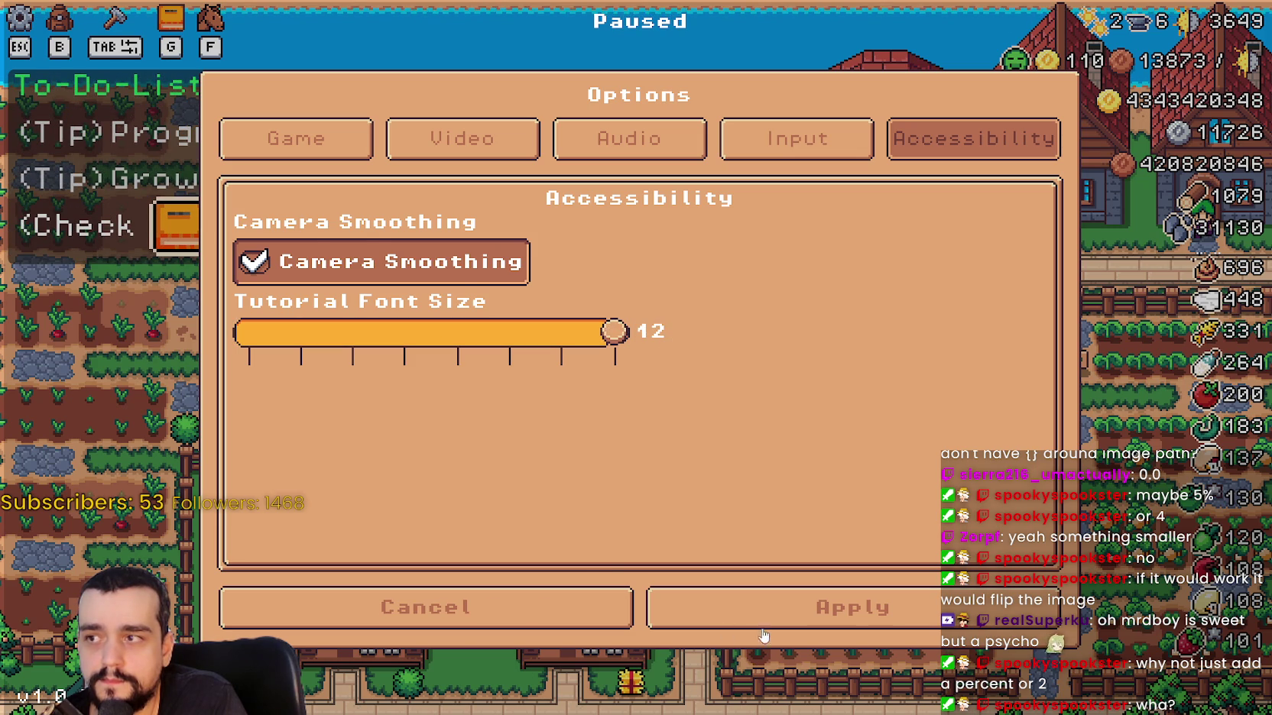
left_click(763, 639)
key("Escape")
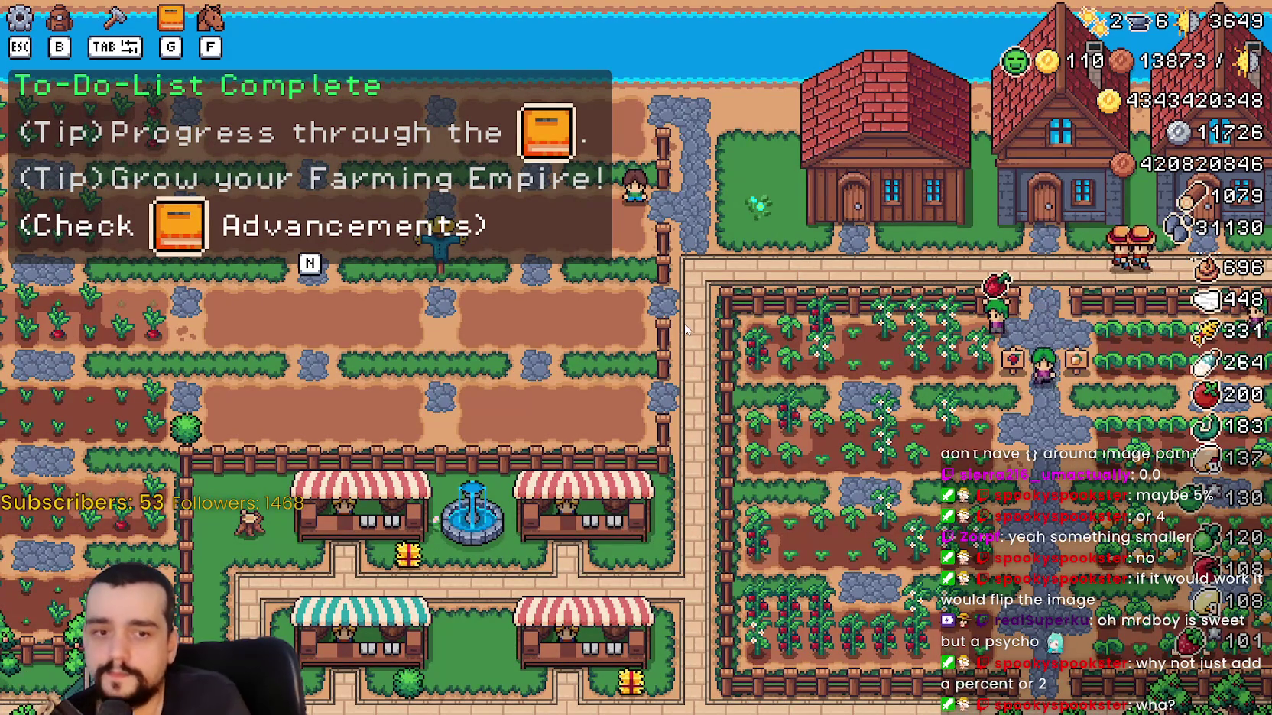
Walk the farmer around the farm with WASD checking the tips, then return to the editor.
key("d")
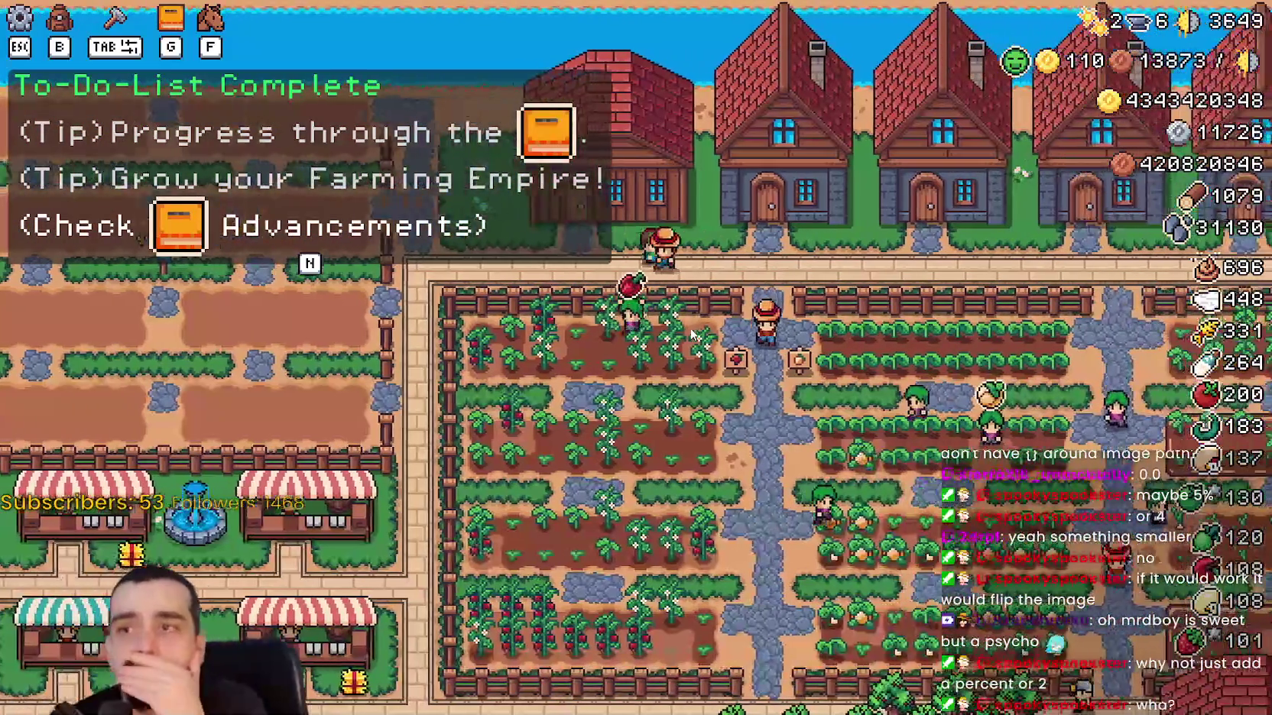
key("d")
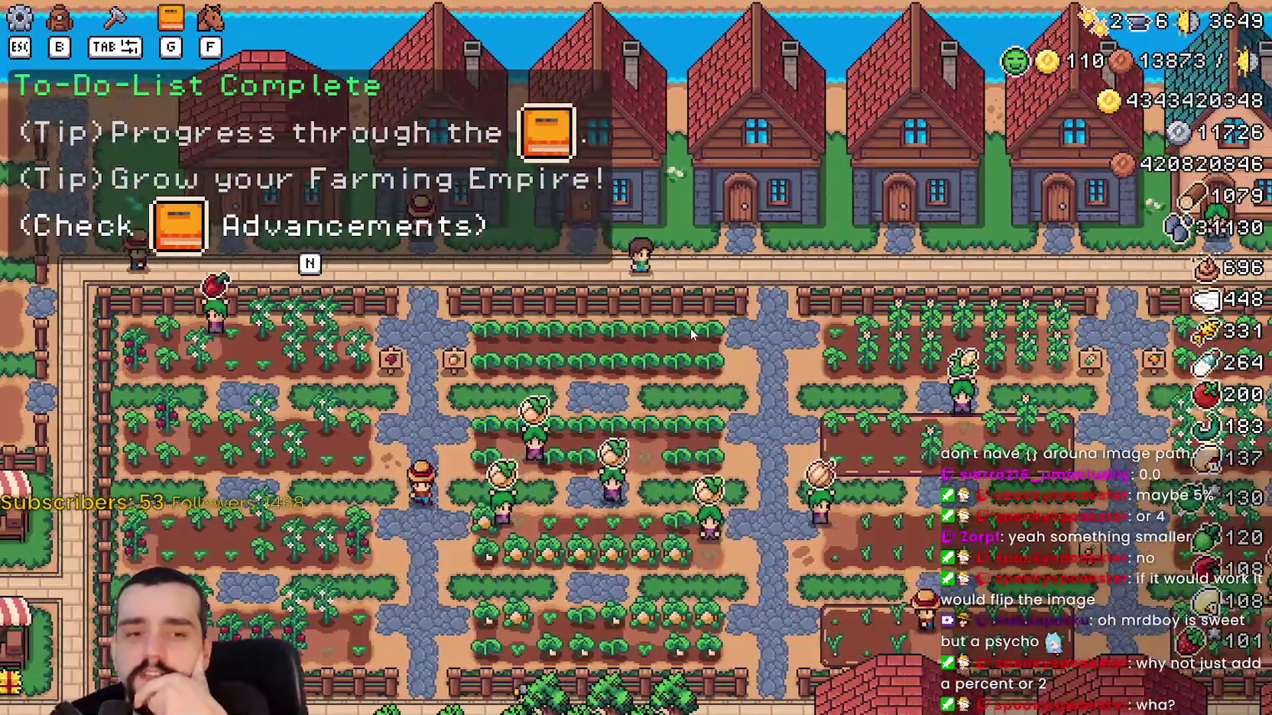
key("a")
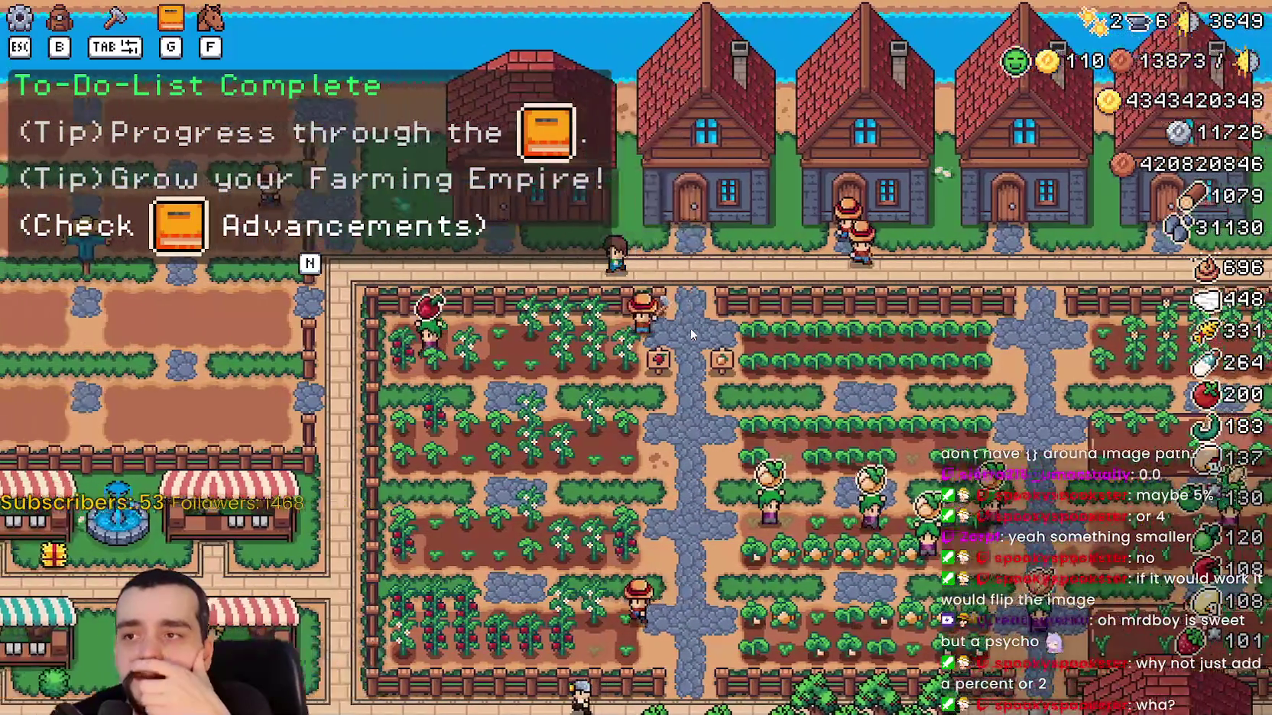
key("a")
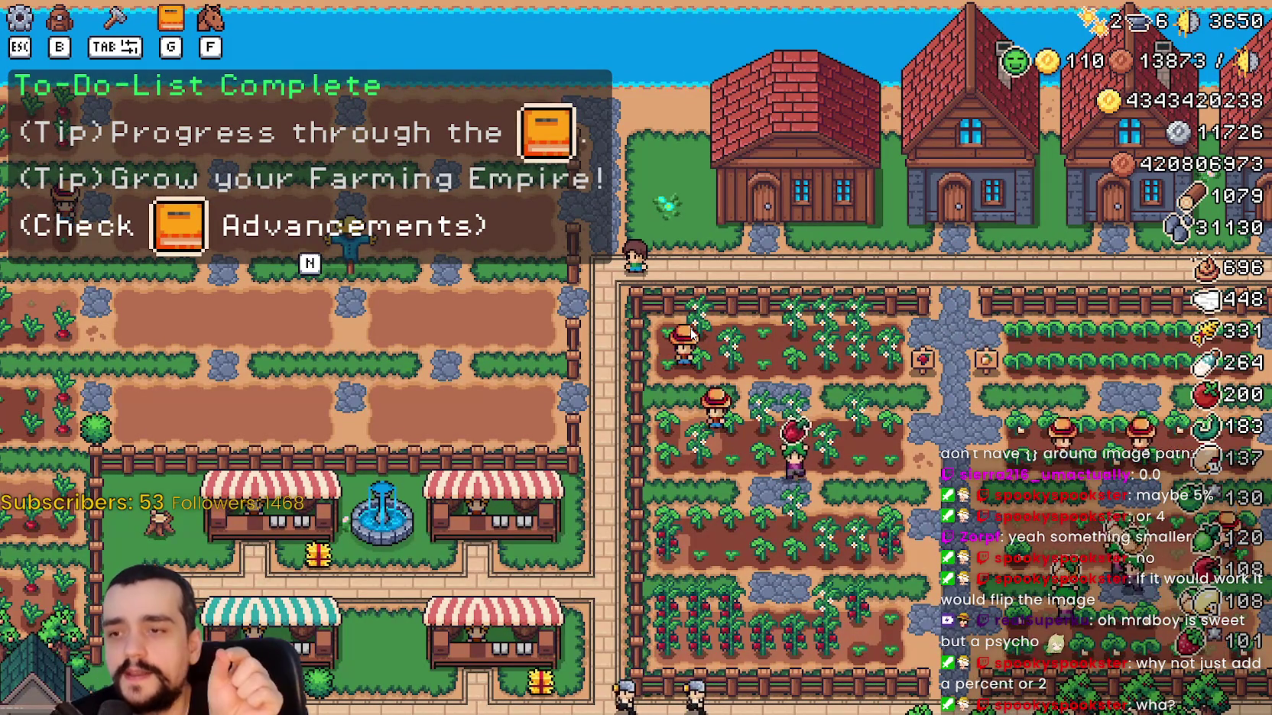
key("a")
key("w")
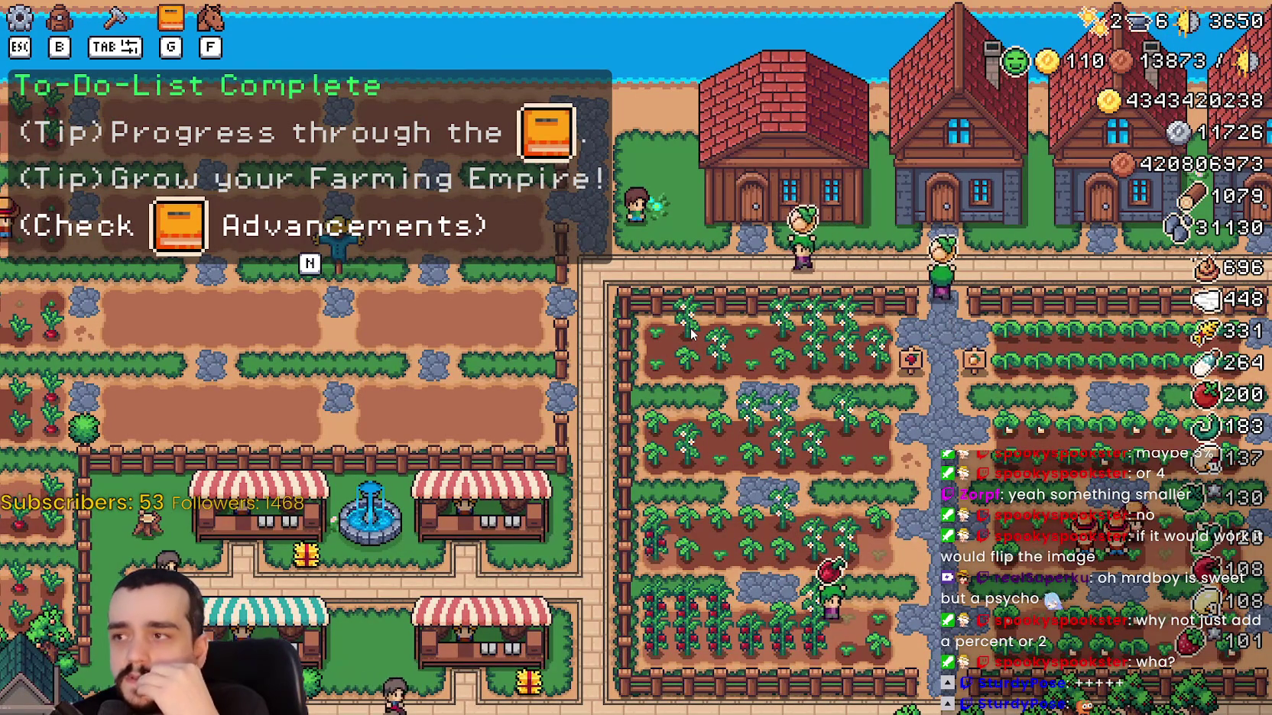
key("a")
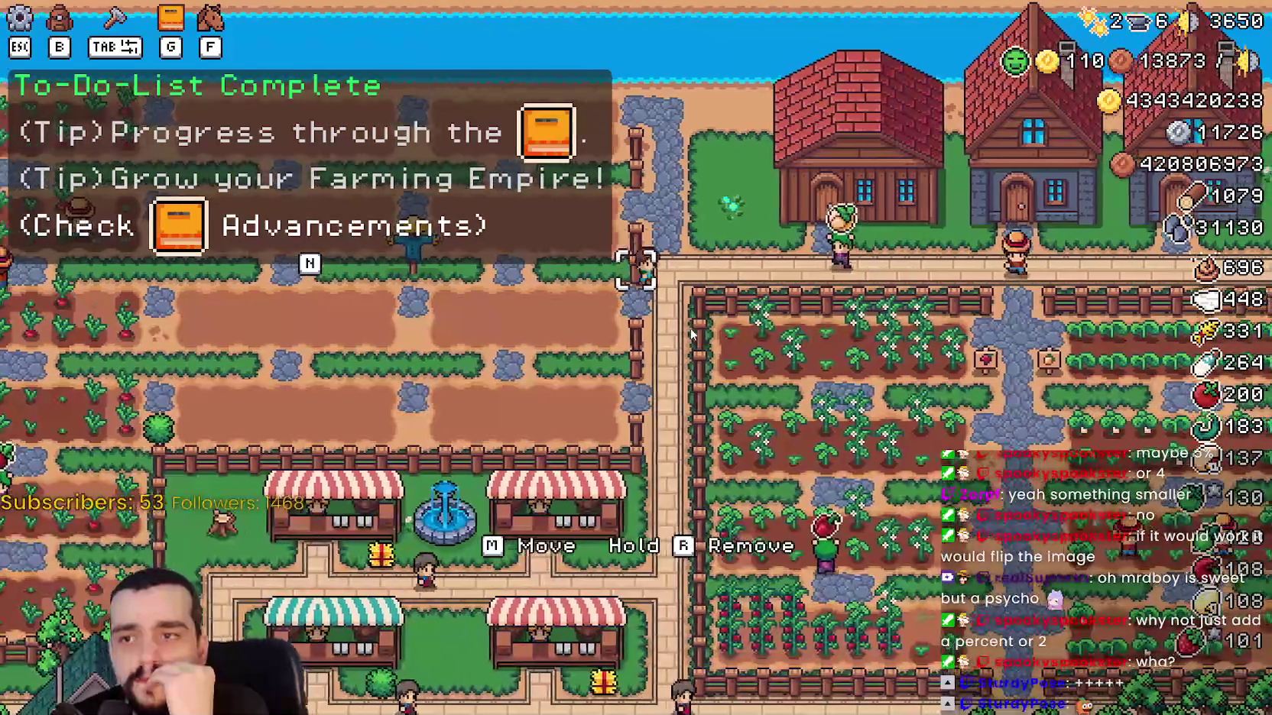
key("s")
key("d")
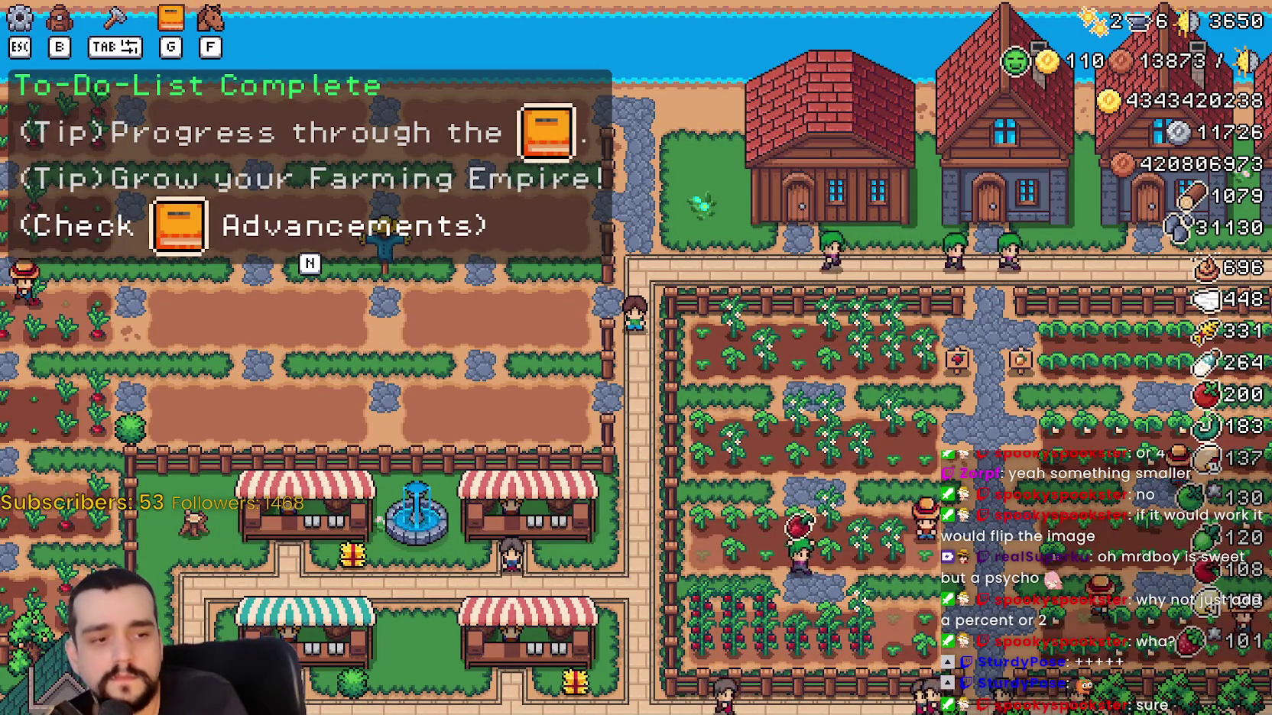
key("alt+Tab")
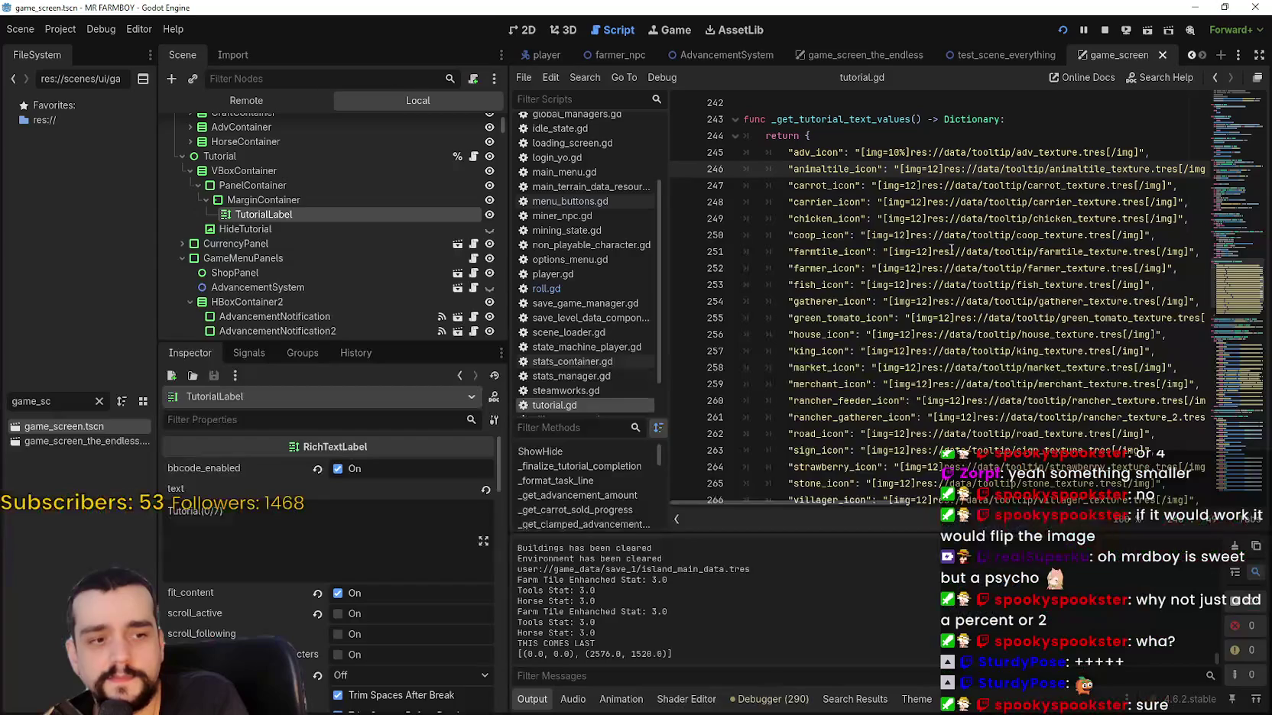
Stop the game, change line 245's adv_icon tag from [img=10%] to [img=12], save, and run.
left_click(1111, 32)
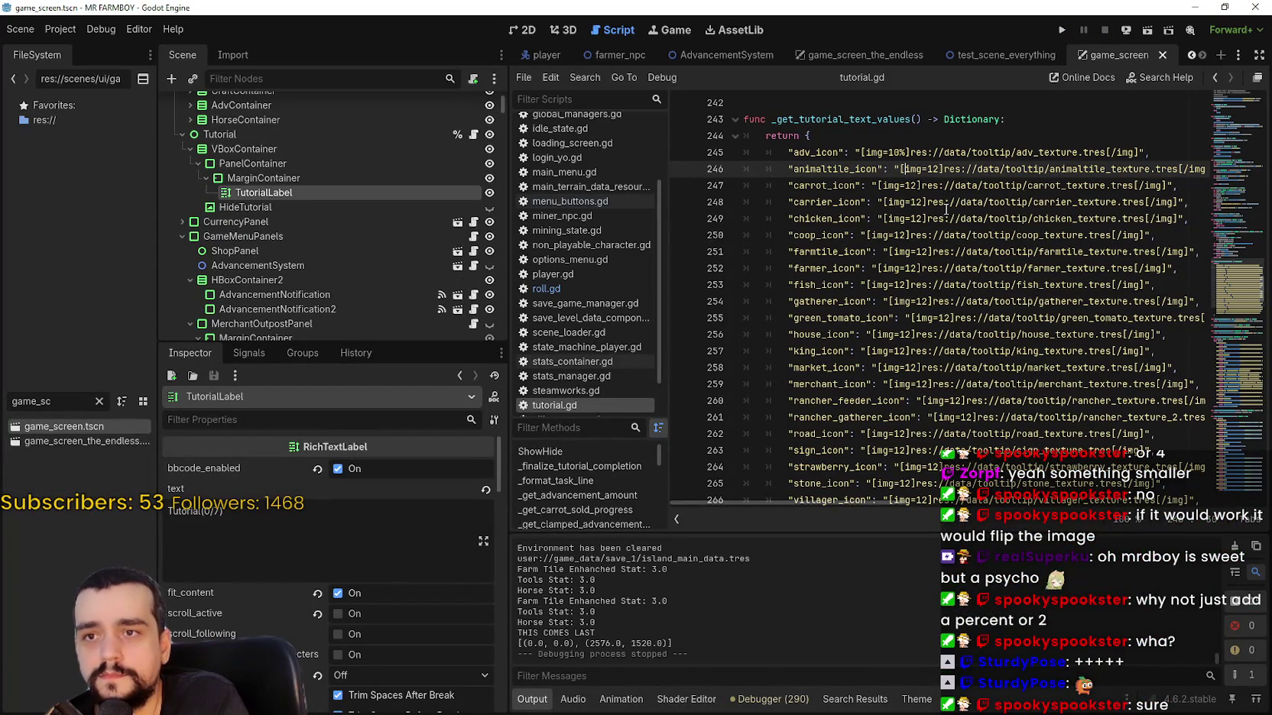
left_click(902, 152)
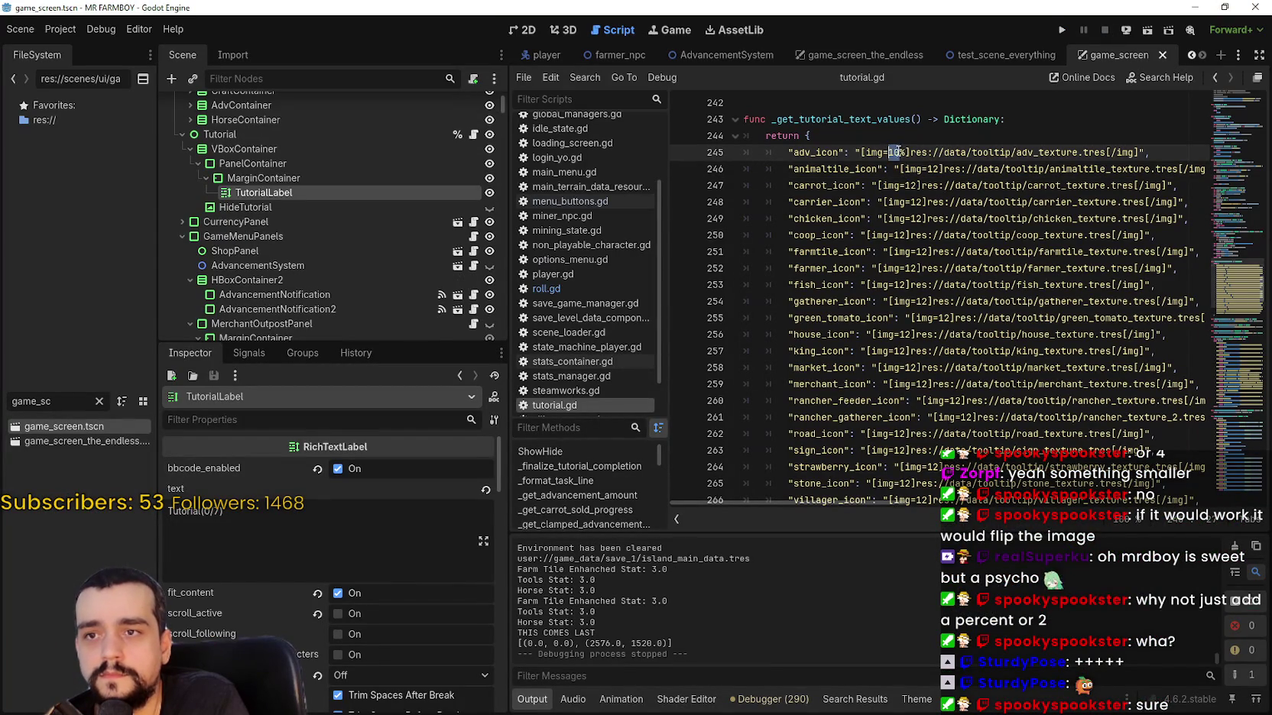
left_click(895, 152)
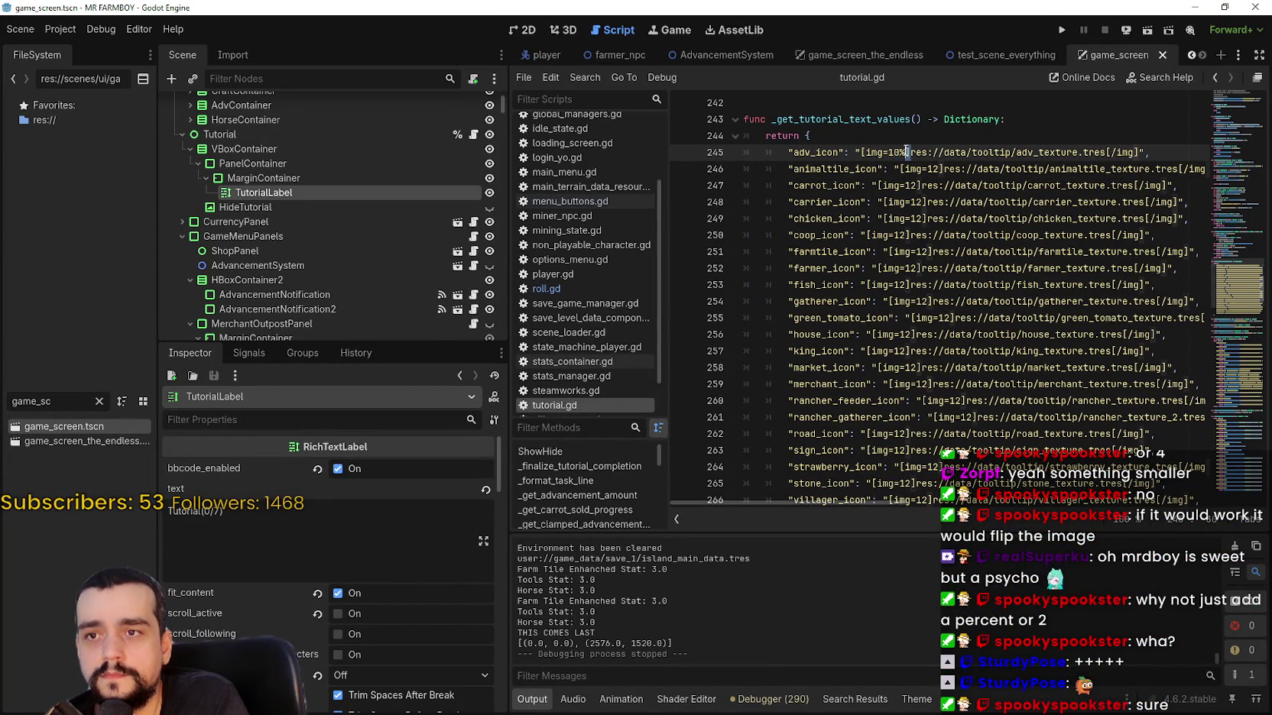
key("BackSpace")
type("2")
key("Delete")
key("ctrl+s")
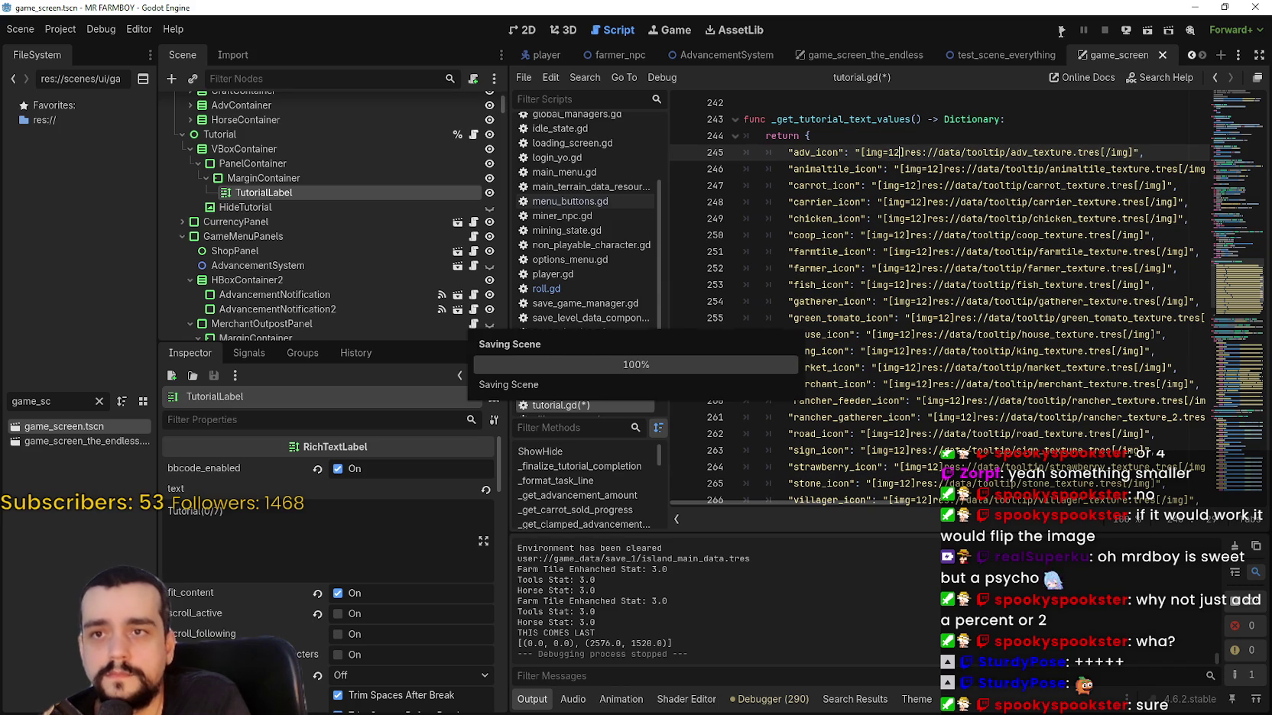
left_click(1060, 30)
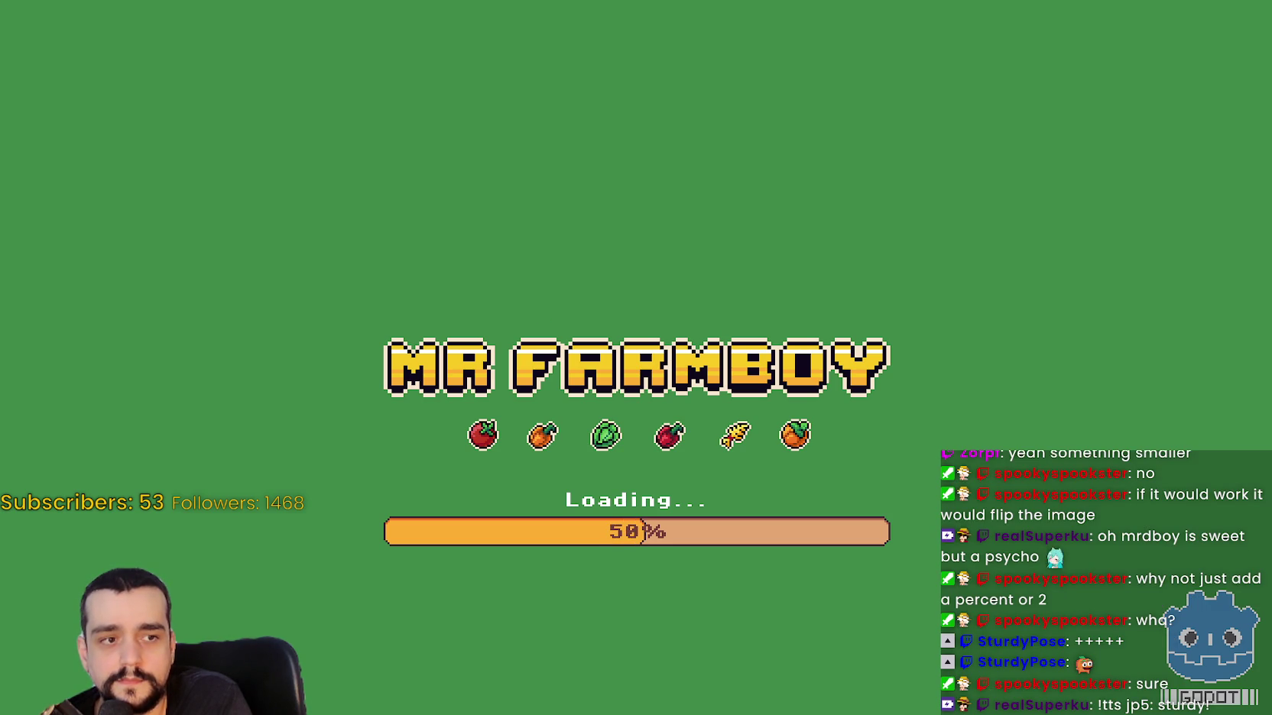
Check the BBCode img documentation, then load Save 1 from the title screen.
key("alt+Tab")
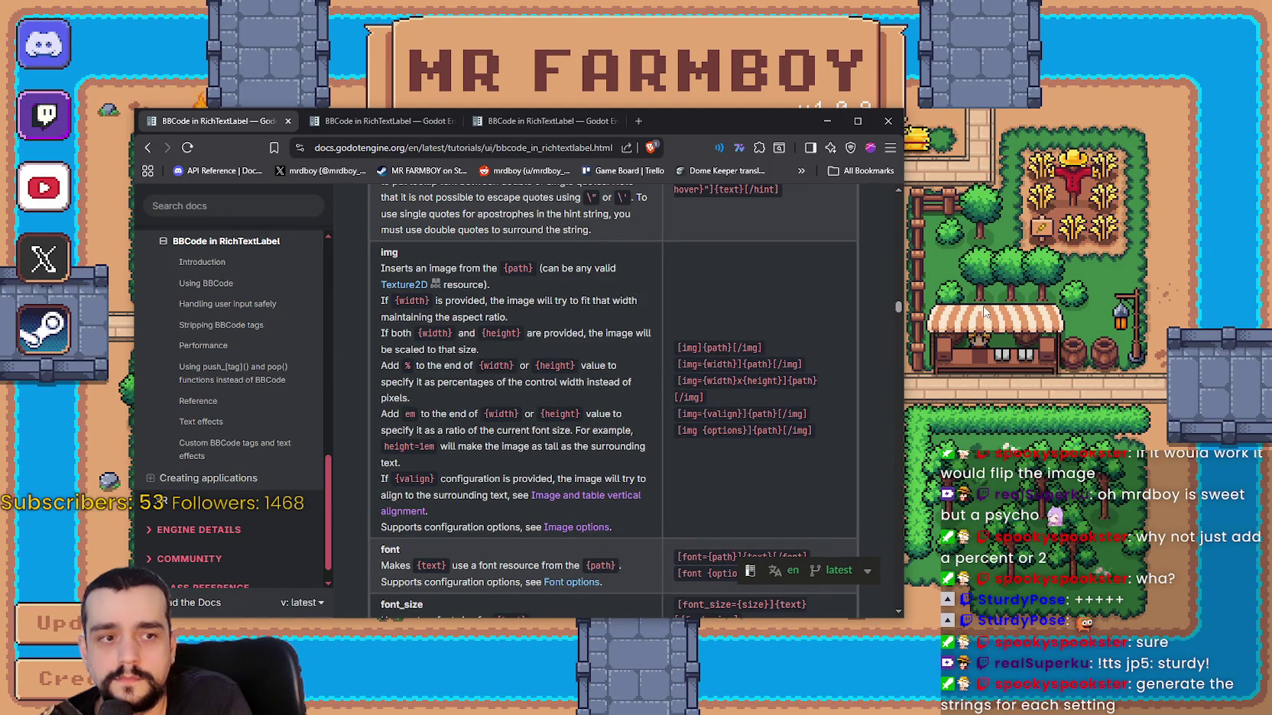
key("alt+Tab")
left_click(700, 324)
scroll(732, 469, "down", 1)
scroll(671, 285, "up", 1)
left_click(672, 284)
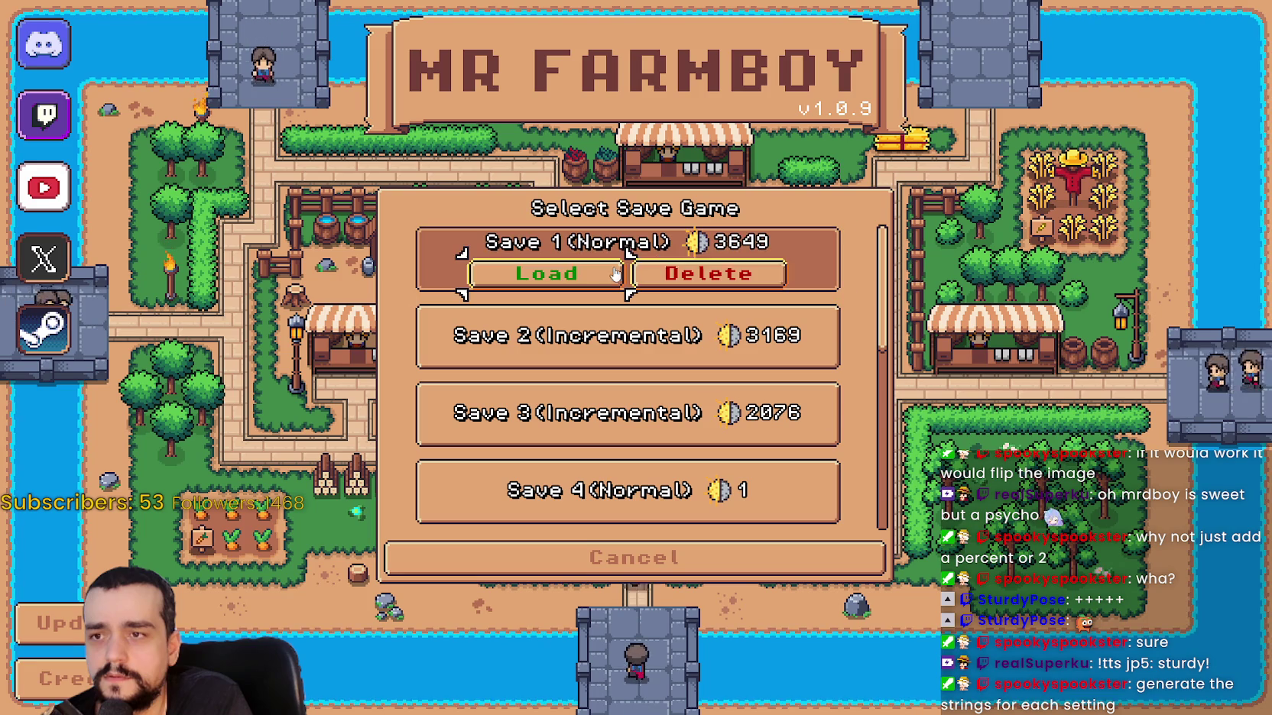
left_click(563, 283)
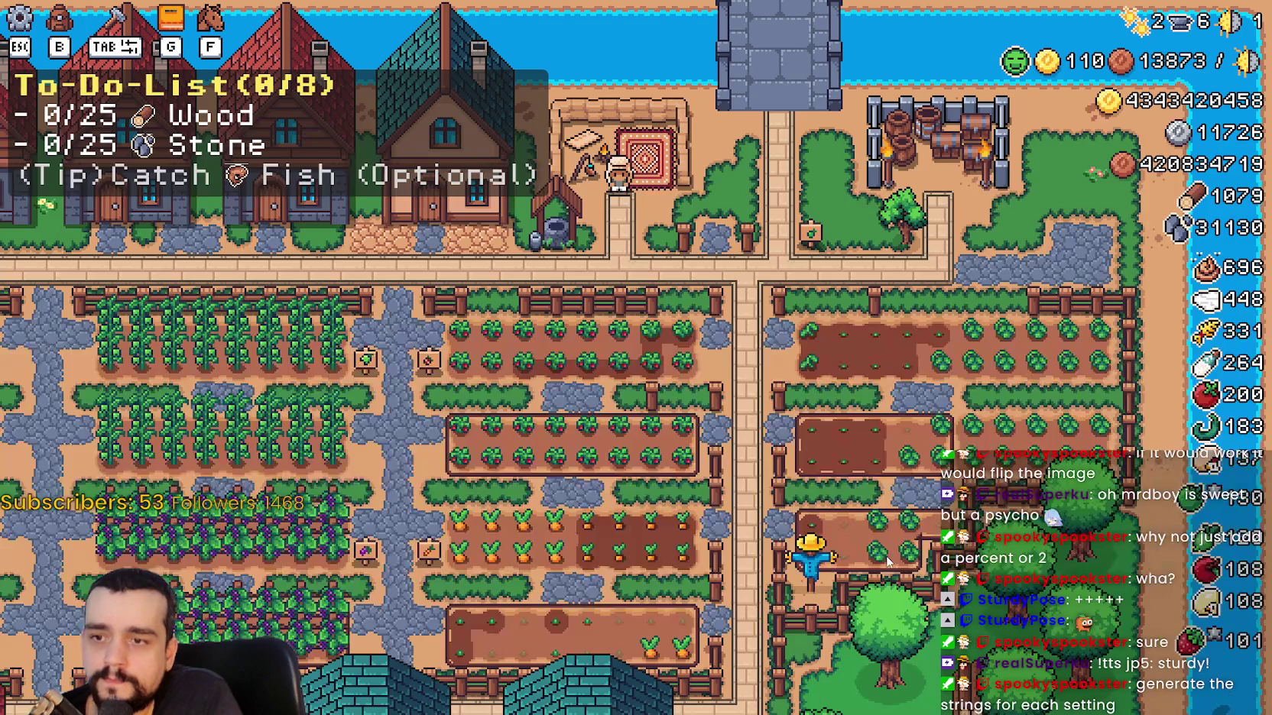
Set the Accessibility Tutorial Font Size to 12, apply, and resume the farm.
key("Escape")
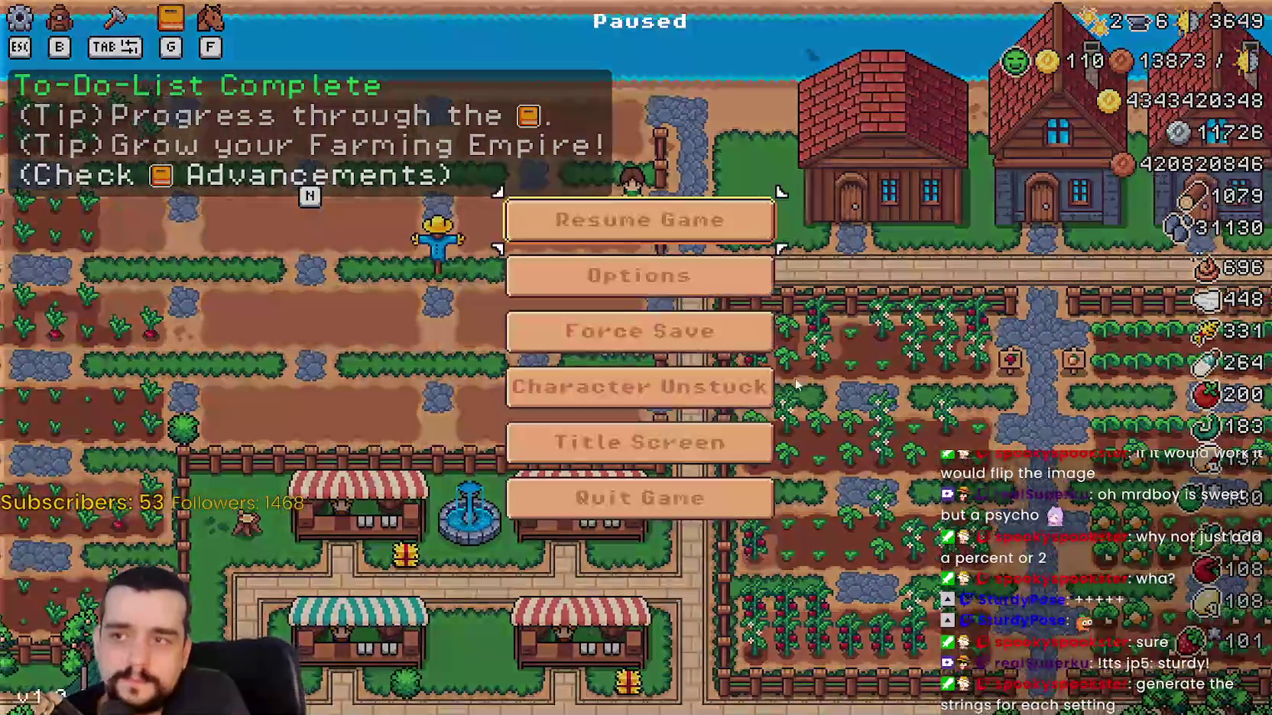
left_click(662, 264)
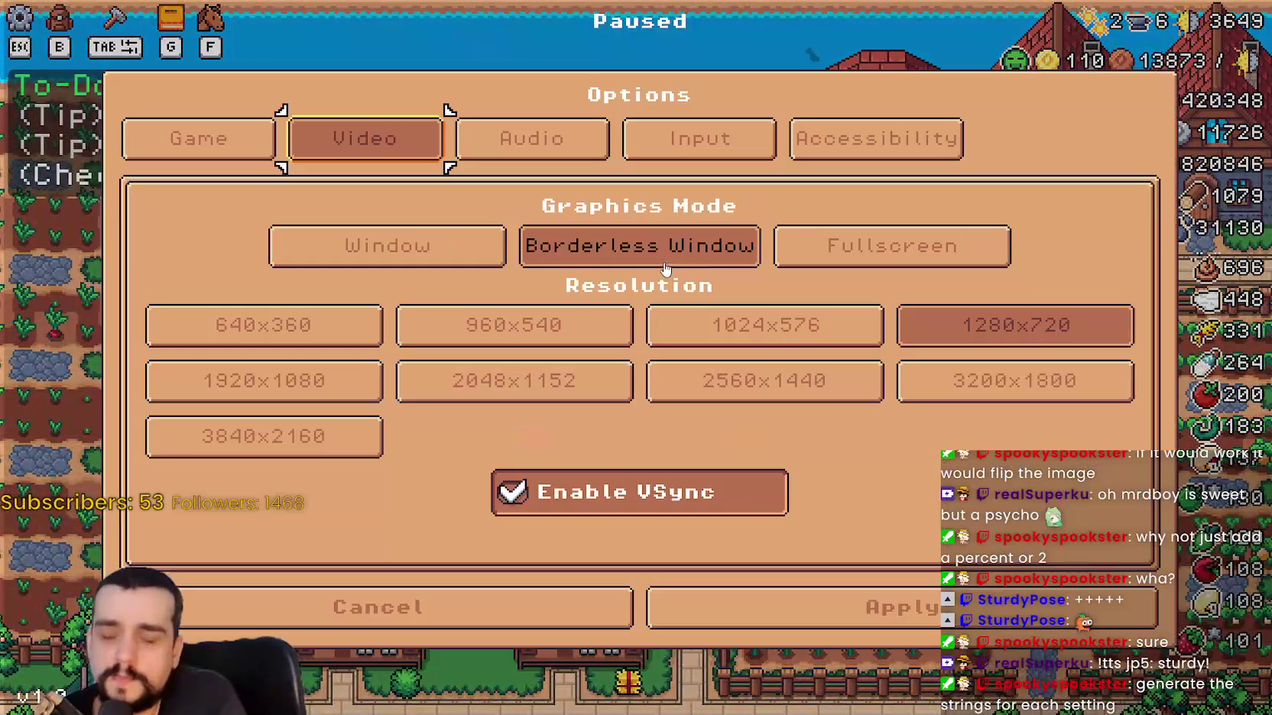
left_click(795, 144)
mouse_move(613, 330)
left_mouse_down()
mouse_move(203, 349)
mouse_move(686, 345)
left_mouse_up()
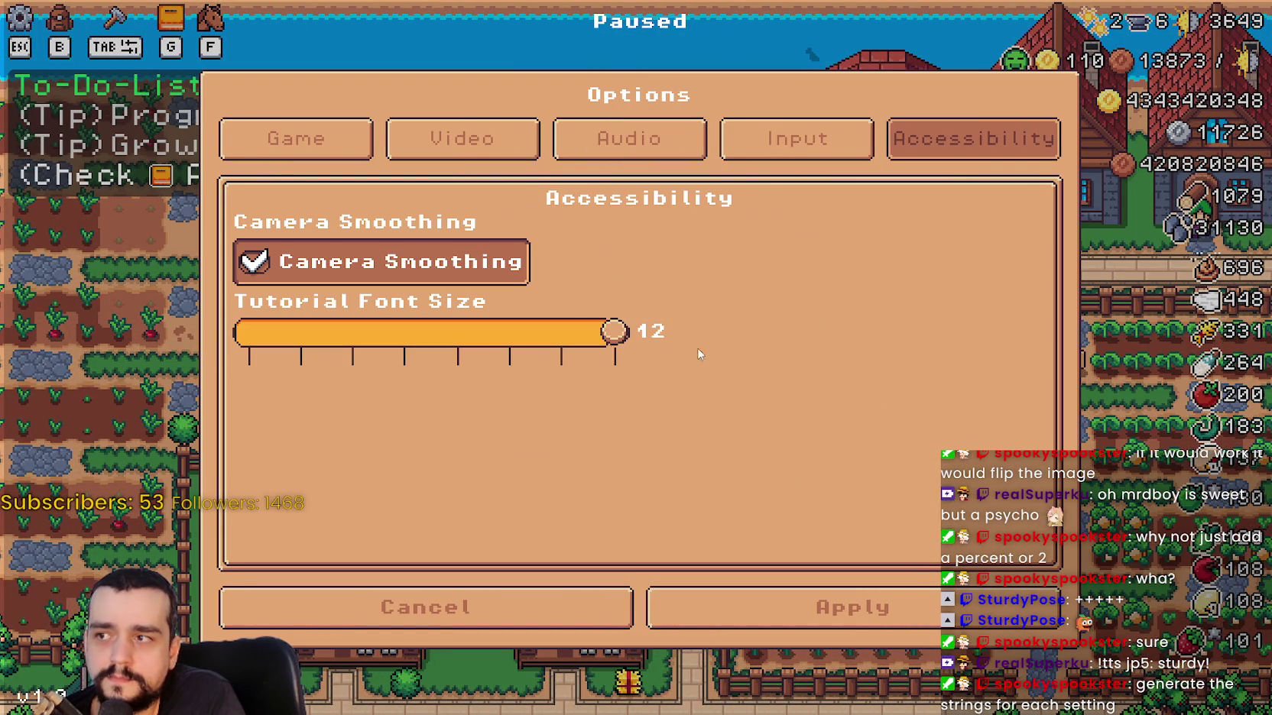
left_click(715, 596)
left_click(563, 219)
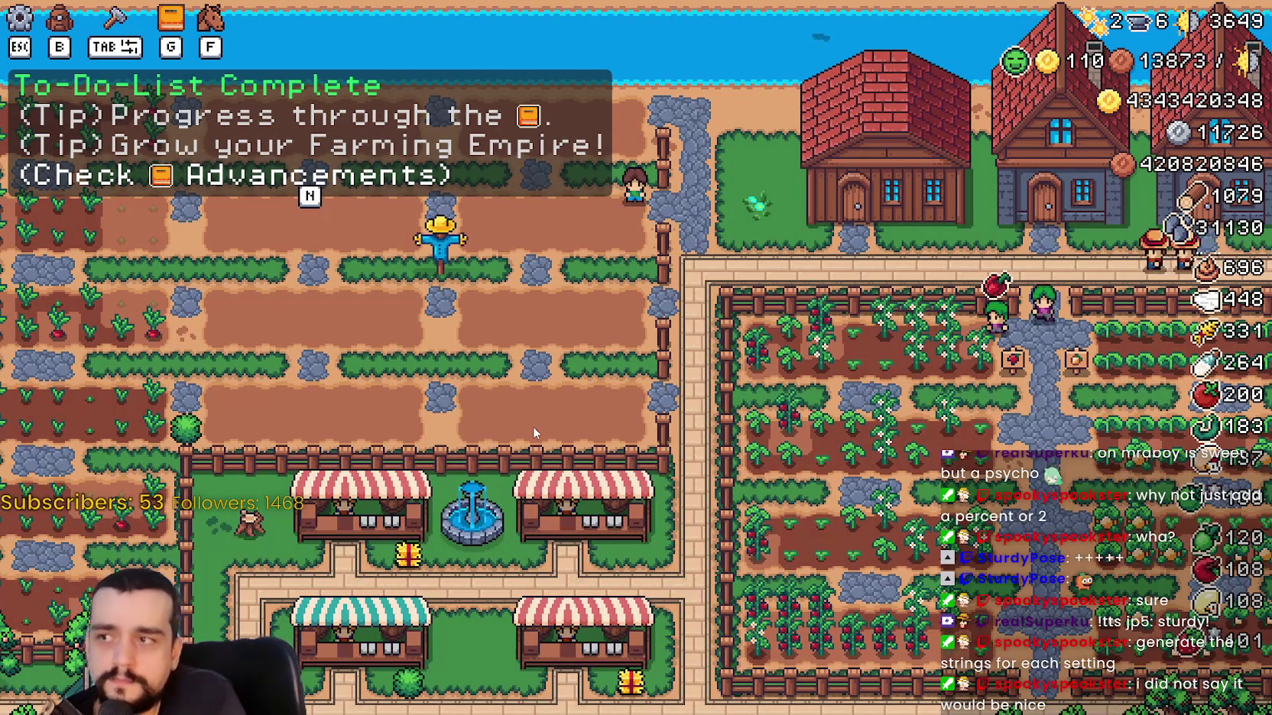
key("Escape")
Change the adv_icon img size on line 245 from 12 to 16, save, and rerun the game to its save list.
left_click(663, 498)
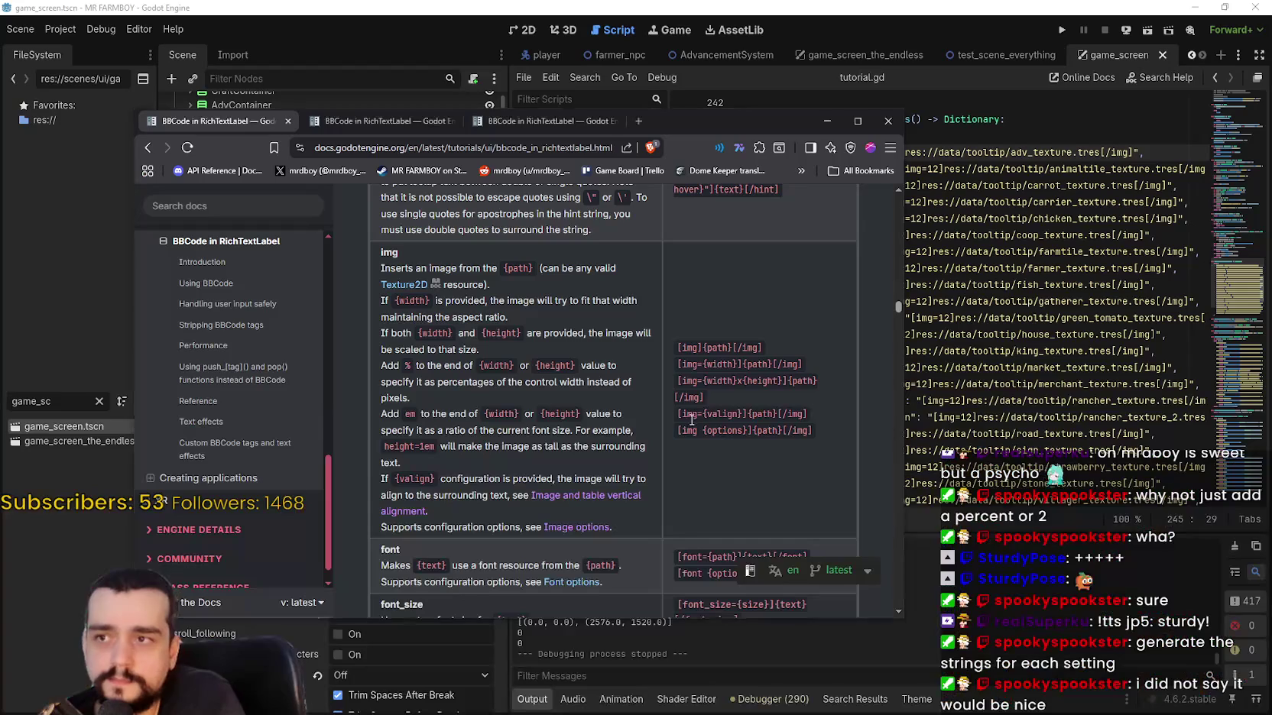
left_click(979, 298)
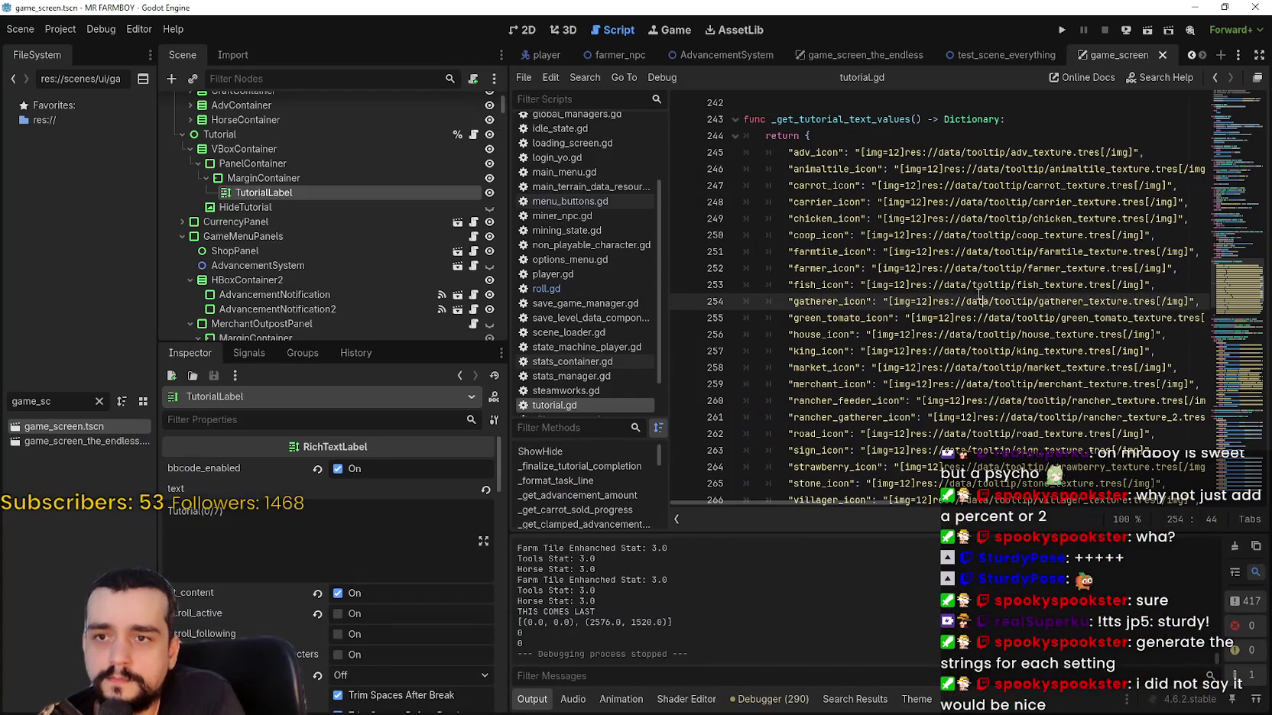
left_click(895, 149)
key("ctrl+s")
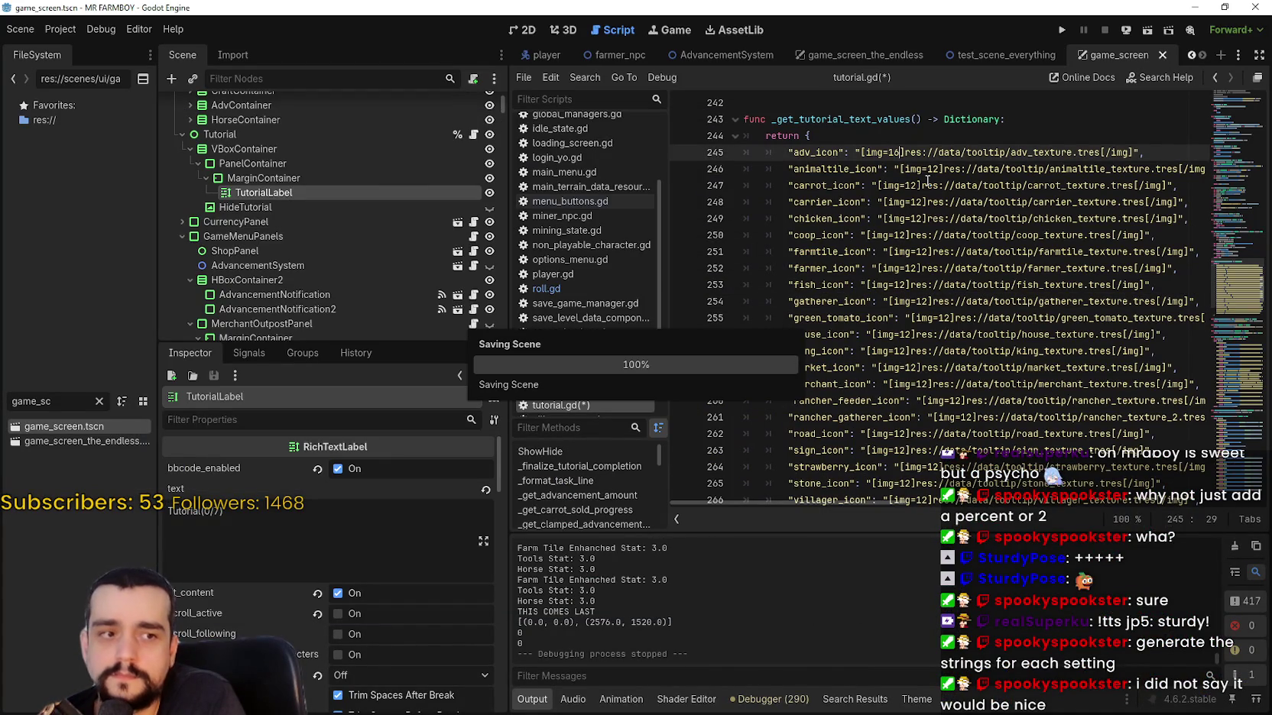
left_click(1062, 30)
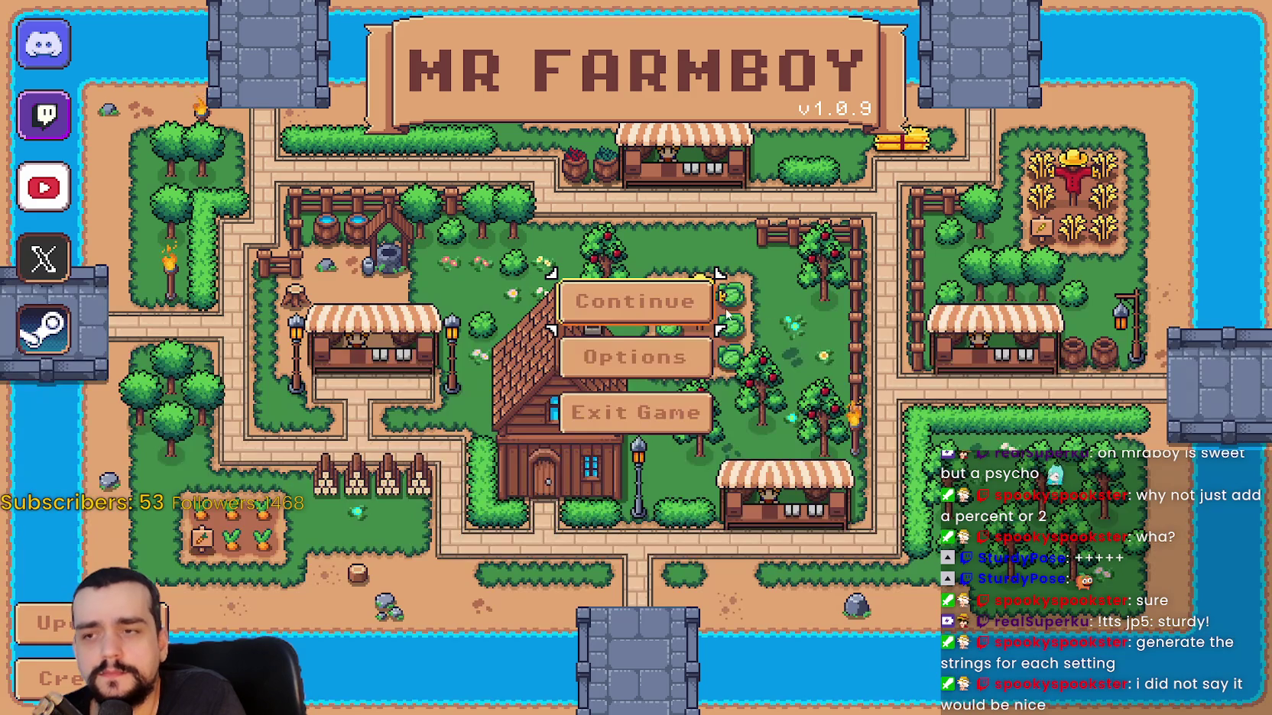
left_click(615, 300)
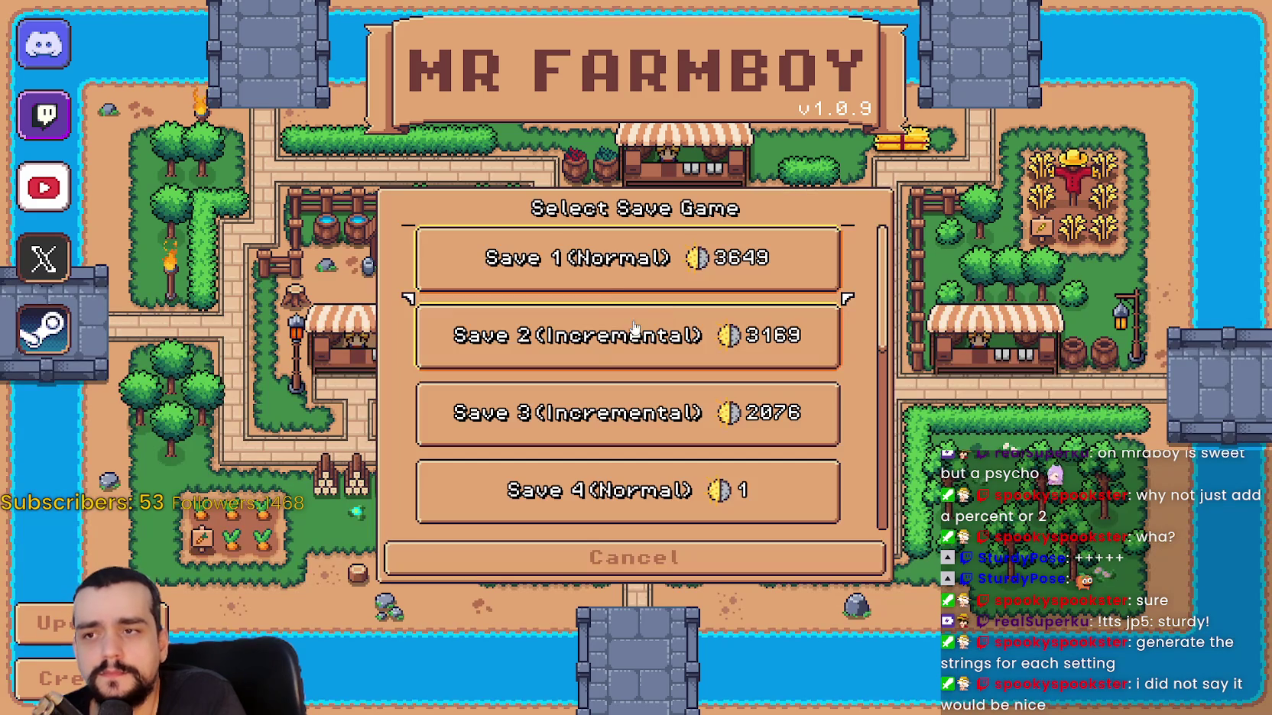
Load Save 1 into the farm, then quit the game back to tutorial.gd.
left_click(611, 272)
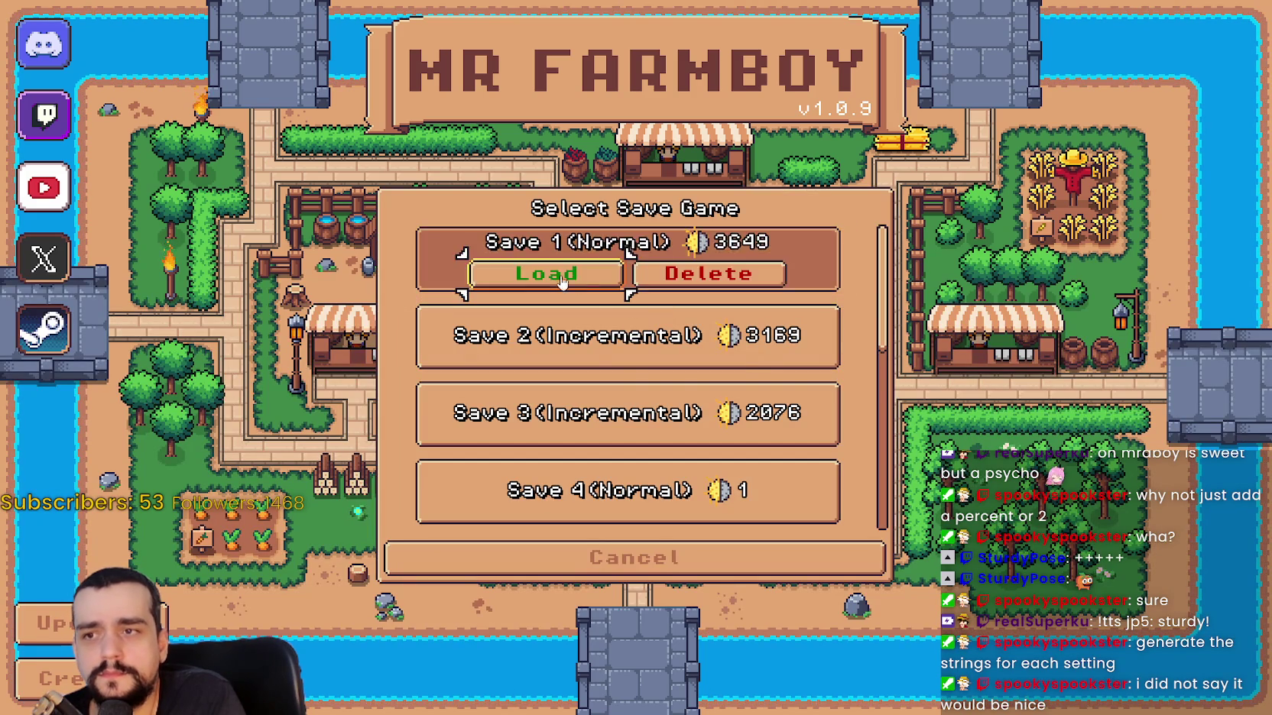
left_click(611, 271)
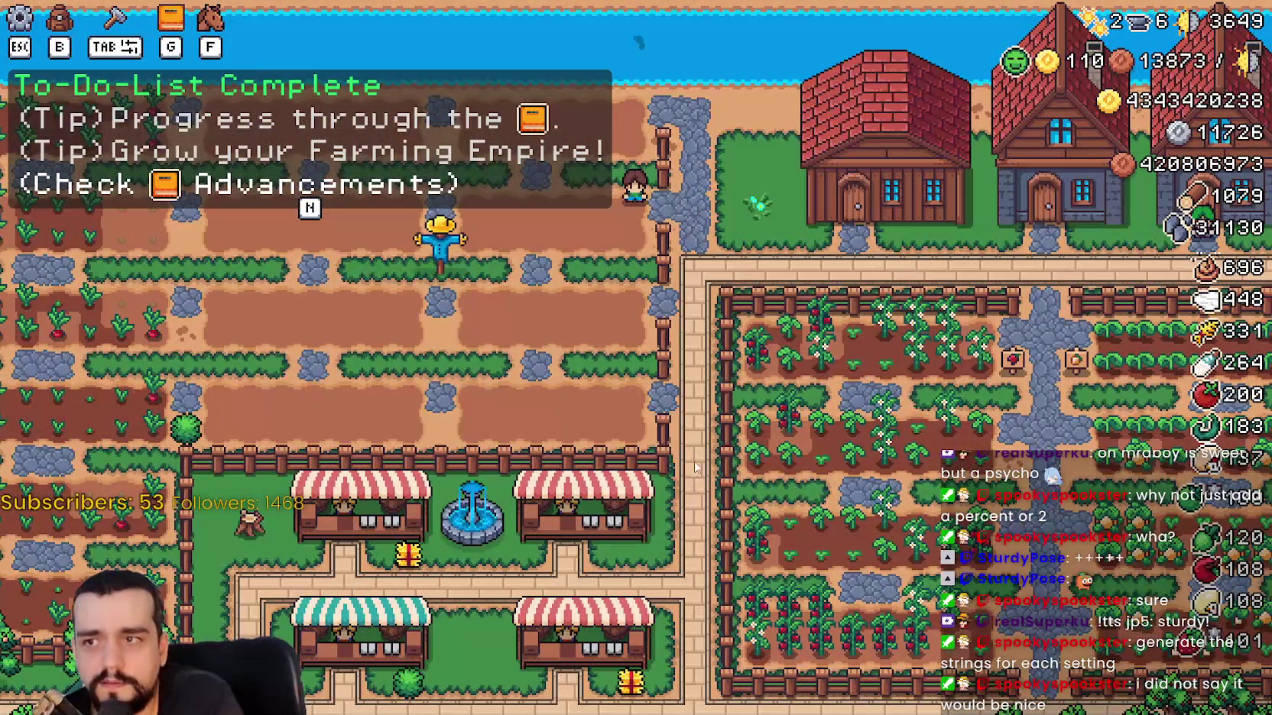
key("Escape")
key("Escape")
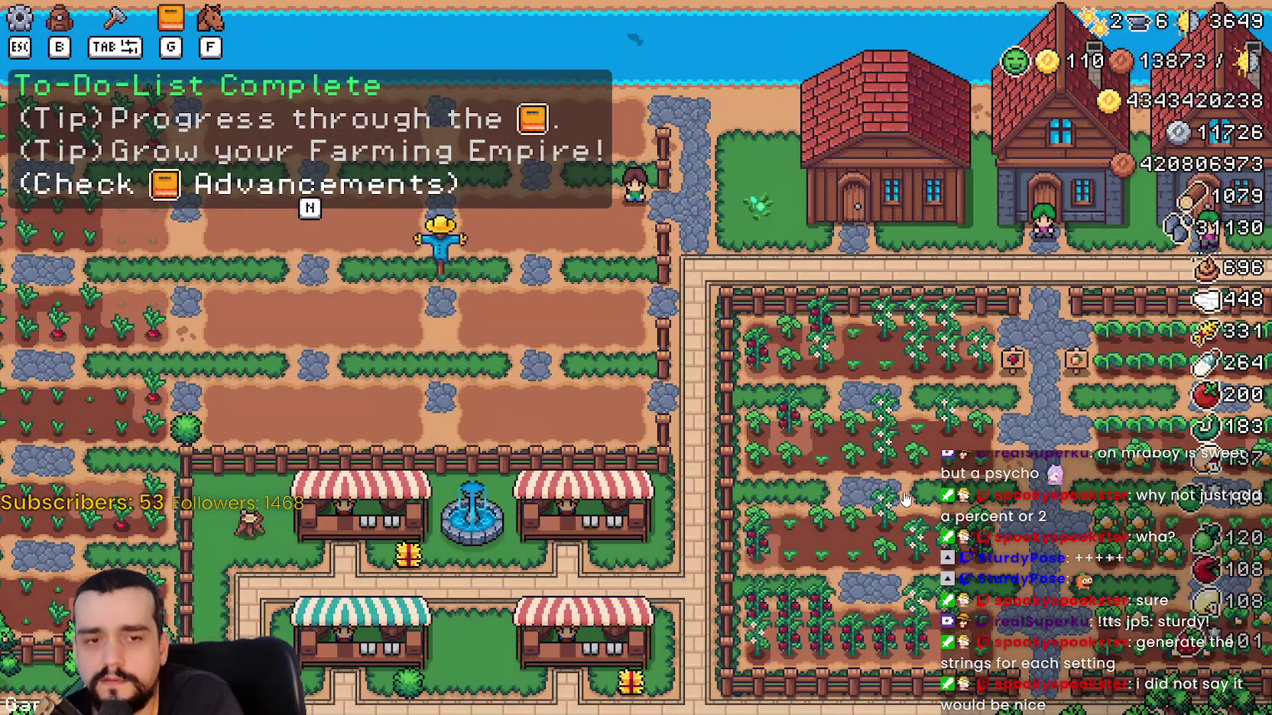
key("alt+F4")
scroll(891, 306, "up", 2)
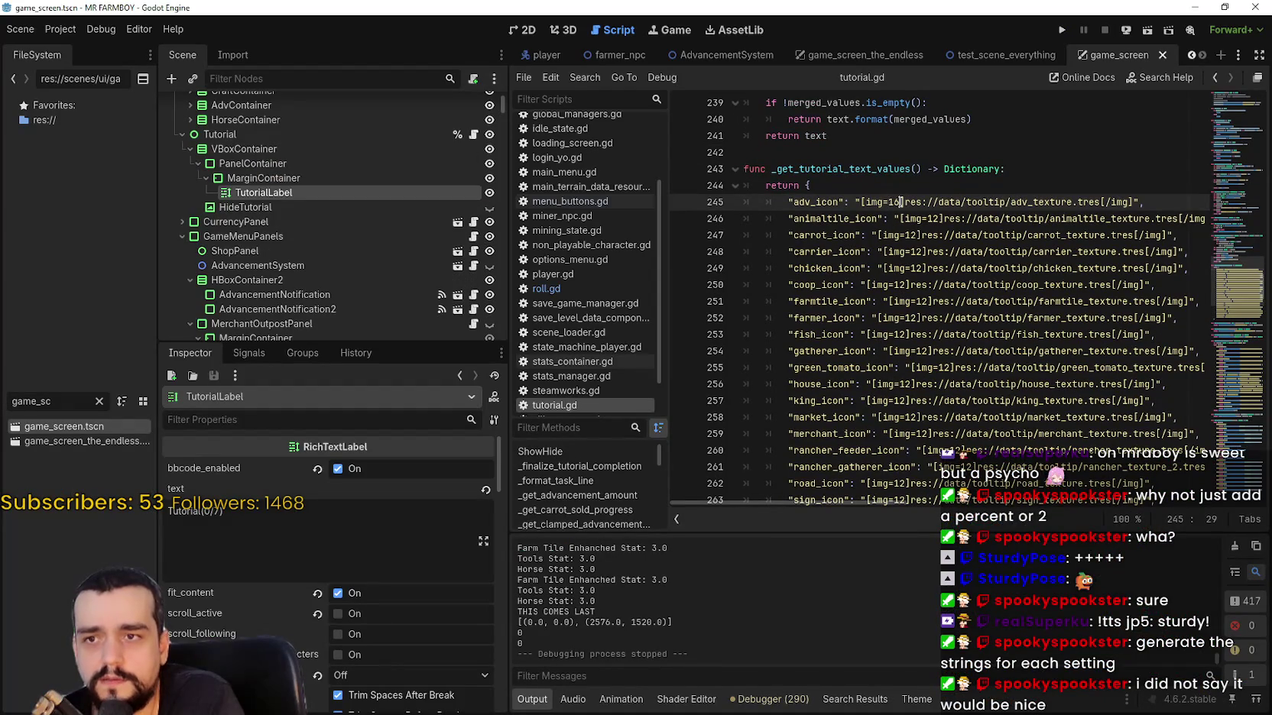
Replace the hard-coded 16 in the adv_icon img tag with a {value_} placeholder.
type("{")
key("BackSpace")
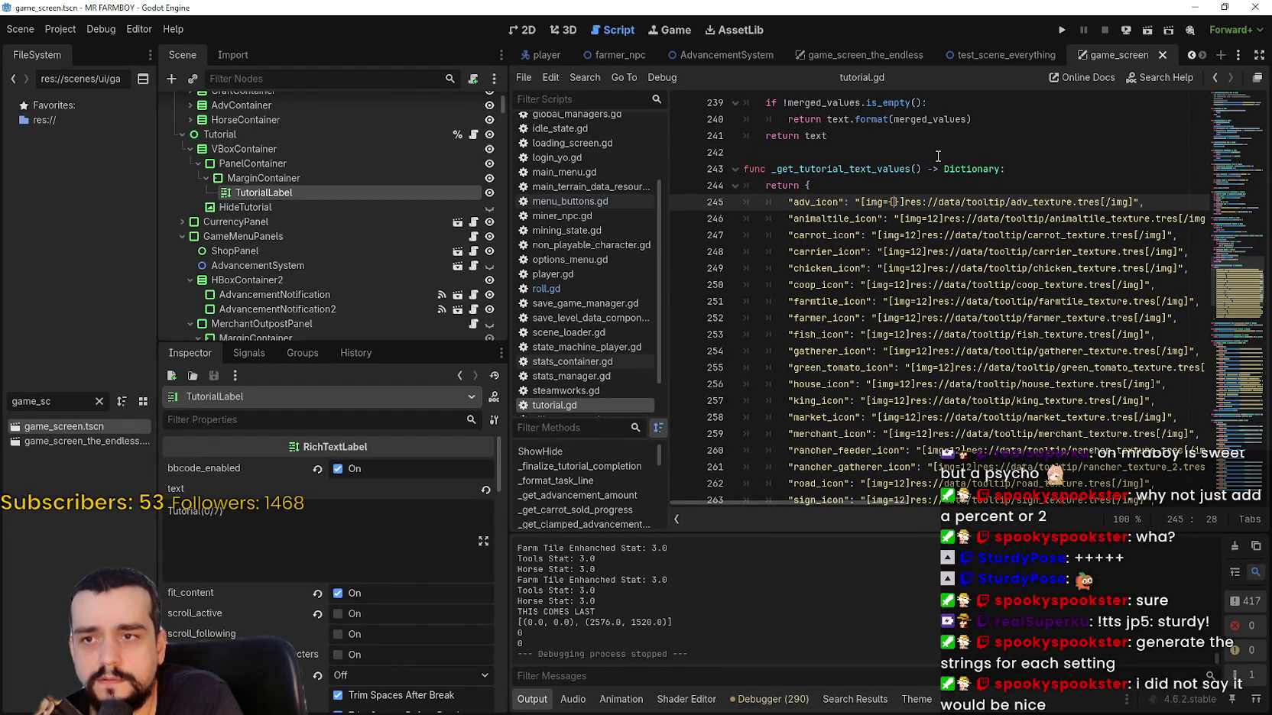
type("value")
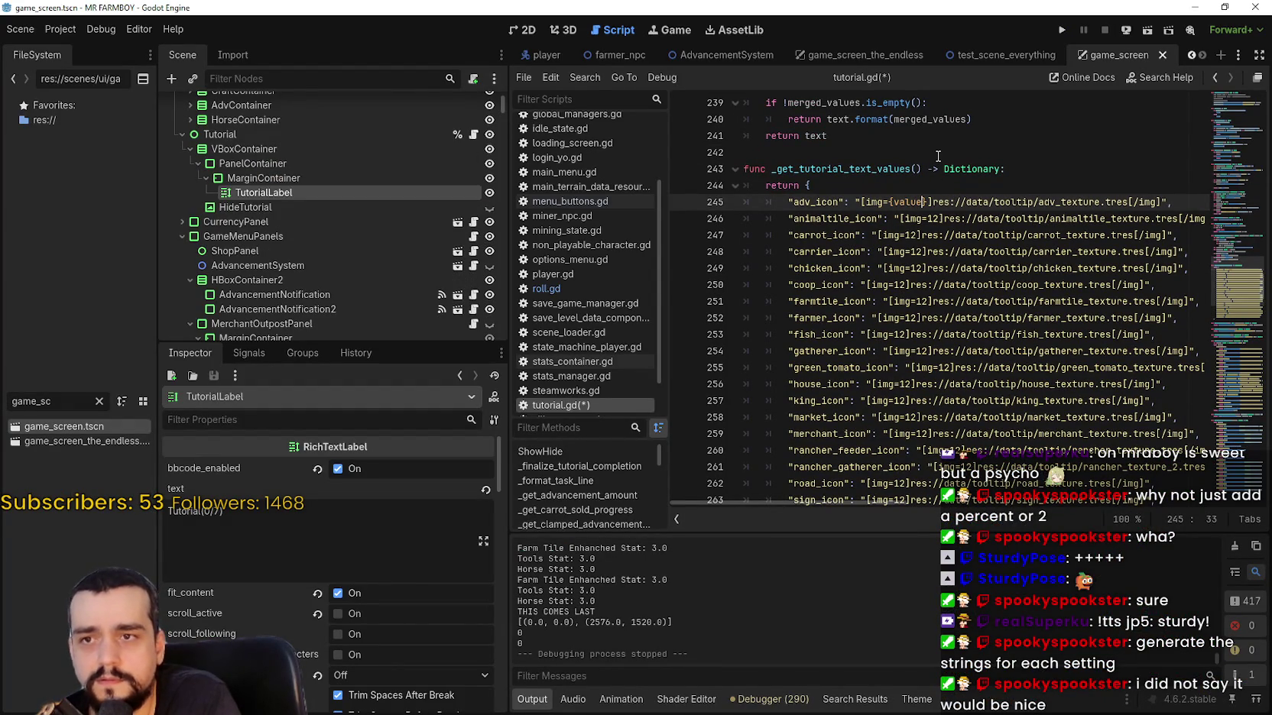
type("_")
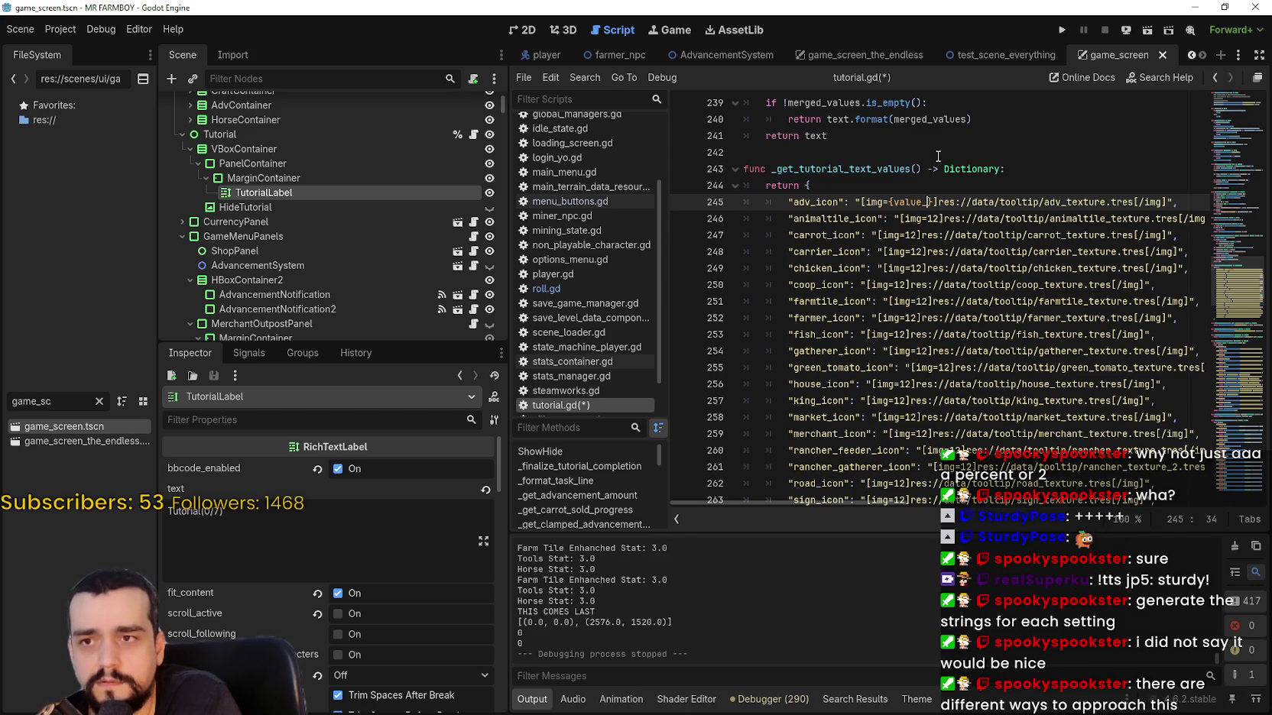
scroll(894, 153, "up", 1)
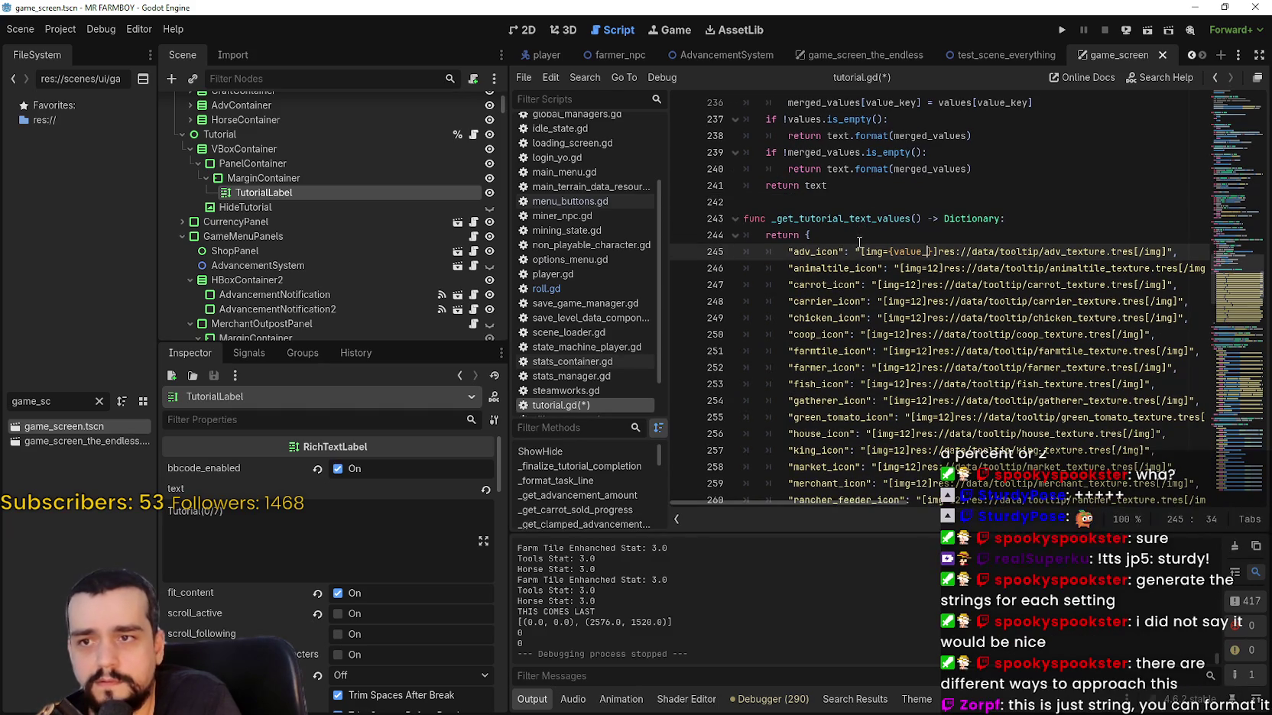
Add 'var get_tutorial_pixel_size: int = 16' below the function header.
left_click(860, 236)
left_click(1065, 217)
scroll(956, 345, "down", 2)
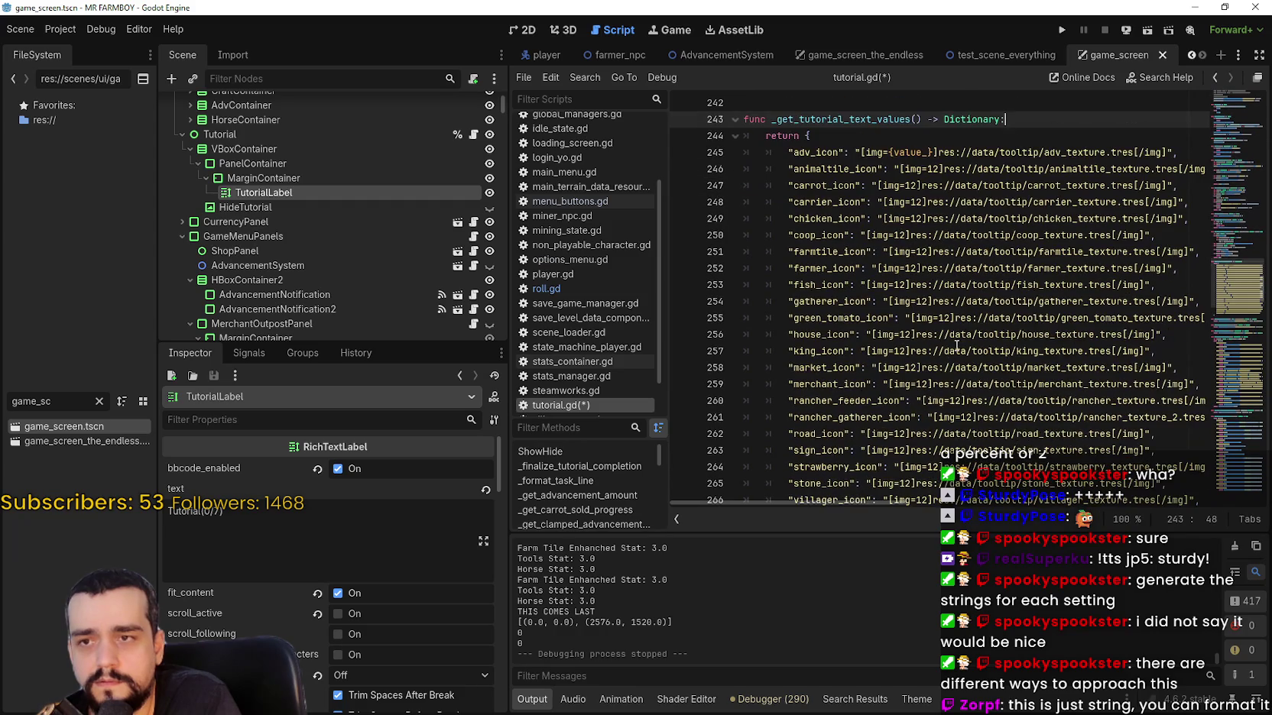
key("Return")
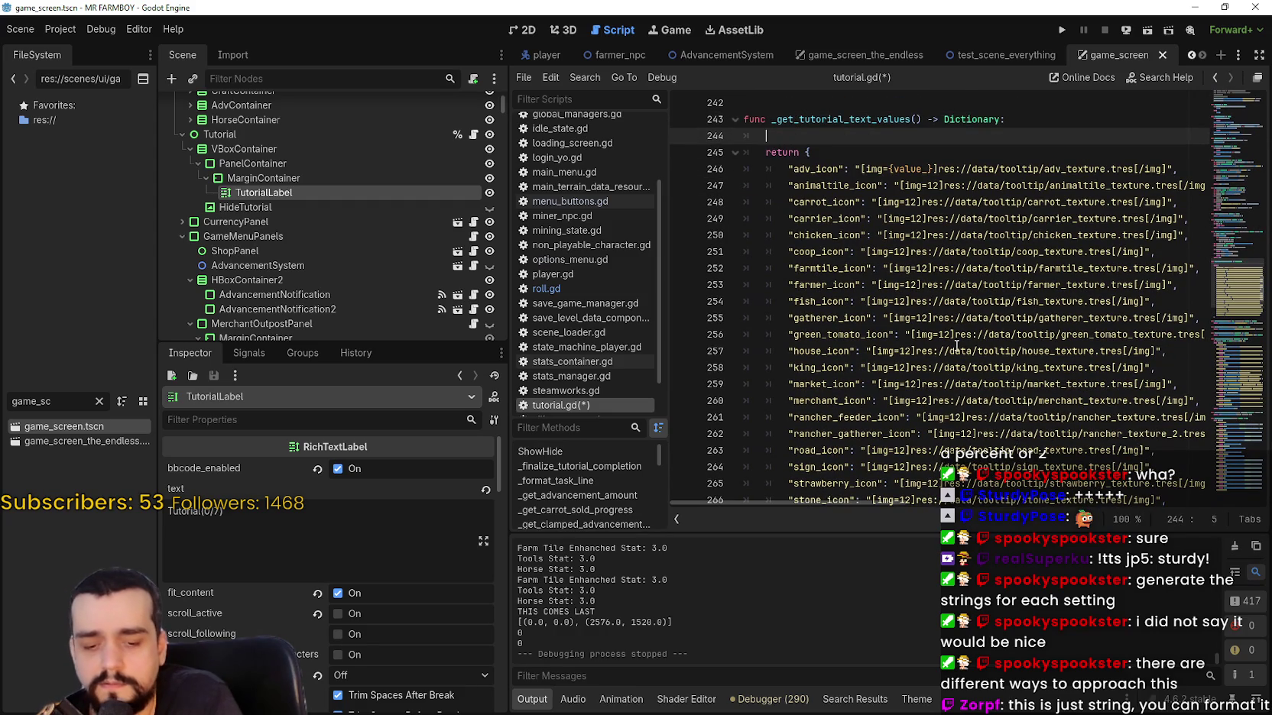
type("var get_tutorial_")
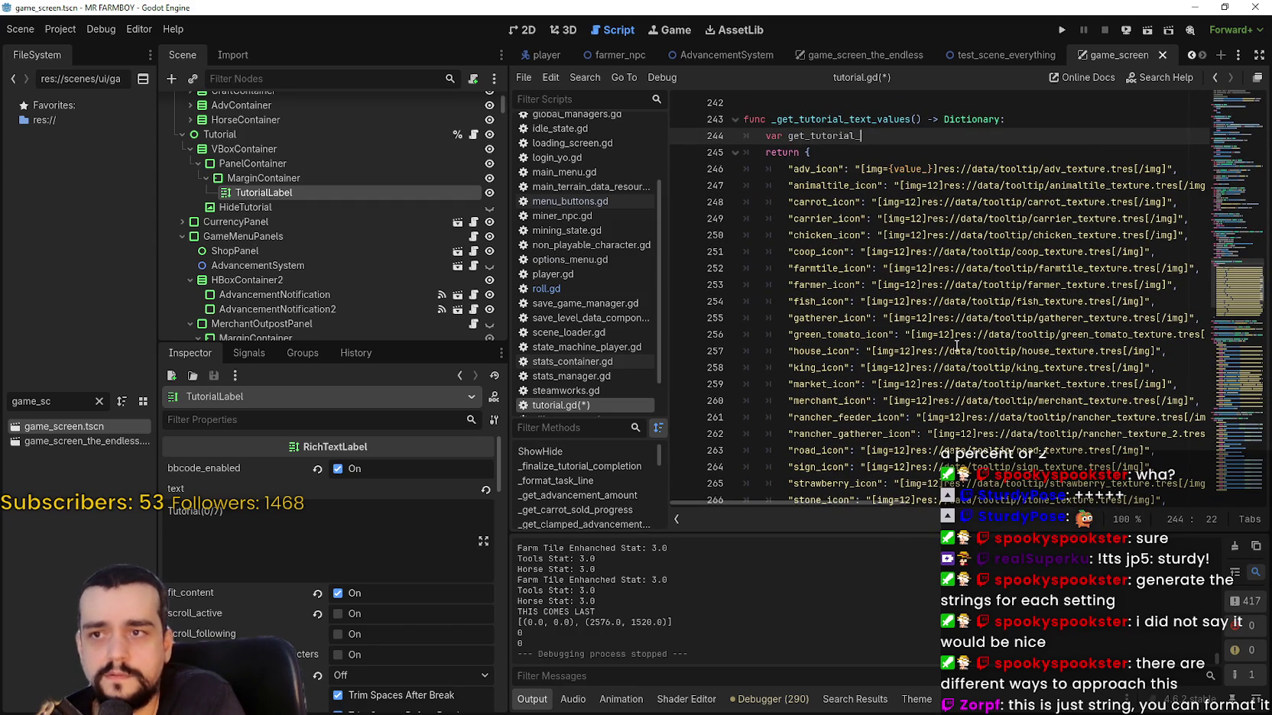
type("pixel_size:")
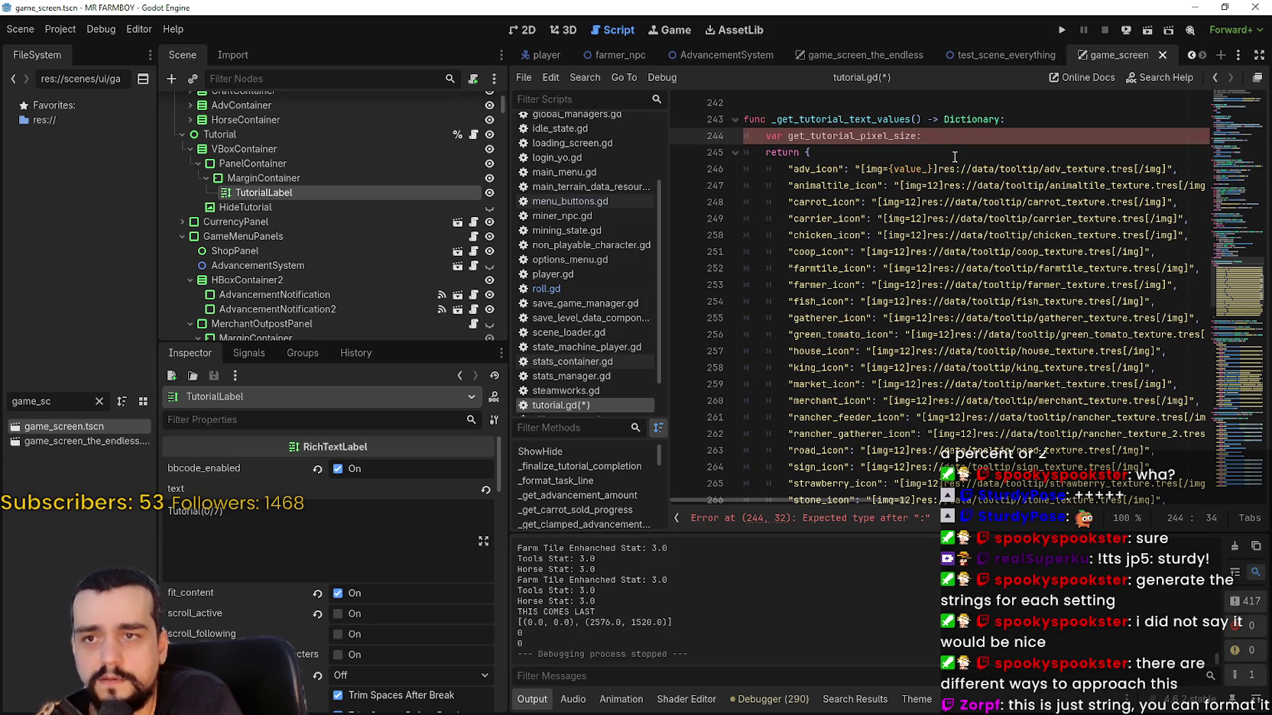
type("int = 165")
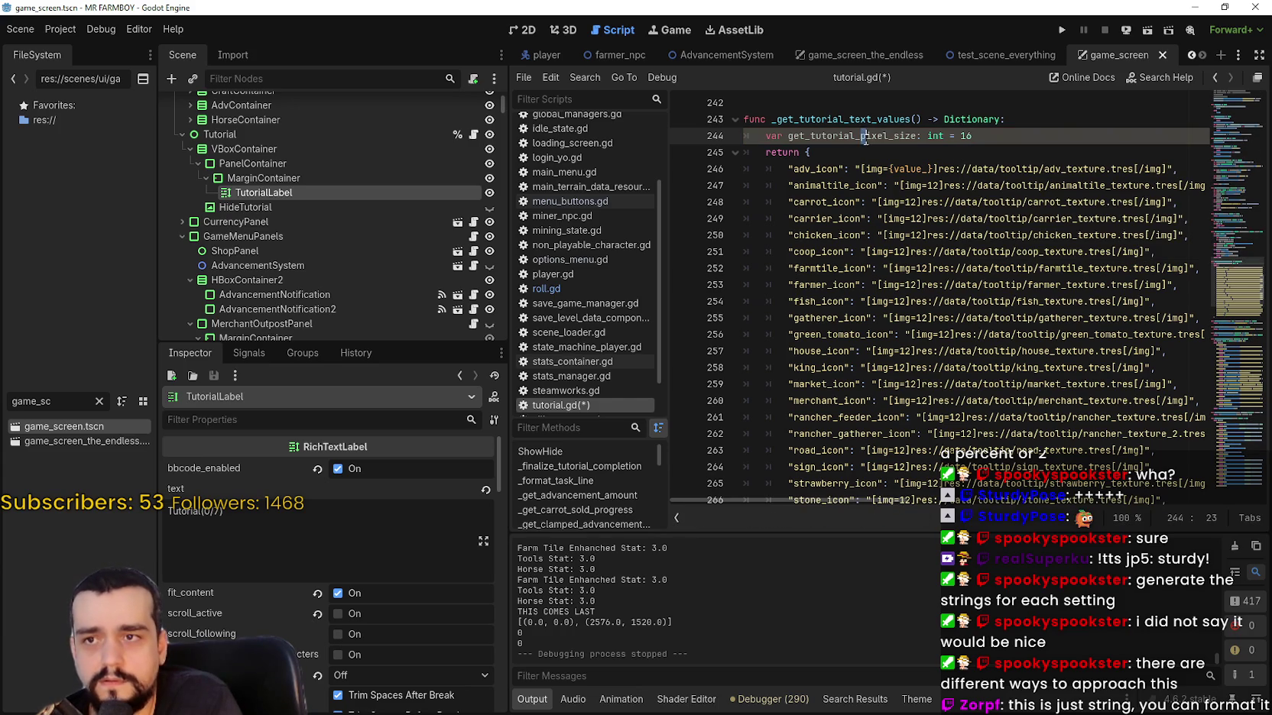
Put get_tutorial_pixel_size in place of the value_ placeholder on line 246.
left_click(902, 166)
double_click(902, 167)
type("get_tutorial_pixel_size")
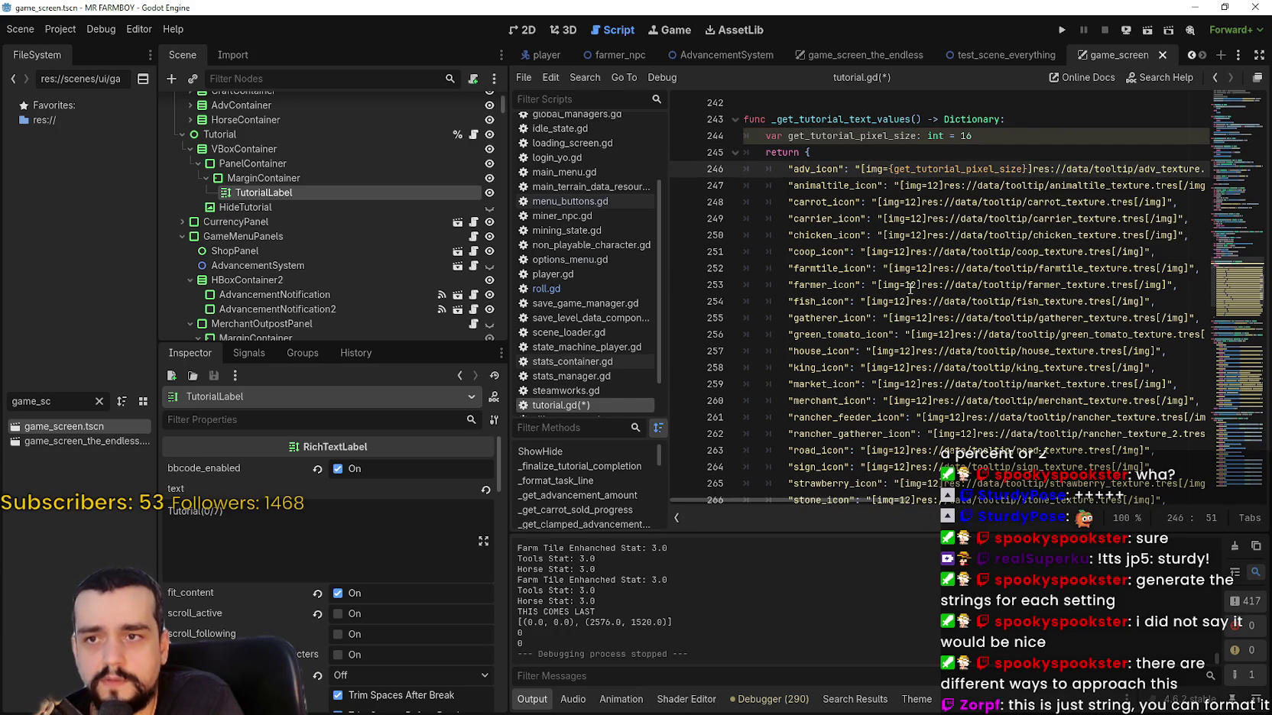
left_click(910, 284)
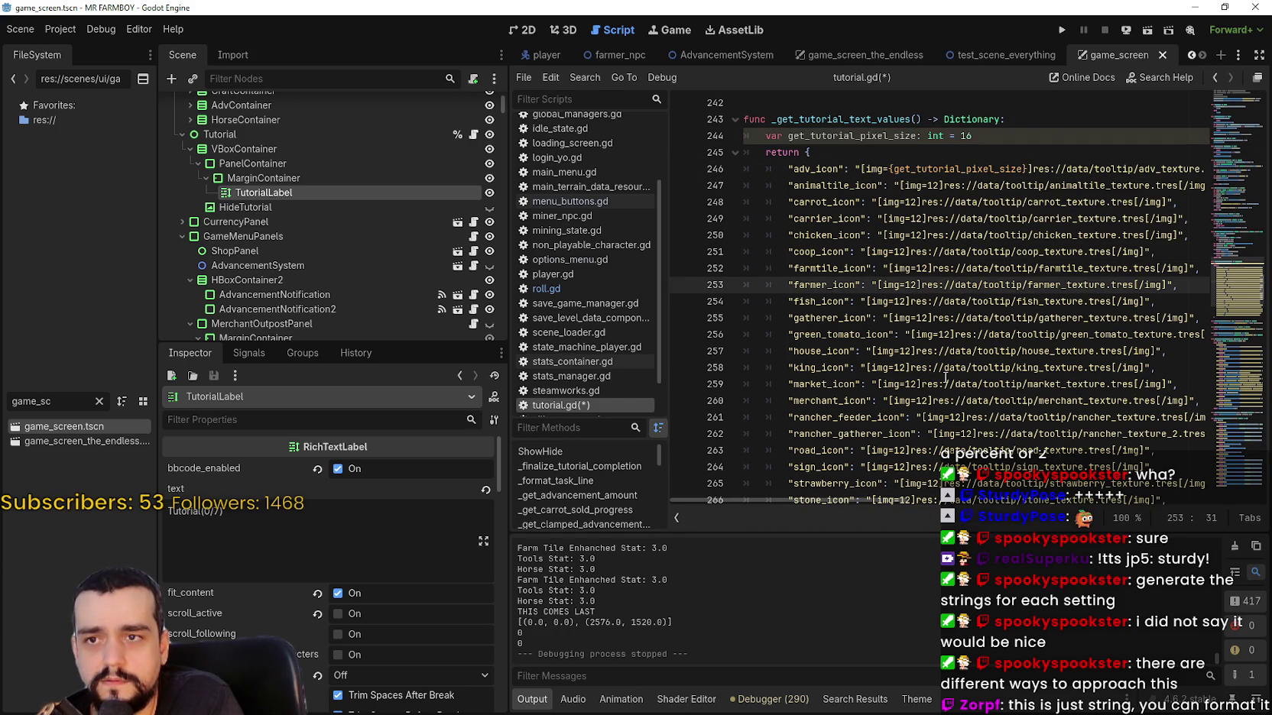
double_click(970, 170)
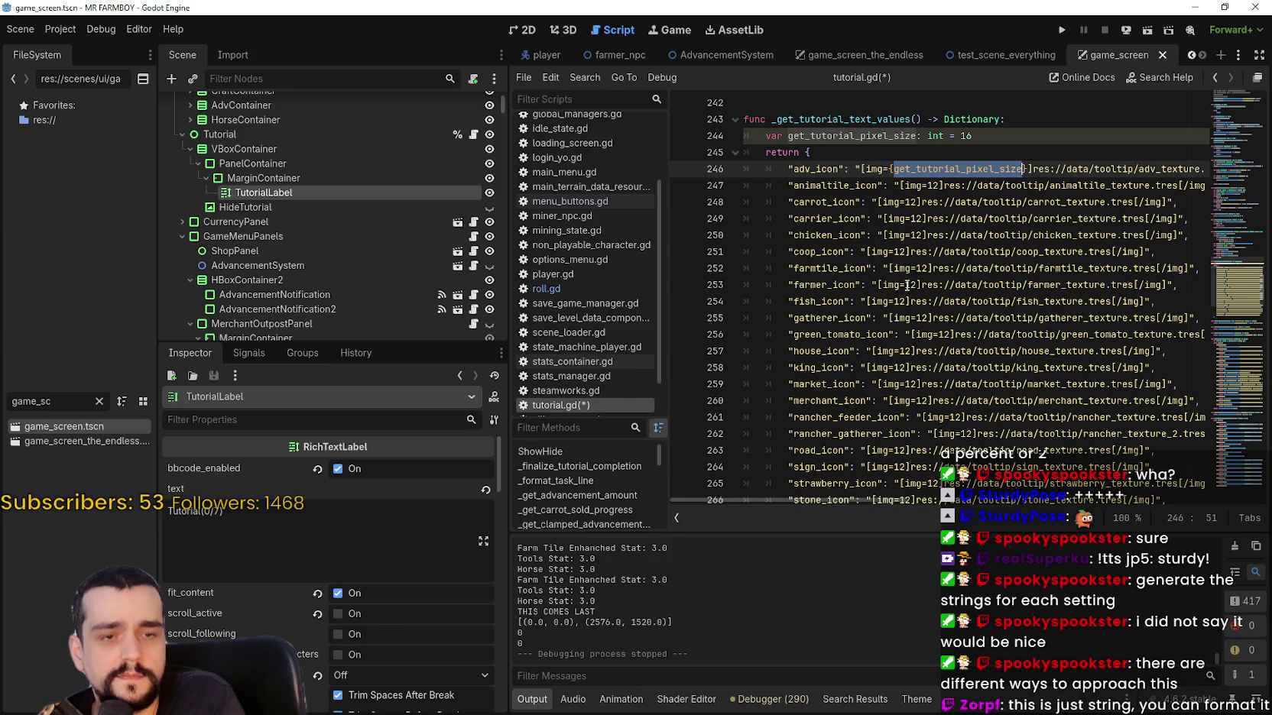
left_click(906, 235)
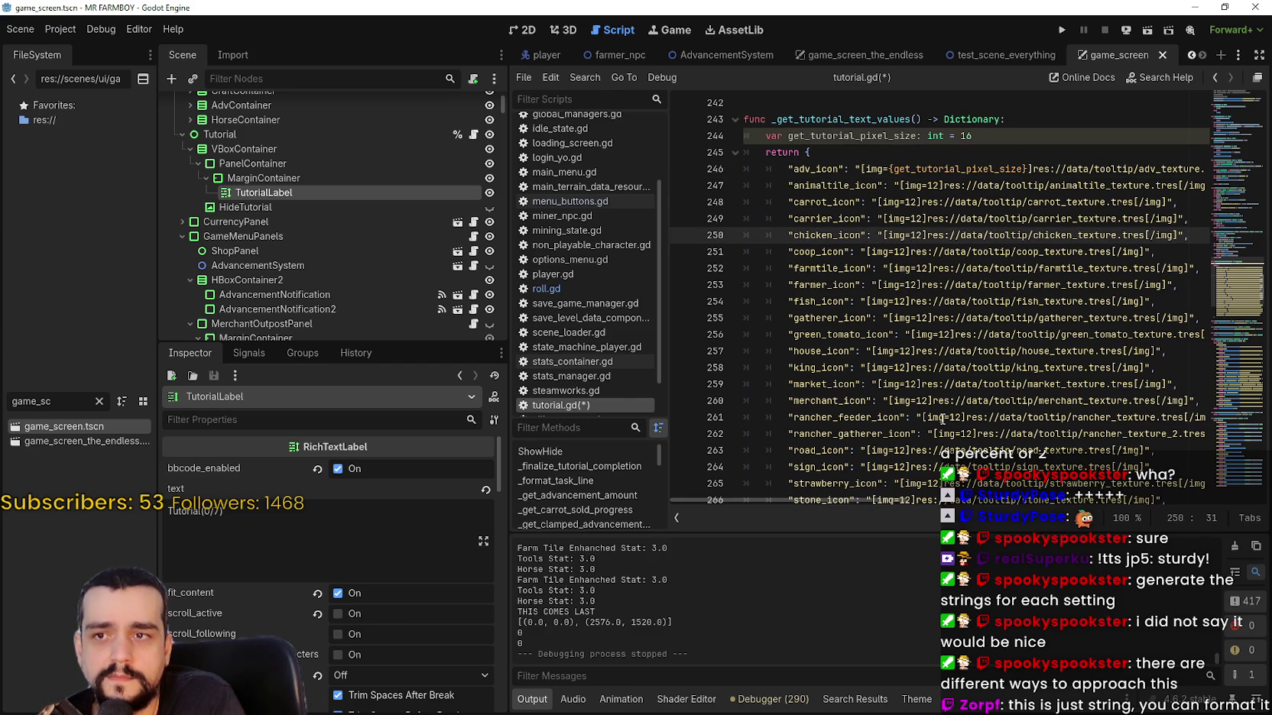
scroll(963, 386, "up", 1)
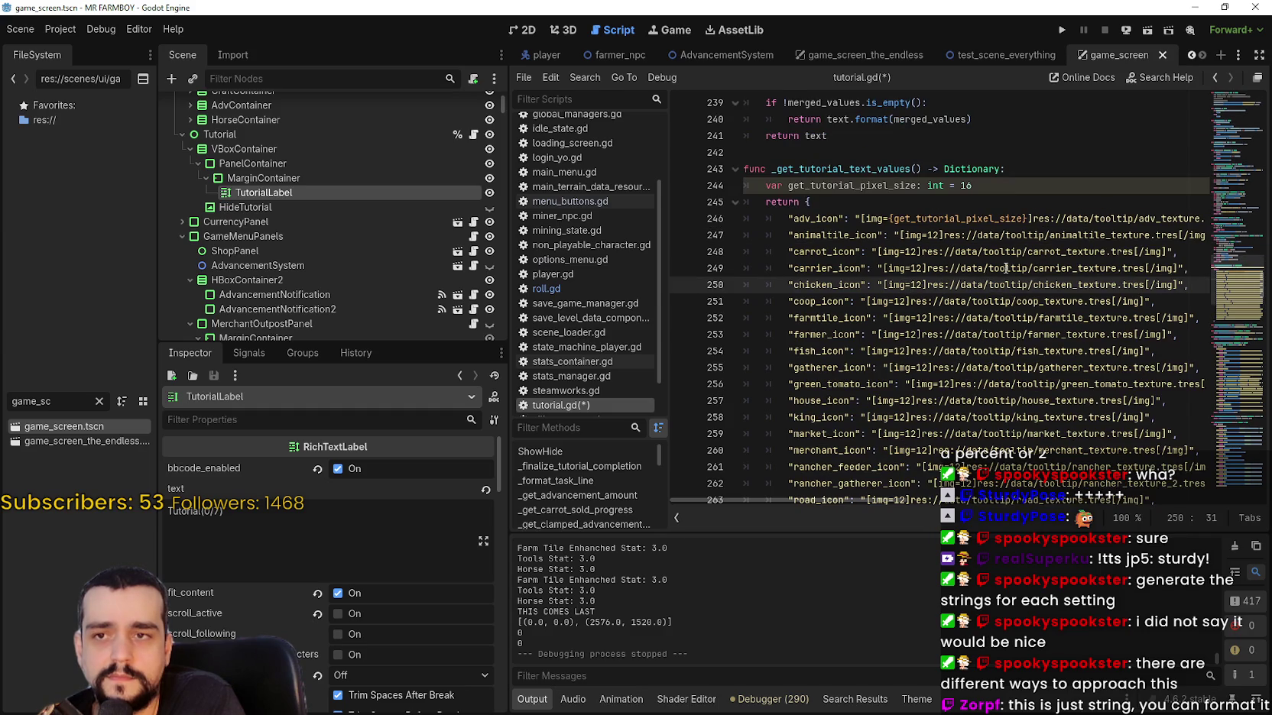
left_click(1015, 182)
scroll(960, 298, "down", 1)
scroll(960, 298, "down", 2)
scroll(960, 298, "up", 4)
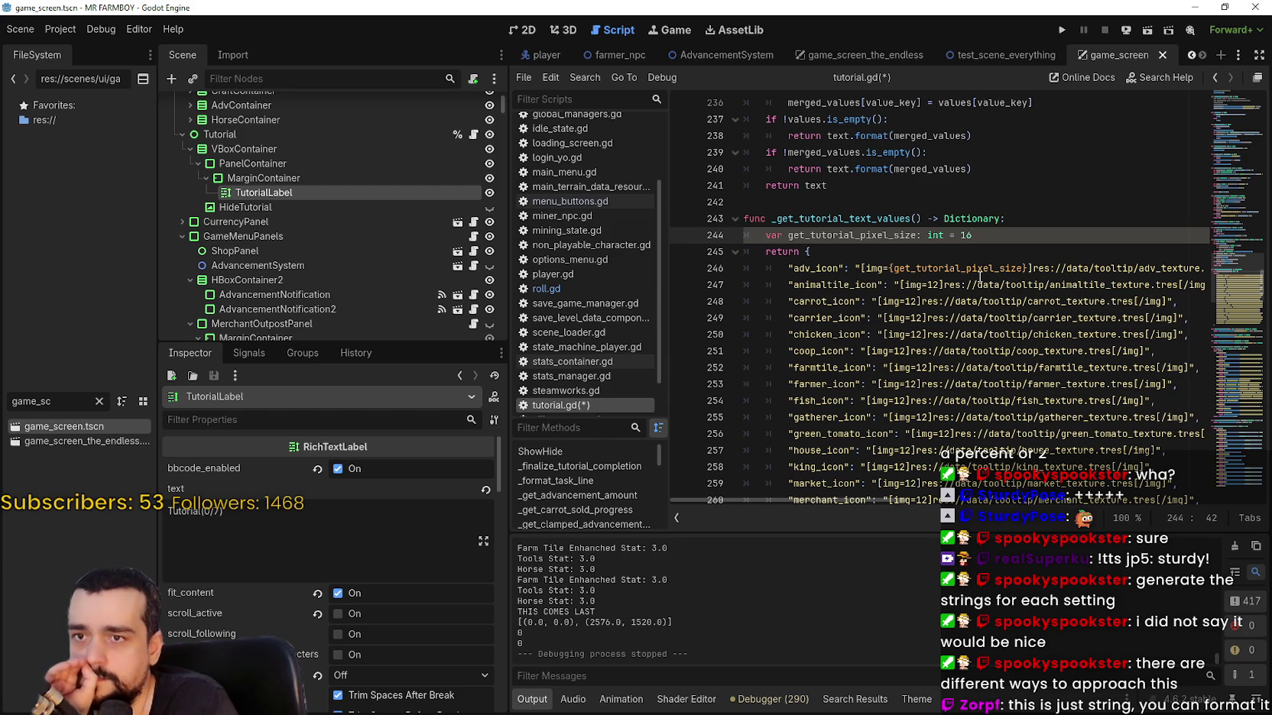
scroll(970, 282, "up", 4)
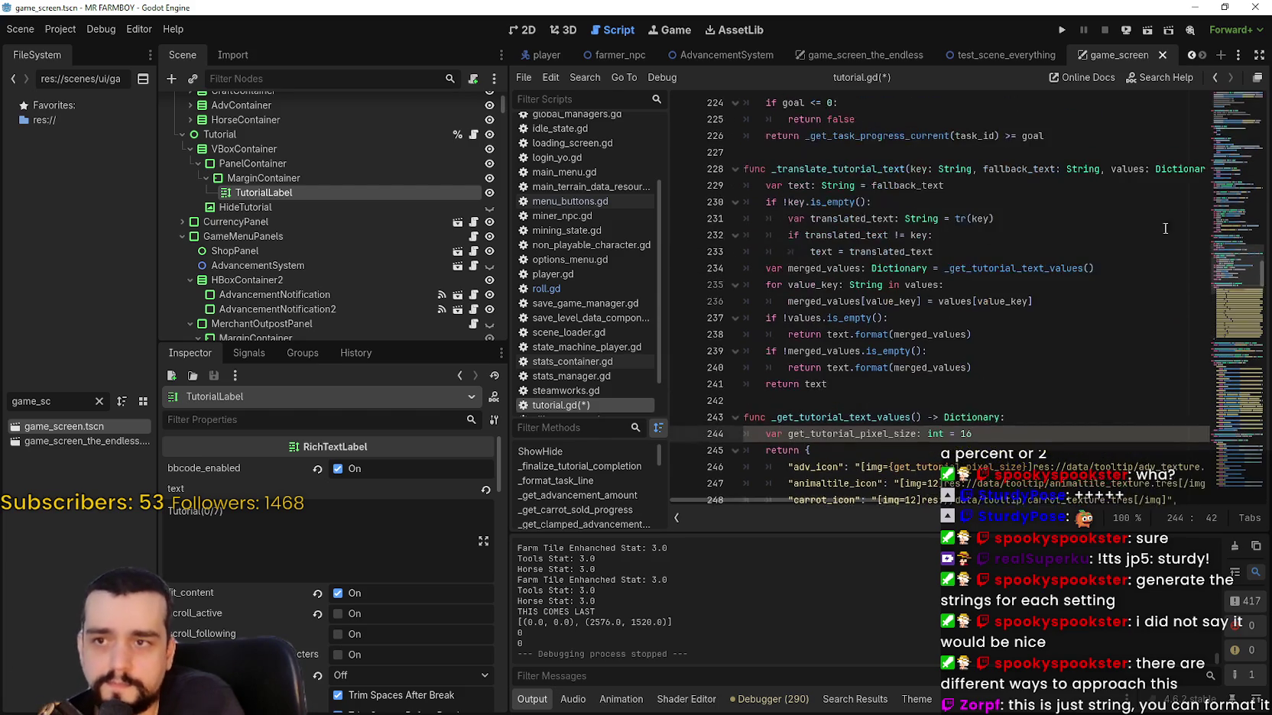
Select line 147's 'var tutorial_font_size: int = GlobalManagers.settings_manager.config.get_value(...)' and copy it.
mouse_move(1238, 262)
left_mouse_down()
mouse_move(1244, 72)
mouse_move(1235, 203)
left_mouse_up()
double_click(1138, 355)
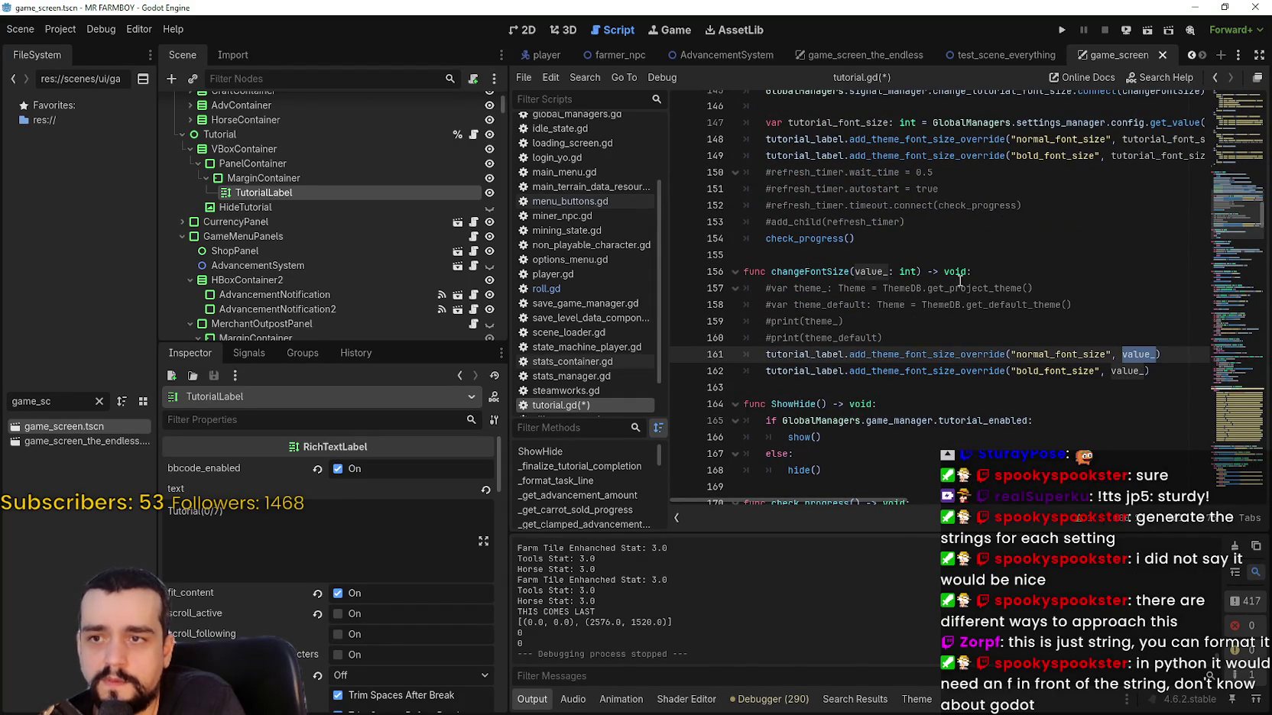
scroll(917, 382, "up", 2)
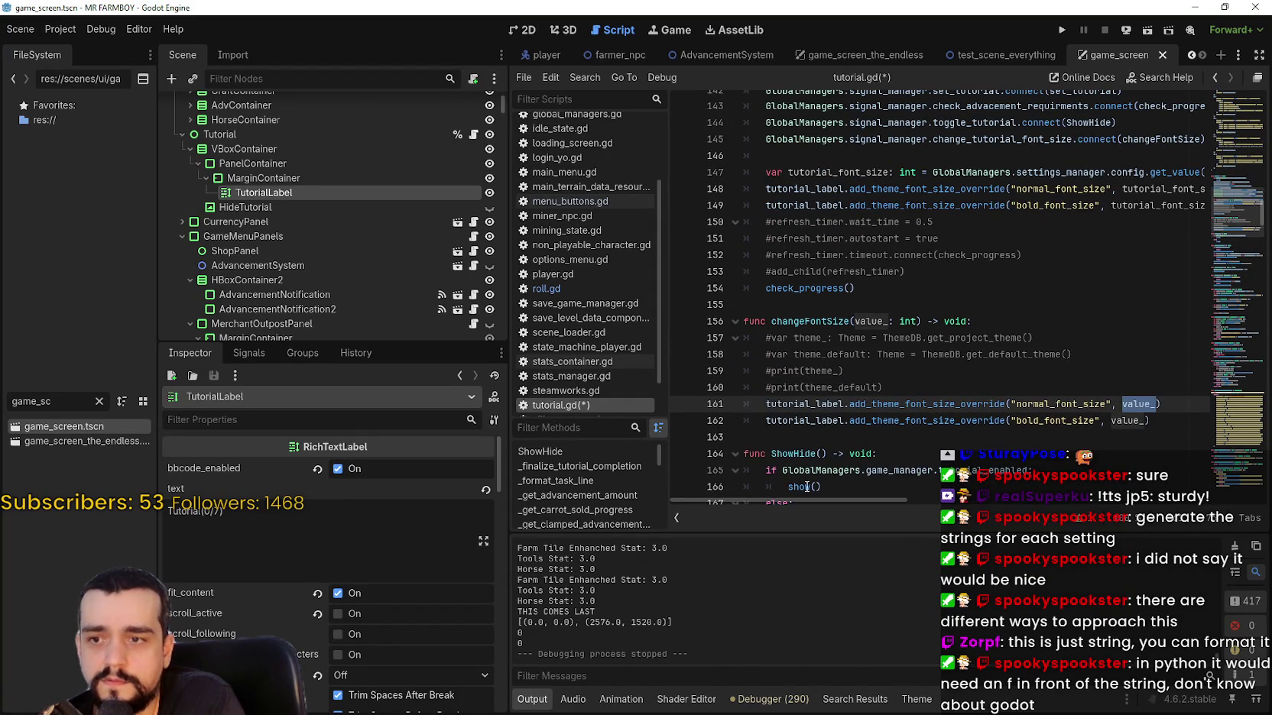
mouse_move(814, 499)
left_mouse_down()
mouse_move(860, 495)
mouse_move(810, 489)
mouse_move(907, 482)
mouse_move(989, 488)
mouse_move(909, 493)
mouse_move(685, 464)
left_mouse_up()
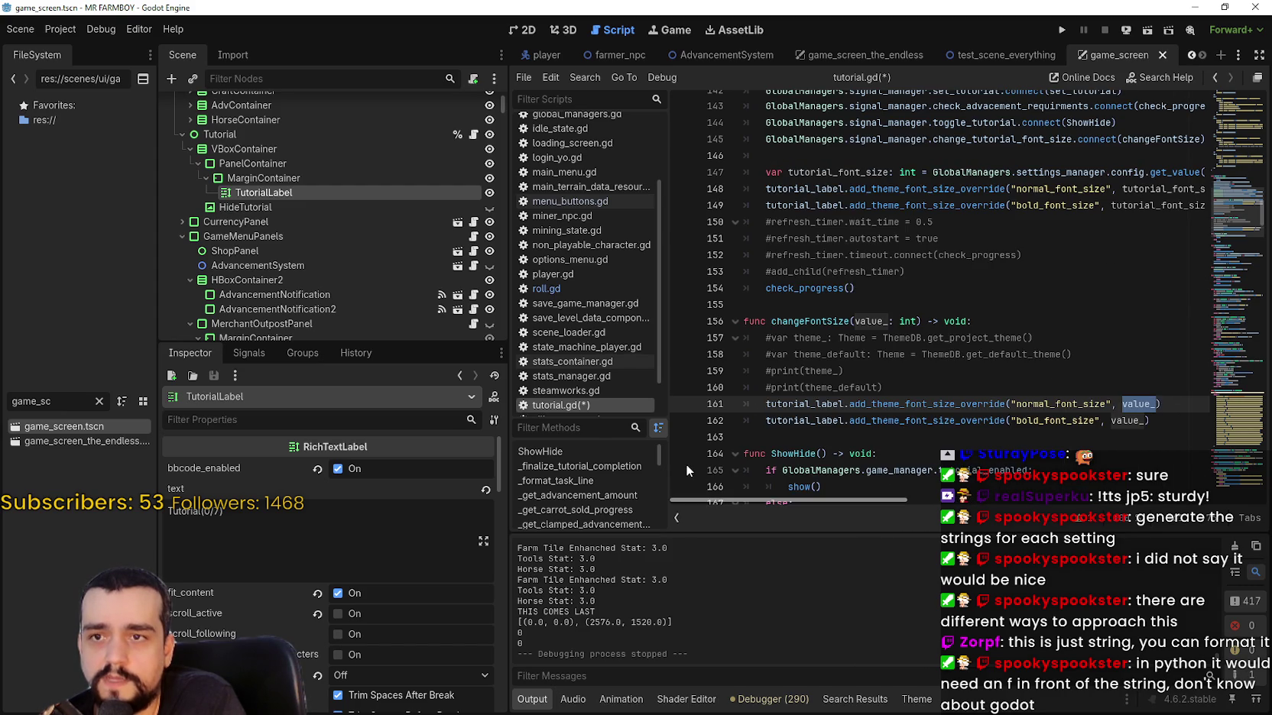
double_click(802, 189)
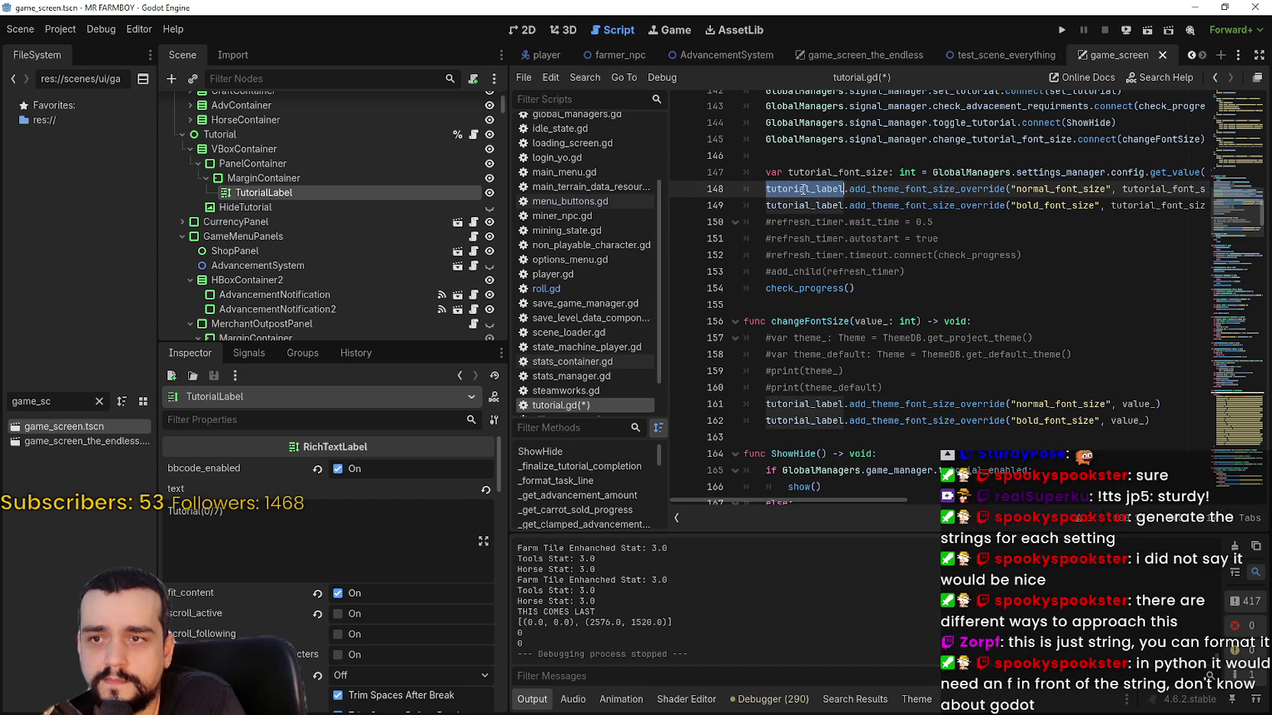
left_click_drag(870, 497, 1139, 517)
mouse_move(1115, 172)
left_mouse_down()
mouse_move(752, 172)
mouse_move(765, 172)
left_mouse_up()
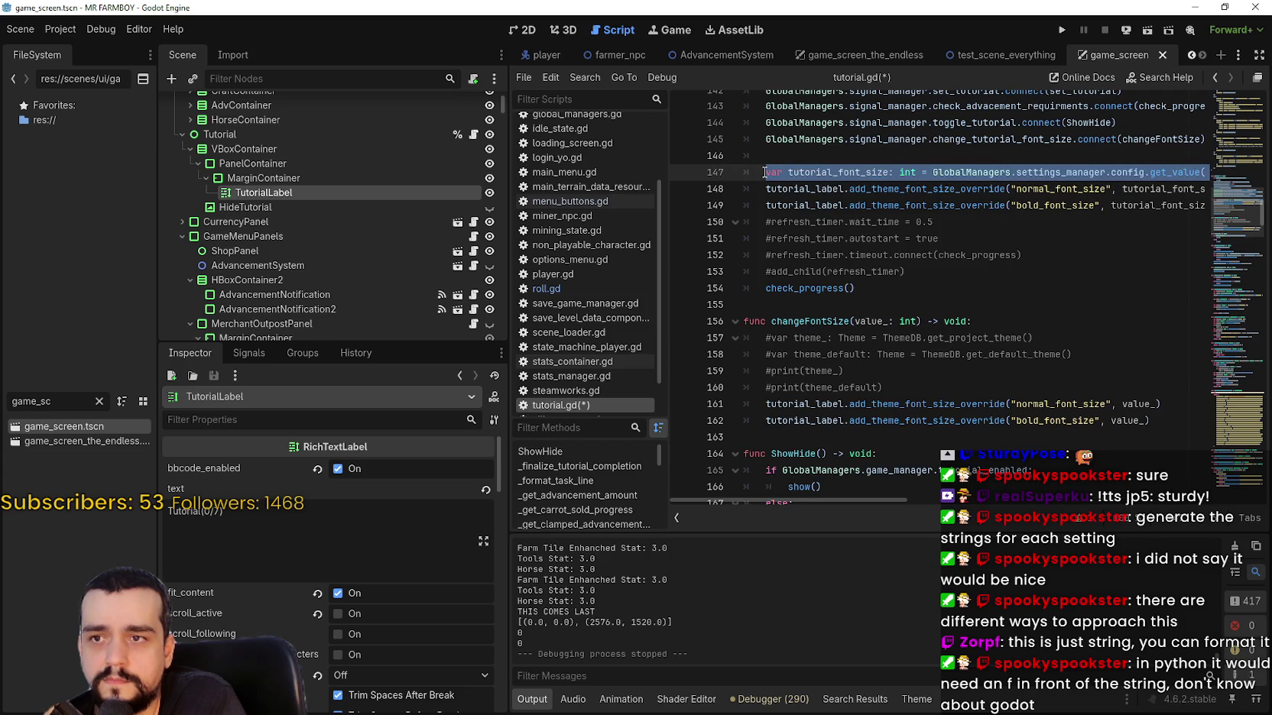
right_click(801, 174)
left_click(861, 256)
Paste the tutorial_font_size declaration as a new var line below line 244 in _get_tutorial_text_values.
left_click(1215, 386)
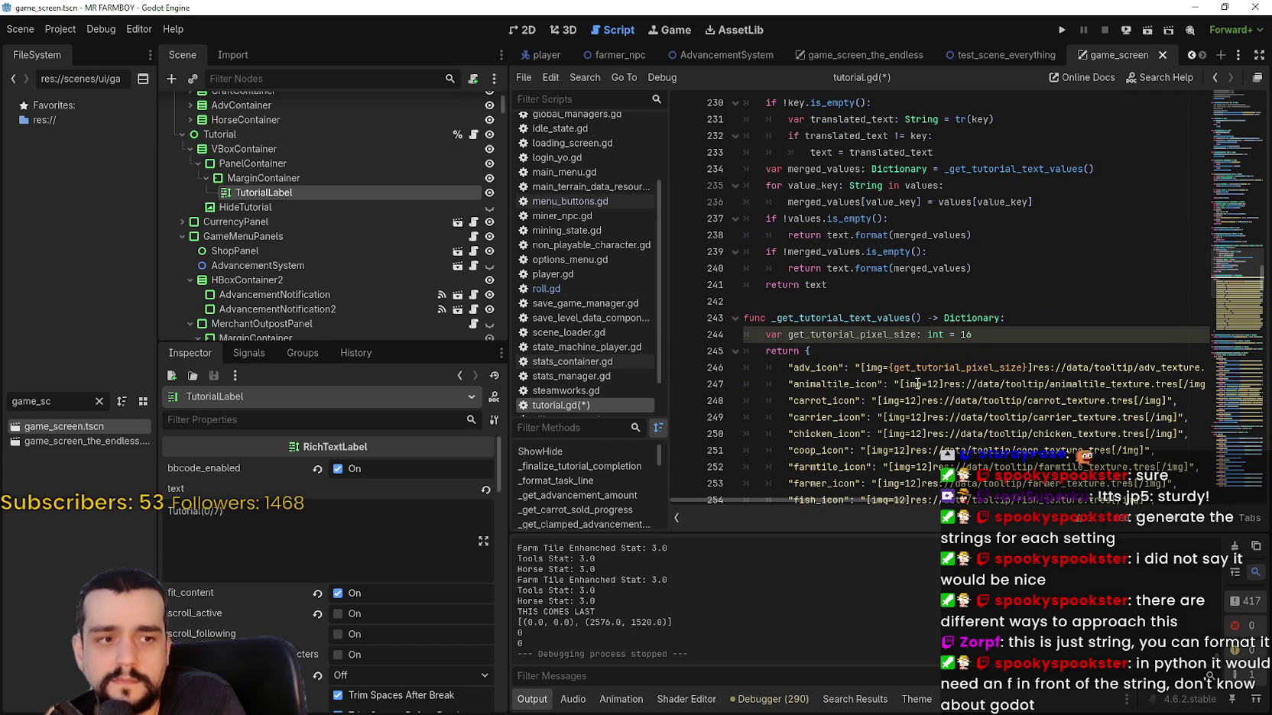
scroll(919, 359, "down", 1)
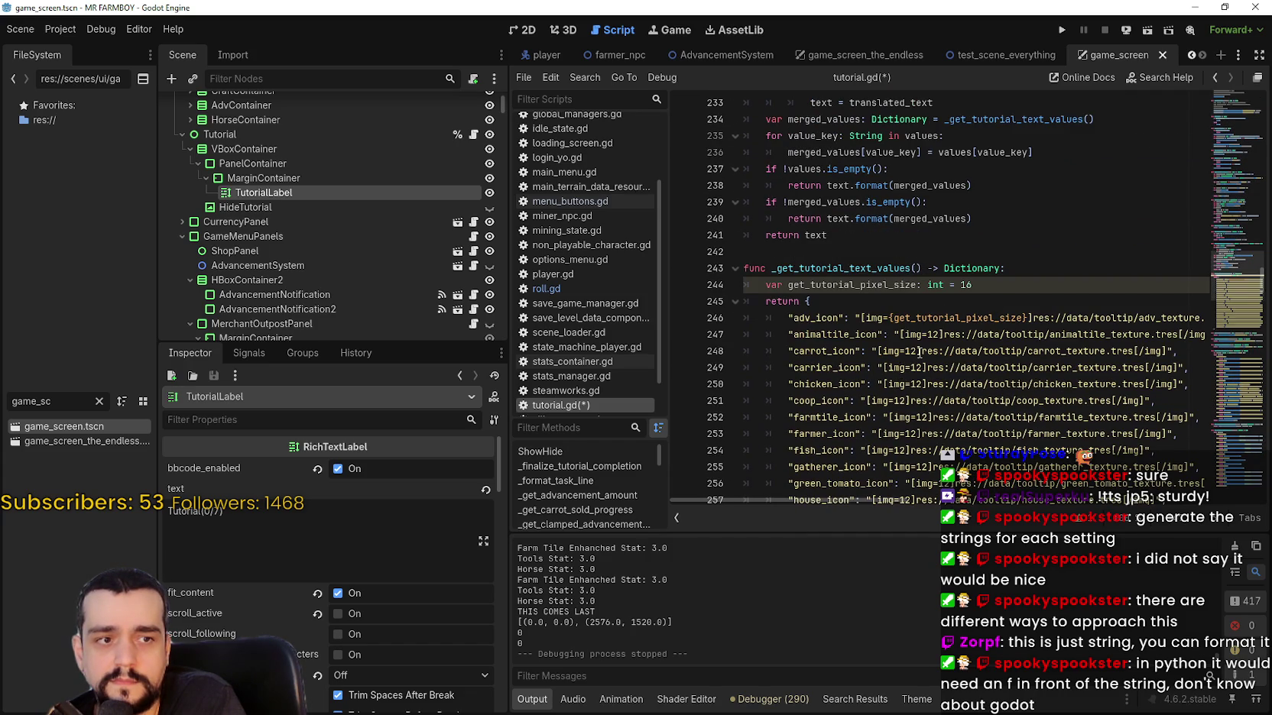
left_click(919, 352)
left_click(969, 285)
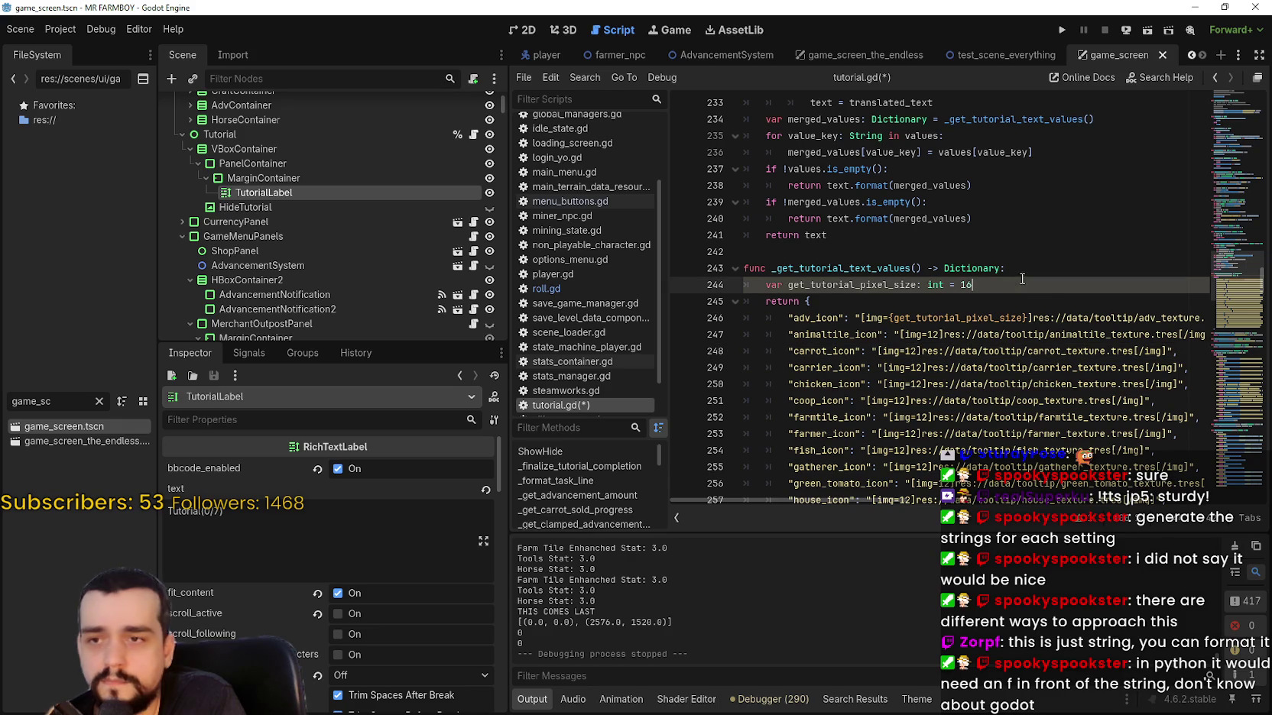
key("Return")
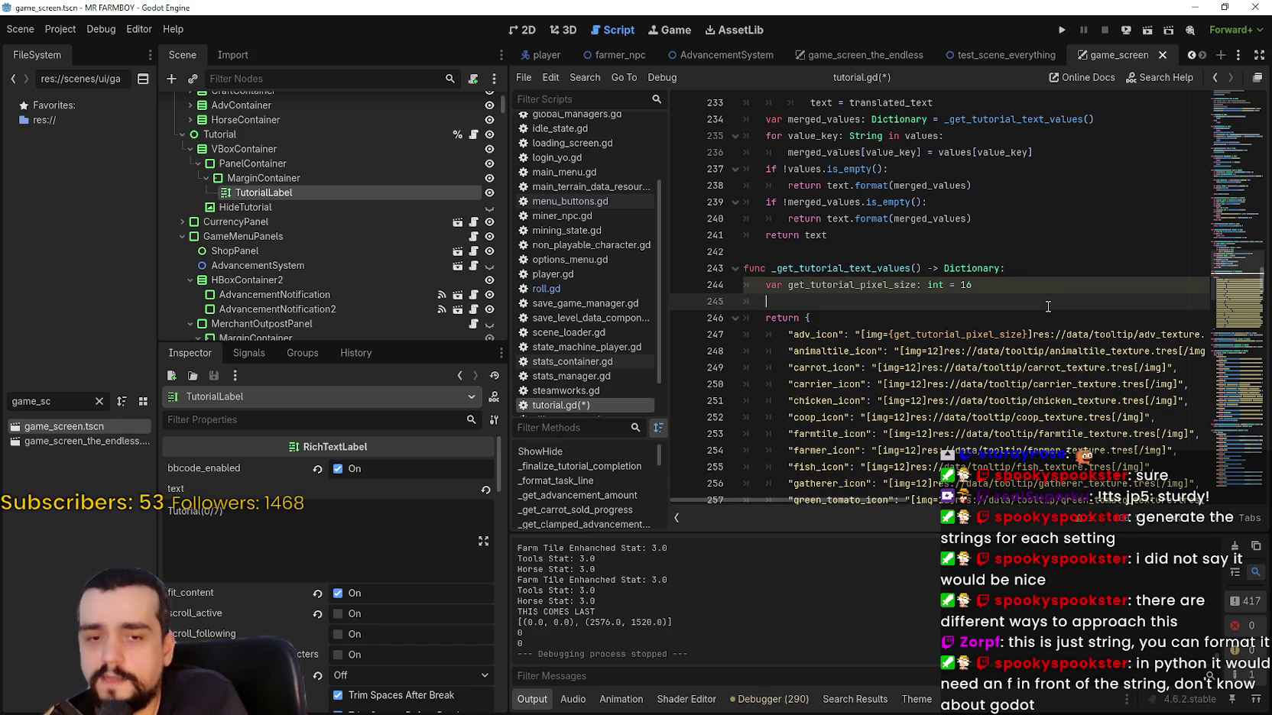
type("i")
key("ctrl+v")
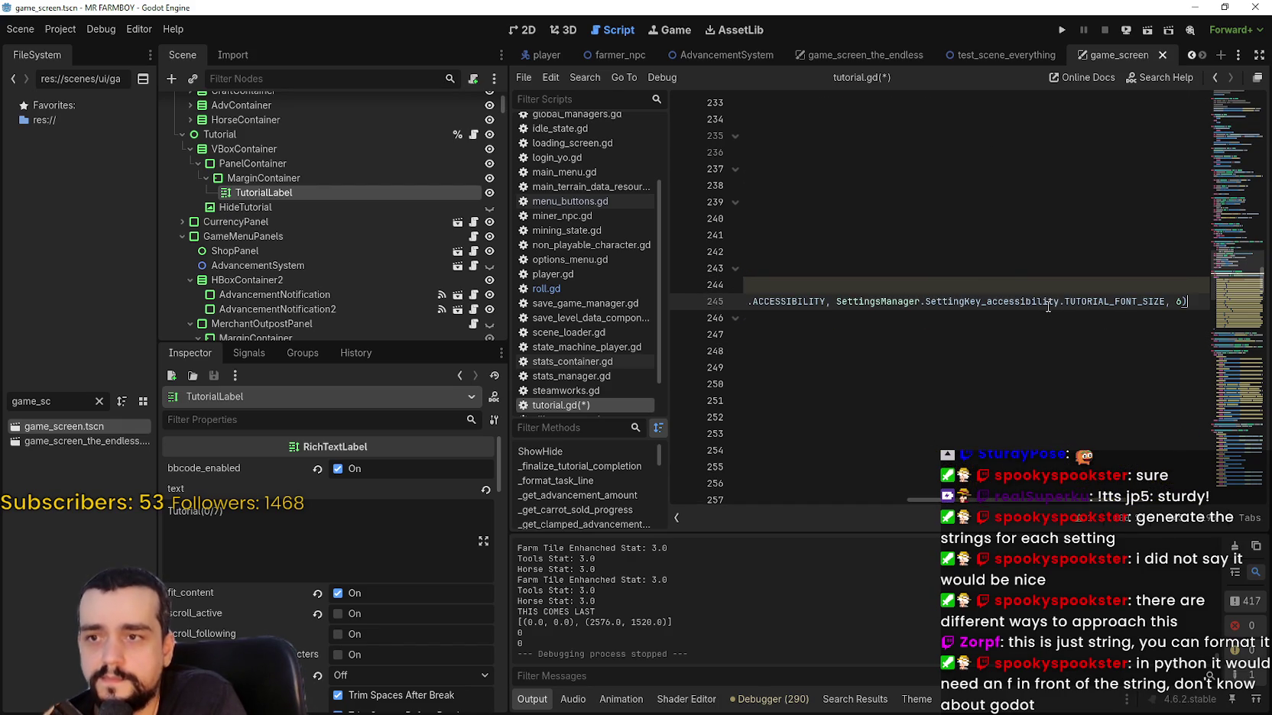
key("Home")
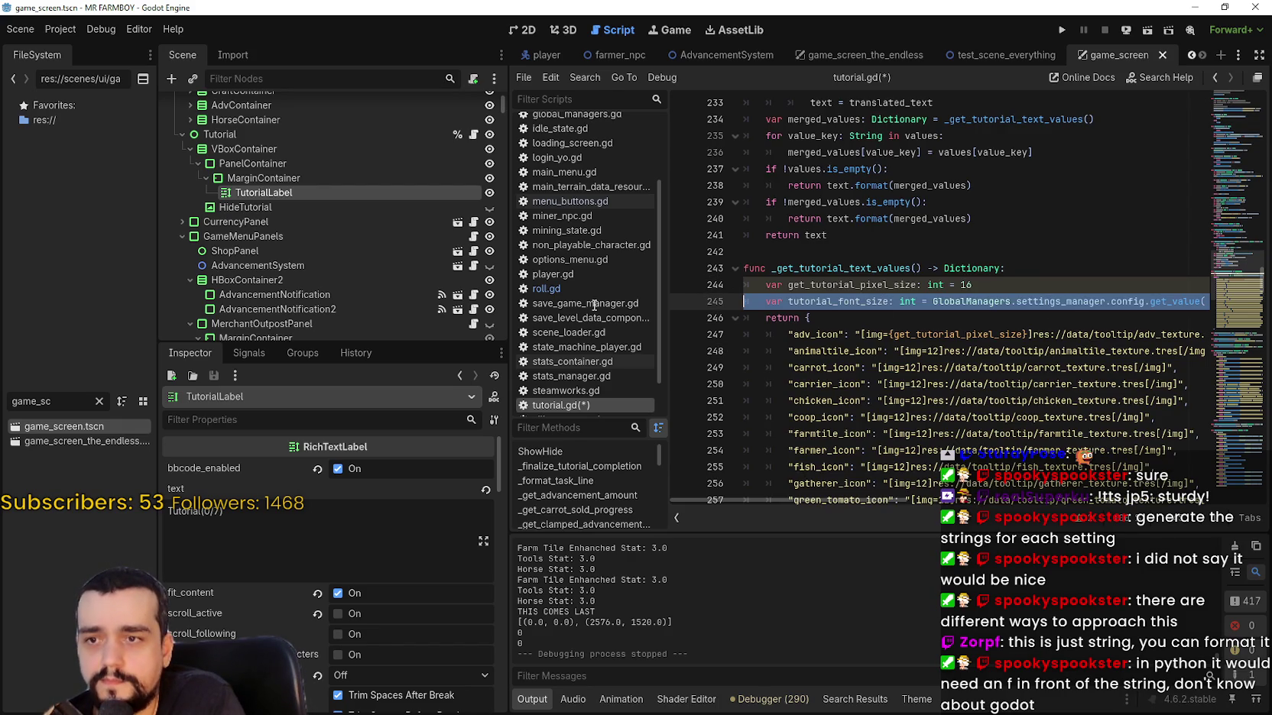
type("var")
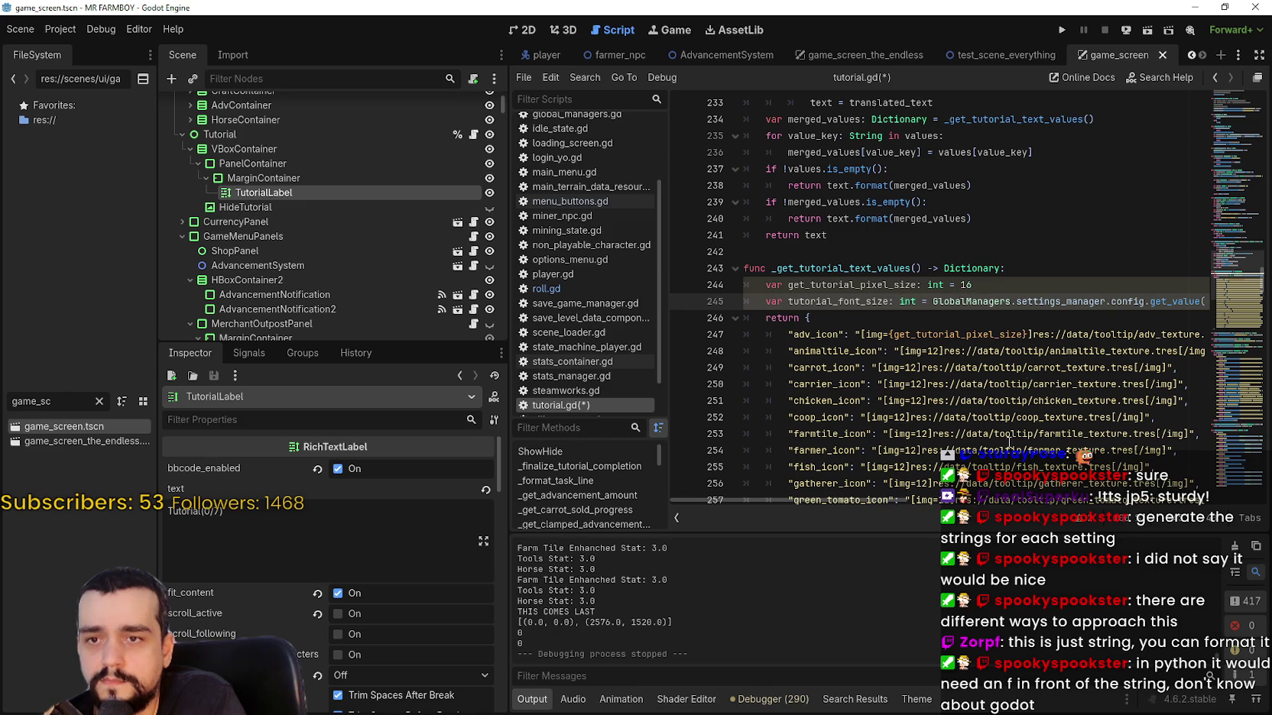
Delete the old 'get_tutorial_pixel_size: int = 16' line.
mouse_move(827, 497)
left_mouse_down()
mouse_move(850, 502)
mouse_move(805, 501)
left_mouse_up()
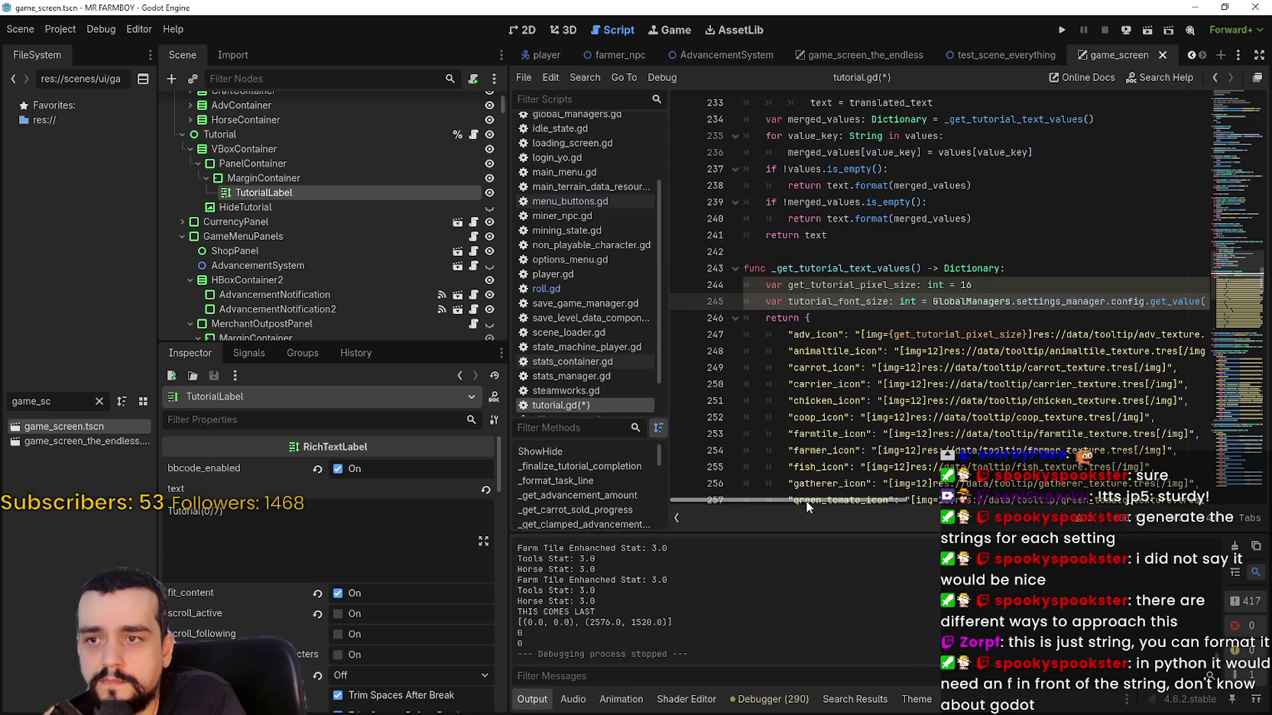
key("Up")
key("End")
key("shift+Home")
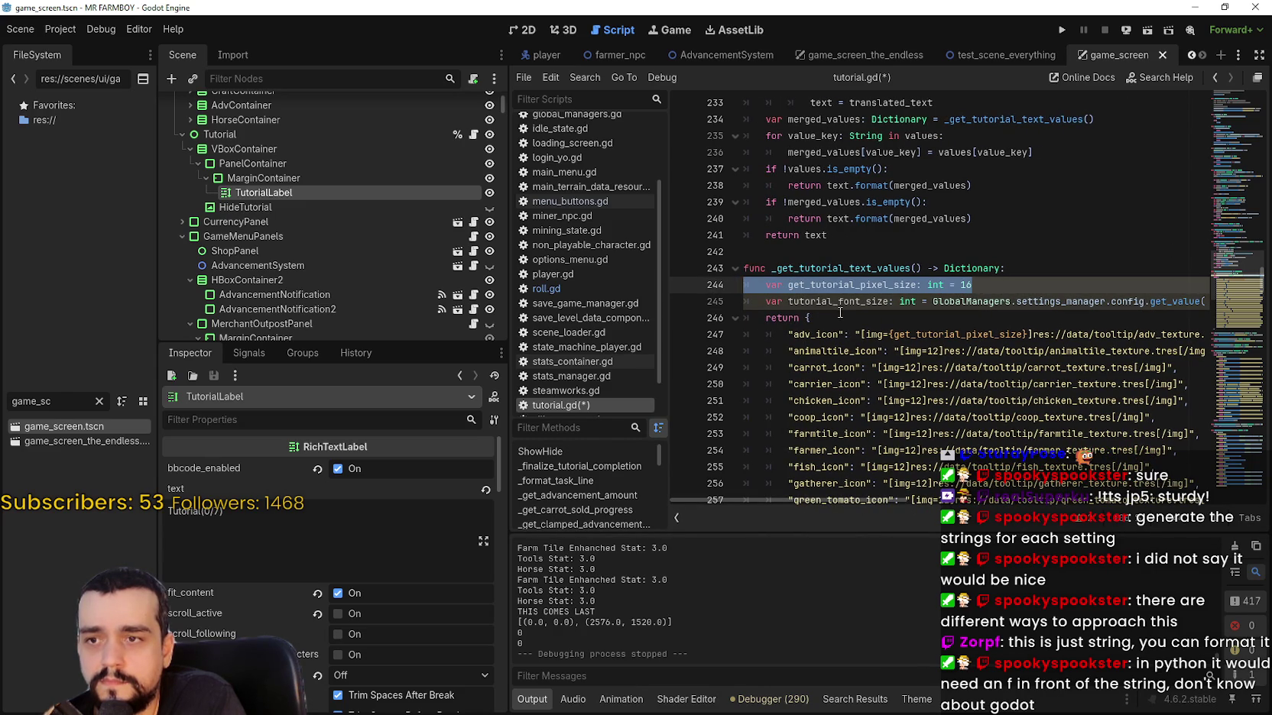
key("Delete")
key("Delete")
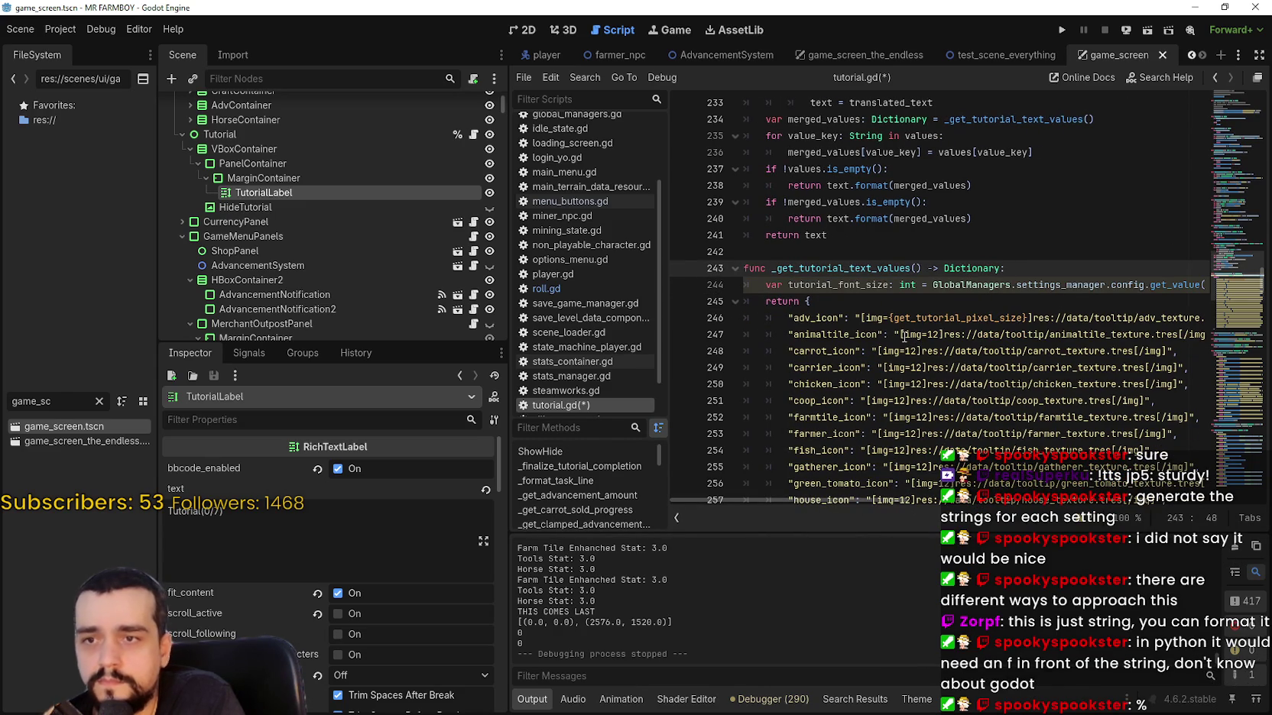
key("ctrl+Right")
key("ctrl+shift+Right")
left_click_drag(803, 497, 982, 498)
Add 'if tutorial_font_size < 12:' with body 'tutorial_font_size = 12' after the declaration.
key("End")
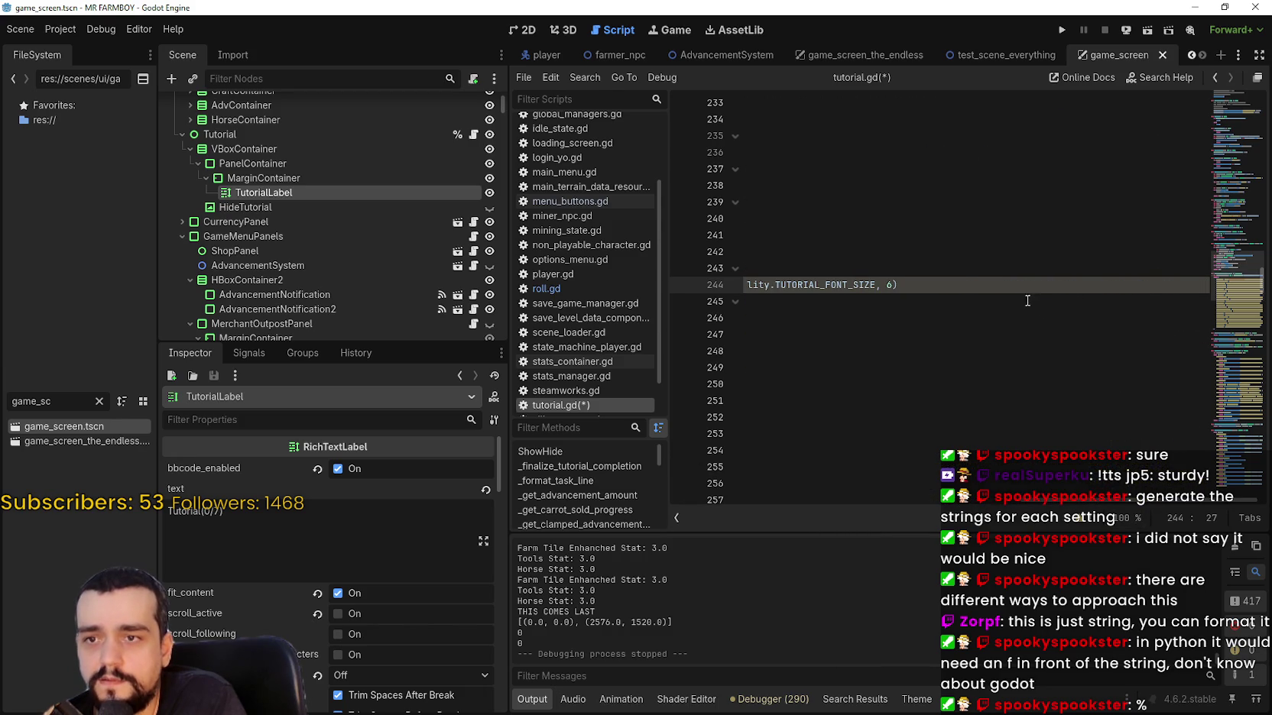
key("Return")
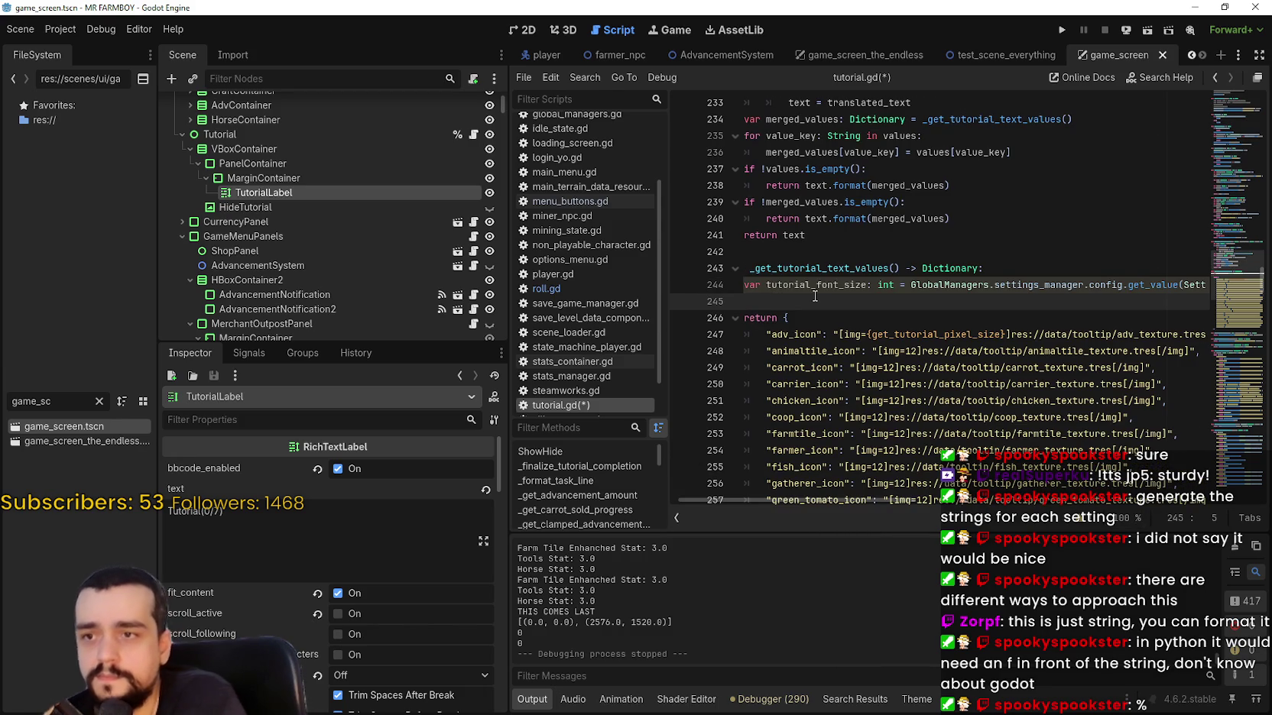
type("if")
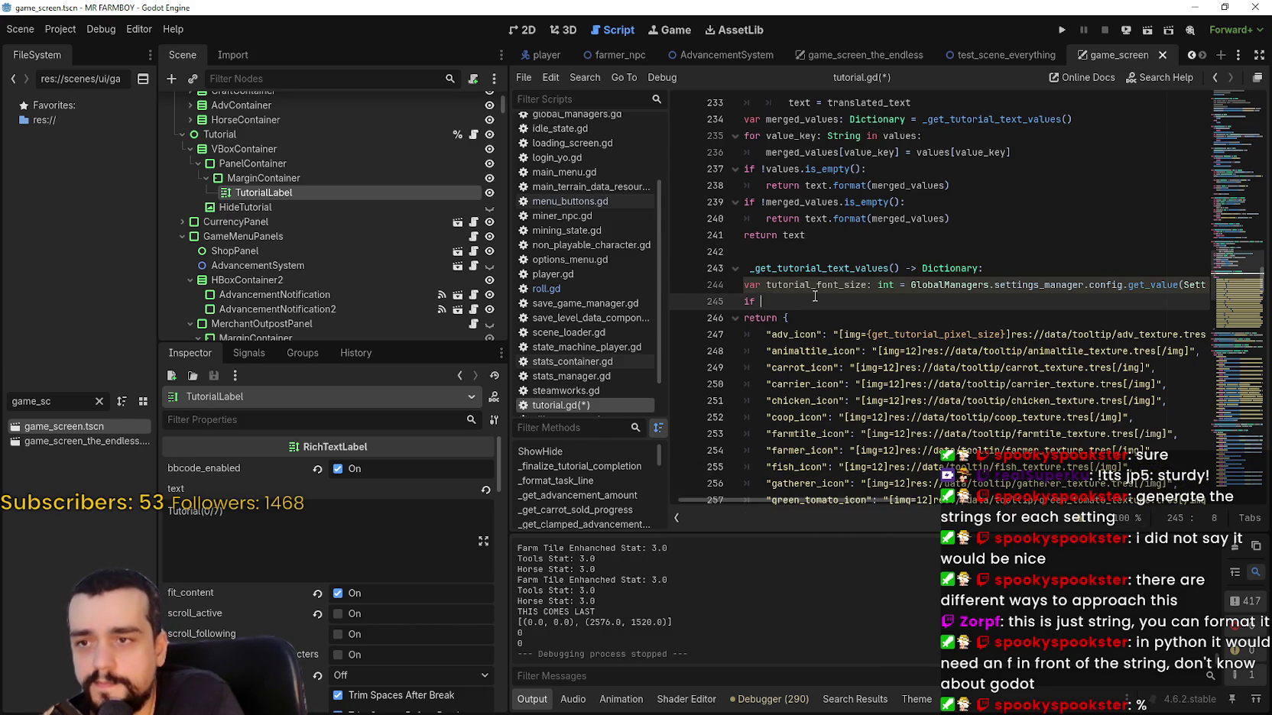
double_click(819, 285)
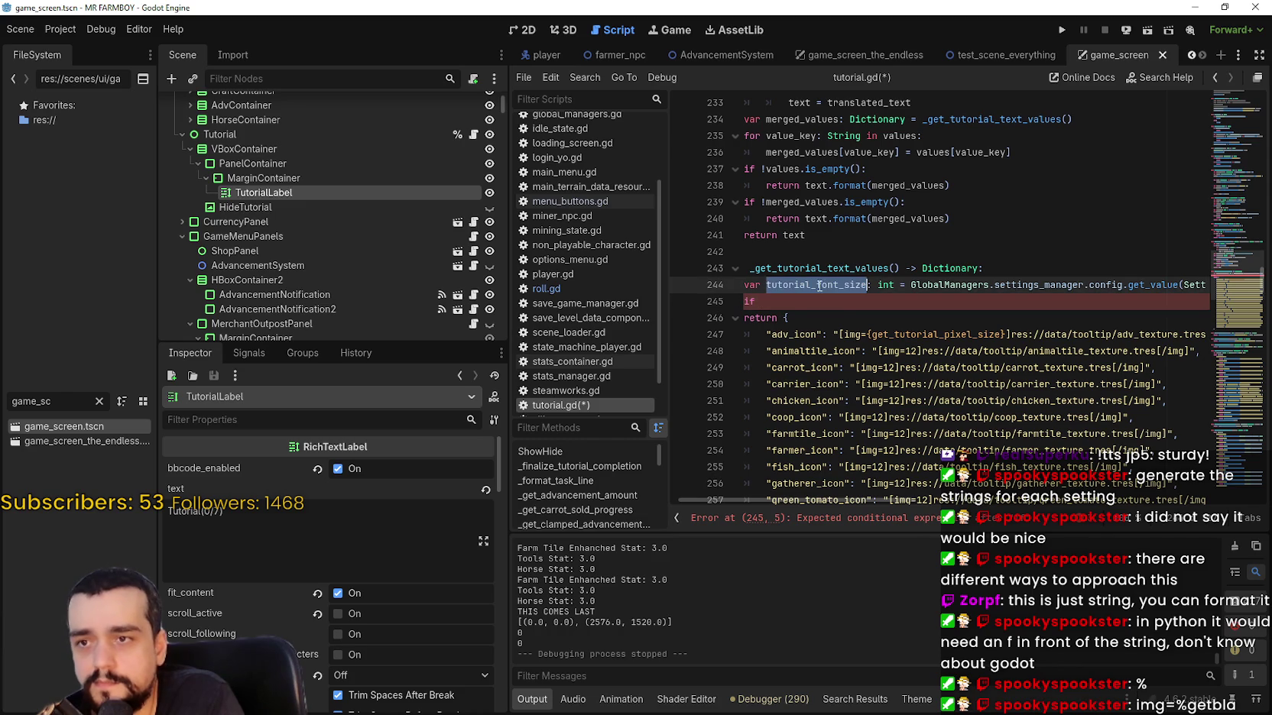
key("ctrl+c")
left_click(795, 310)
key("ctrl+v")
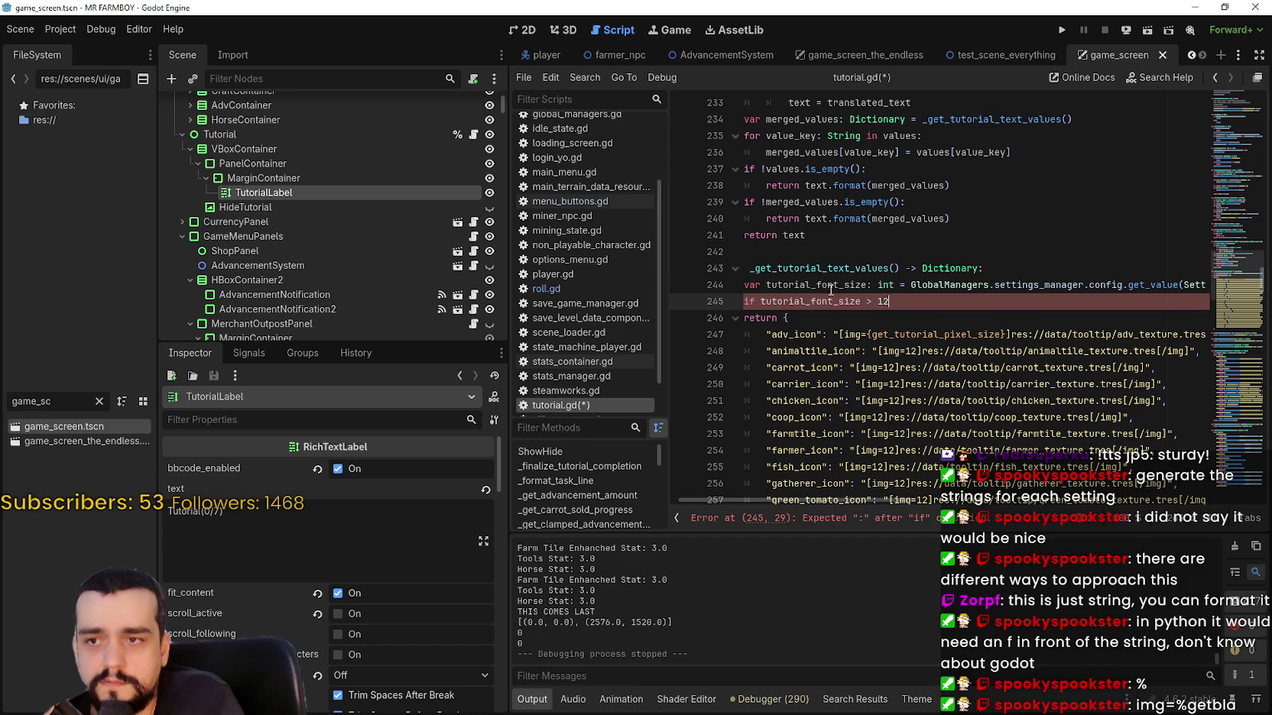
double_click(825, 301)
left_click(930, 301)
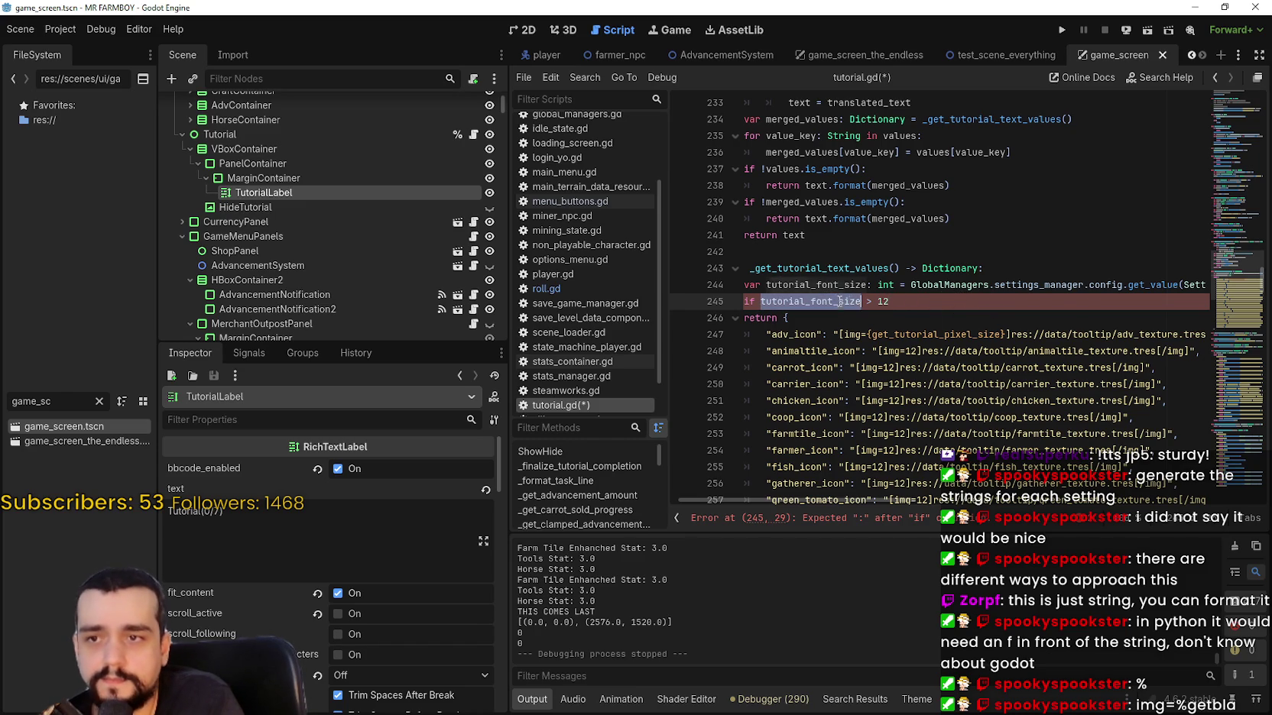
type(":")
key("Return")
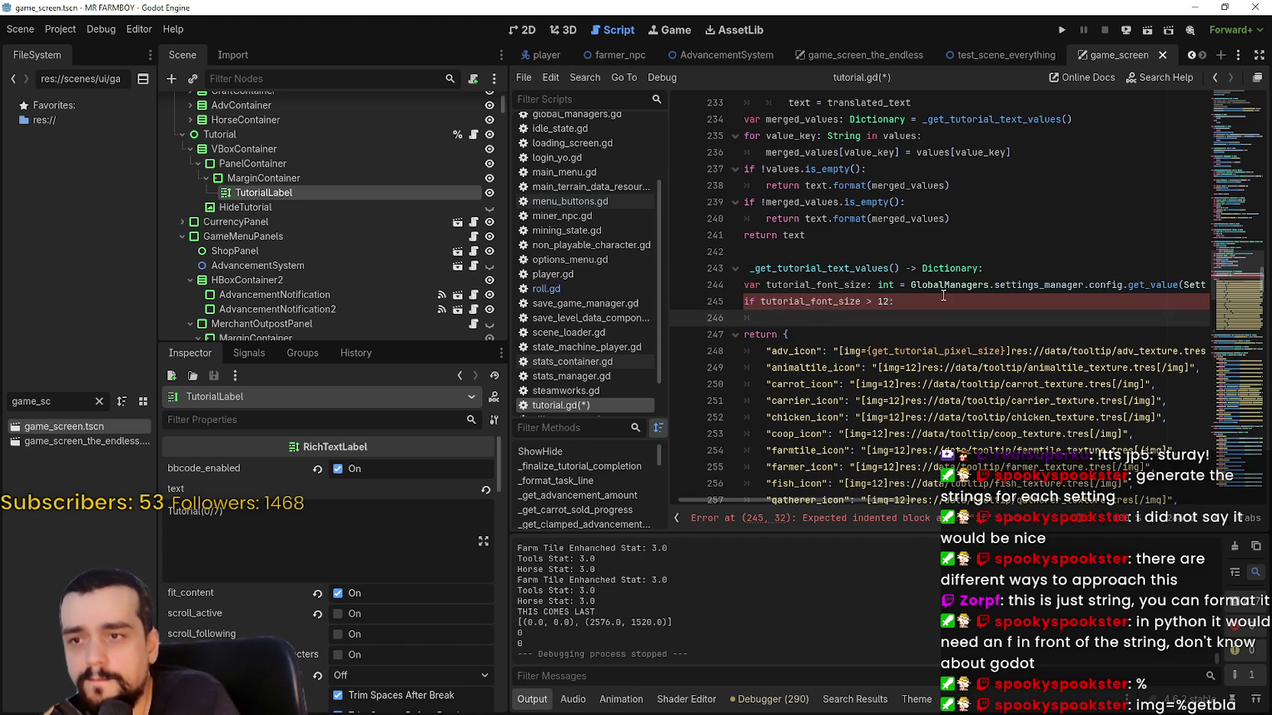
key("ctrl+z")
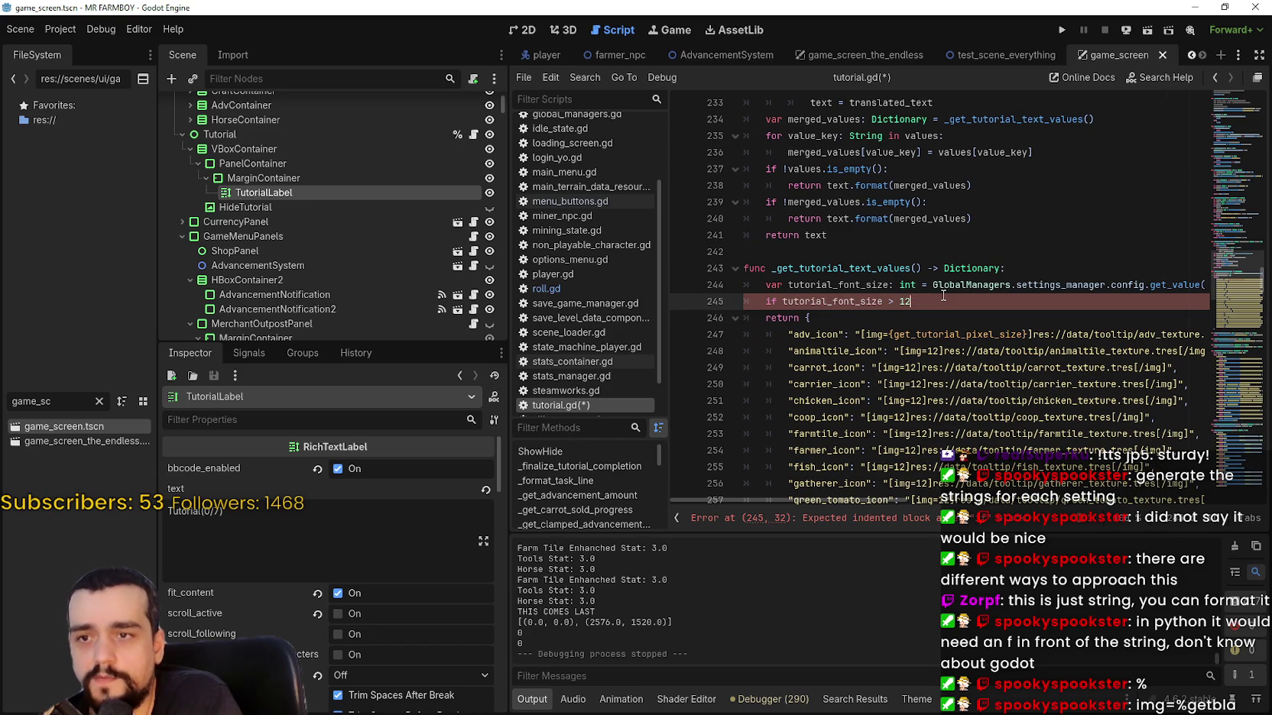
key("BackSpace")
type("2:")
key("Return")
type("tutorial_font_size")
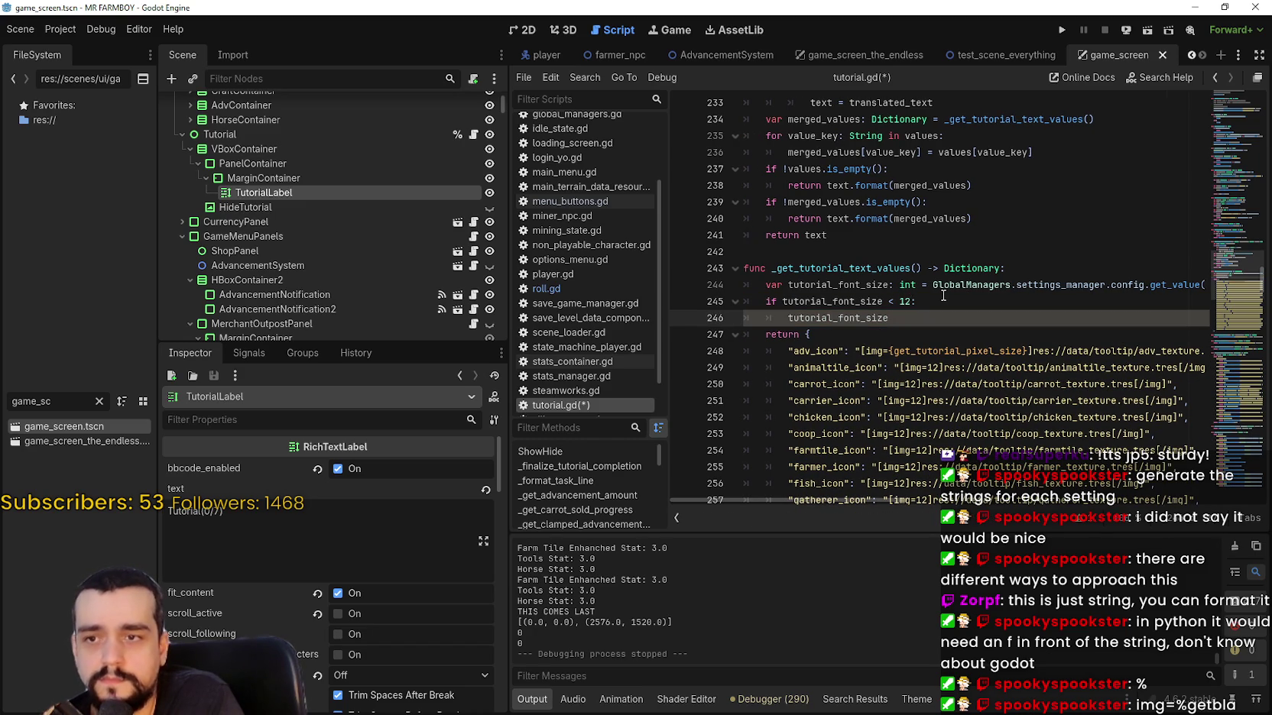
type(" = 12")
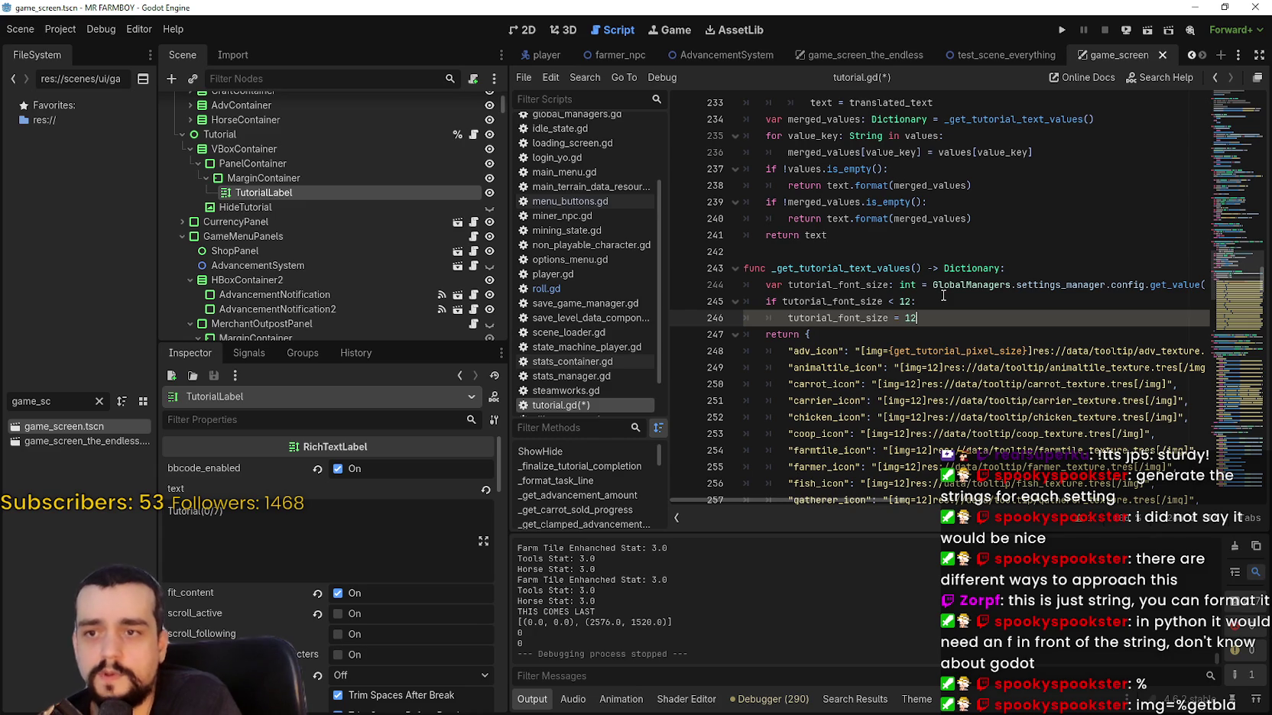
Replace get_tutorial_pixel_size in the adv_icon img tag with tutorial_font_size.
left_click(861, 317)
double_click(856, 317)
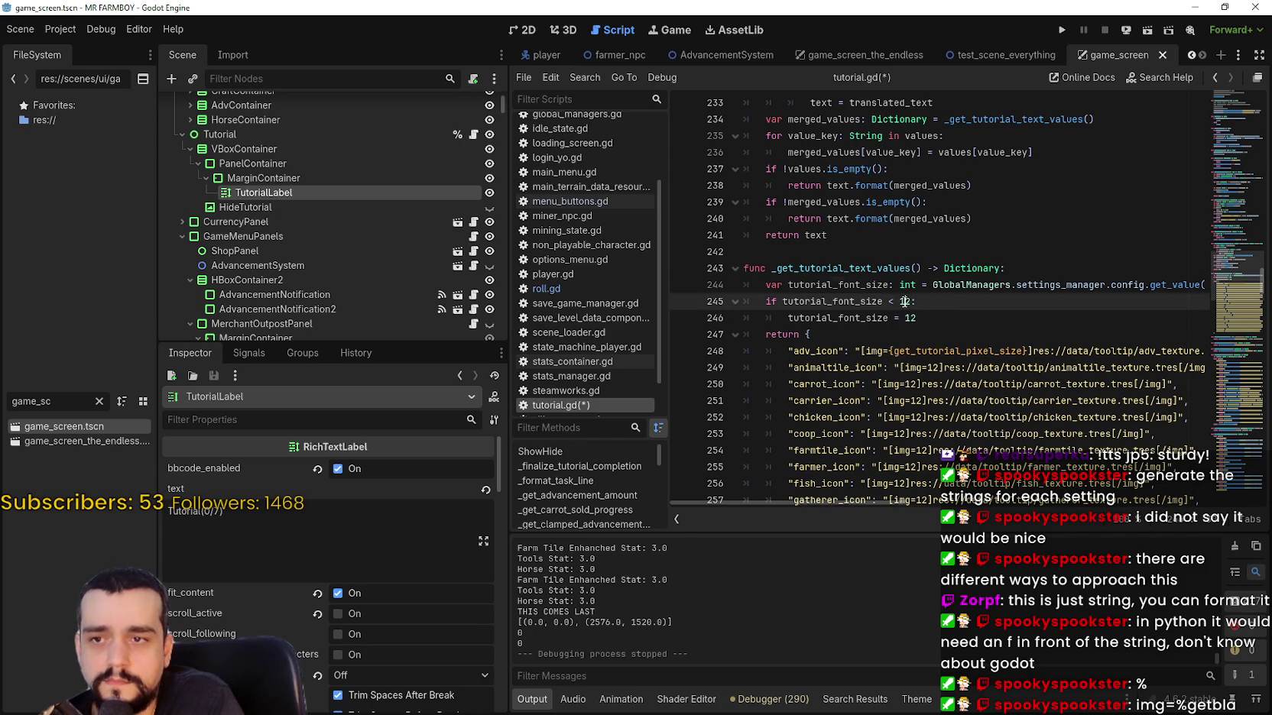
double_click(973, 351)
key("ctrl+v")
left_click(986, 384)
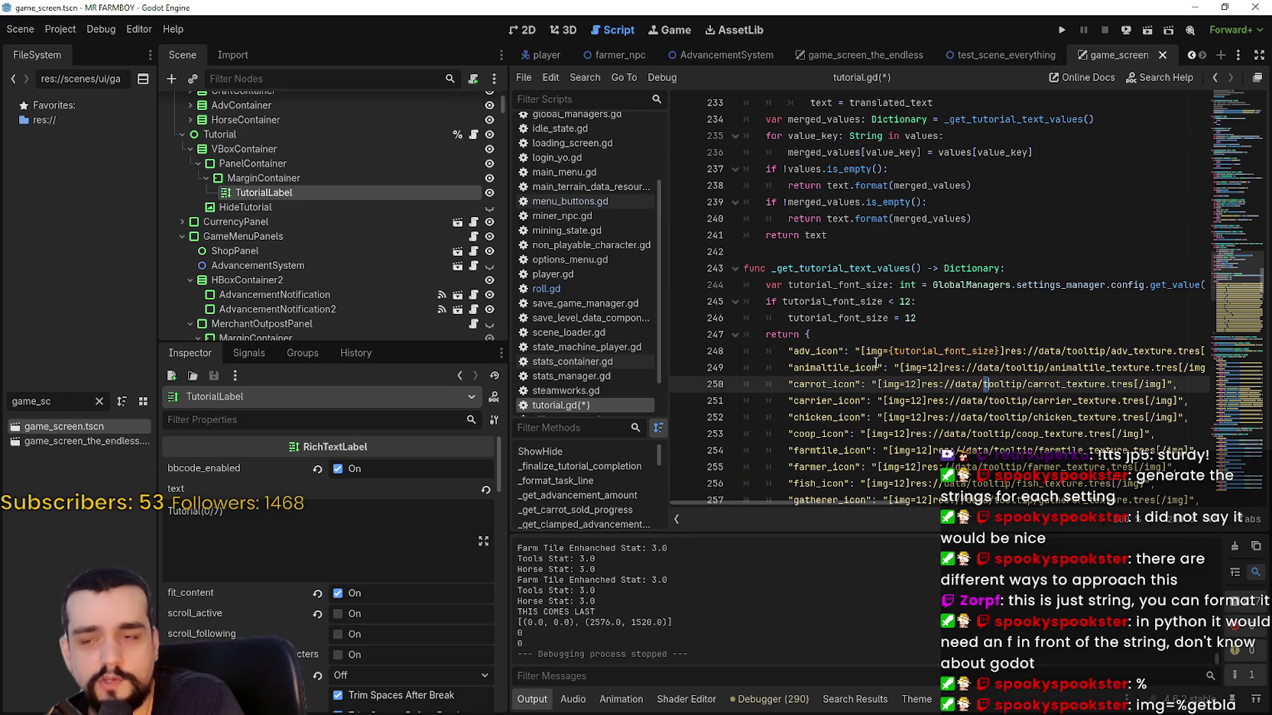
Rewrite the adv_icon img size on line 248 as %tutorial_font_size.
left_click_drag(889, 351, 1002, 351)
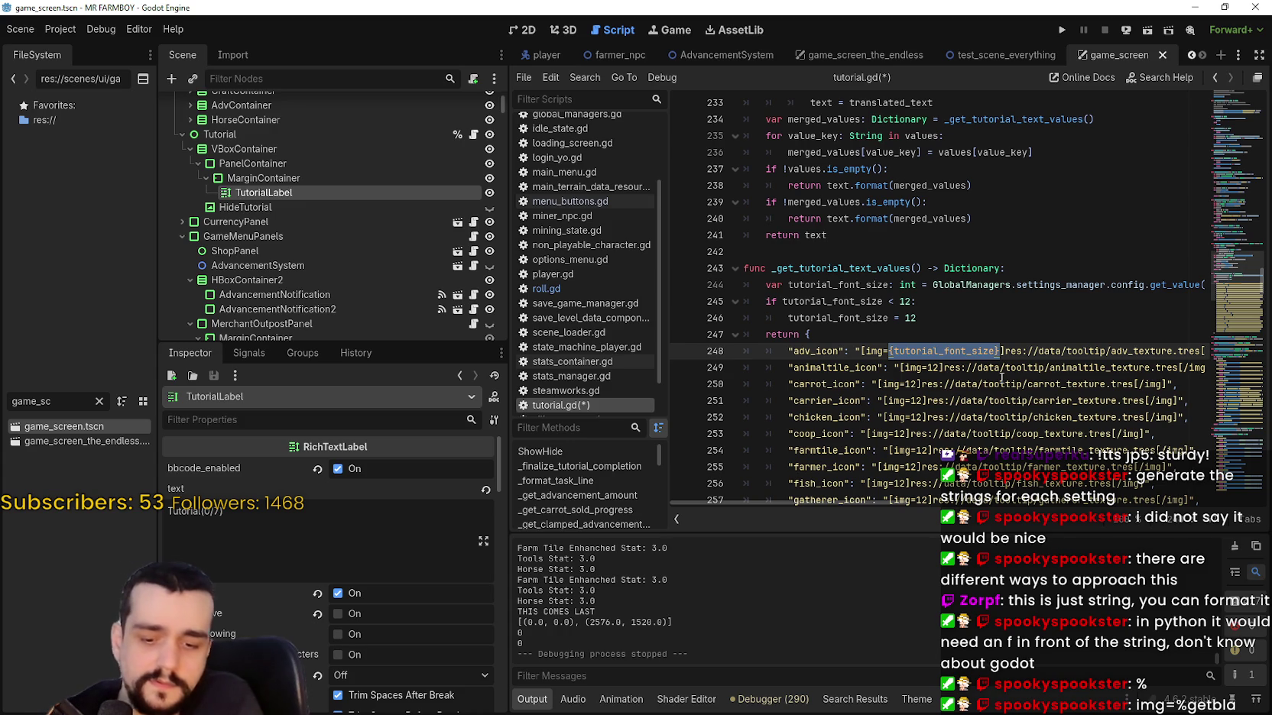
type("%")
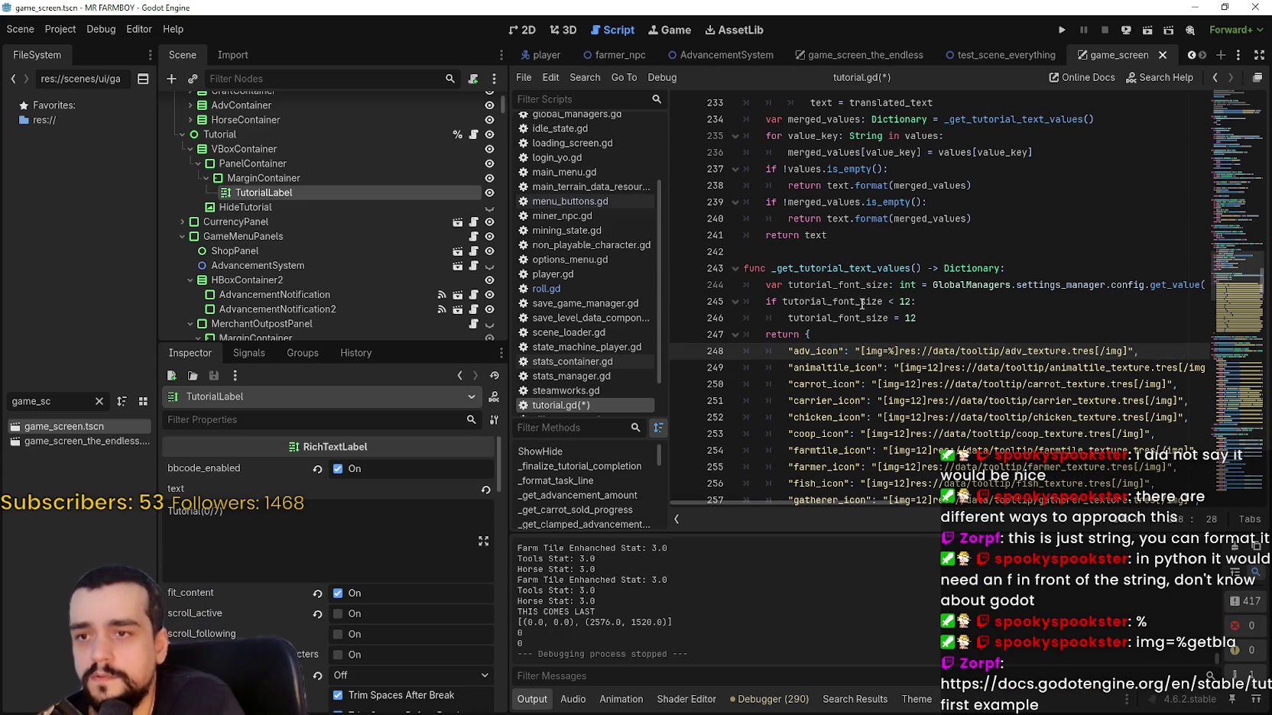
double_click(836, 317)
left_click(895, 351)
key("ctrl+v")
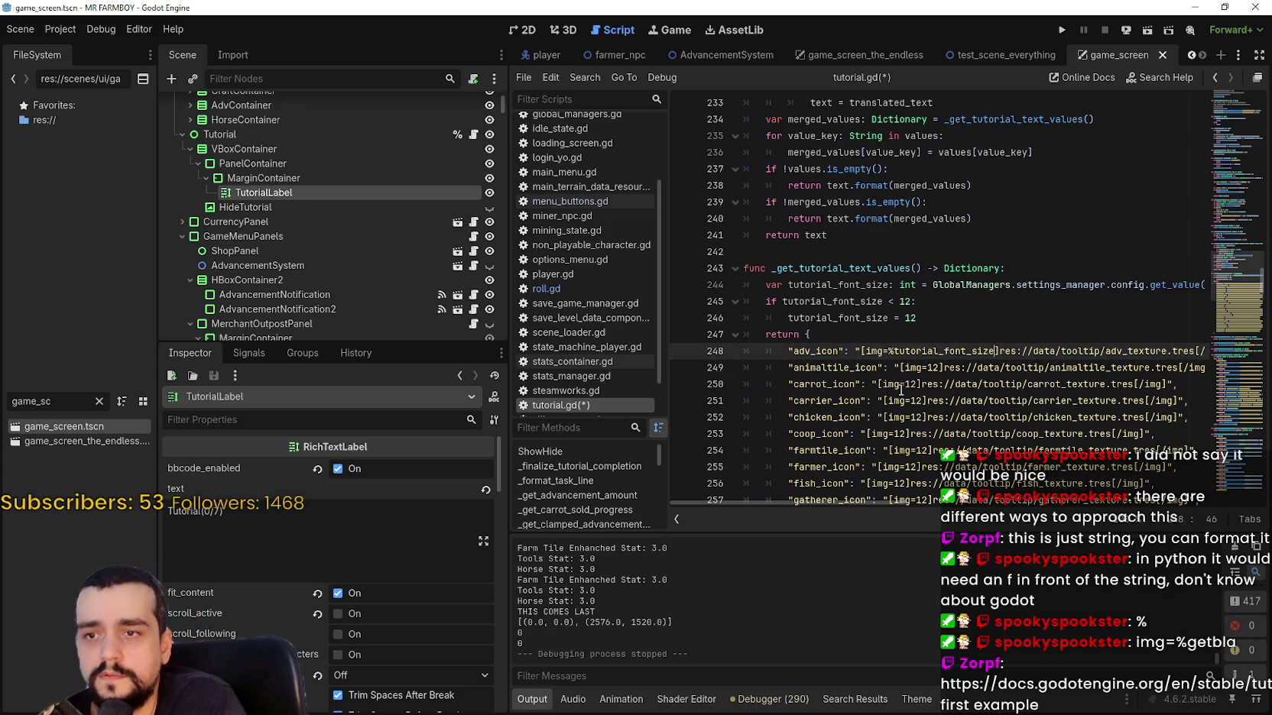
left_click(906, 384)
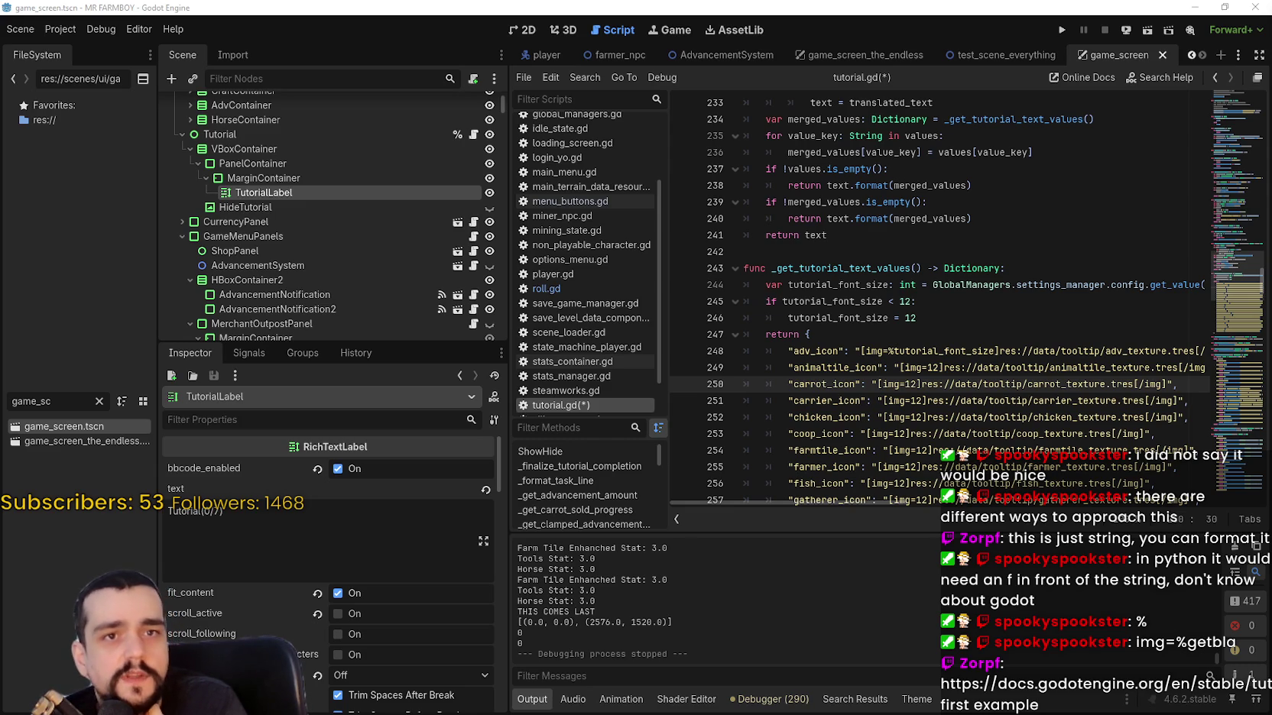
Review the font size declaration and clamp lines and save tutorial.gd.
left_click(887, 302)
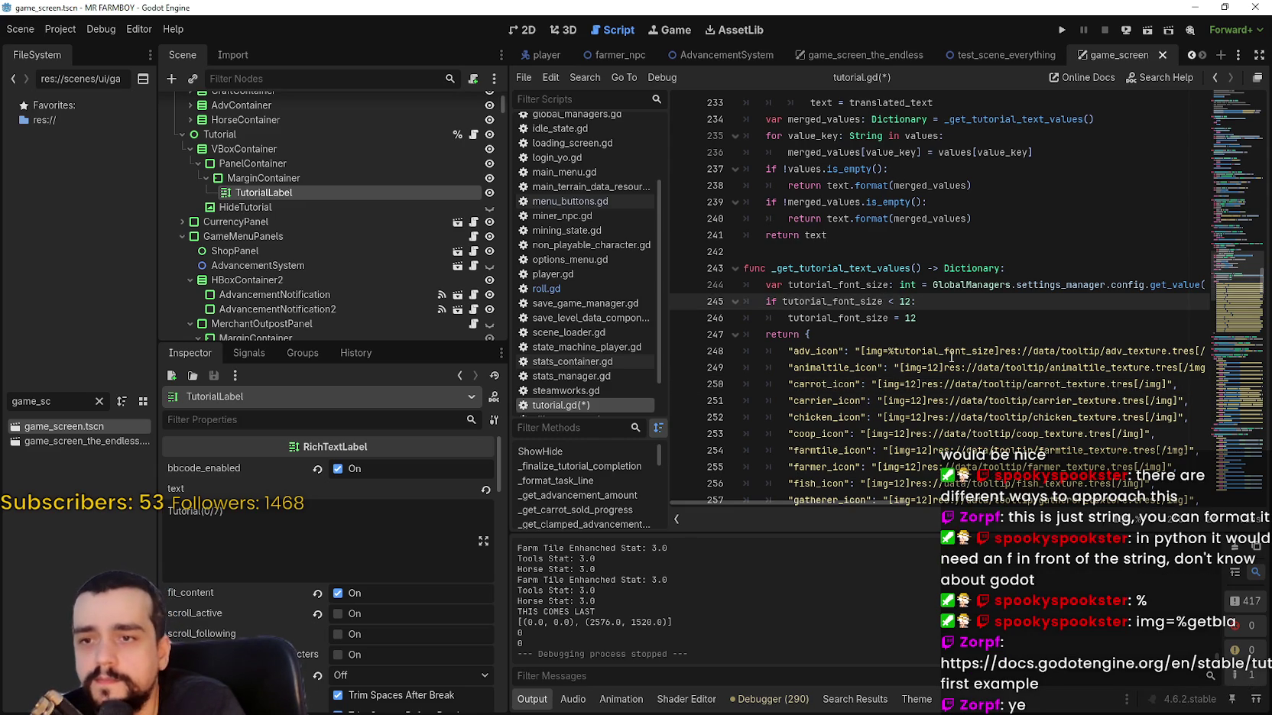
left_click(962, 351)
key("ctrl+s")
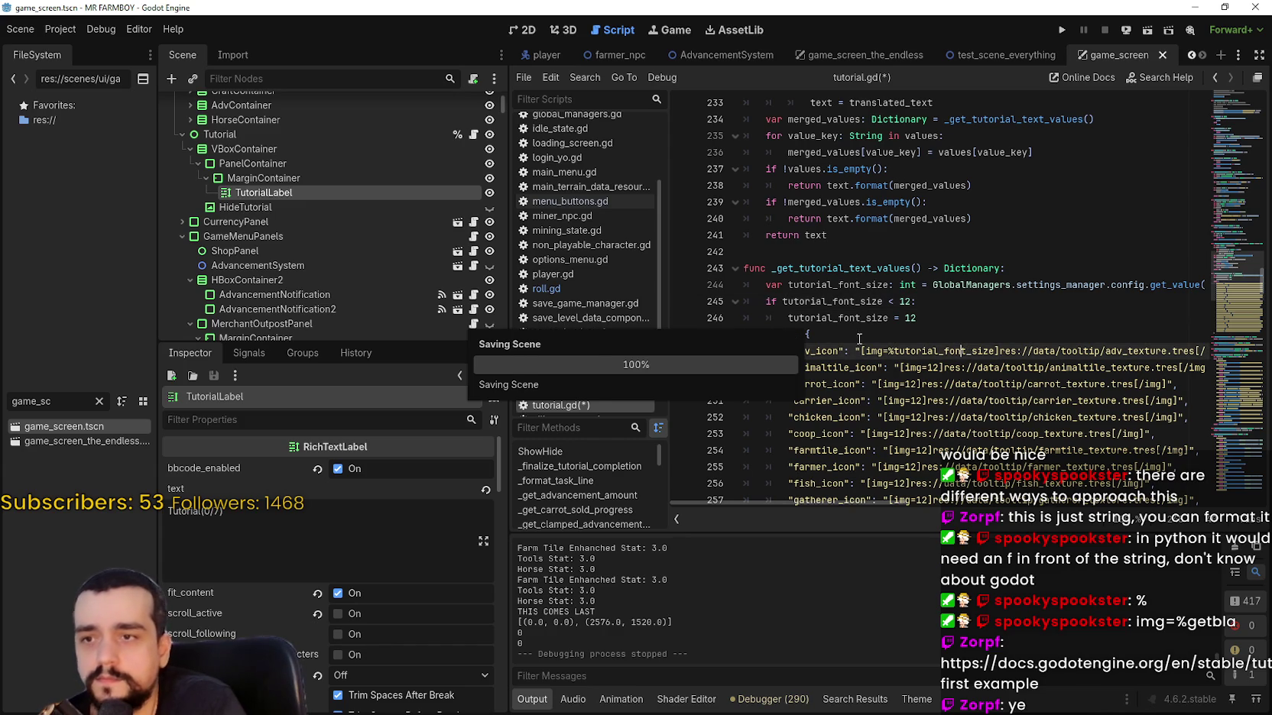
left_click(934, 318)
left_click_drag(934, 318, 741, 286)
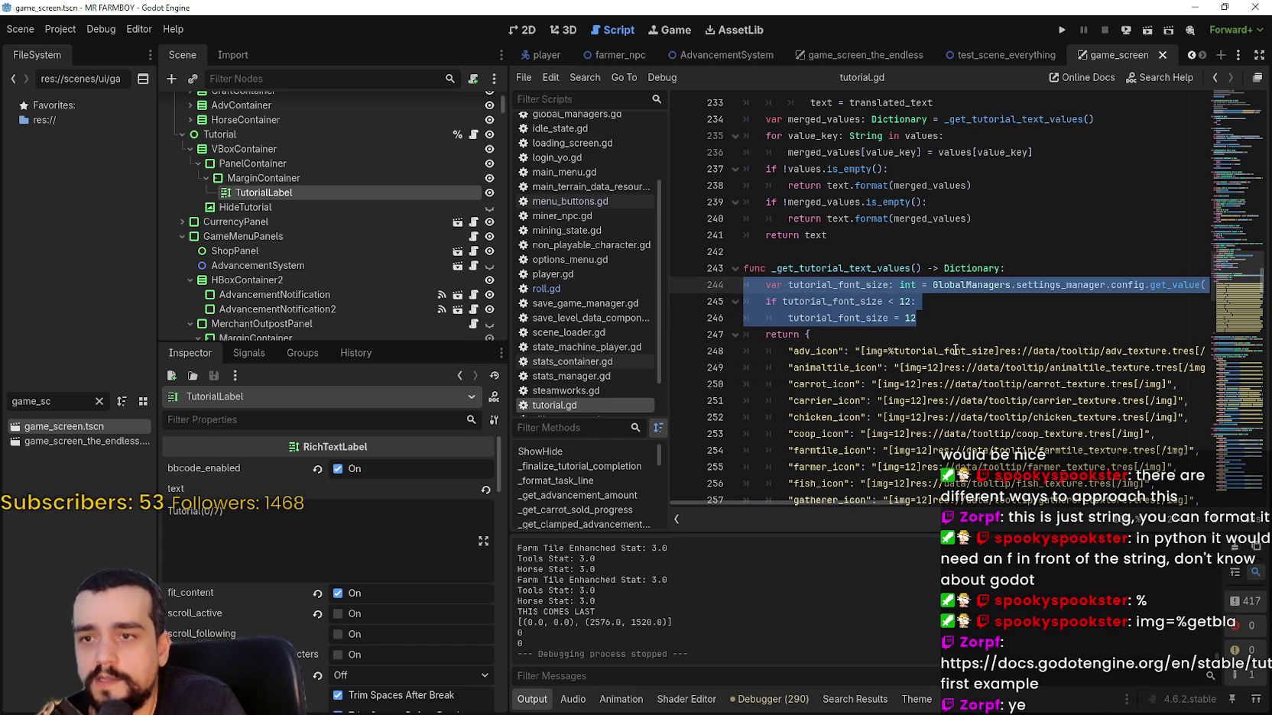
left_click_drag(865, 504, 1136, 515)
key("Right")
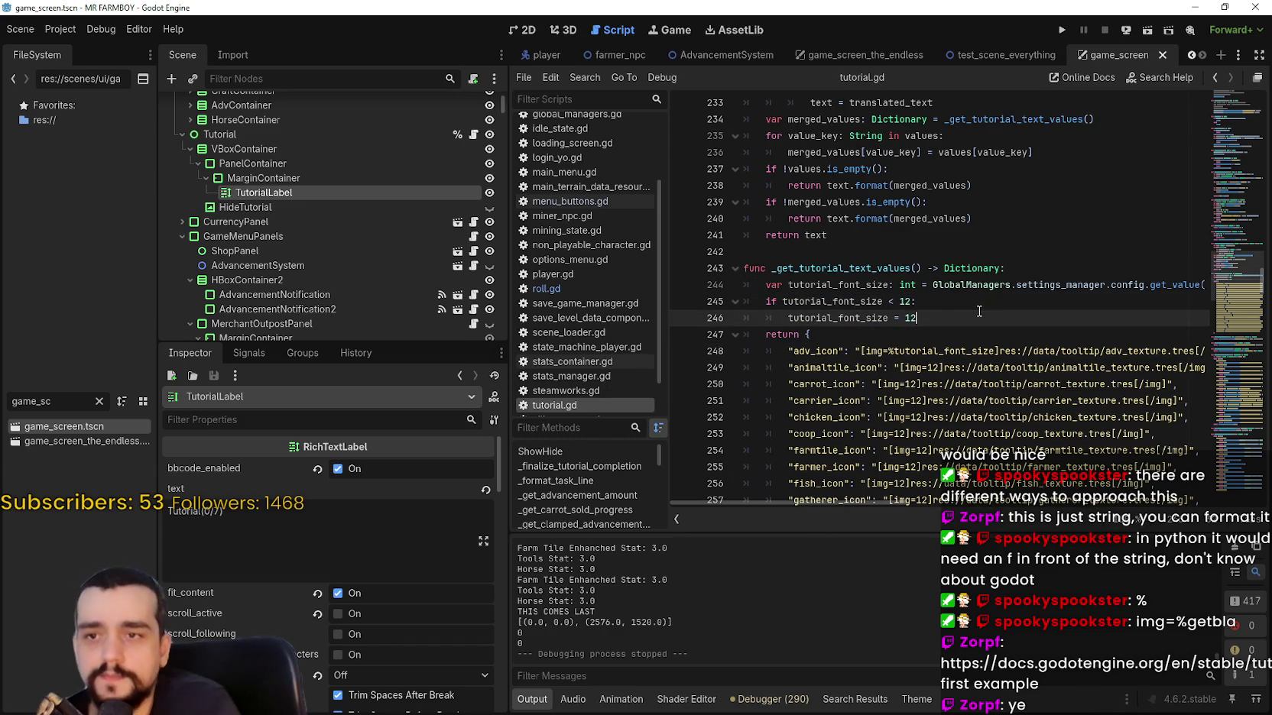
key("ctrl+s")
mouse_move(895, 500)
left_mouse_down()
mouse_move(1132, 503)
mouse_move(902, 503)
left_mouse_up()
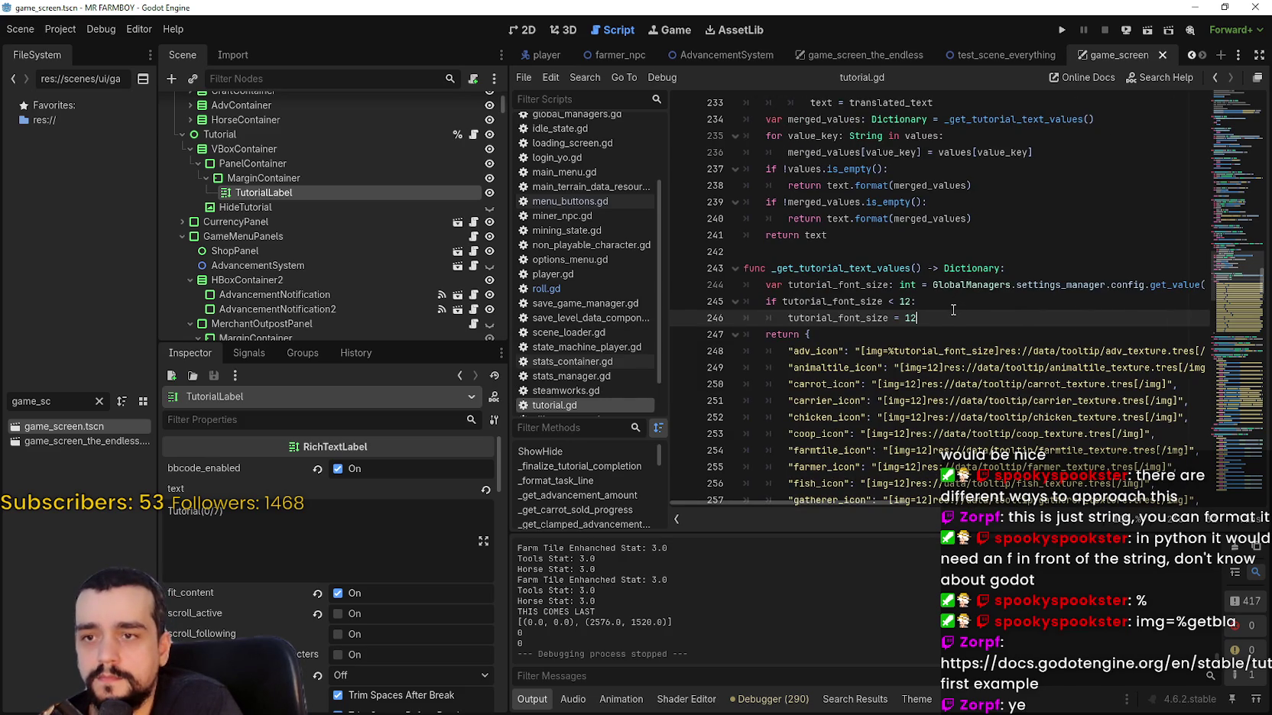
Remove and restore the % before tutorial_font_size on line 248, save, and run the game.
double_click(971, 351)
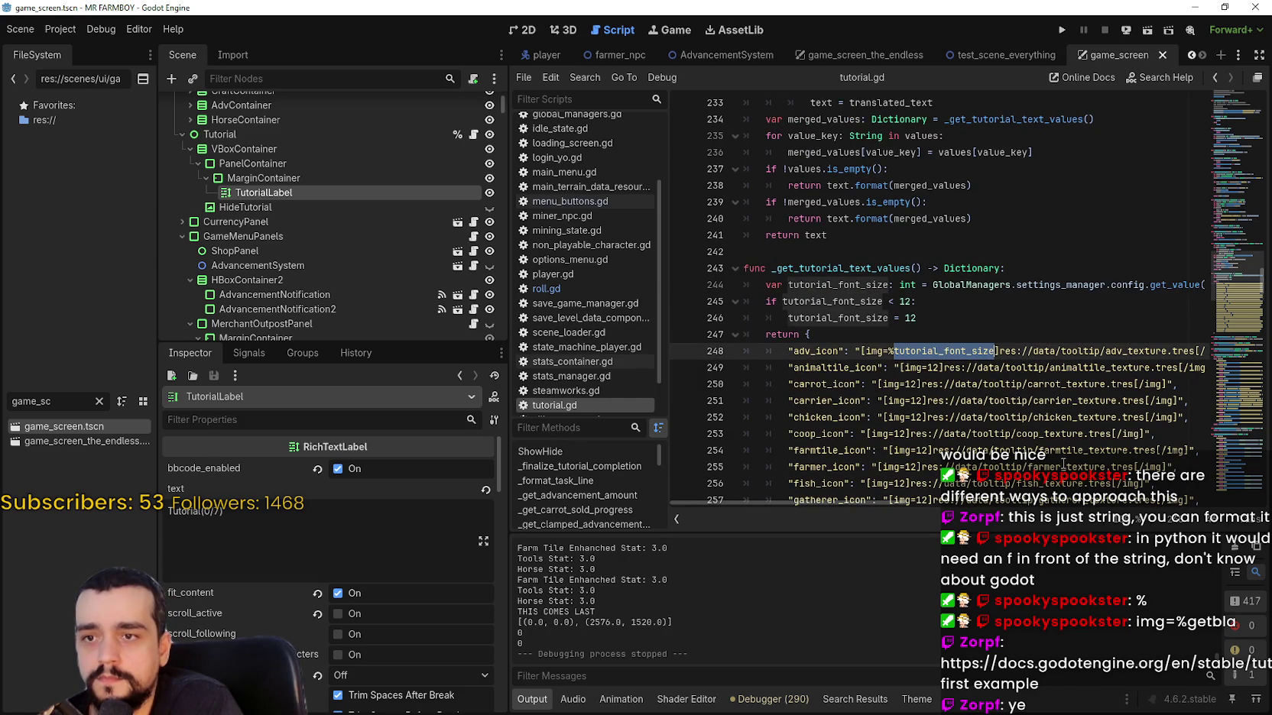
left_click(901, 350)
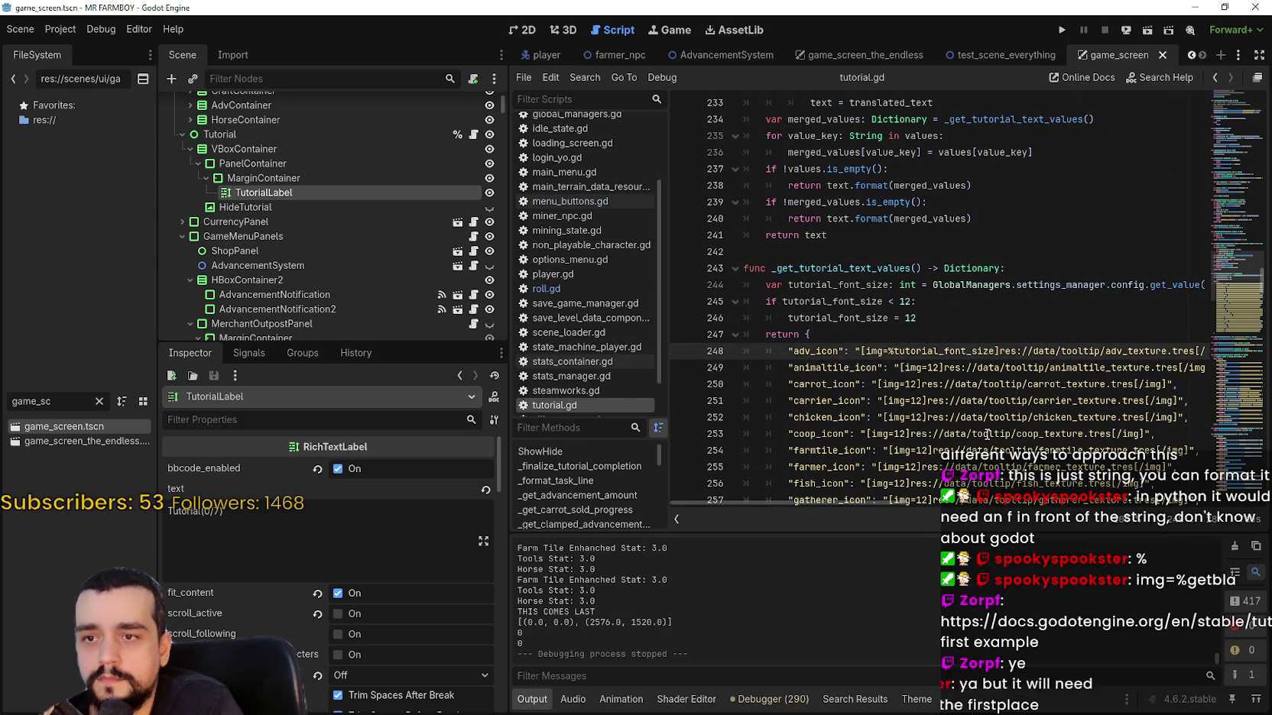
key("BackSpace")
key("ctrl+s")
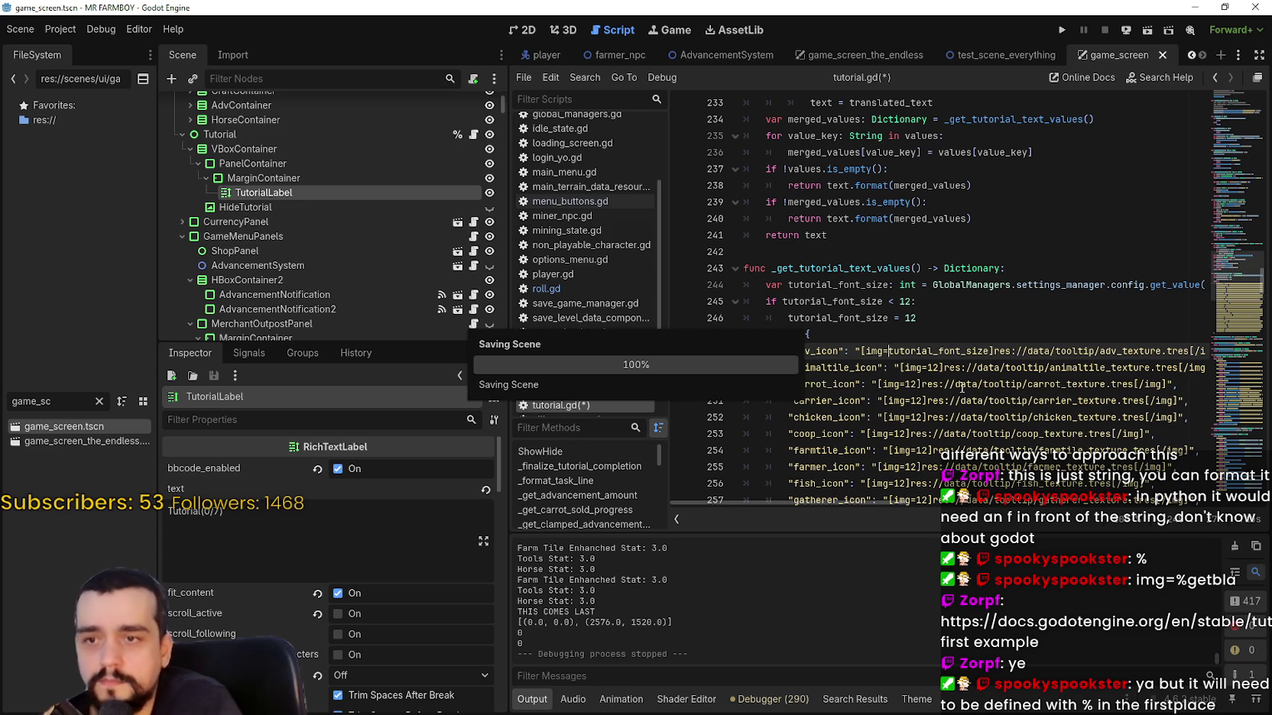
left_click(931, 323)
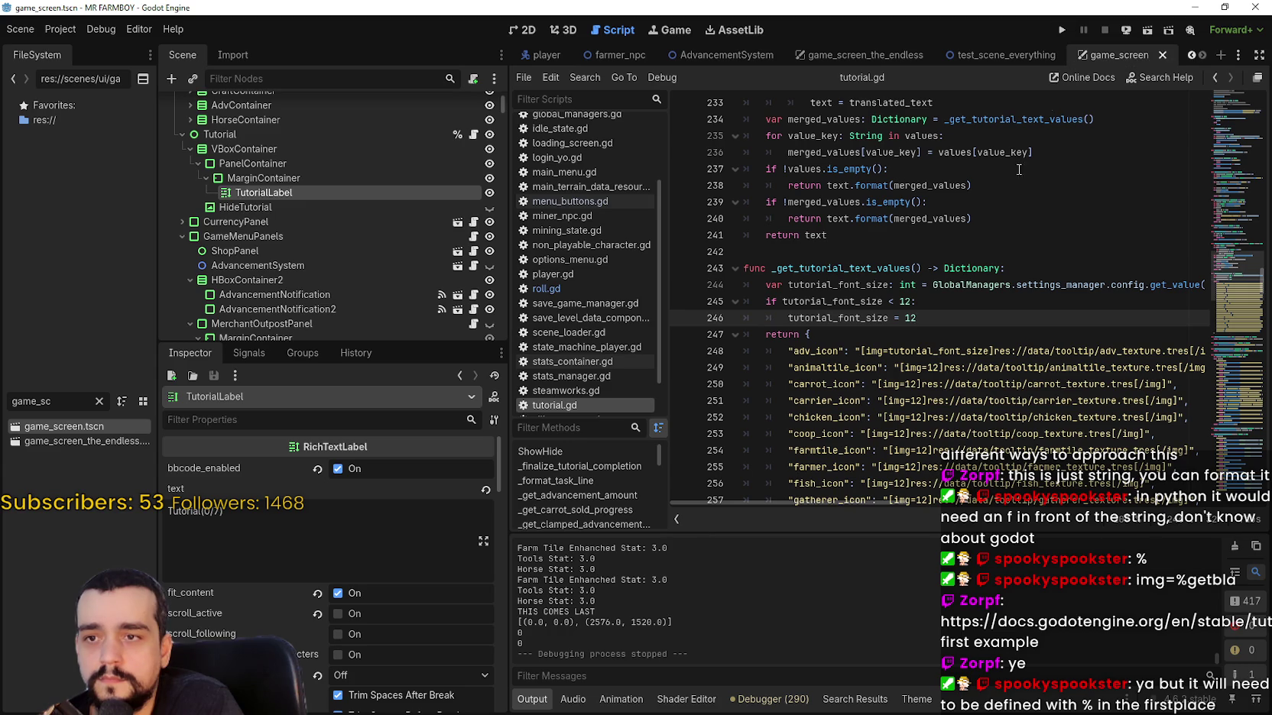
left_click(889, 351)
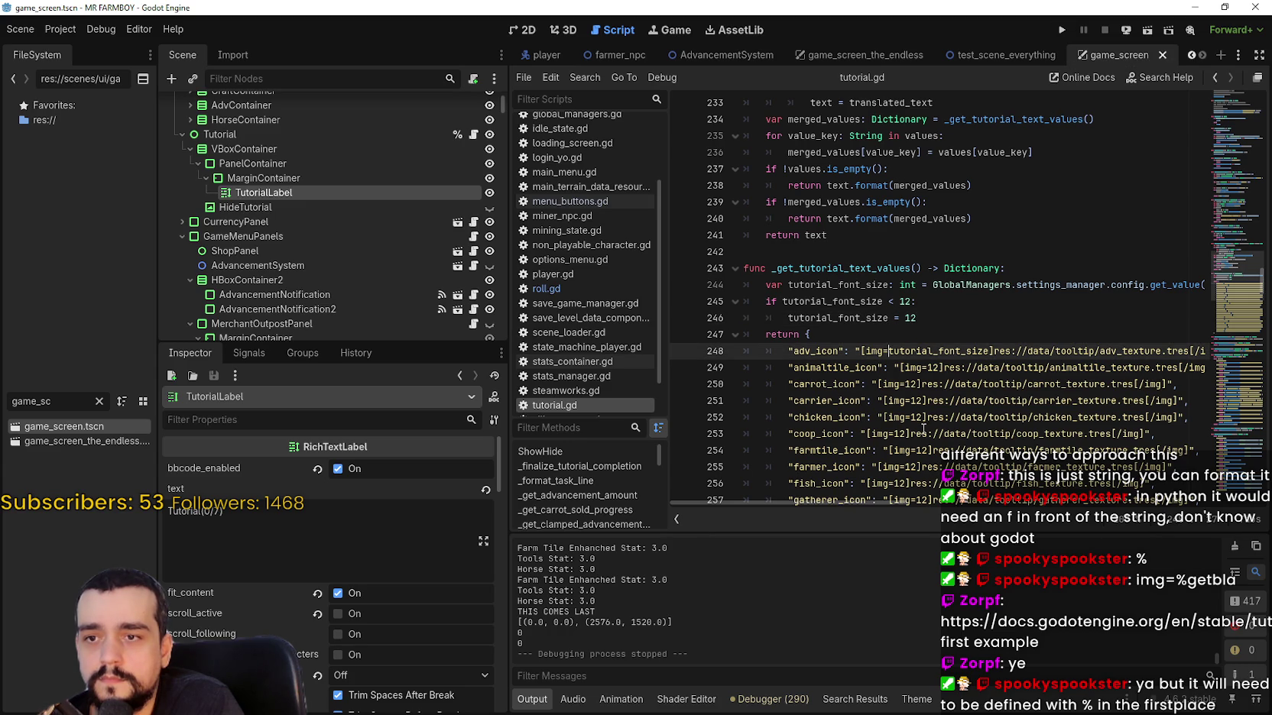
type("%")
key("Up")
key("ctrl+s")
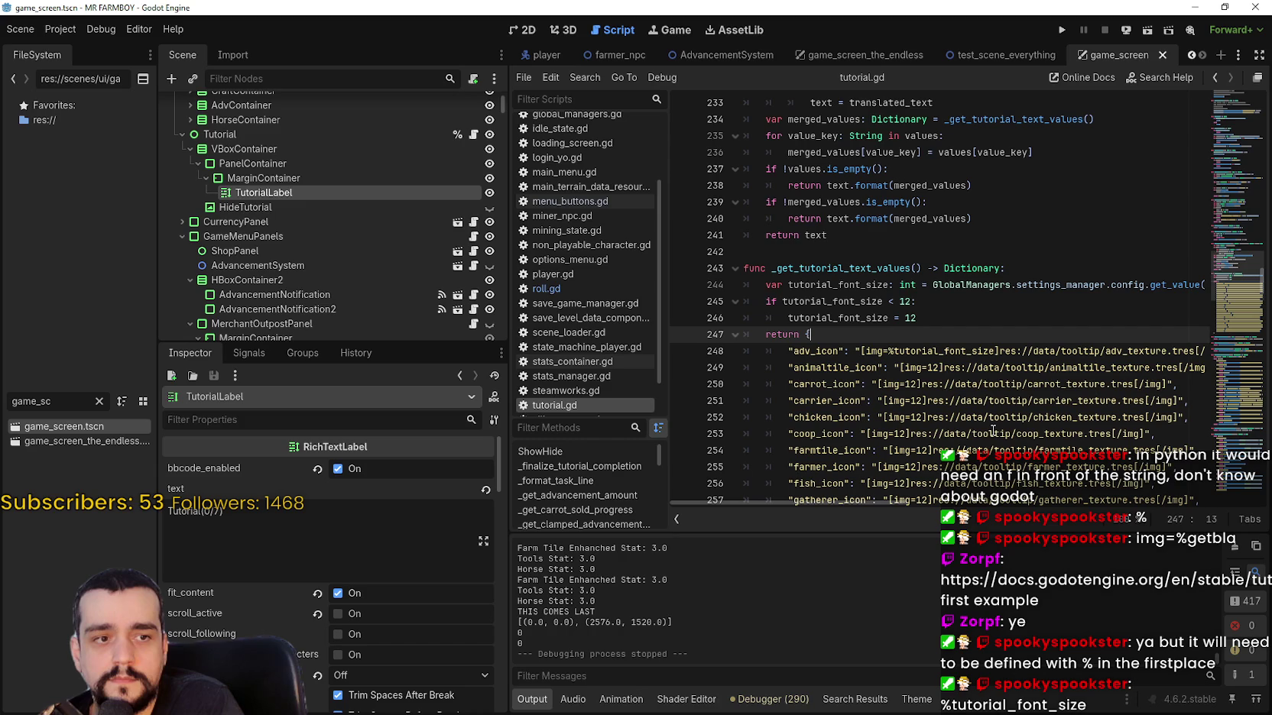
double_click(924, 351)
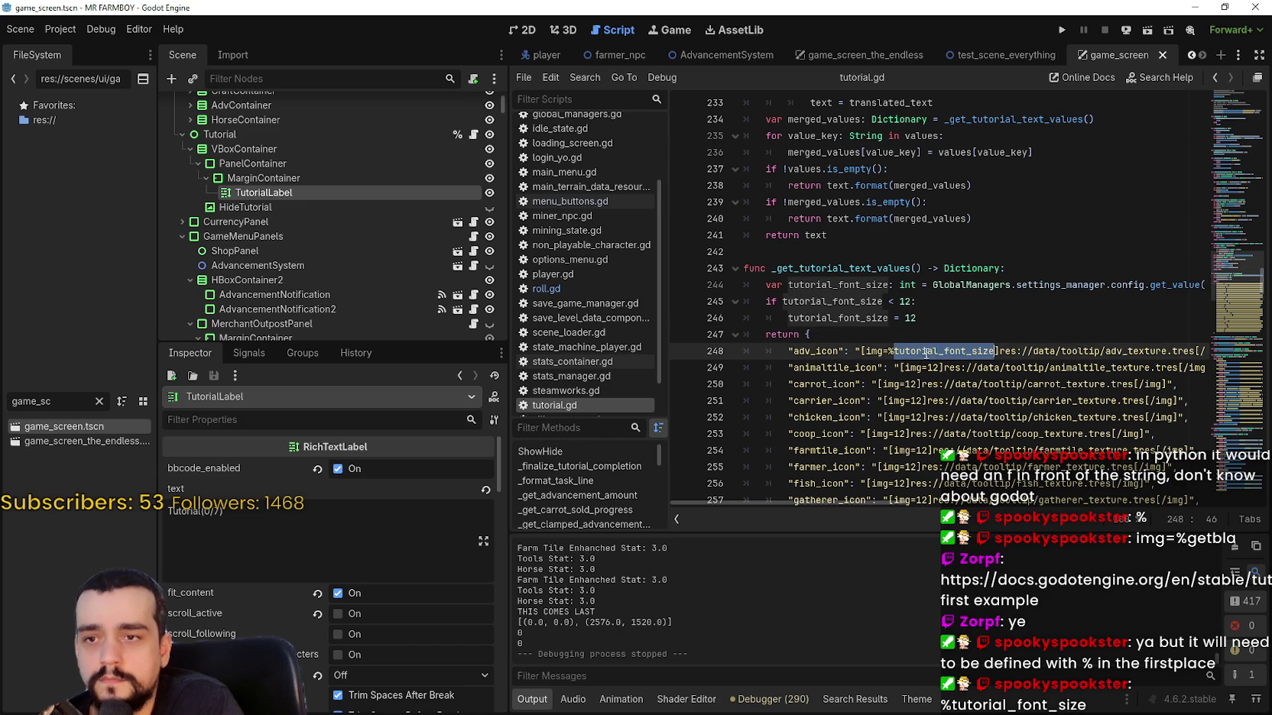
left_click(1062, 30)
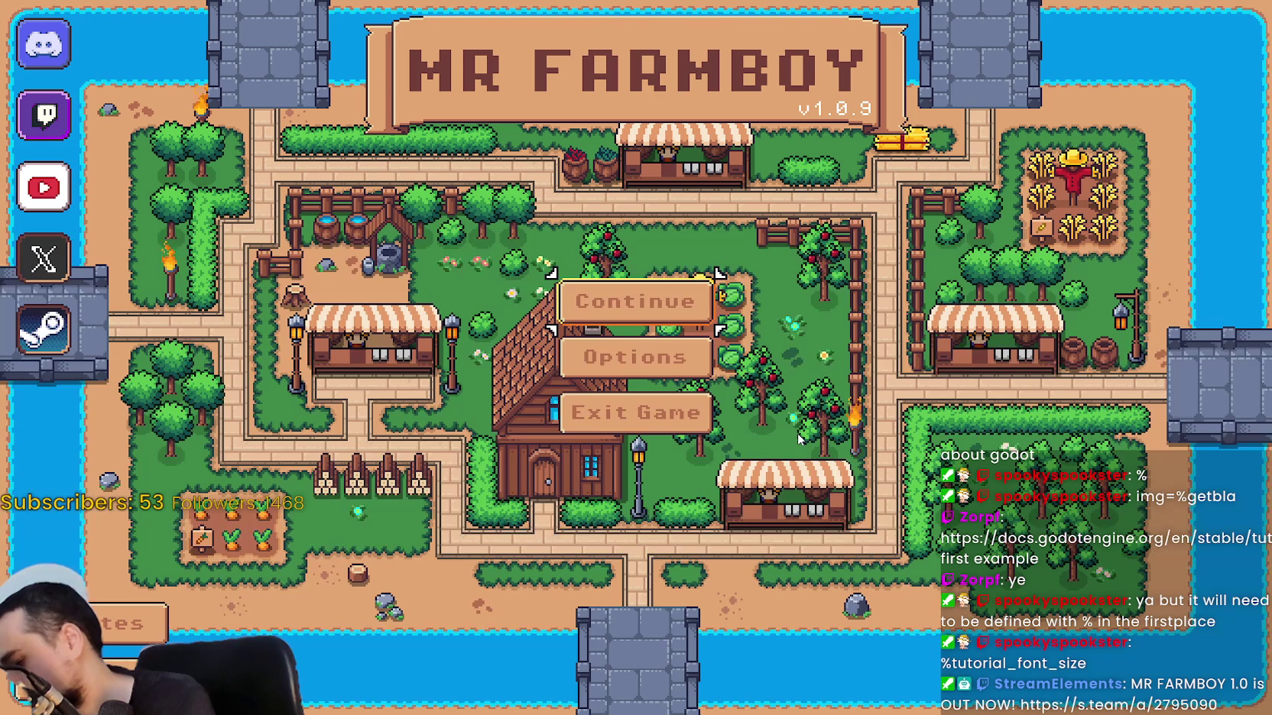
Continue into Save 1 and pause the game.
left_click(596, 302)
left_click(604, 285)
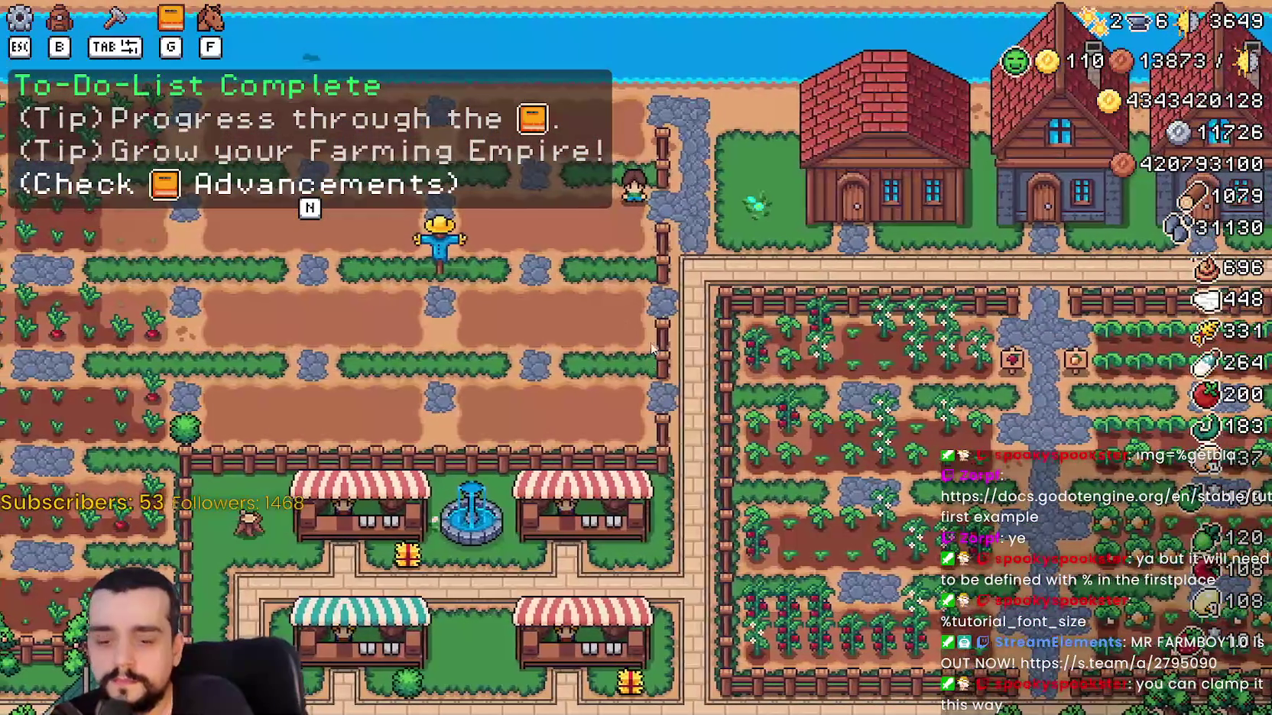
key("Escape")
Lower Tutorial Font Size in Options > Accessibility to 8, then return to tutorial.gd.
left_click(686, 297)
left_click(688, 142)
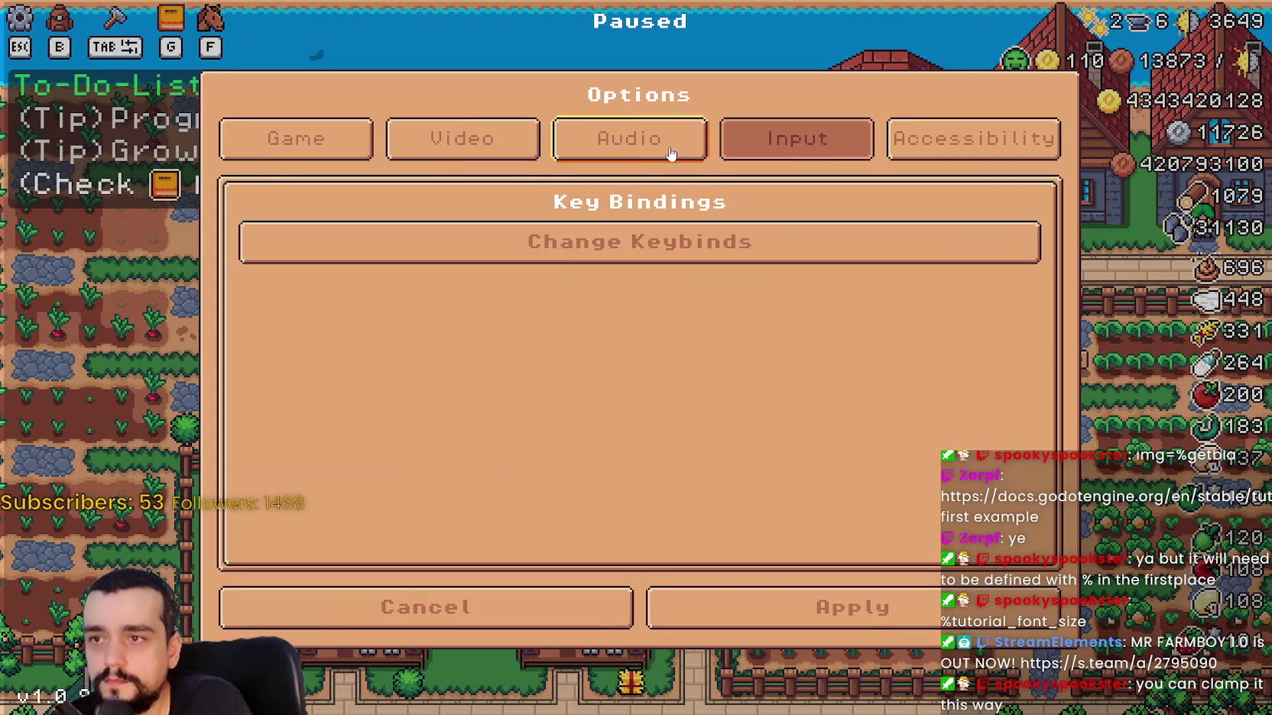
left_click(900, 150)
mouse_move(602, 340)
left_mouse_down()
mouse_move(247, 331)
mouse_move(709, 332)
mouse_move(247, 331)
mouse_move(615, 331)
mouse_move(403, 331)
left_mouse_up()
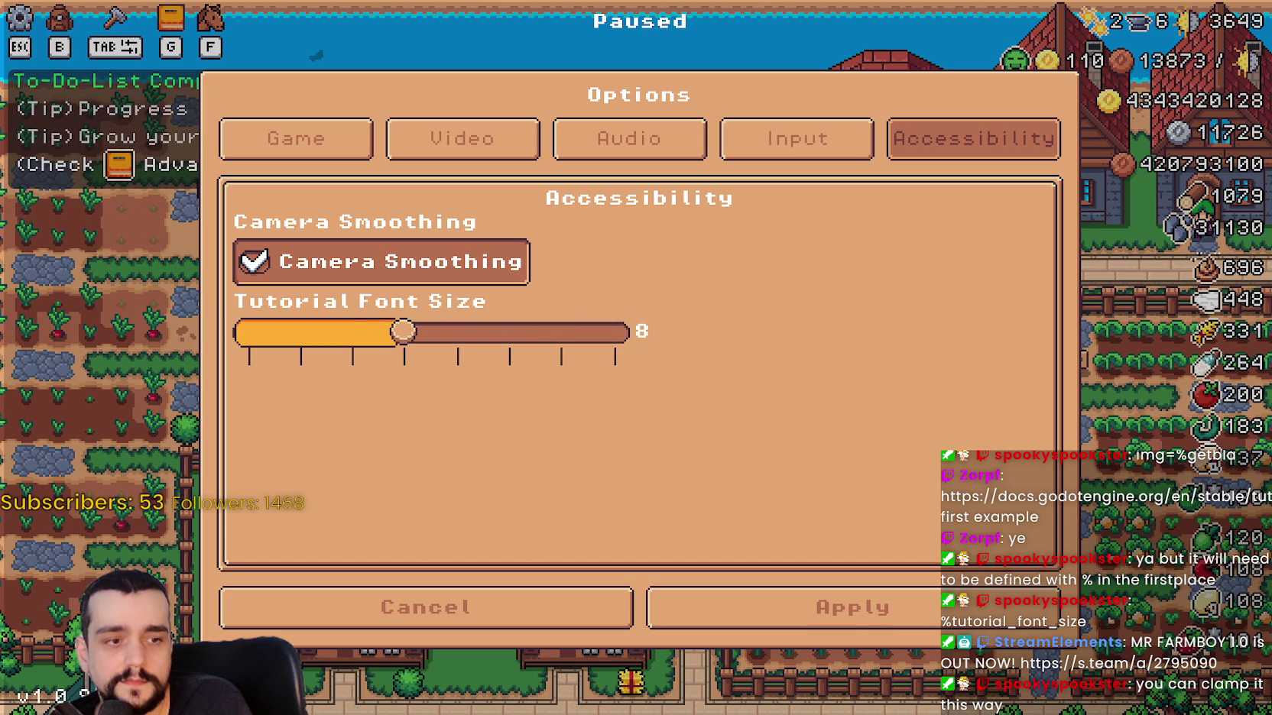
key("alt+Tab")
left_click(955, 323)
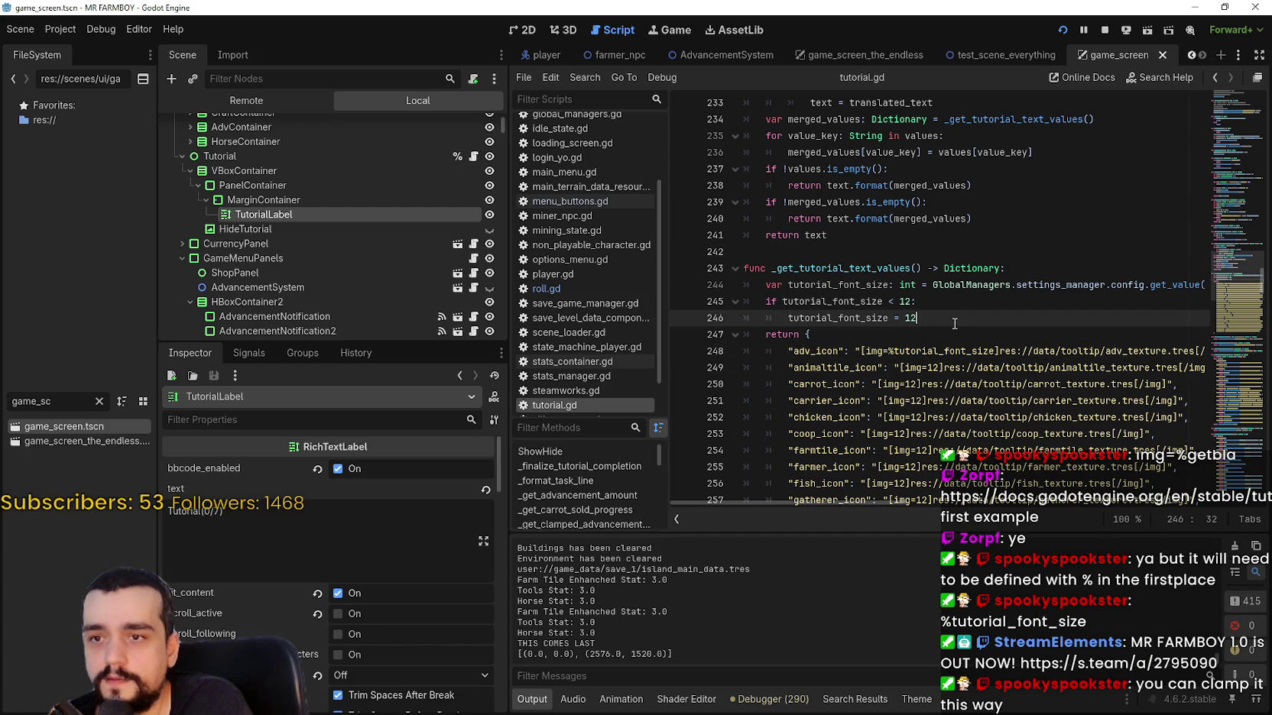
Raise the game's Tutorial Font Size slider to 11, then return to the Godot editor.
key("Return")
key("BackSpace")
key("BackSpace")
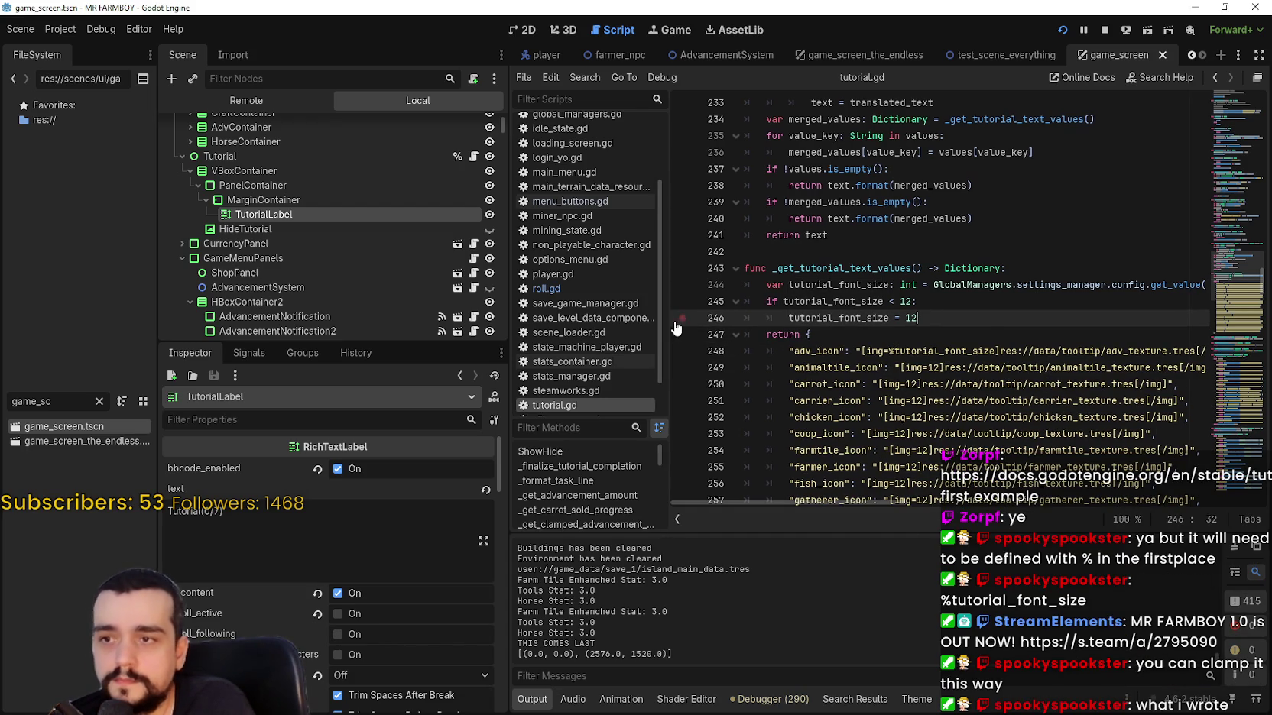
key("alt+Tab")
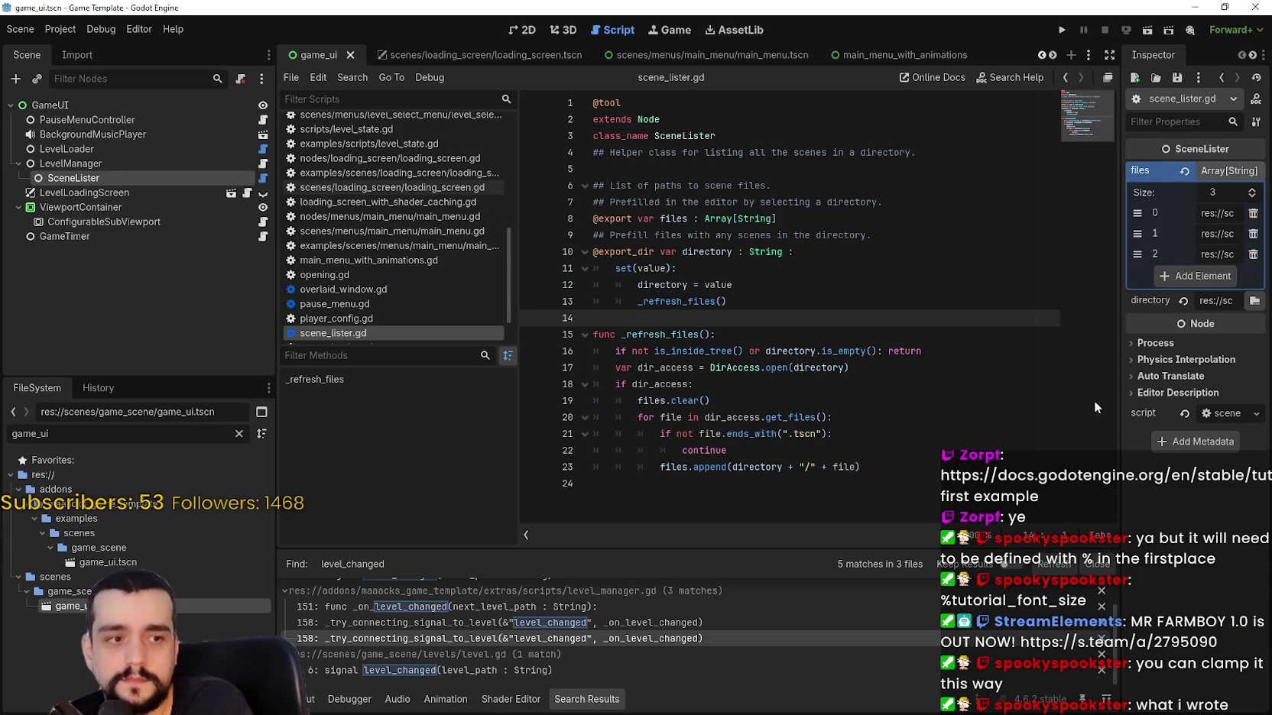
key("alt+Tab")
mouse_move(400, 330)
left_mouse_down()
mouse_move(573, 333)
mouse_move(248, 332)
mouse_move(595, 333)
mouse_move(299, 332)
mouse_move(718, 353)
left_mouse_up()
key("alt+Tab")
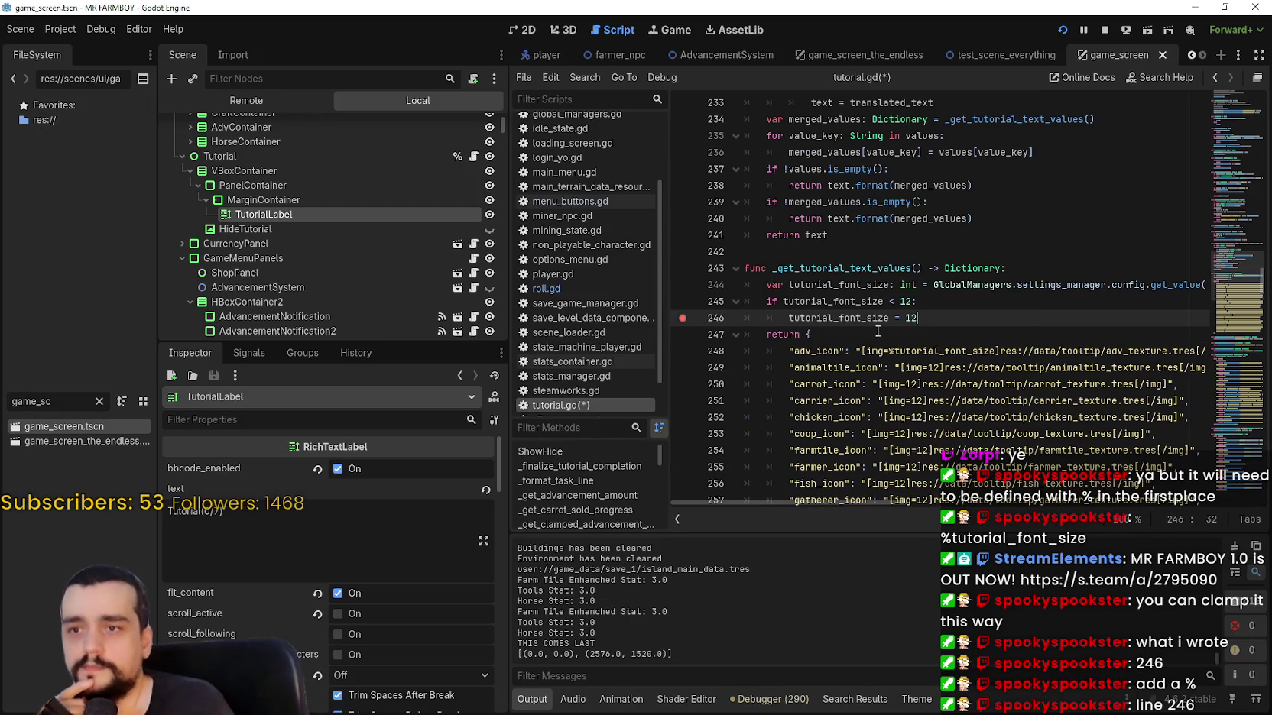
left_click(864, 342)
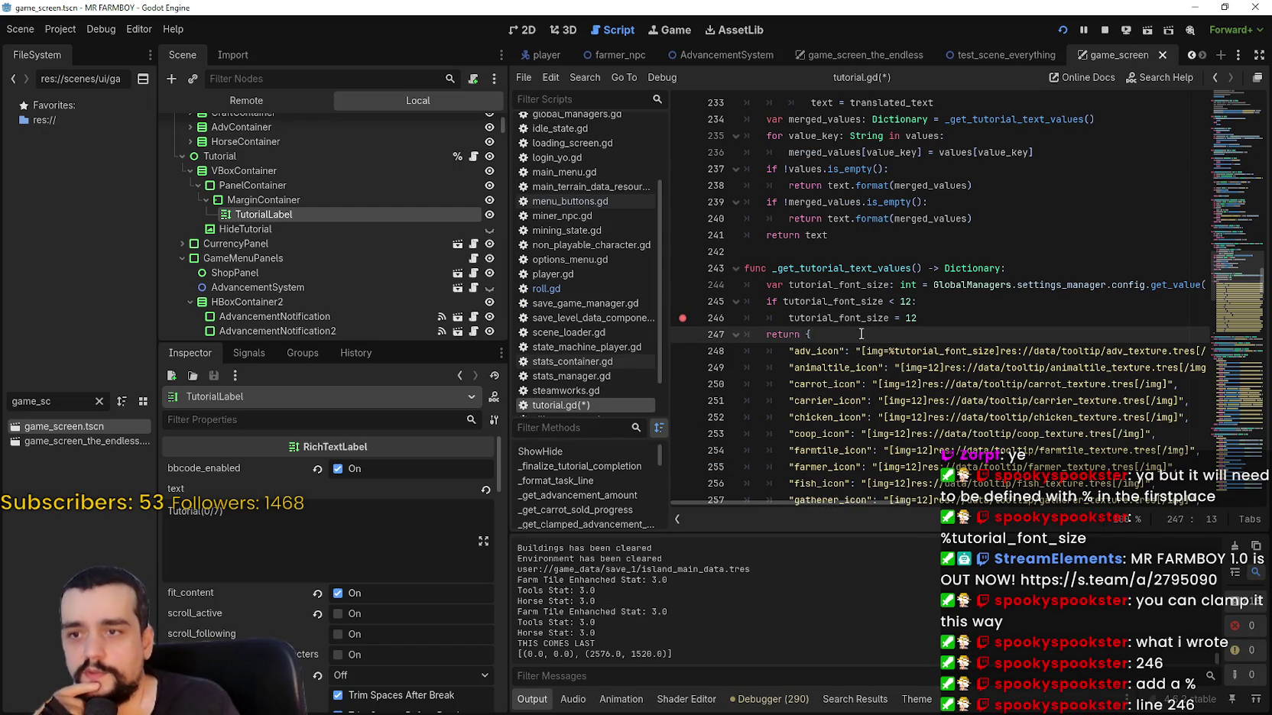
Prefix tutorial_font_size on line 246 with %, making it '%tutorial_font_size = 12'.
left_click(791, 319)
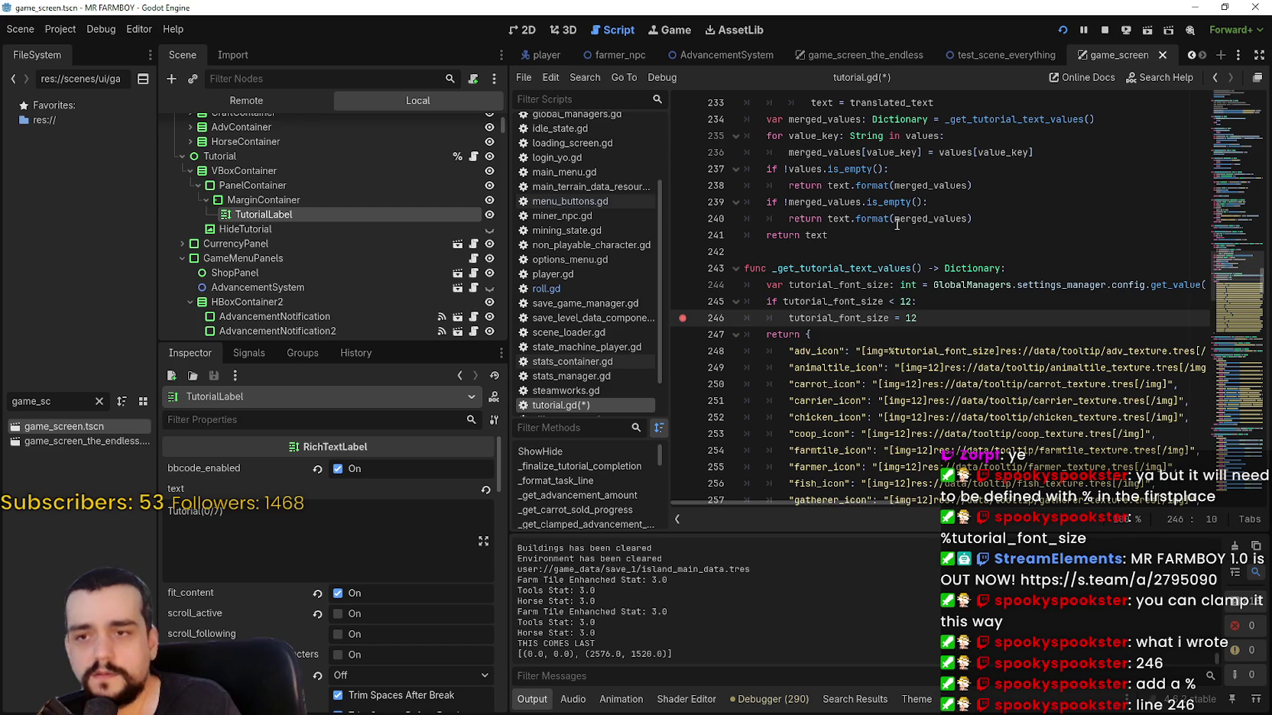
key("Left")
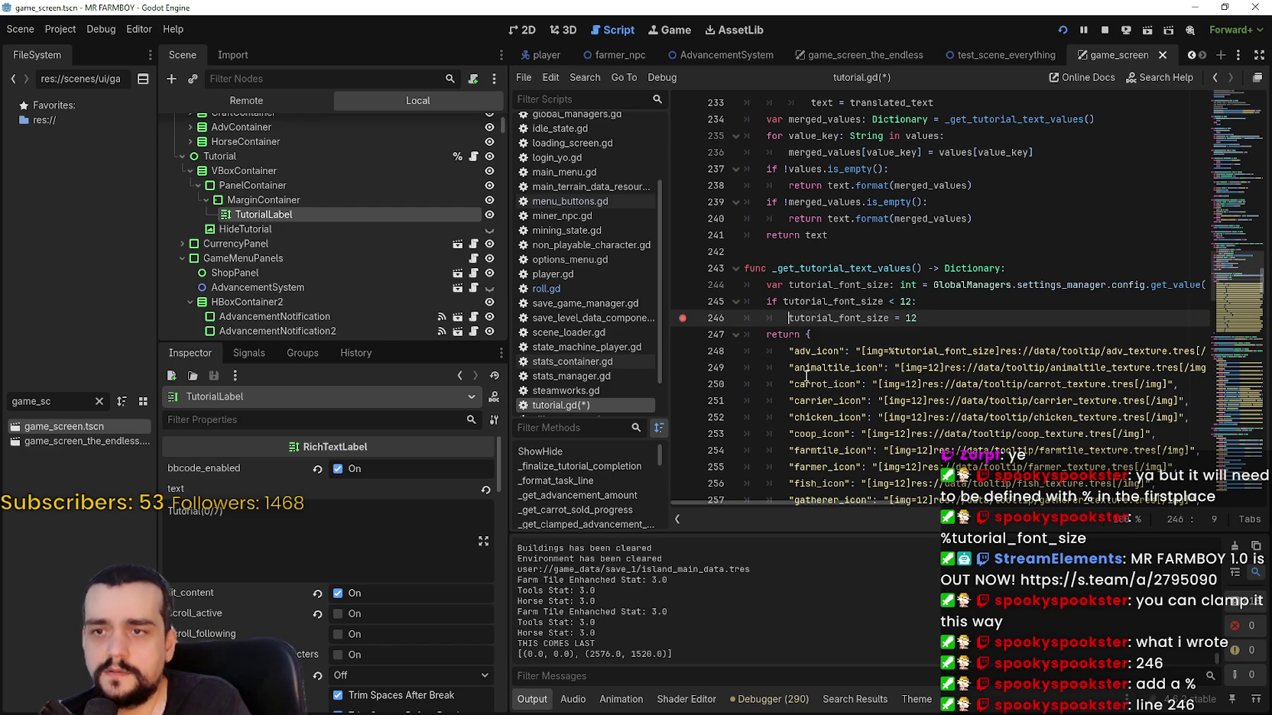
type("%")
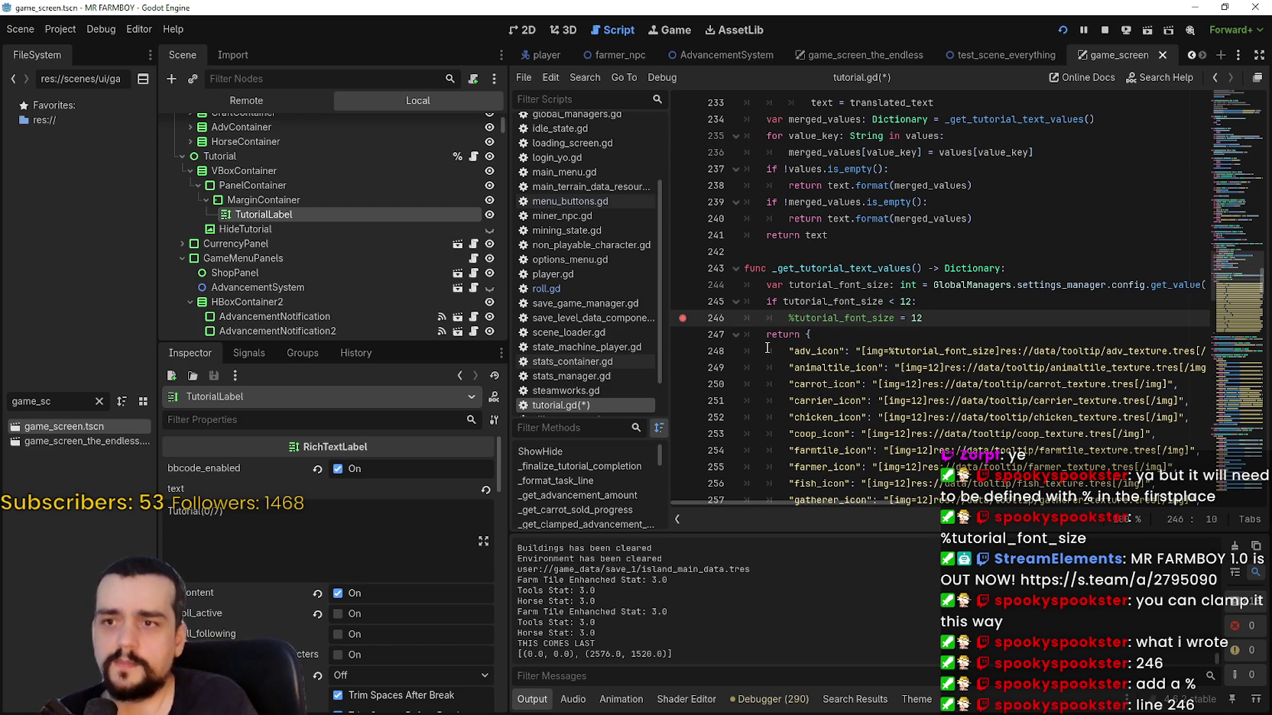
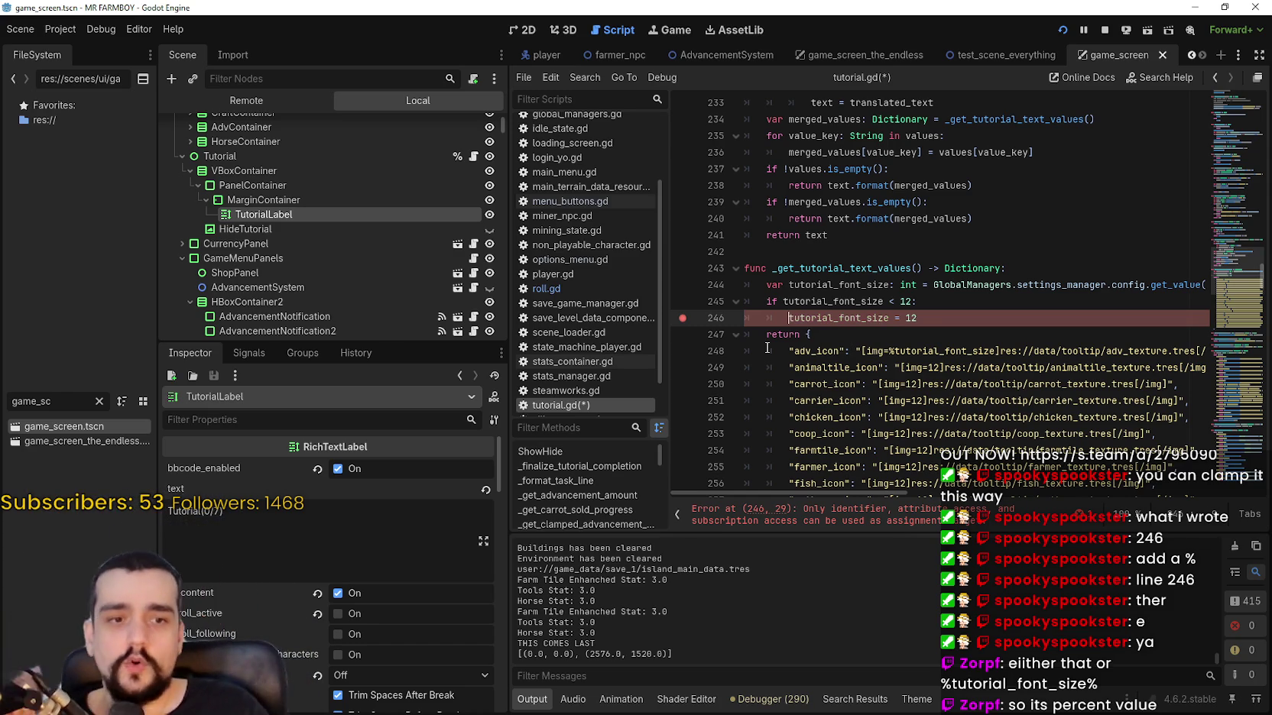
Delete the stray % before tutorial_font_size on line 246.
left_click(793, 317)
key("BackSpace")
scroll(987, 179, "down", 1)
scroll(987, 180, "down", 1)
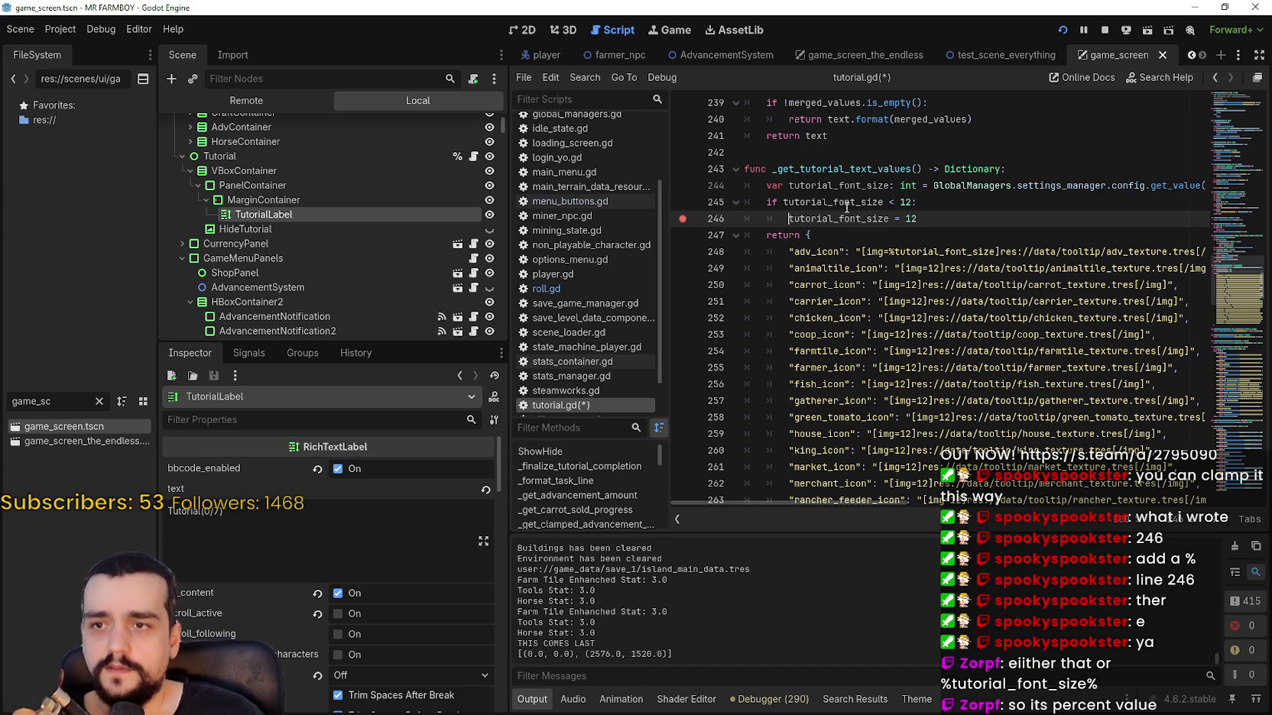
Trace the uses of tutorial_font_size, including the adv_icon tag and _get_tutorial_text_values.
double_click(845, 203)
left_click(921, 237)
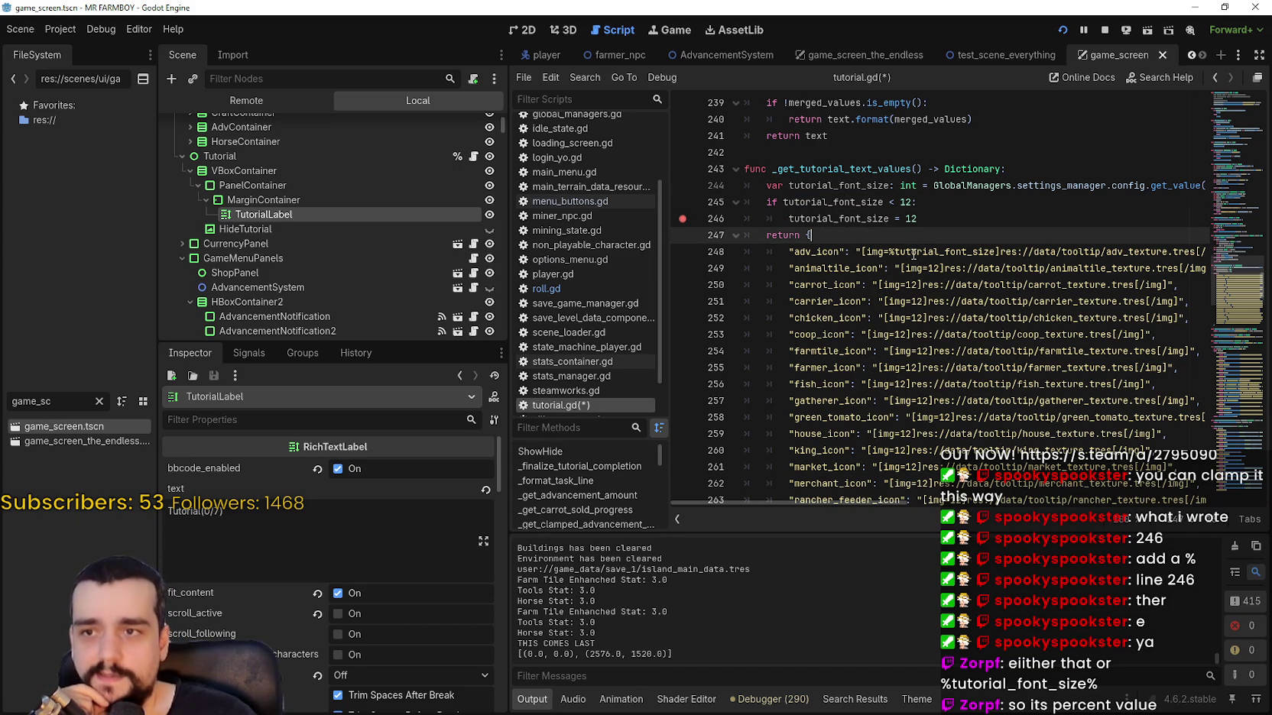
double_click(871, 169)
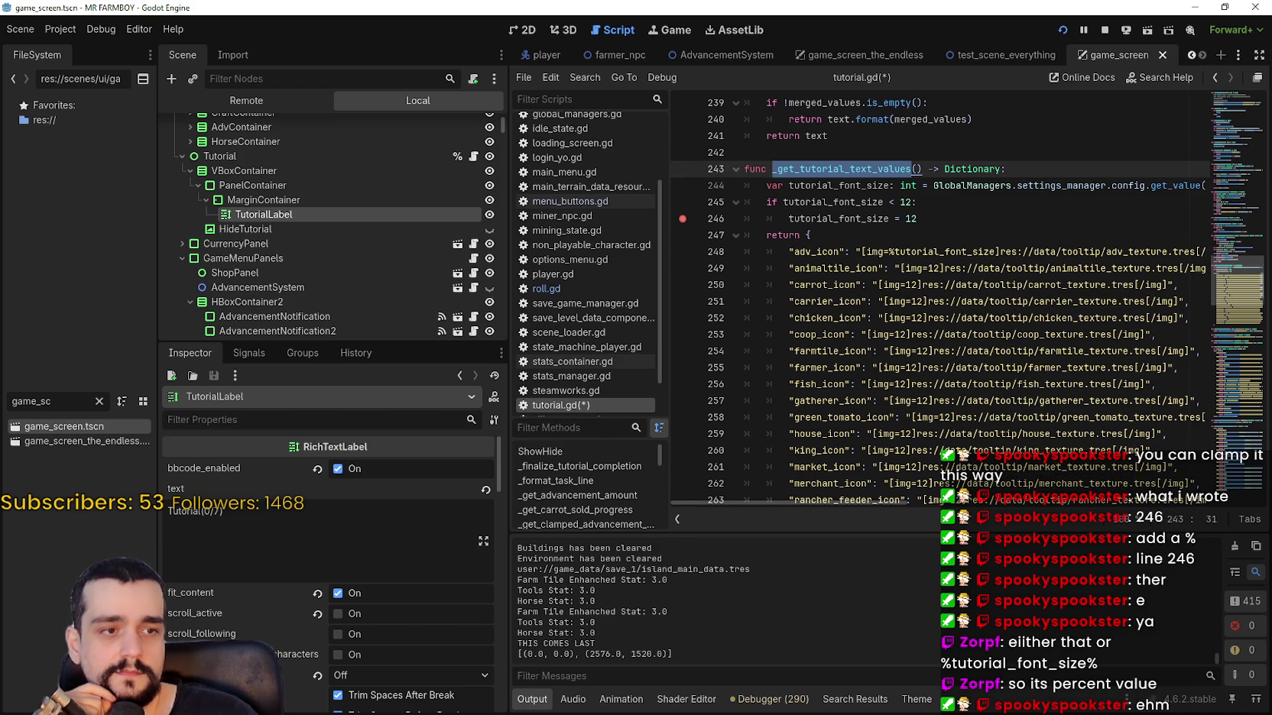
left_click(973, 223)
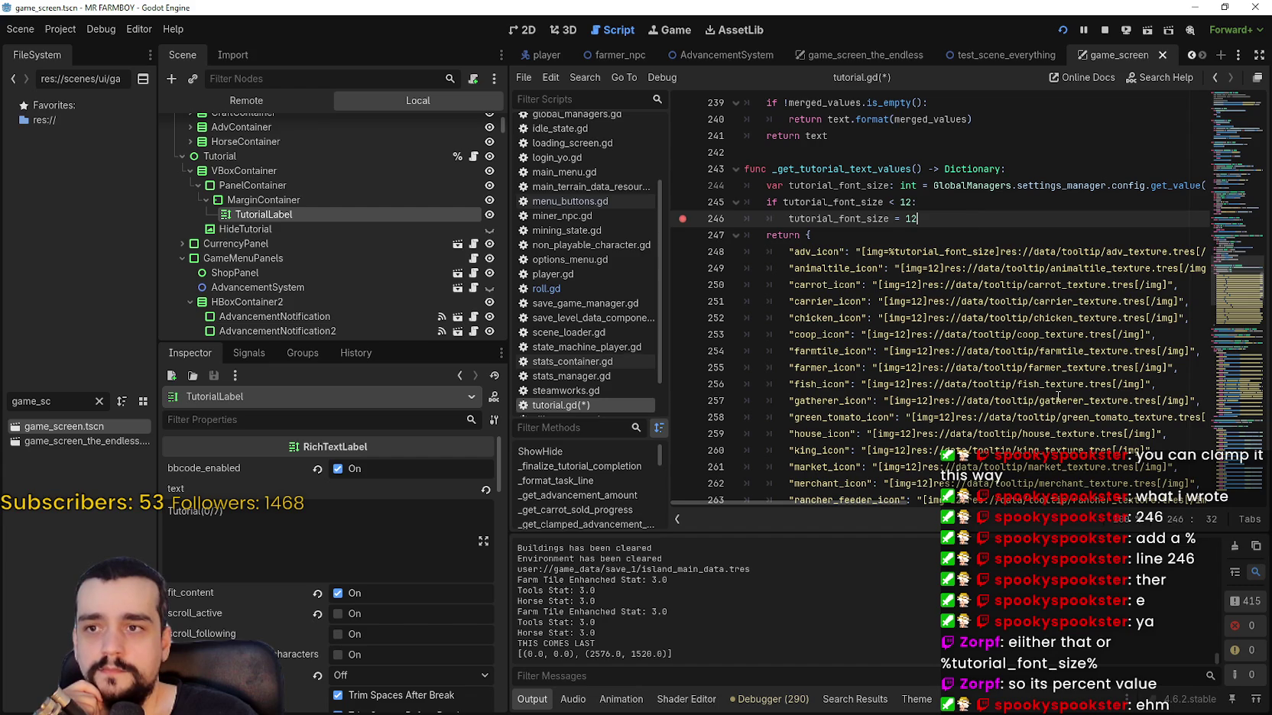
left_click(945, 254)
double_click(944, 254)
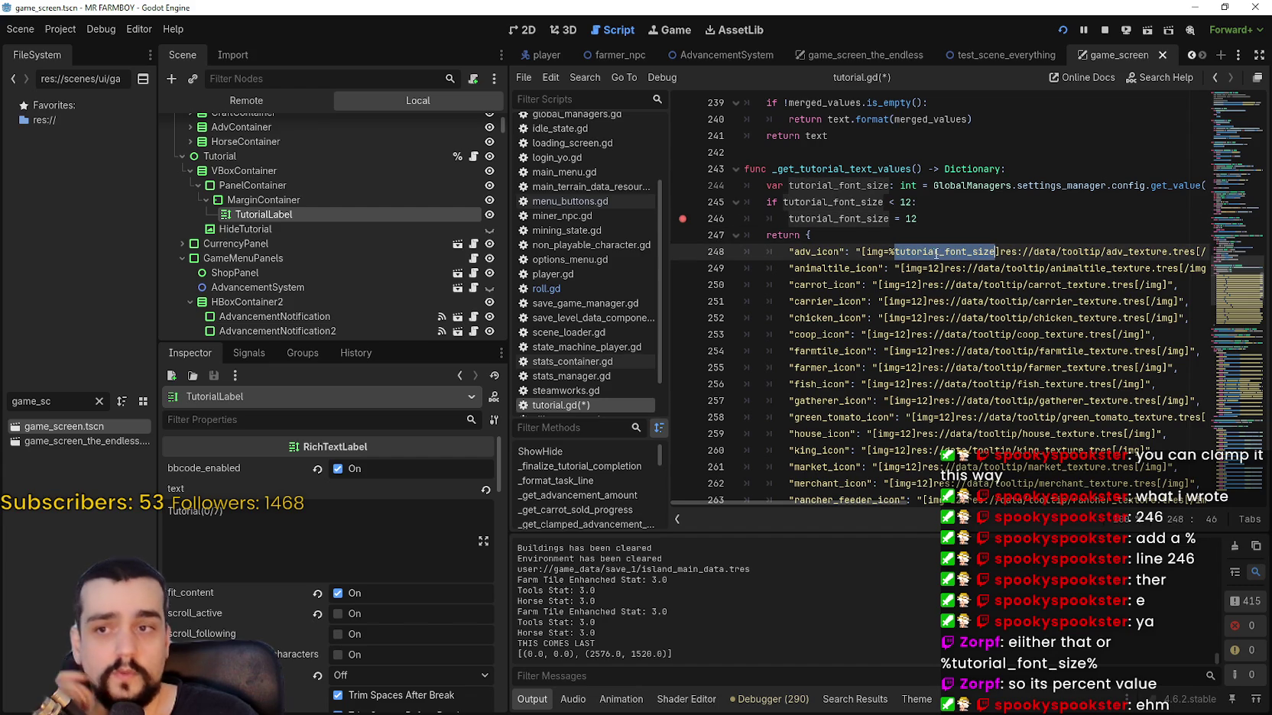
type("%")
double_click(877, 201)
Select and review the font-size setup on lines 244–247 through the return line.
mouse_move(917, 218)
left_mouse_down()
mouse_move(734, 186)
mouse_move(745, 169)
mouse_move(733, 186)
left_mouse_up()
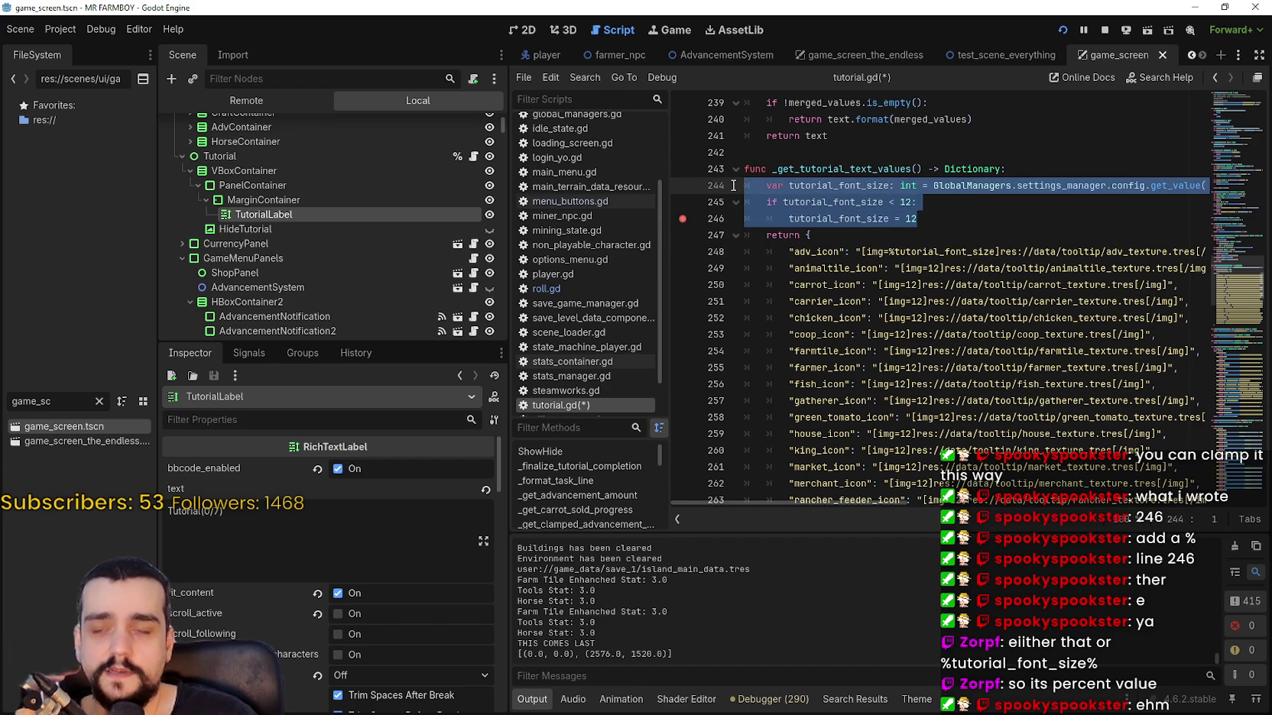
left_click(974, 239)
left_click(961, 222)
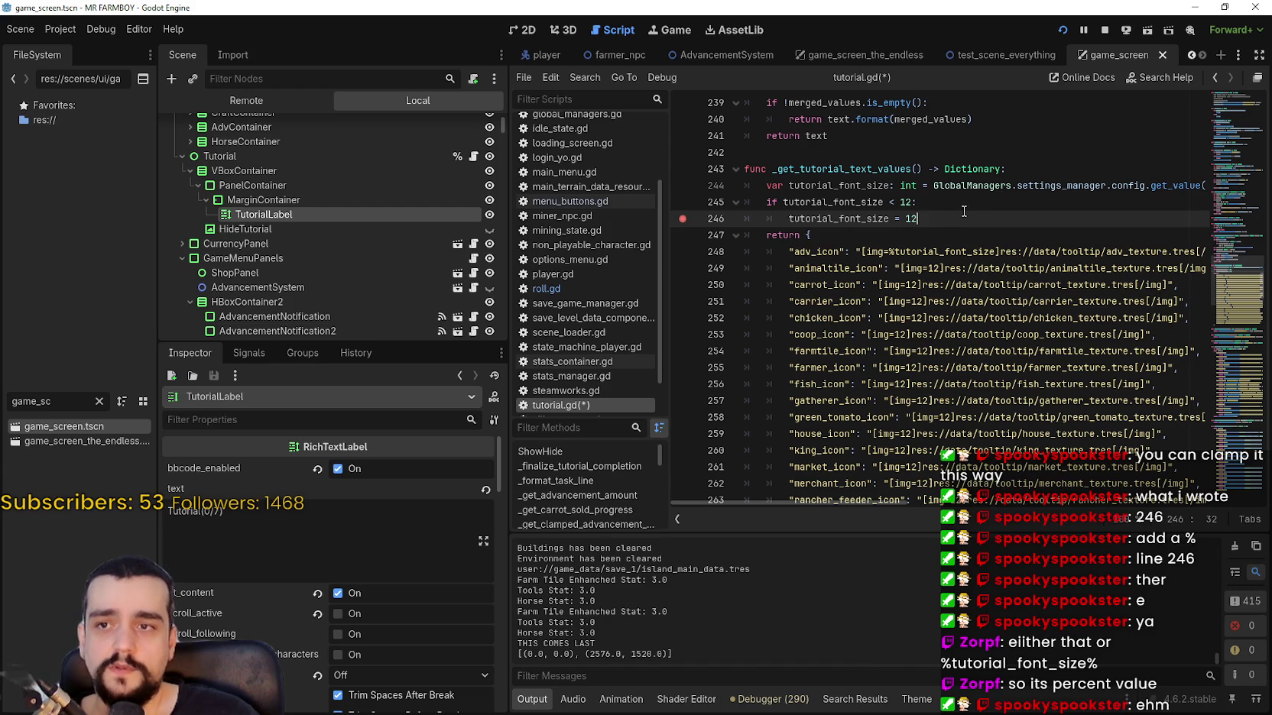
left_click(864, 221)
left_click(925, 217)
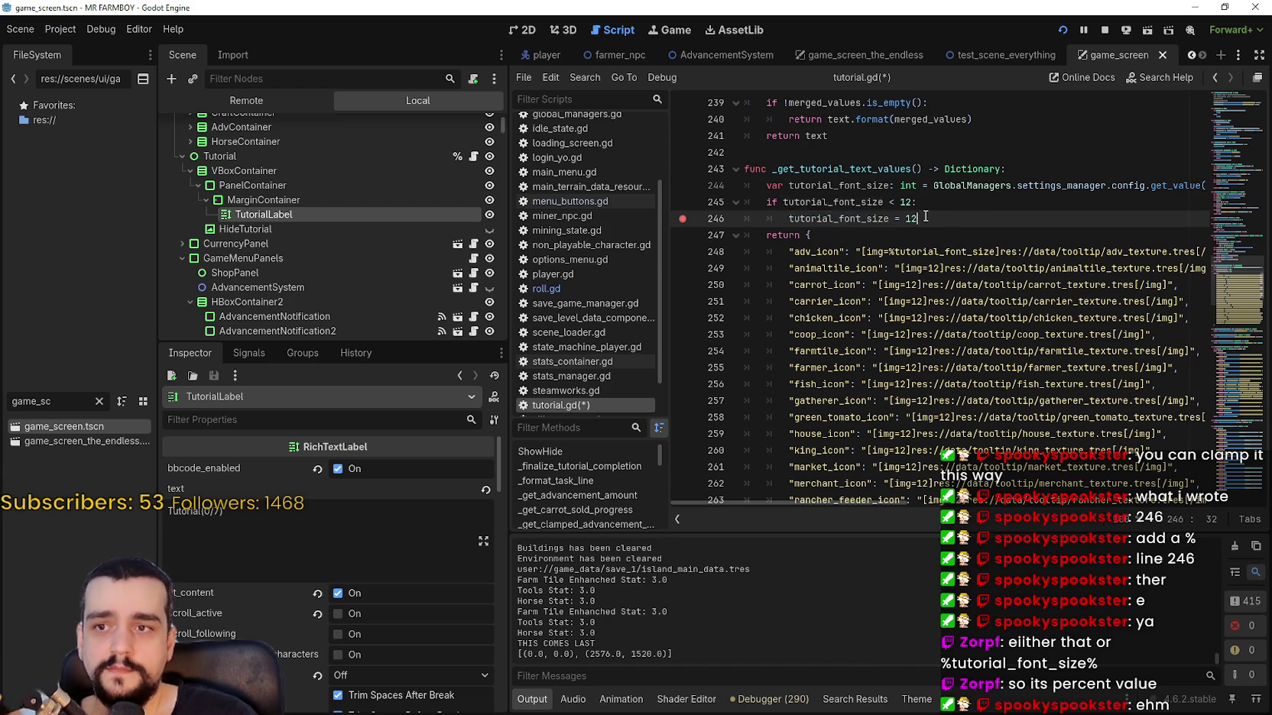
left_click_drag(925, 217, 784, 203)
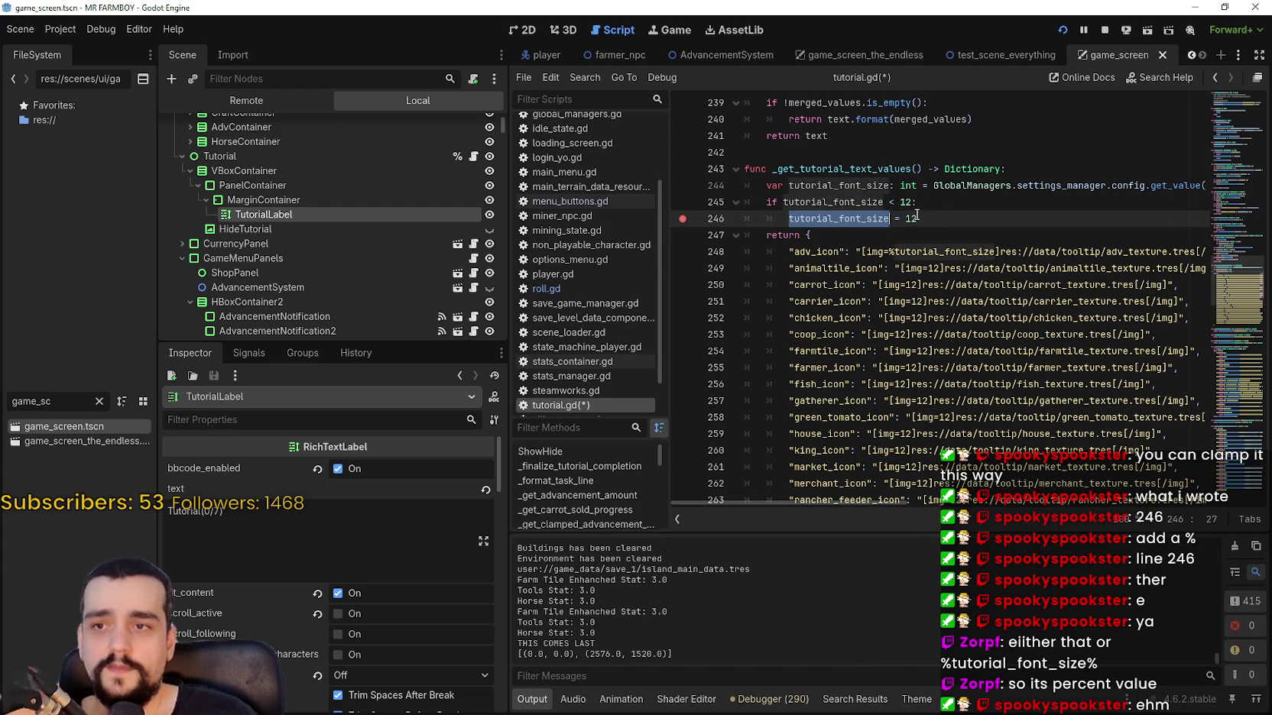
mouse_move(782, 202)
left_mouse_down()
mouse_move(1077, 234)
mouse_move(1057, 217)
left_mouse_up()
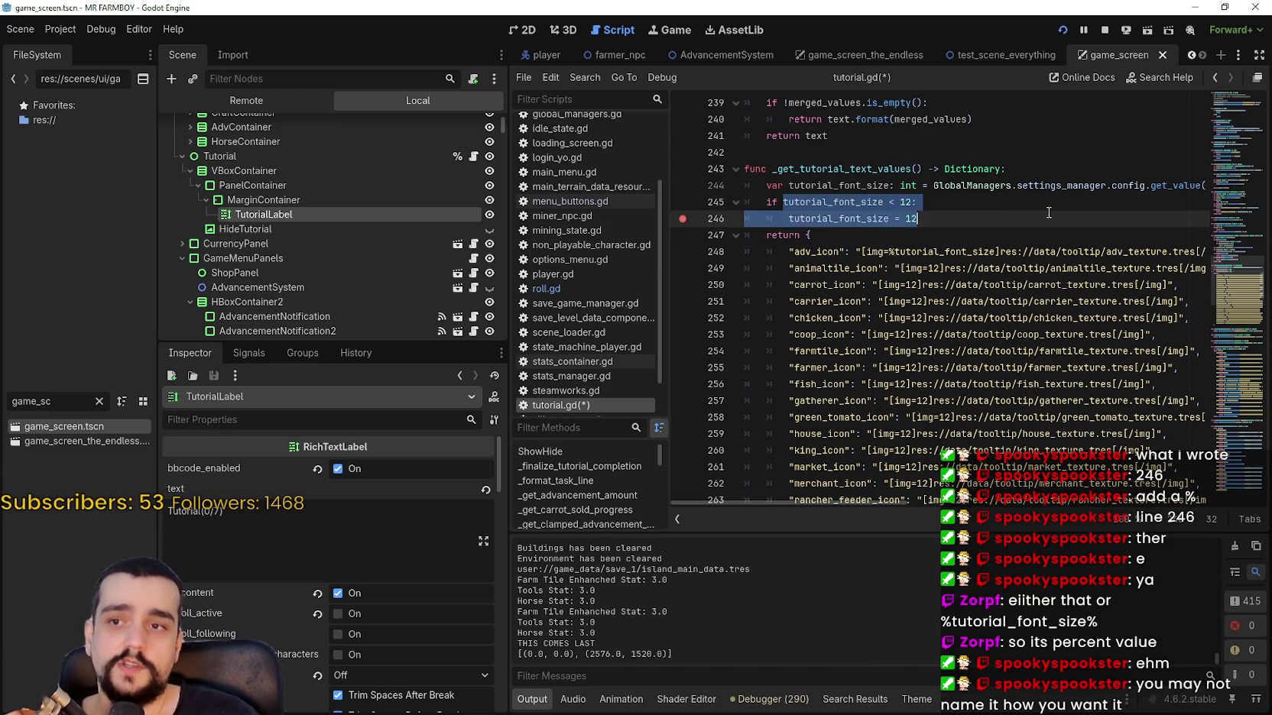
Select img=%tutorial_font_size on line 248 and bring up the GDScript format strings docs.
left_click(990, 208)
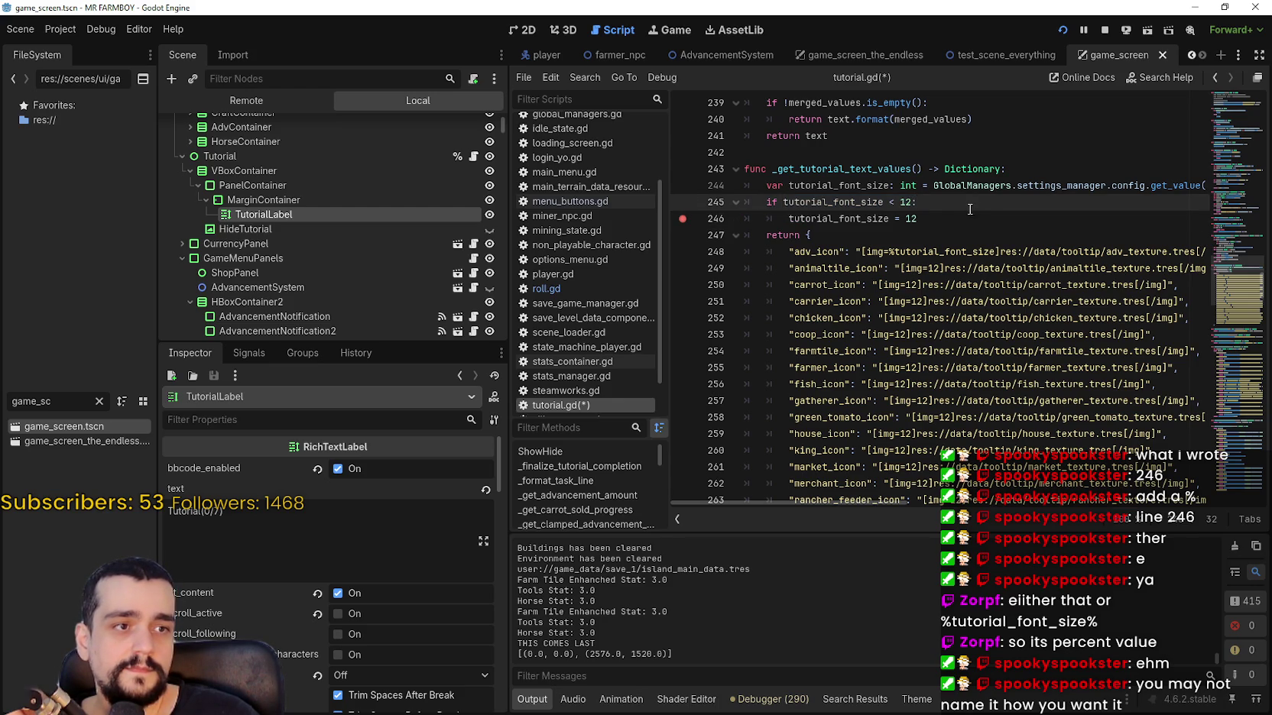
left_click(903, 219)
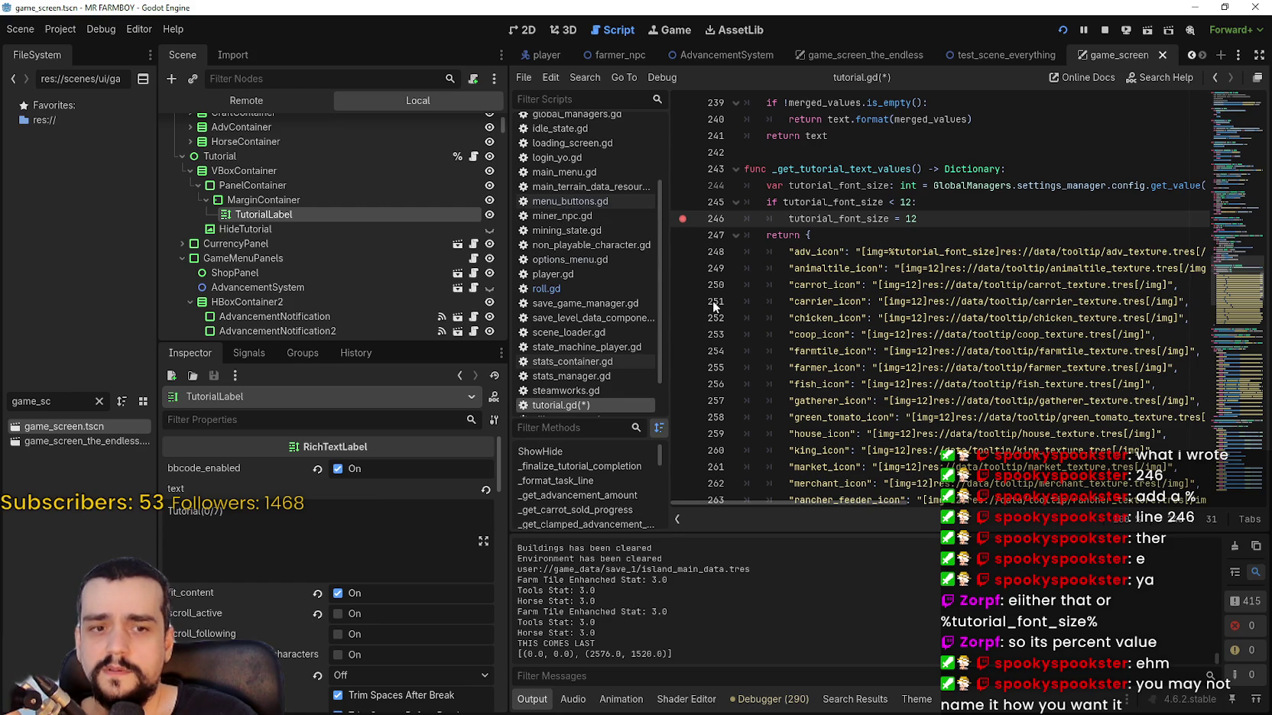
double_click(932, 269)
mouse_move(995, 252)
left_mouse_down()
mouse_move(870, 251)
mouse_move(888, 251)
left_mouse_up()
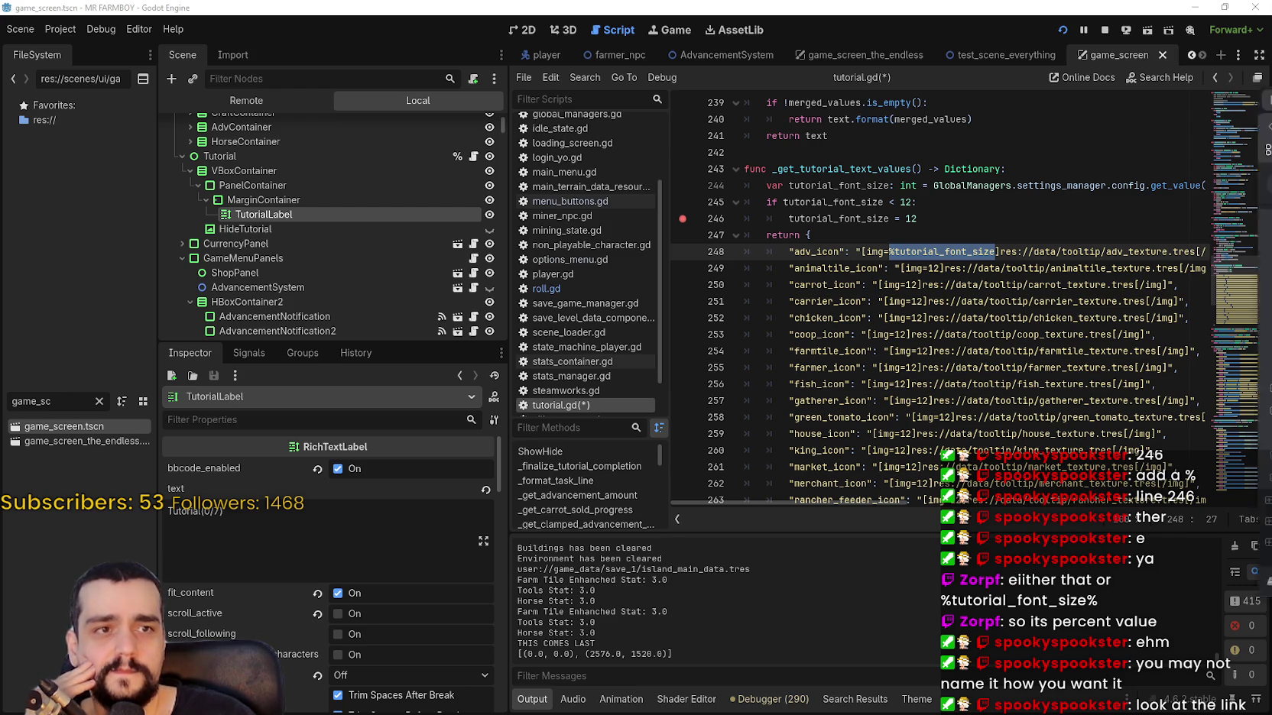
key("alt+Tab")
scroll(841, 306, "down", 2)
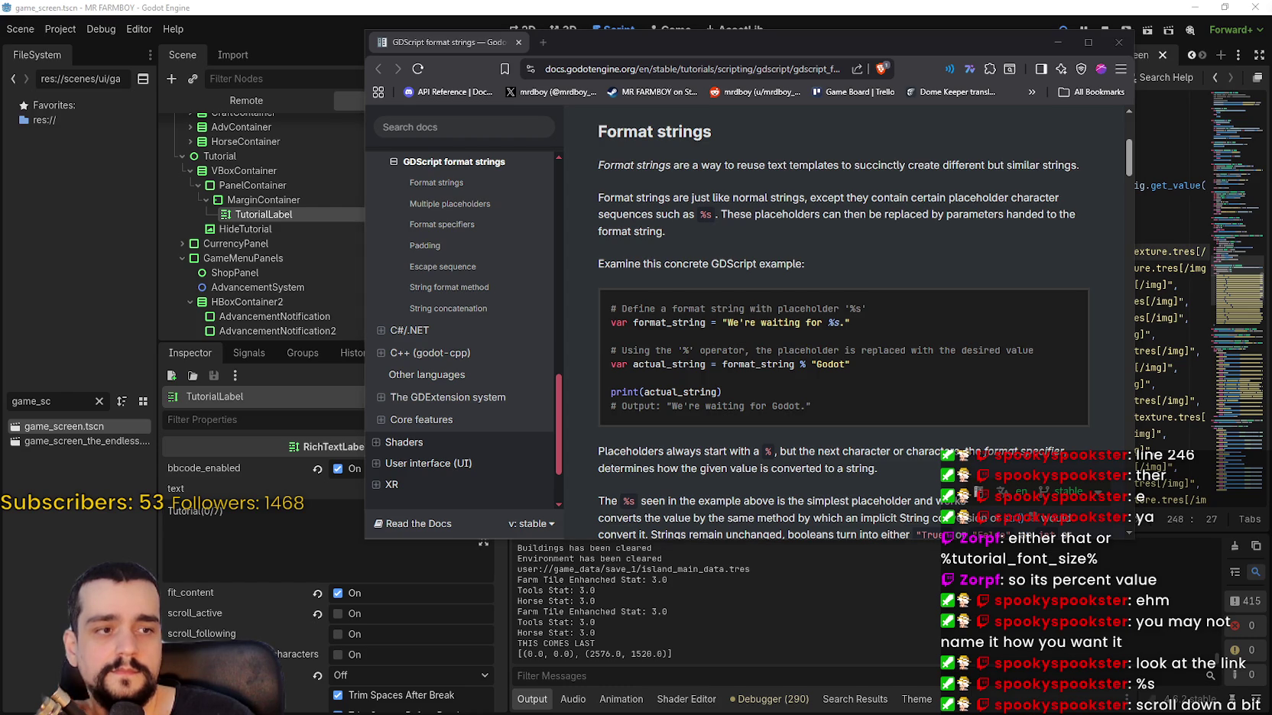
Read and highlight the docs' explanation of the %s placeholder being converted to a string.
scroll(862, 362, "down", 5)
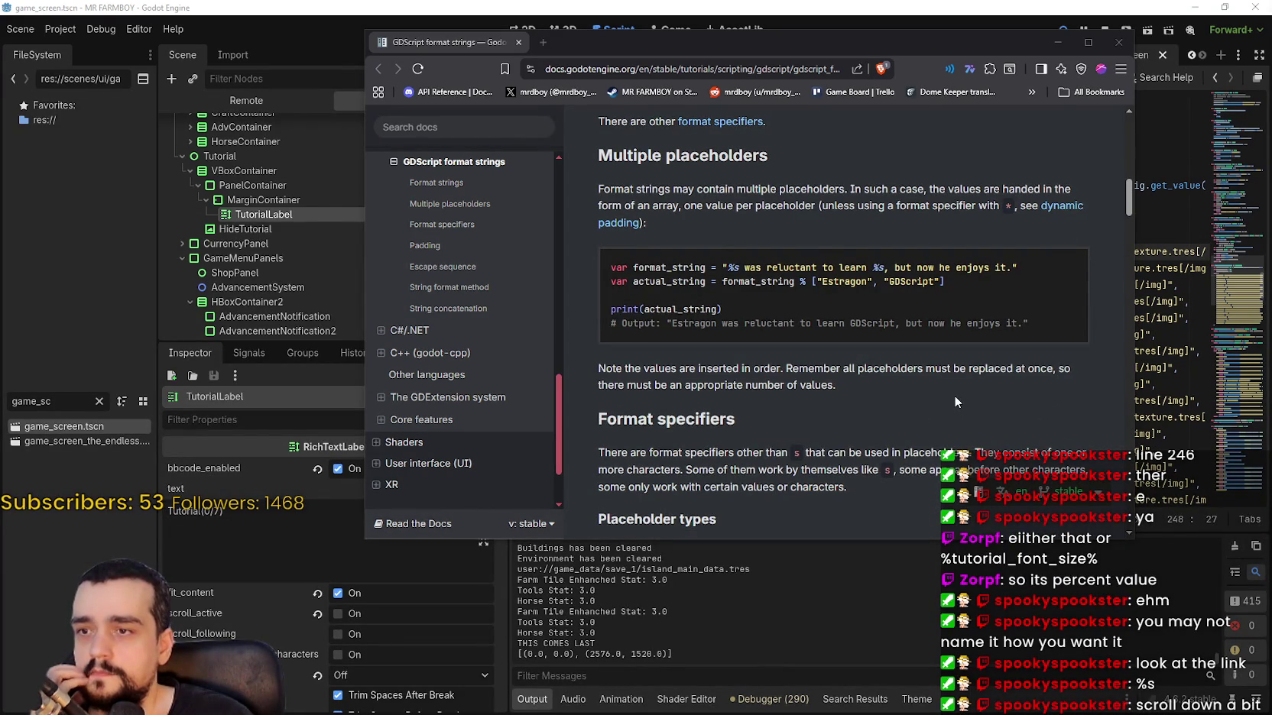
scroll(954, 400, "down", 1)
scroll(954, 395, "up", 2)
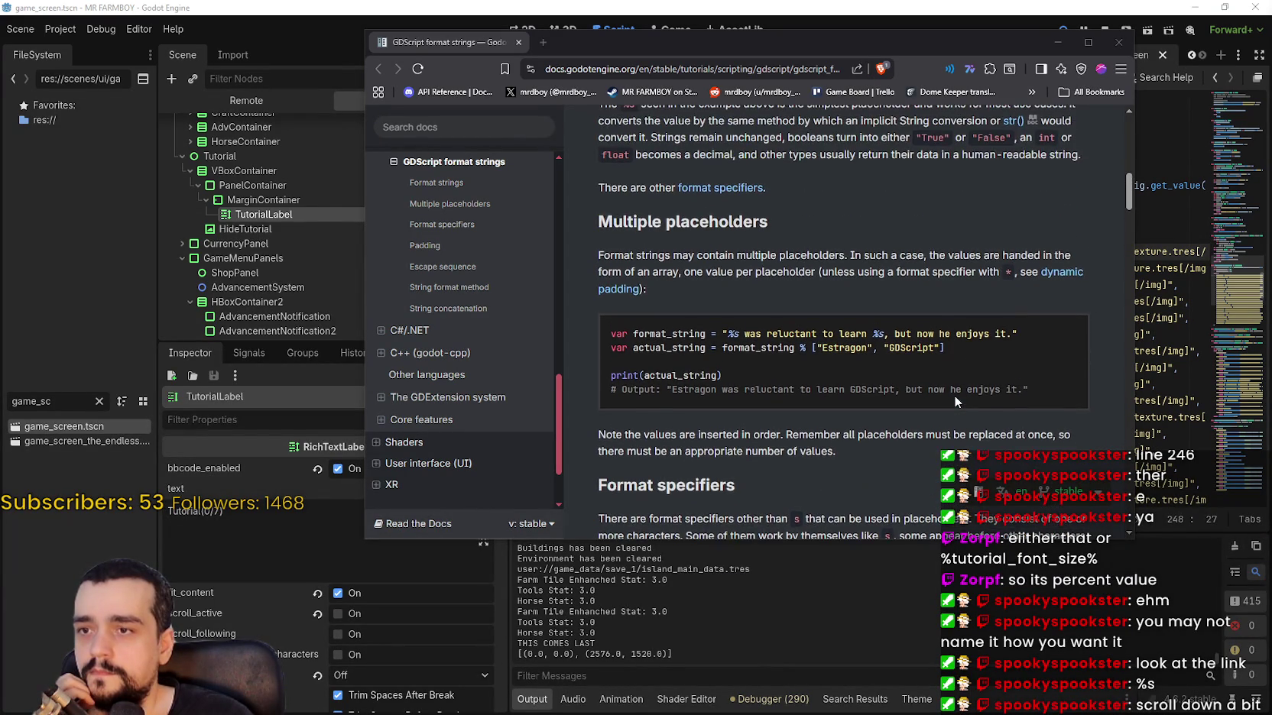
scroll(953, 395, "up", 1)
scroll(953, 399, "up", 4)
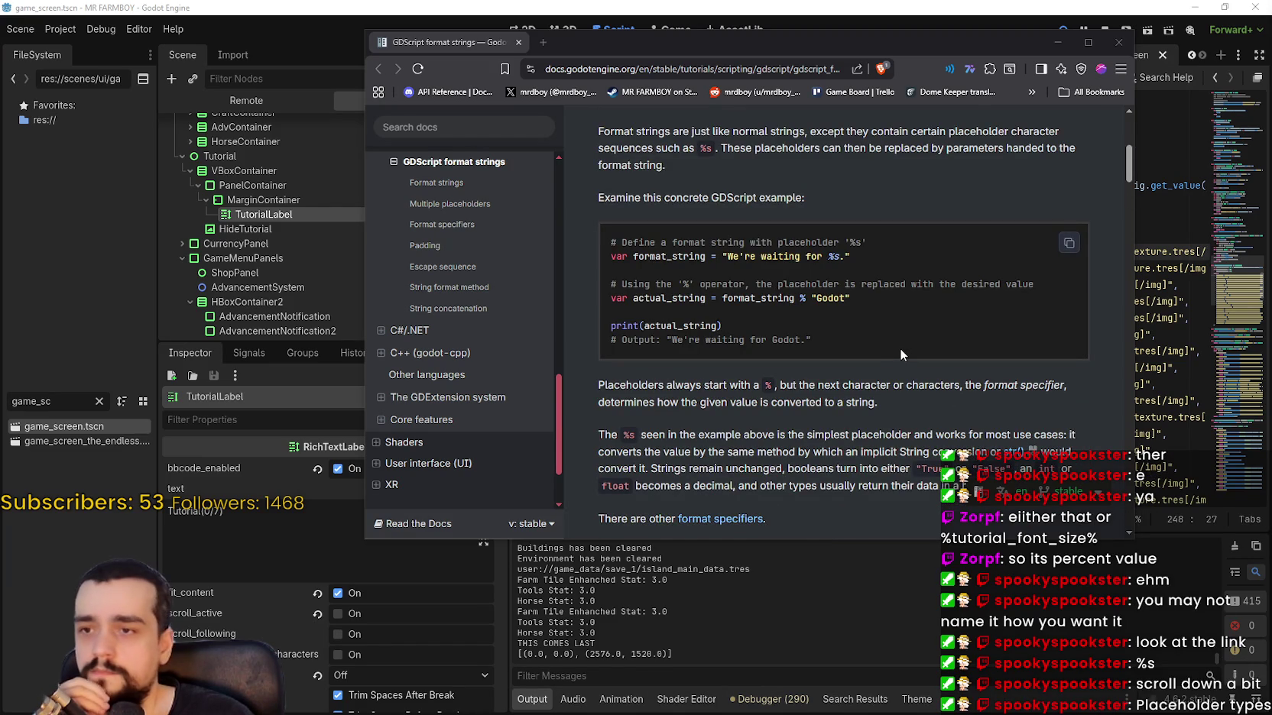
scroll(819, 386, "down", 1)
double_click(768, 319)
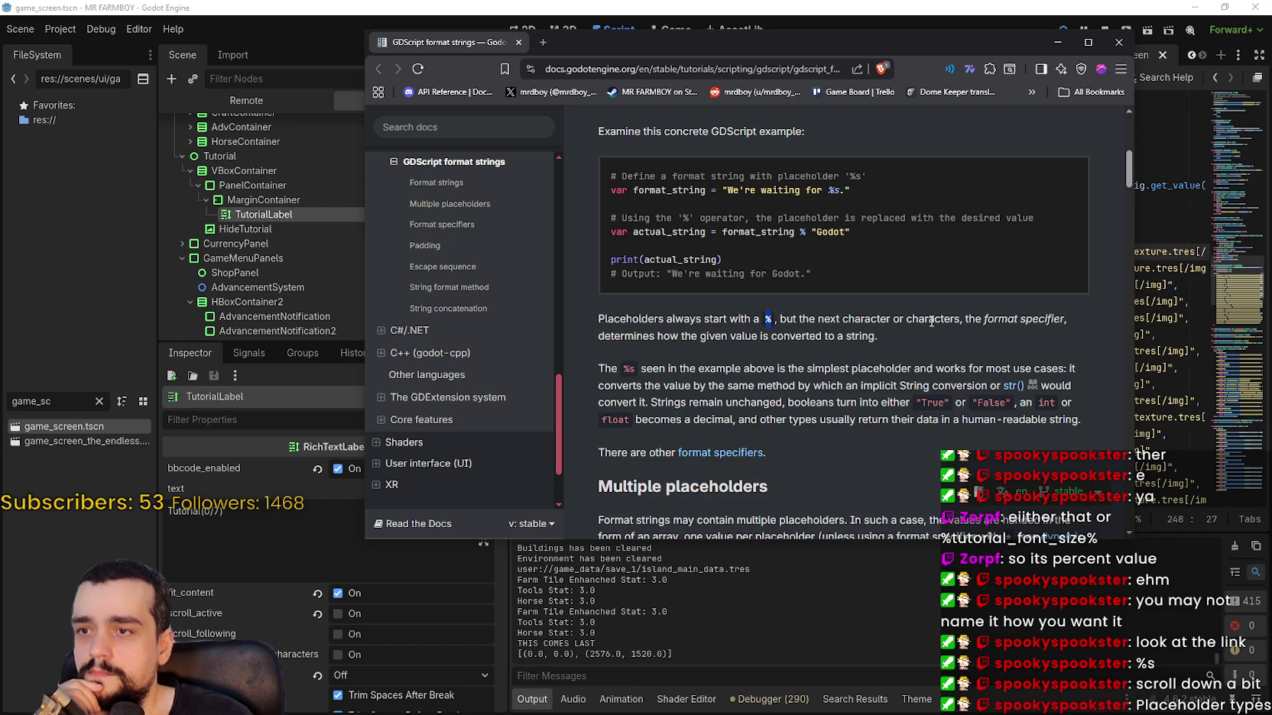
left_click_drag(875, 337, 771, 337)
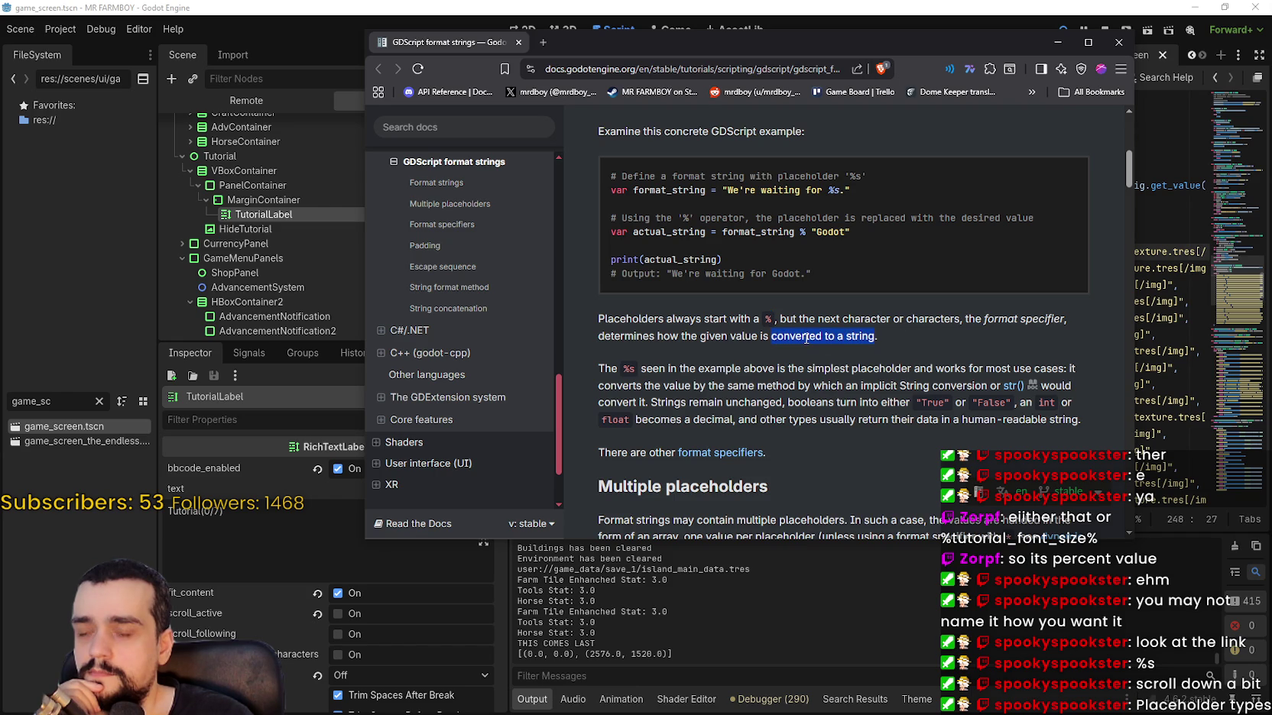
mouse_move(640, 369)
left_mouse_down()
mouse_move(1064, 360)
mouse_move(1024, 386)
left_mouse_up()
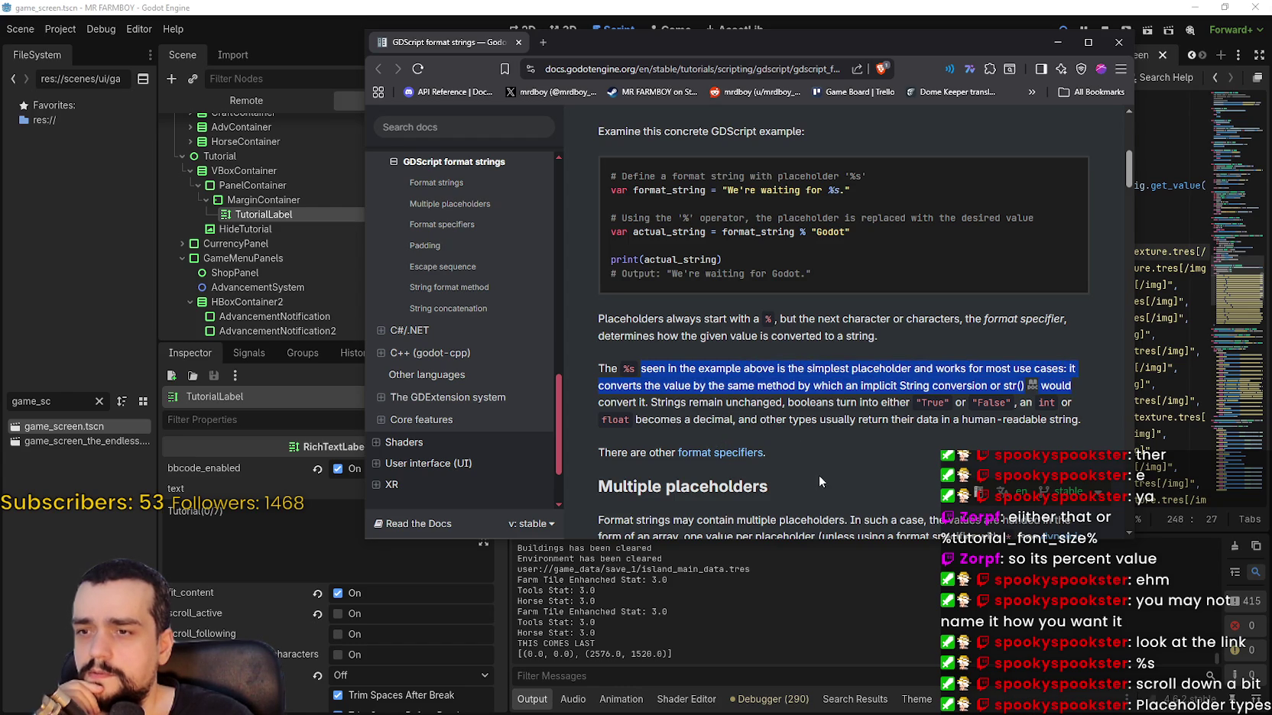
left_click(837, 432)
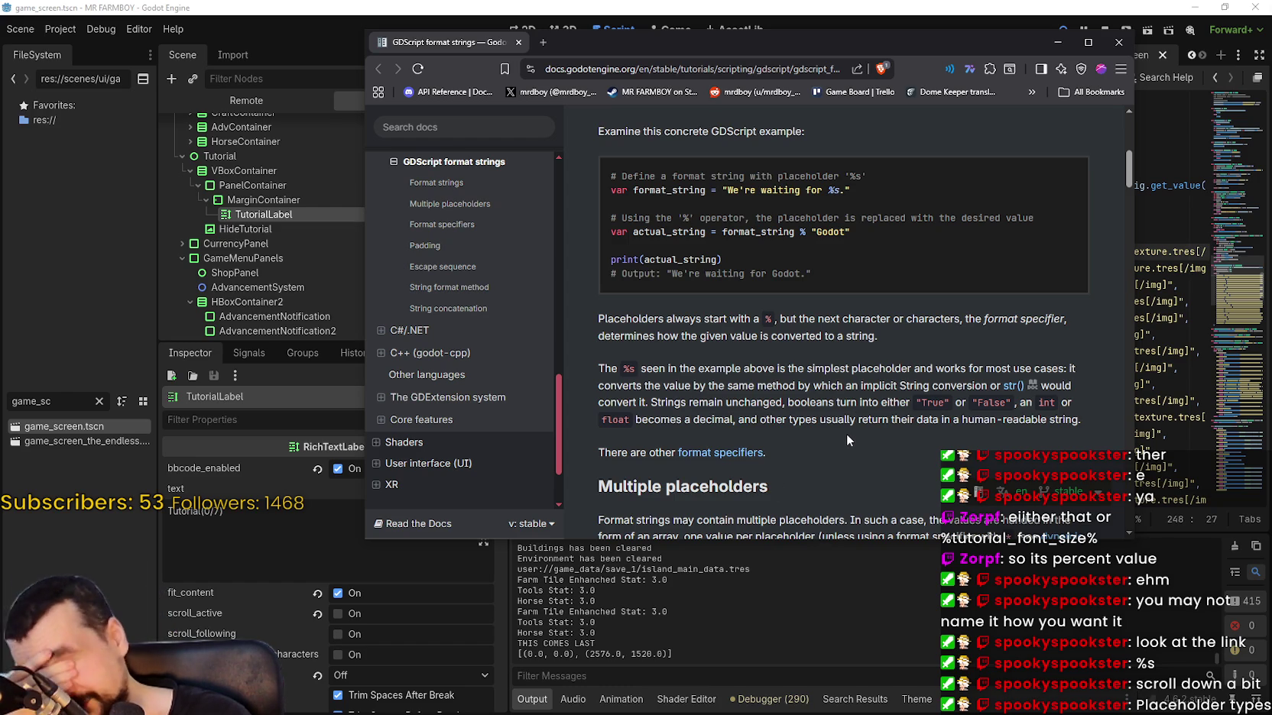
Read through the Multiple placeholders section, then return to tutorial.gd.
scroll(825, 378, "up", 2)
scroll(824, 375, "down", 1)
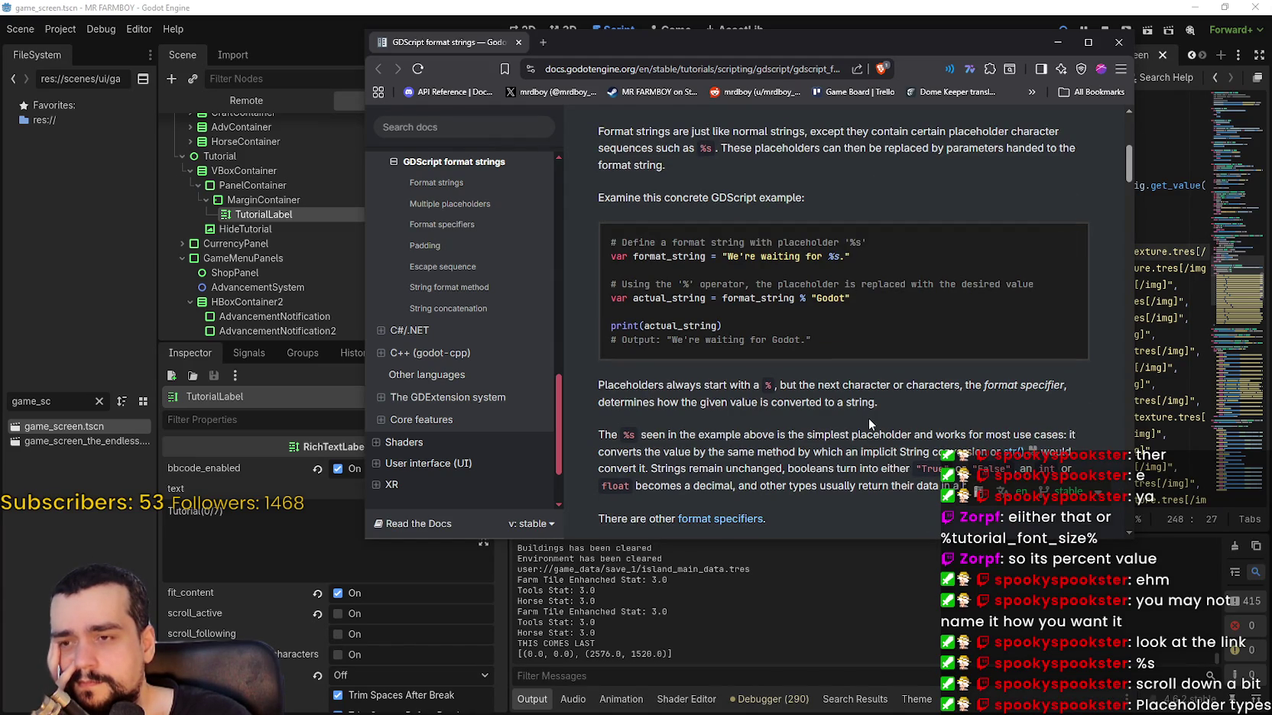
scroll(868, 418, "down", 3)
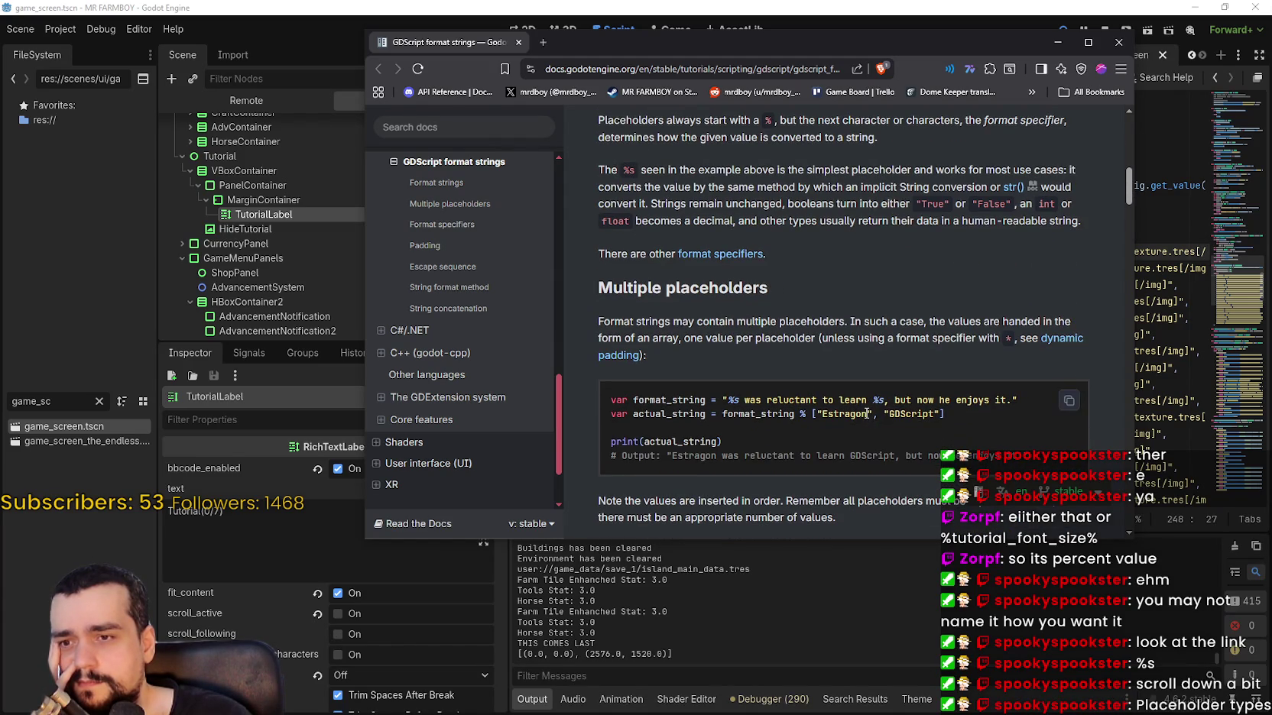
scroll(830, 279, "up", 2)
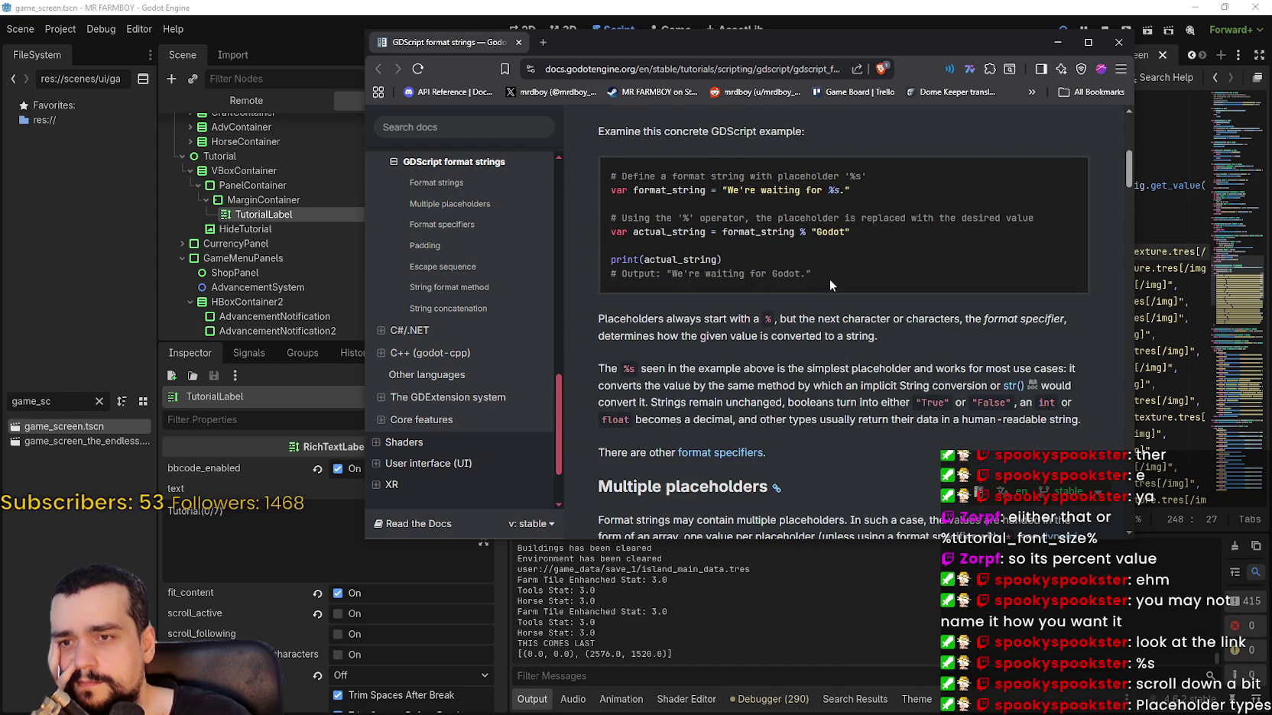
scroll(828, 280, "up", 4)
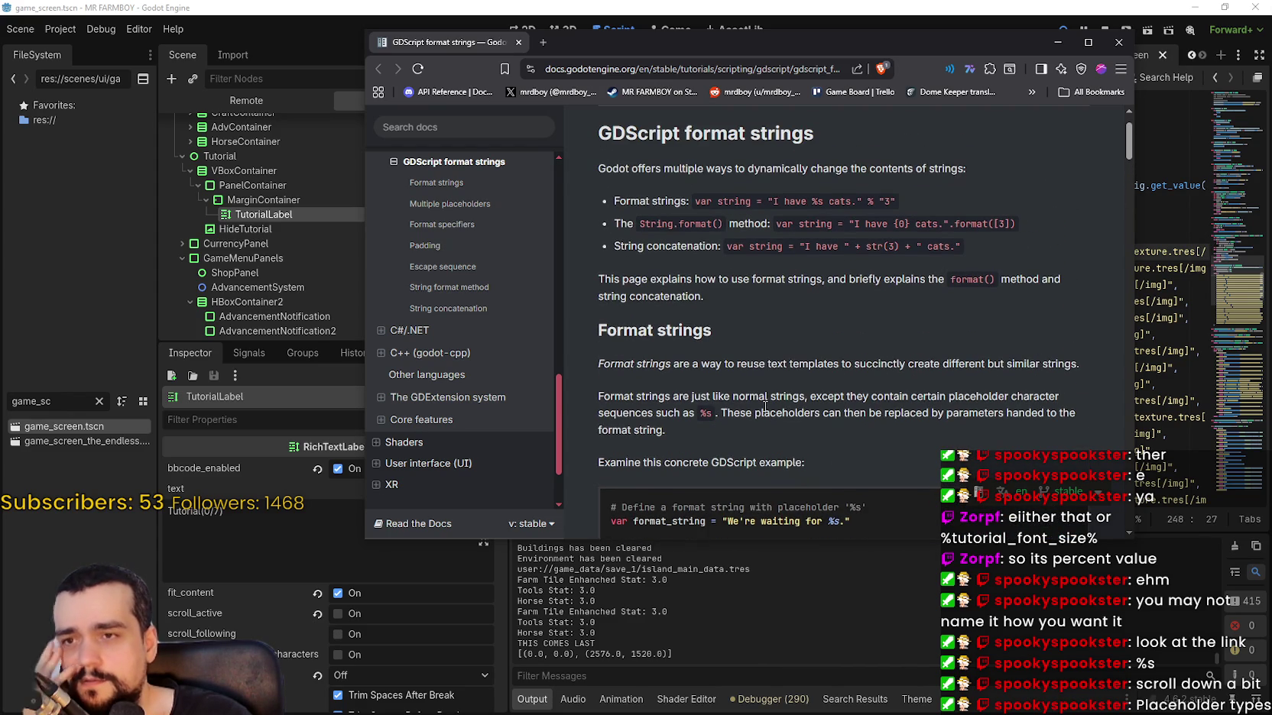
scroll(760, 409, "down", 6)
scroll(759, 405, "down", 1)
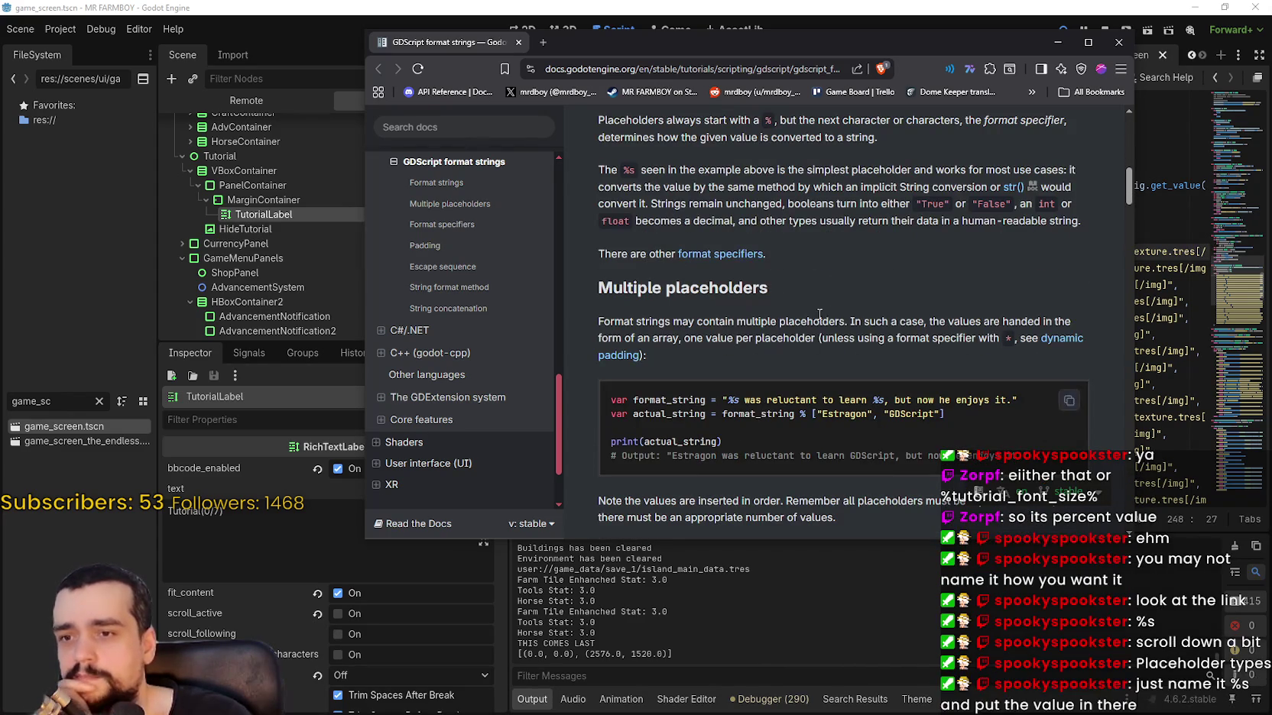
scroll(828, 276, "up", 1)
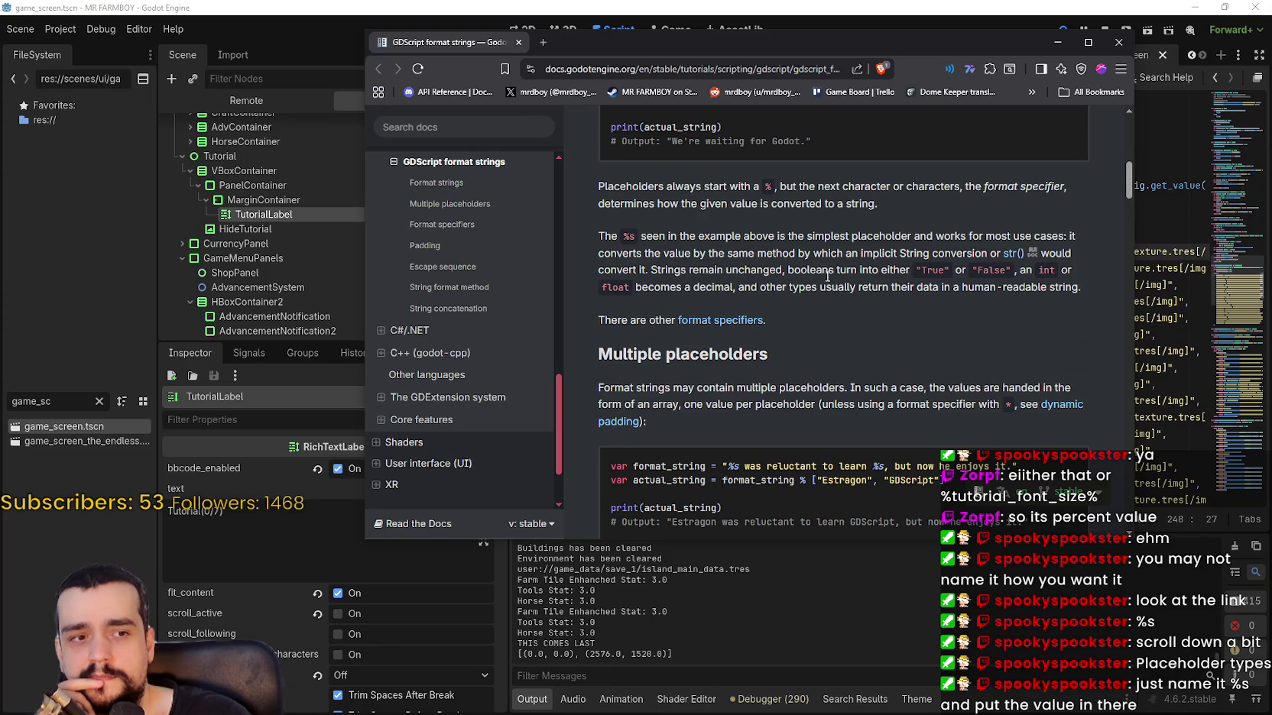
scroll(827, 277, "down", 1)
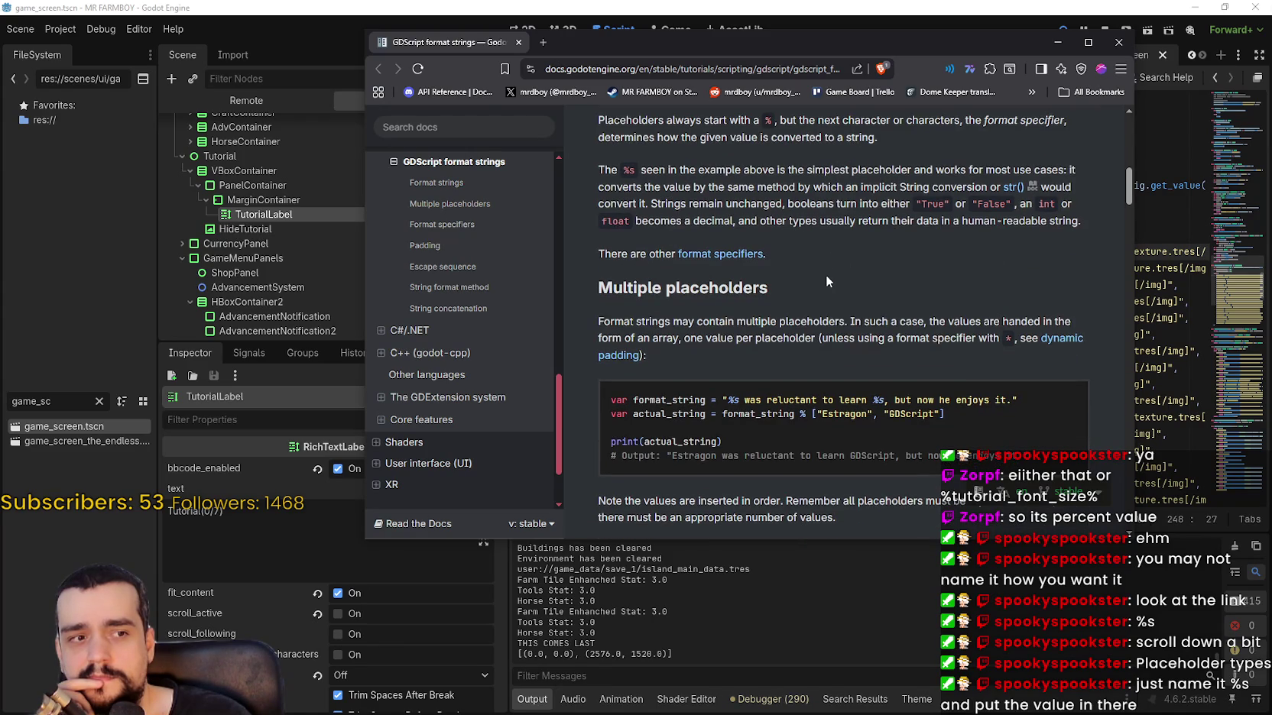
left_click(848, 6)
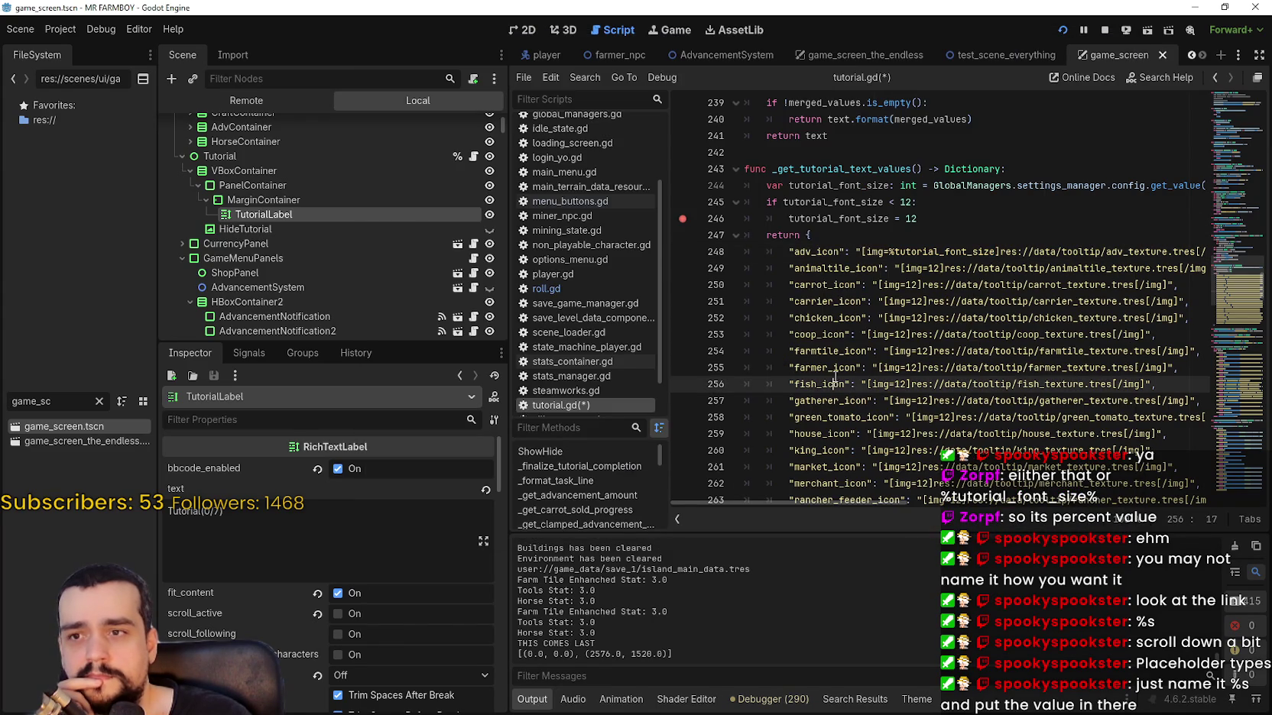
Try renaming the line 244 variable to %s, then undo to restore tutorial_font_size.
left_click_drag(788, 185, 820, 185)
double_click(846, 185)
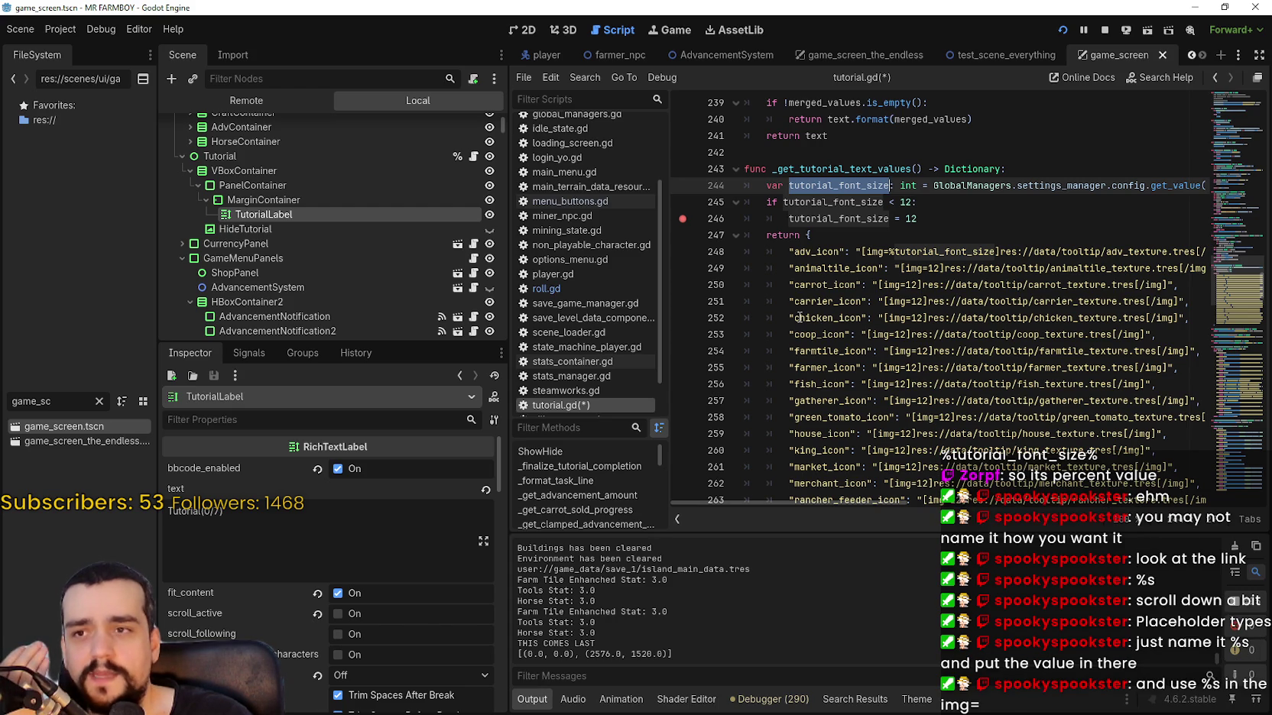
type("%s")
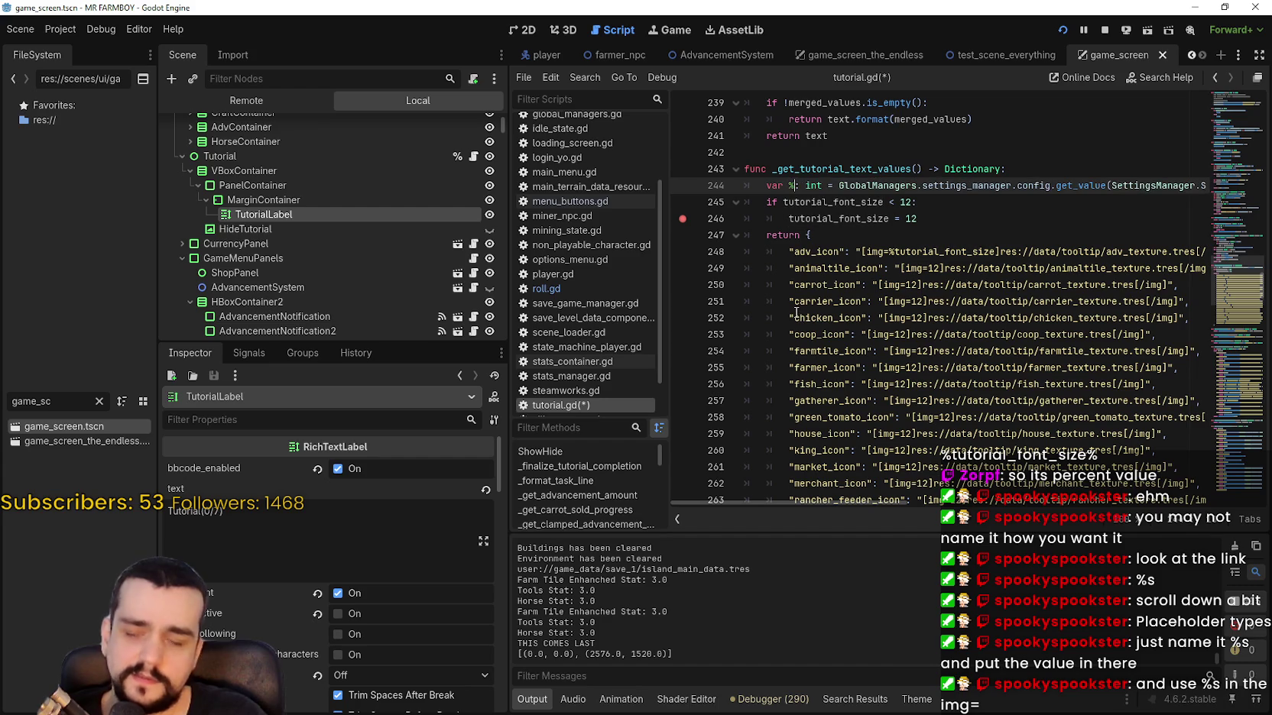
left_click(829, 235)
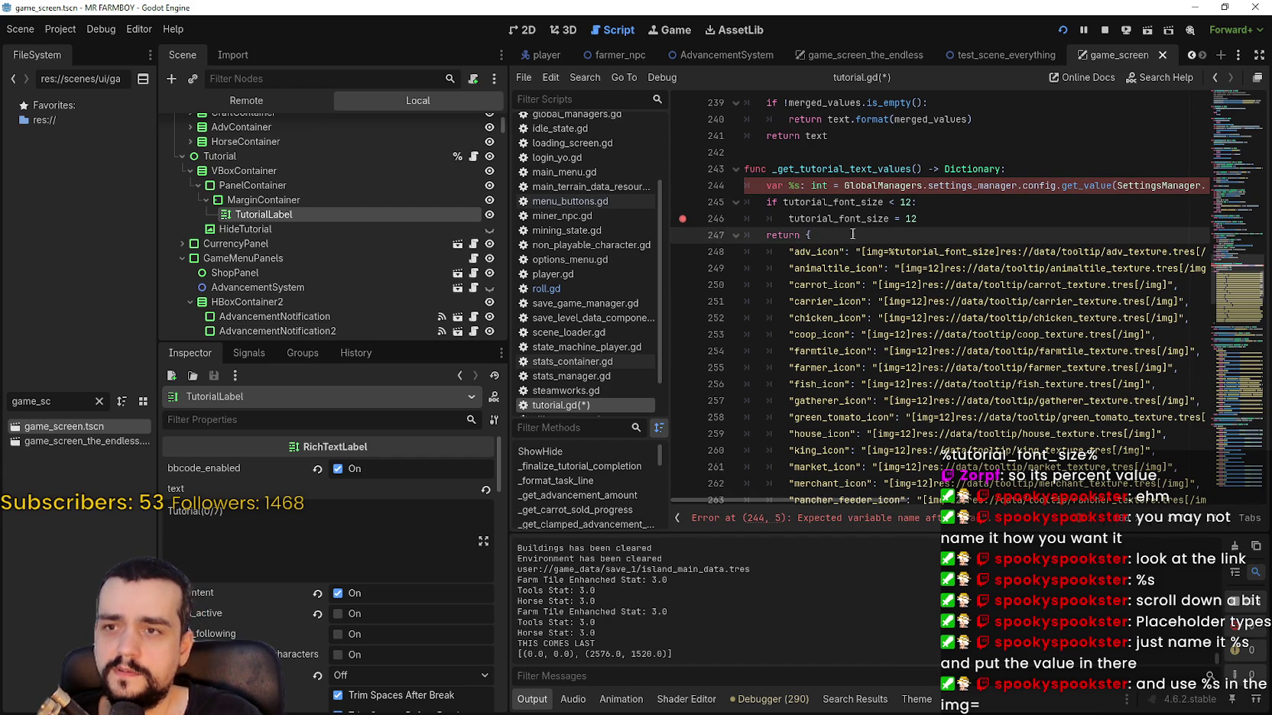
double_click(795, 186)
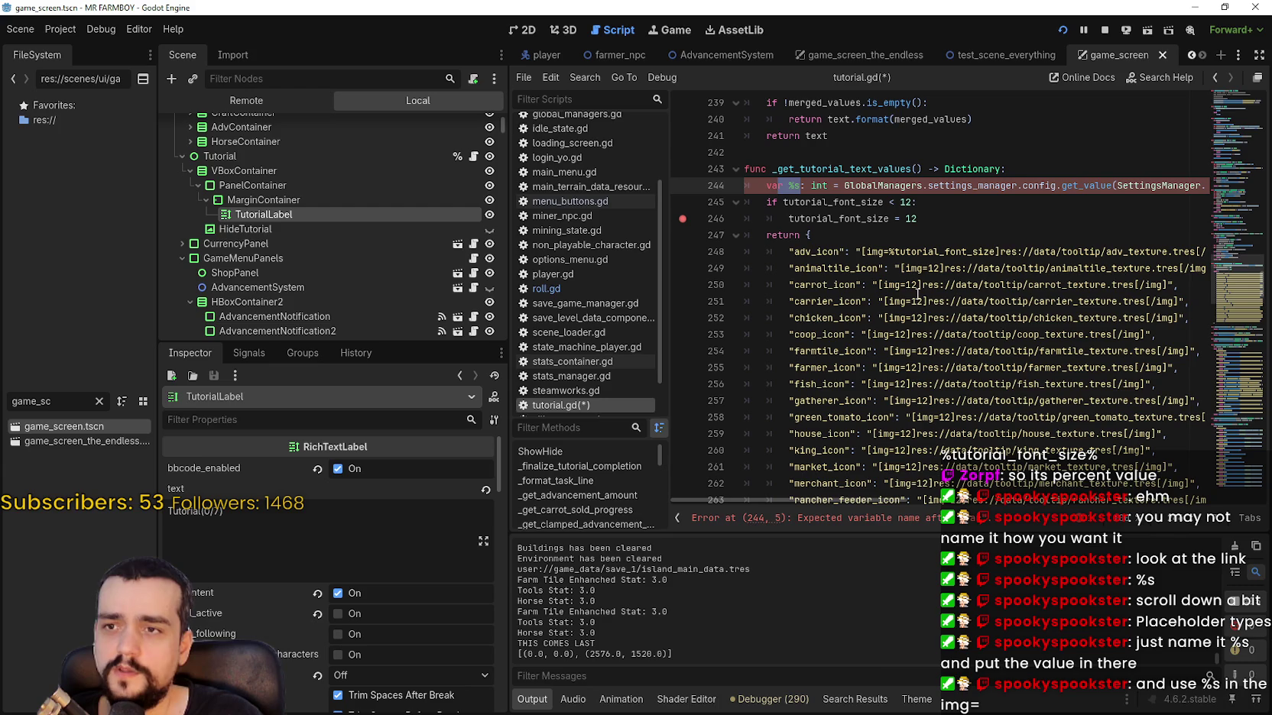
type("2")
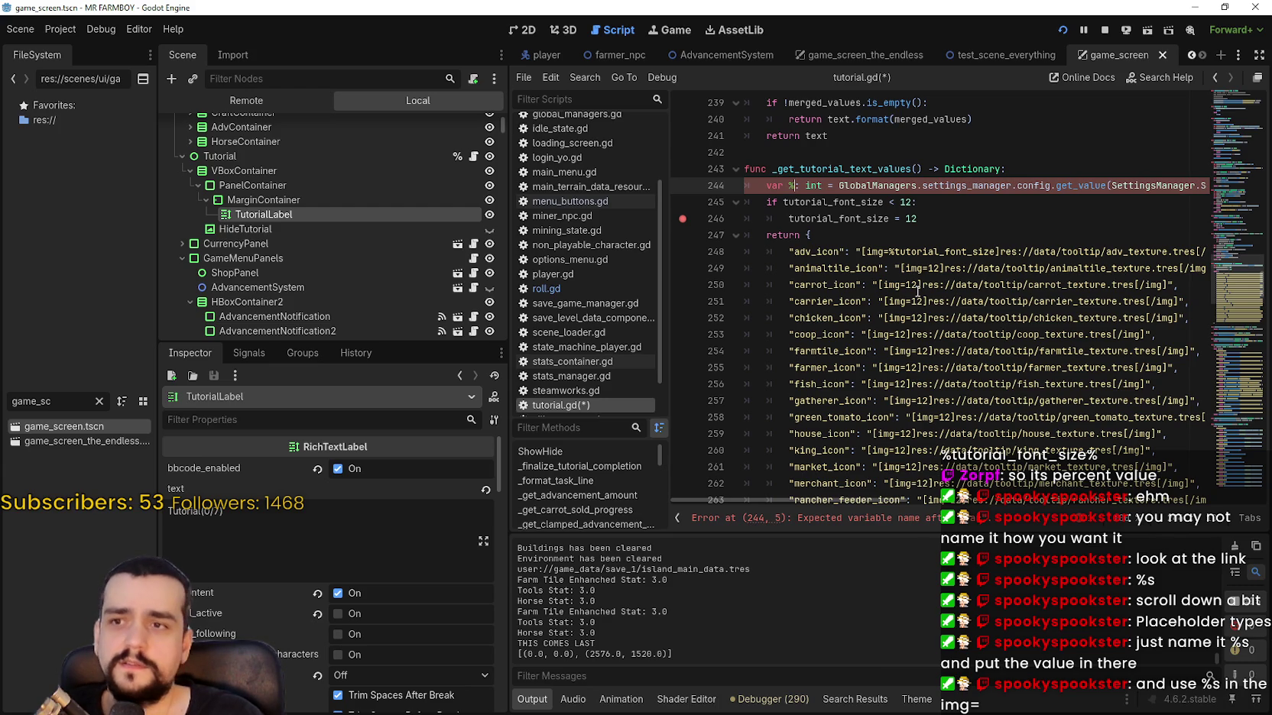
key("ctrl+z")
key("ctrl+z")
Replace tutorial_font_size in the adv_icon tag with s so it reads [img=%s].
left_click(932, 217)
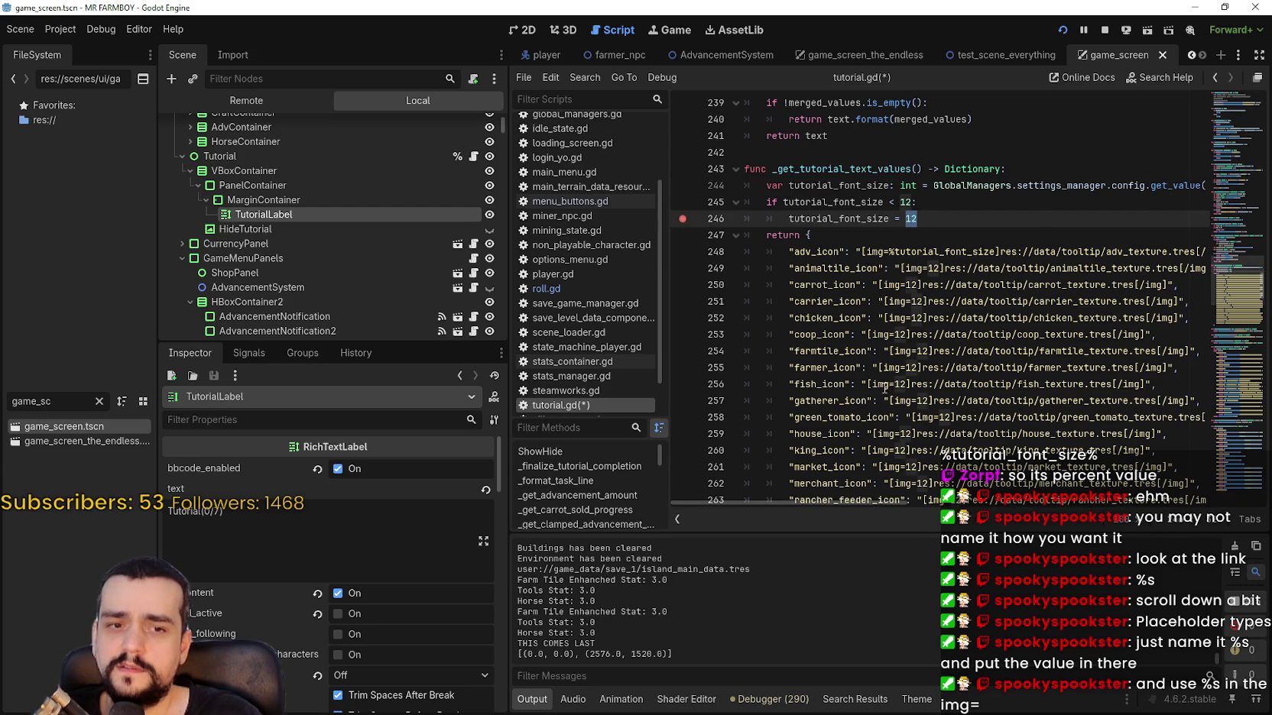
key("alt+Tab")
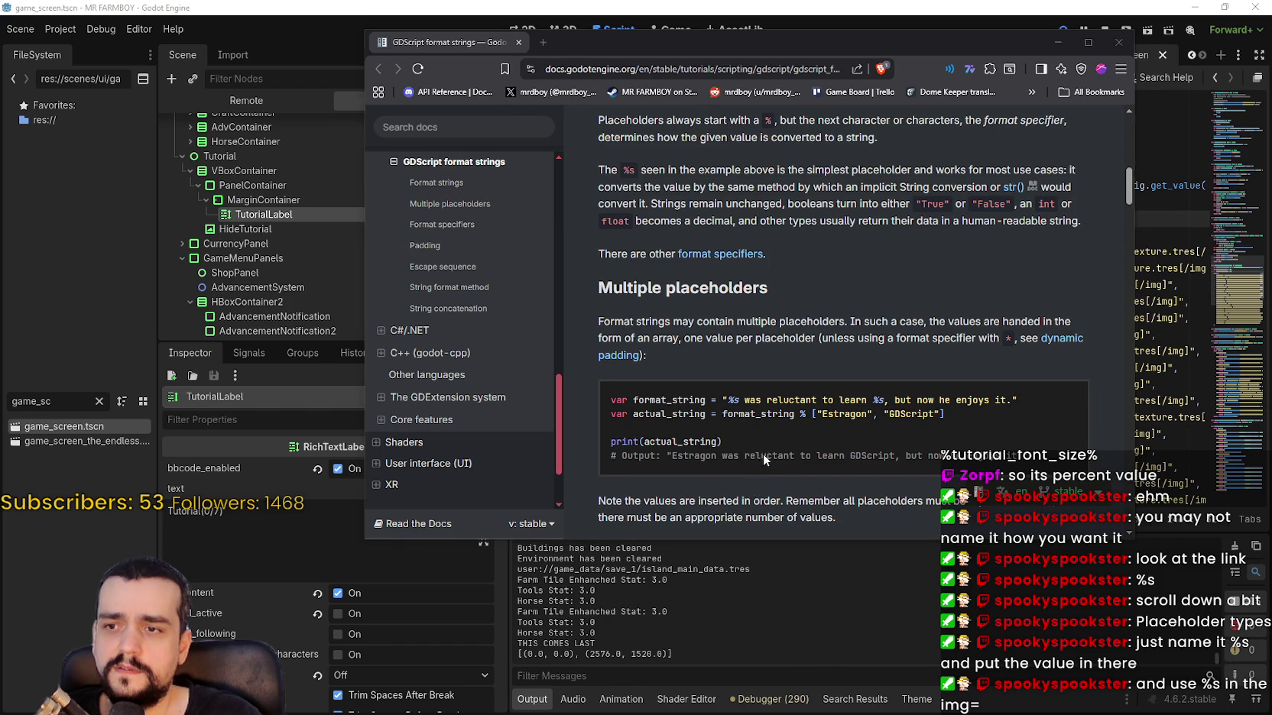
key("alt+Tab")
left_click(939, 251)
double_click(939, 252)
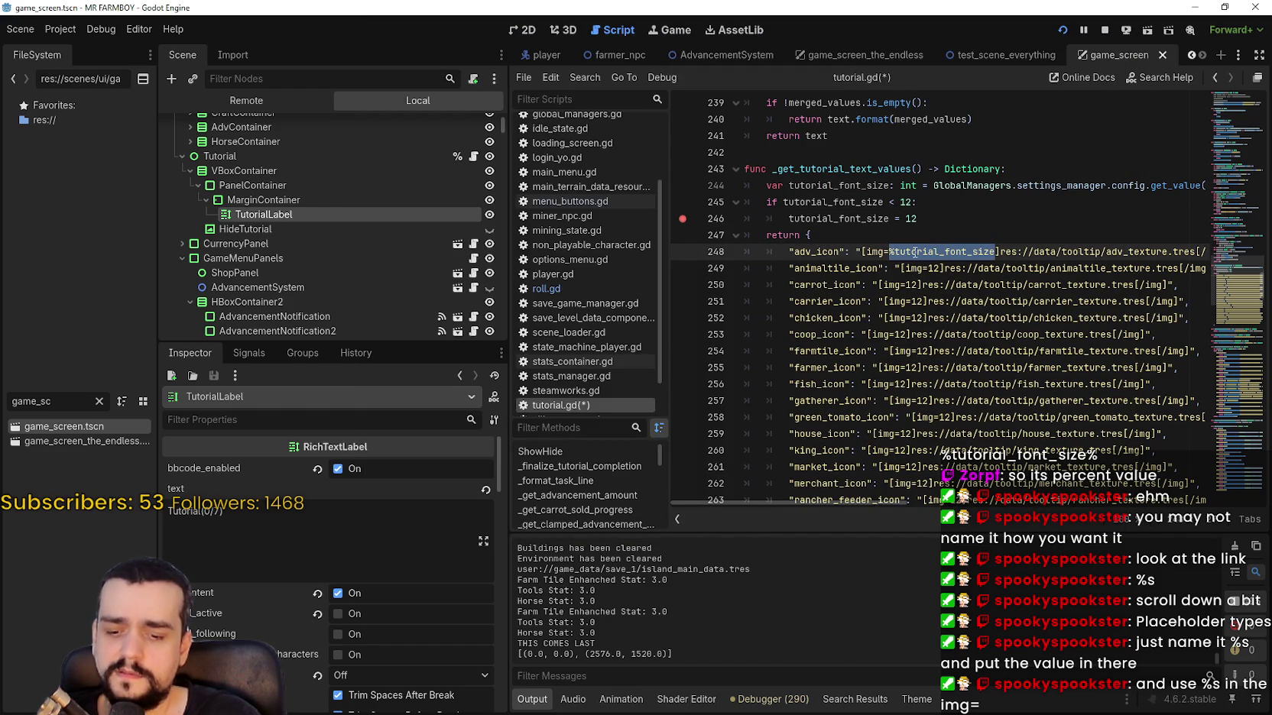
type("s")
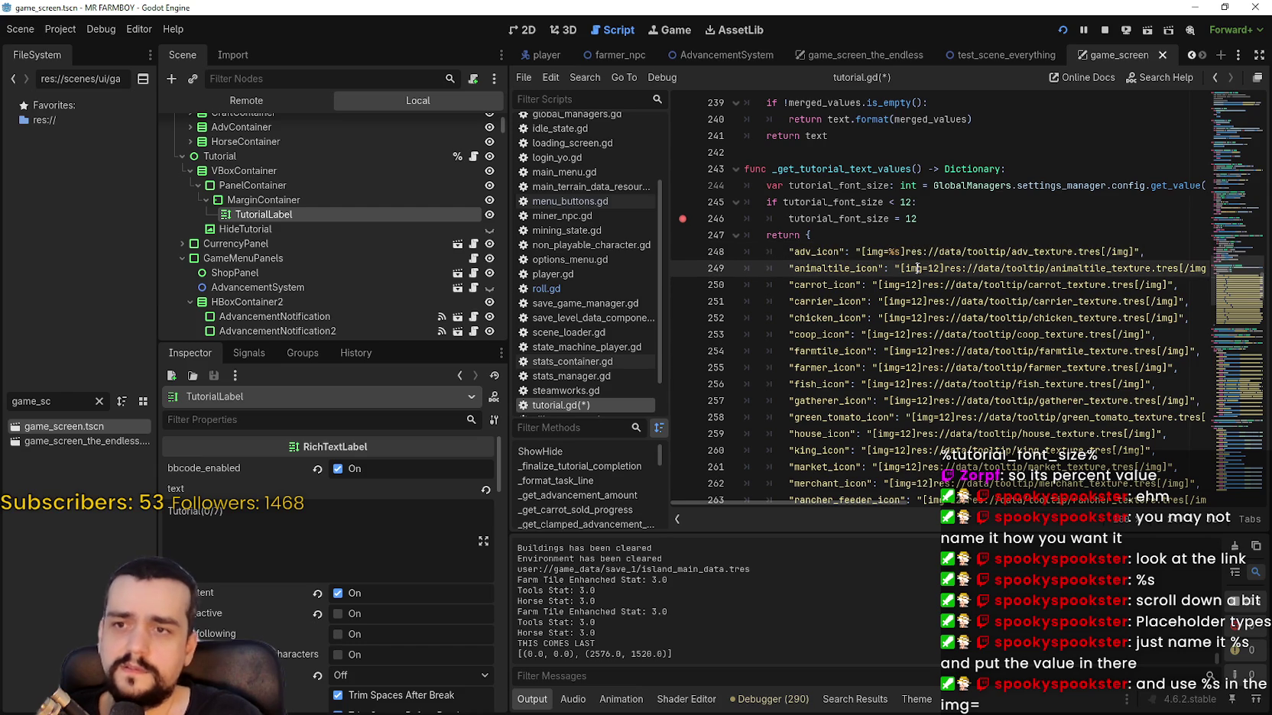
left_click(1027, 331)
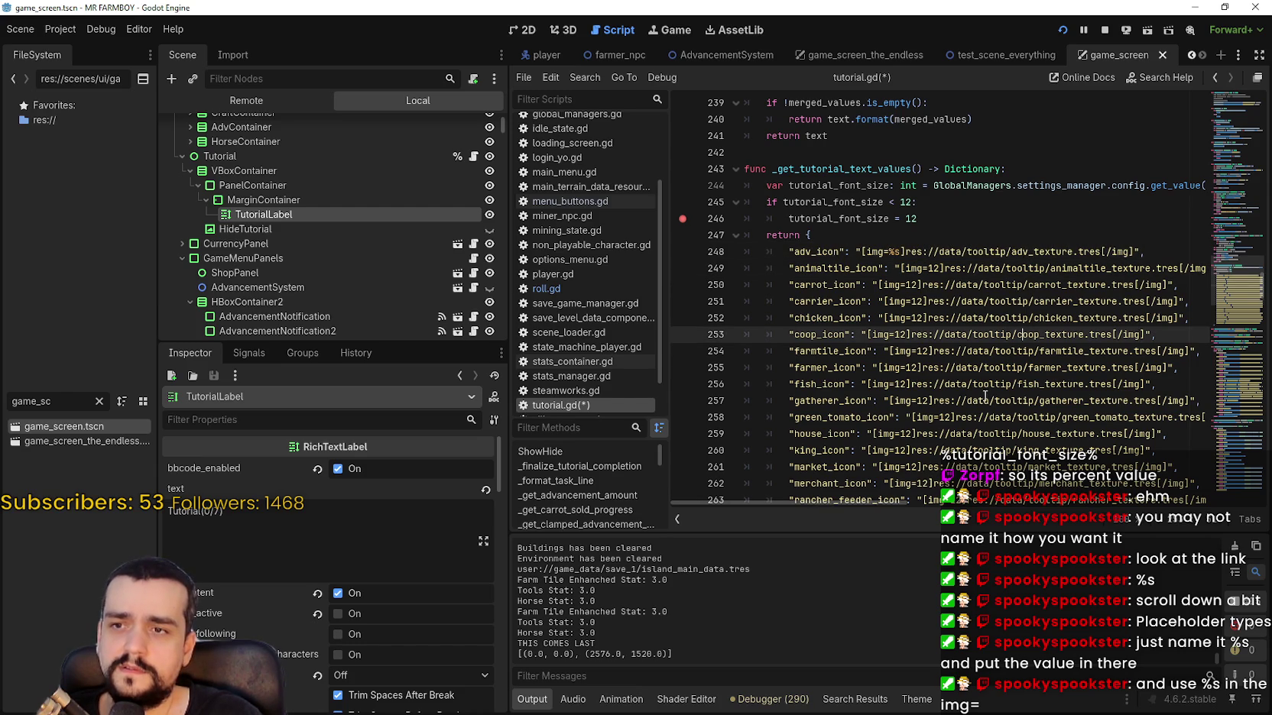
key("alt+Tab")
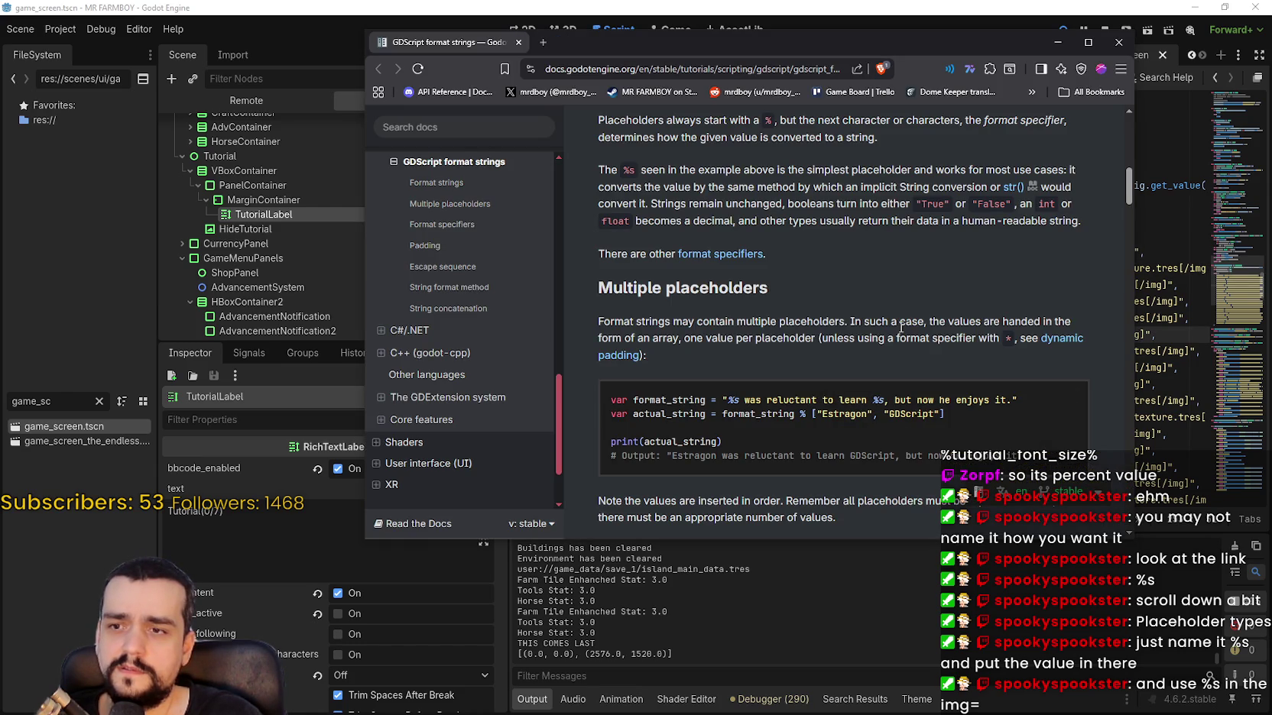
scroll(901, 327, "down", 1)
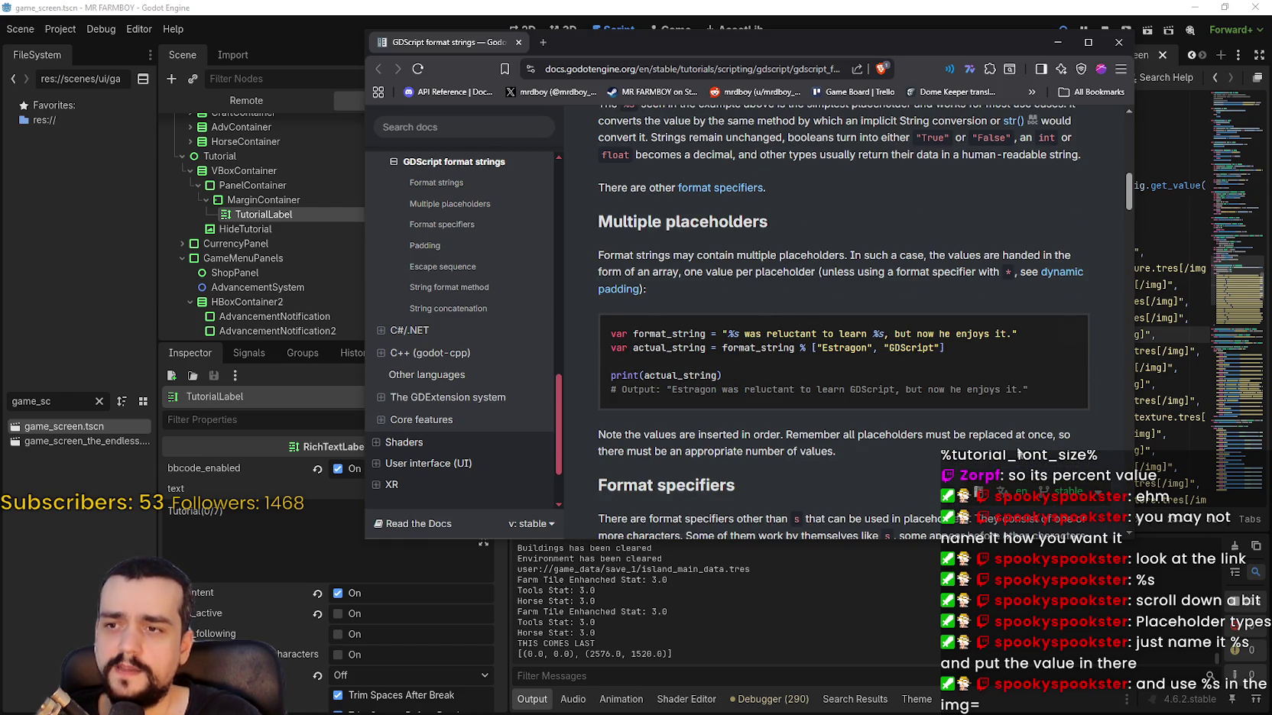
Scroll through the format-string placeholder examples, then return to tutorial.gd.
scroll(995, 432, "down", 4)
scroll(989, 421, "up", 3)
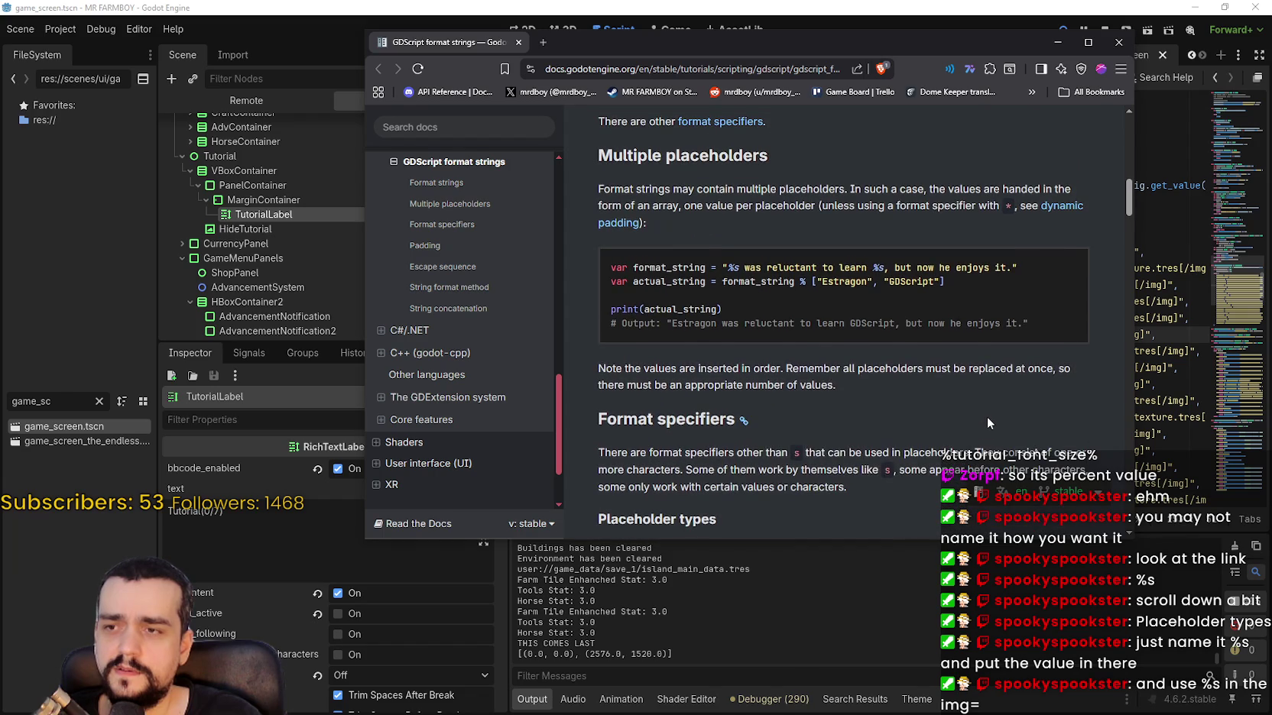
scroll(987, 419, "up", 3)
scroll(987, 416, "up", 2)
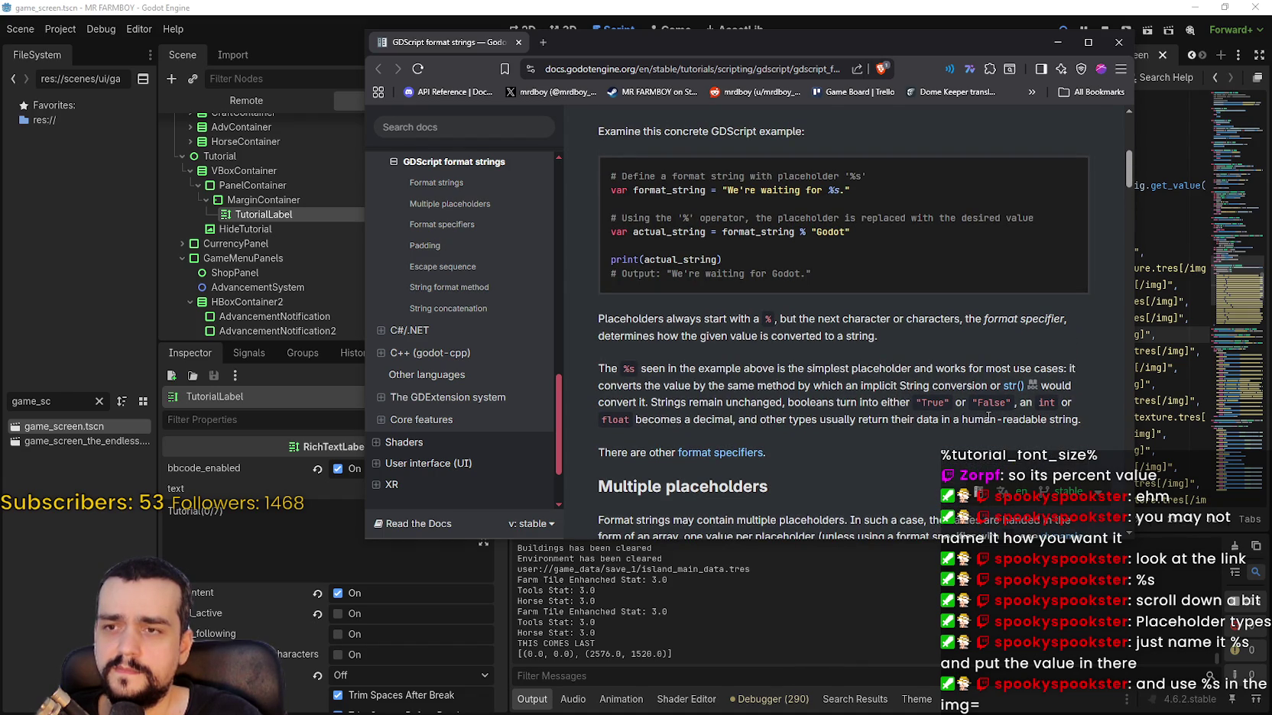
key("alt+Tab")
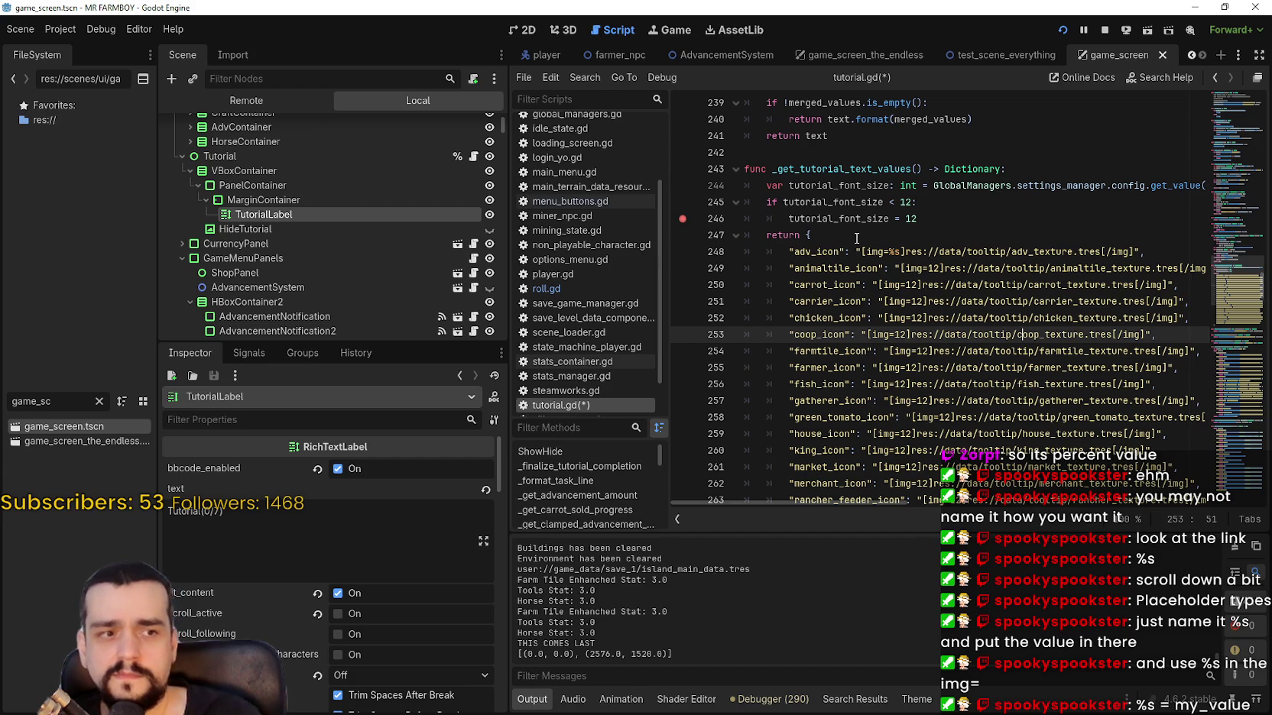
Add a new line 247 reading %s = tutorial_font_size, using autocomplete for the variable.
left_click(927, 214)
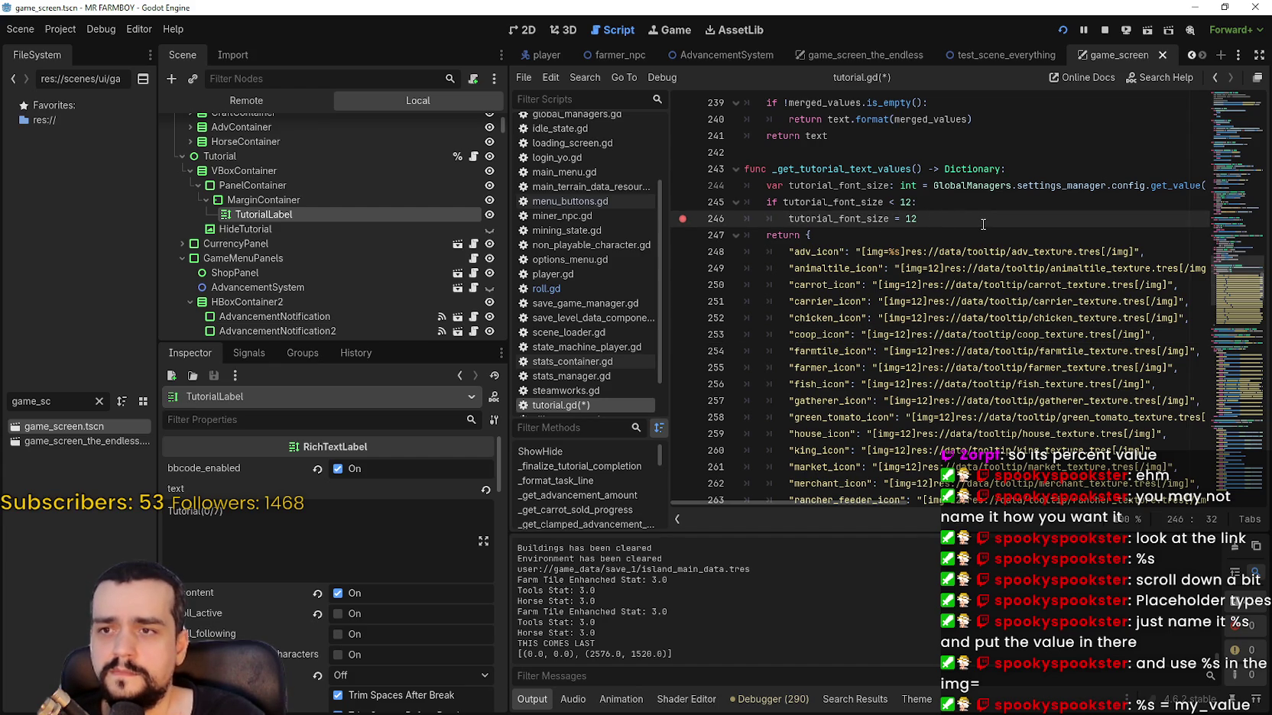
key("Return")
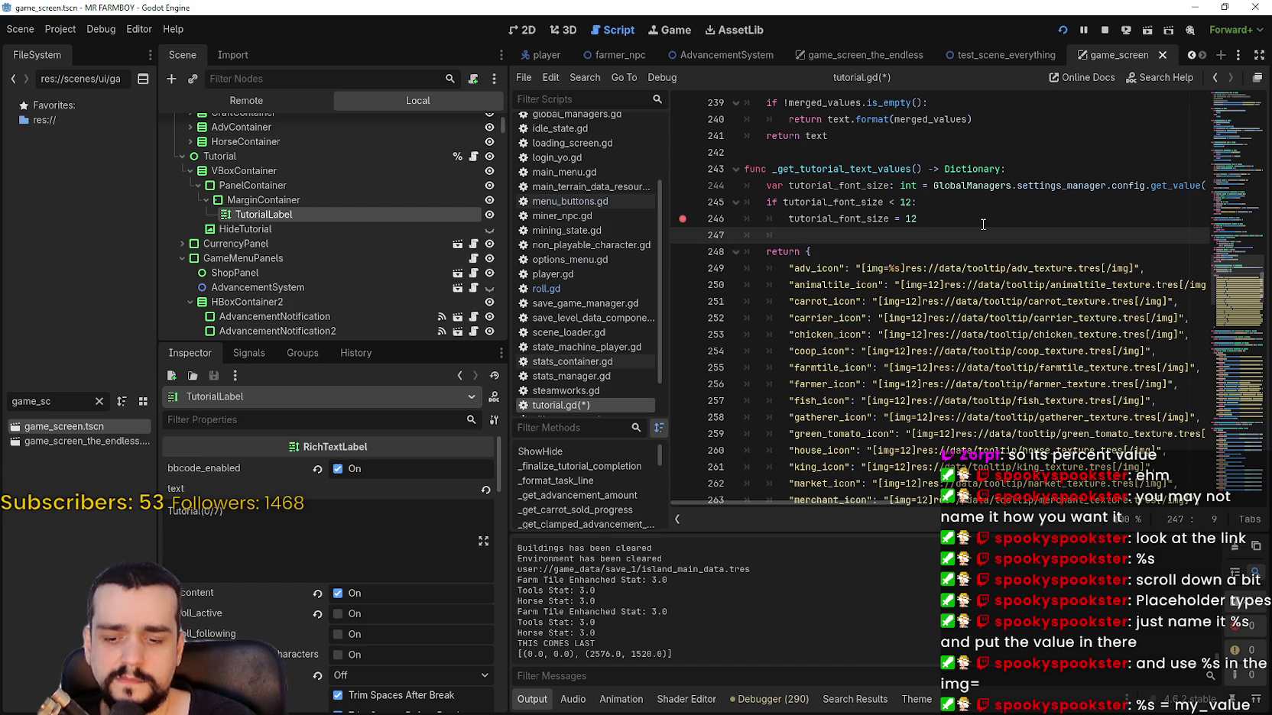
type("%s =")
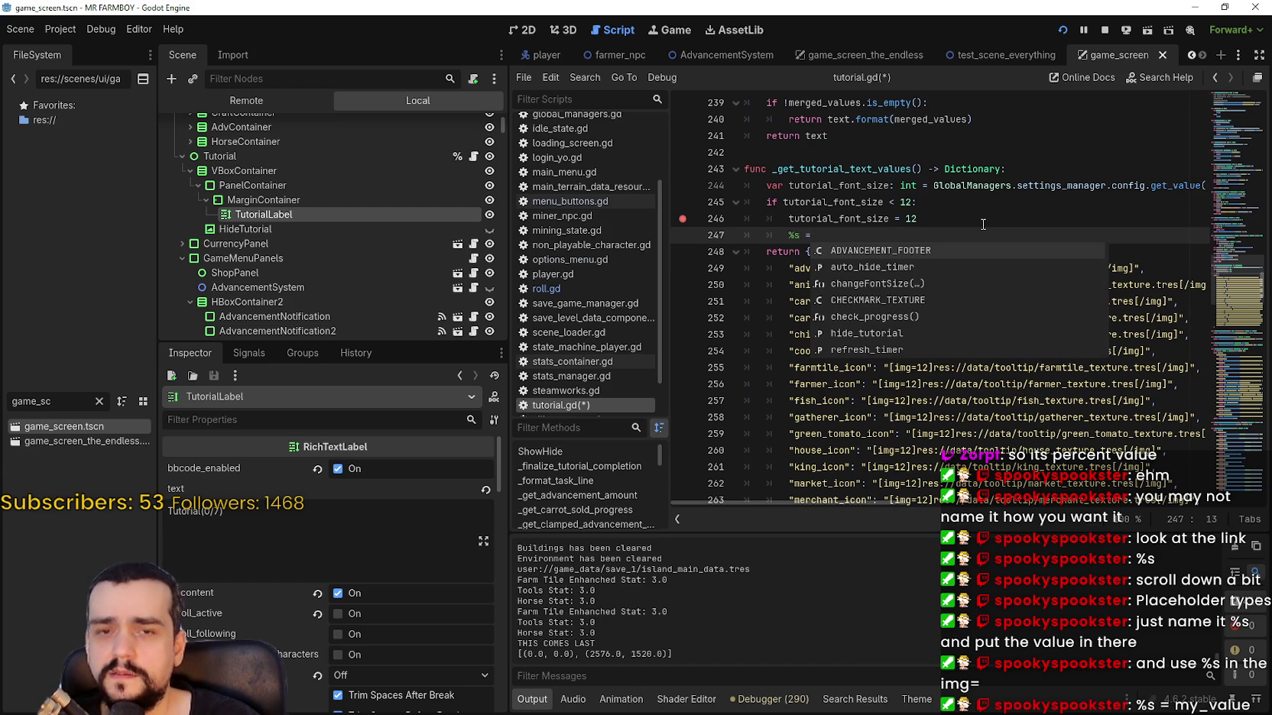
type("tutor")
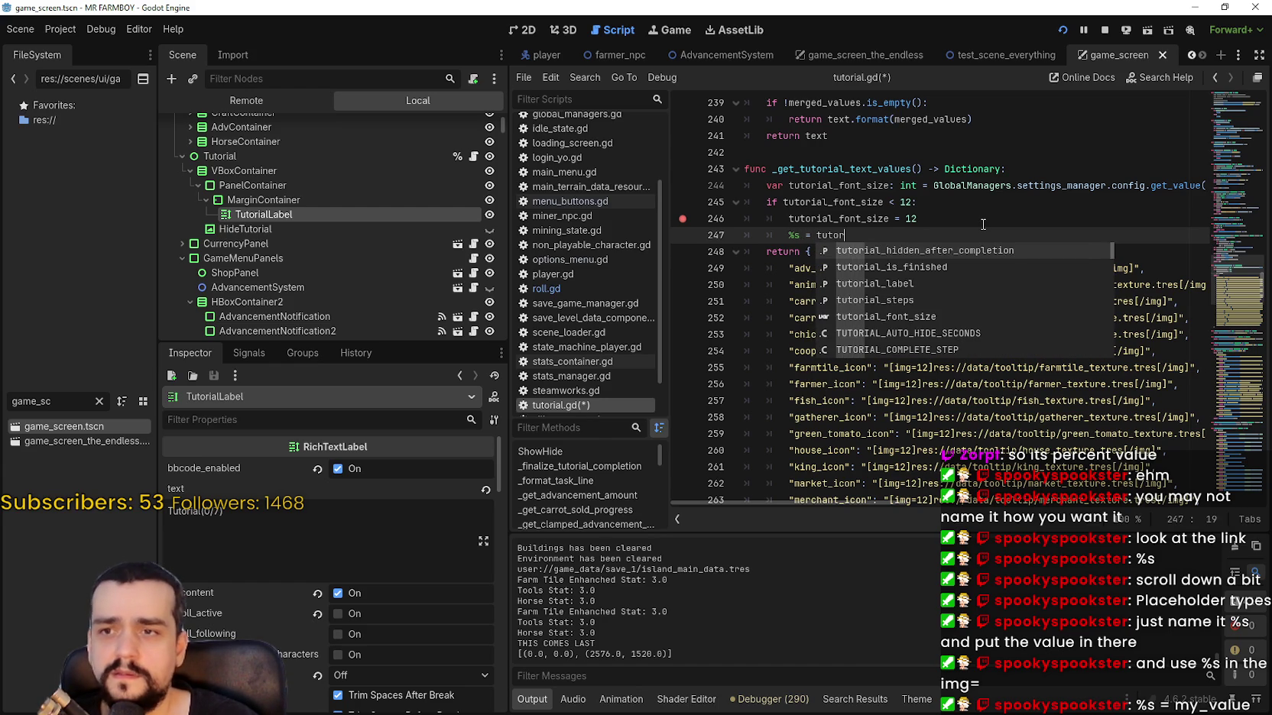
type("ail")
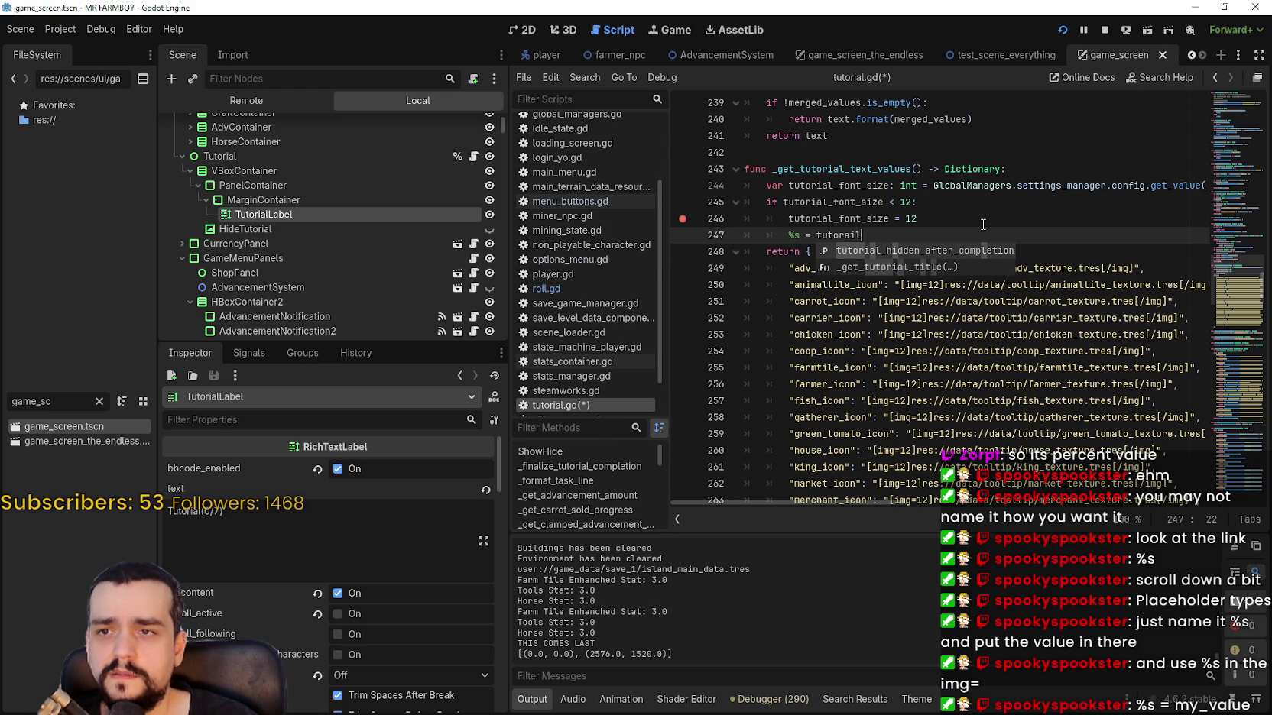
key("BackSpace")
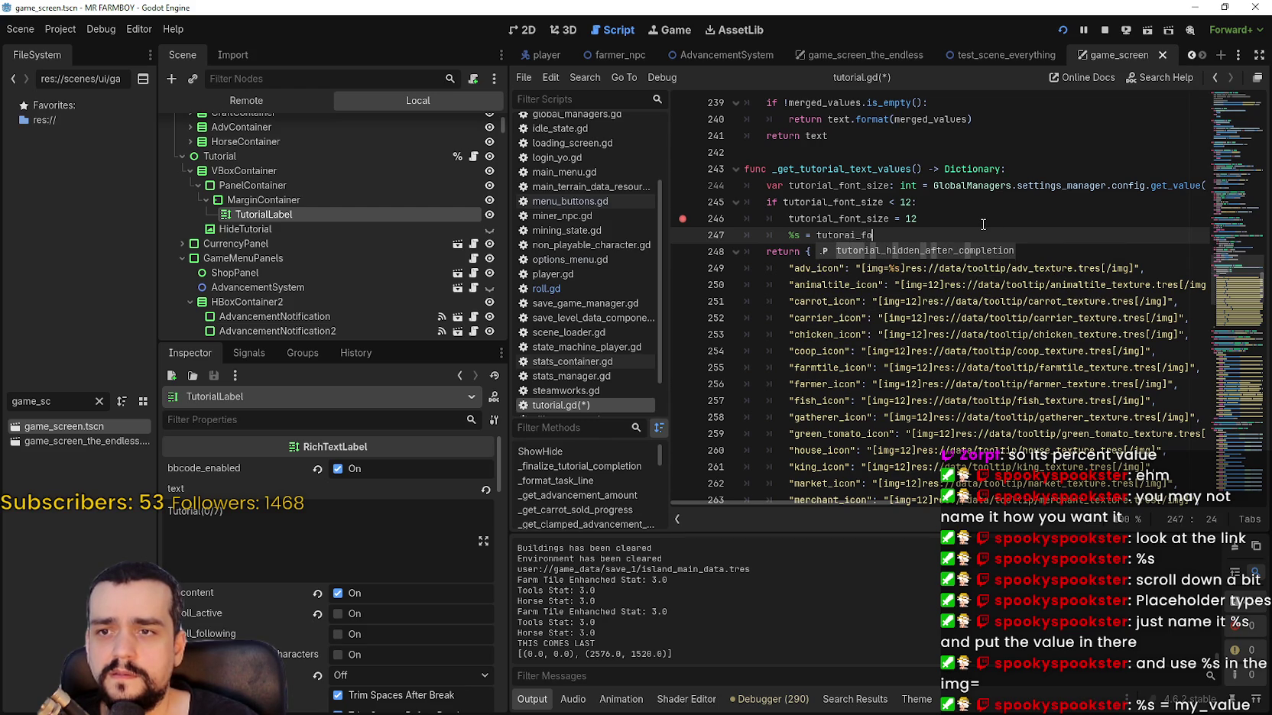
key("BackSpace")
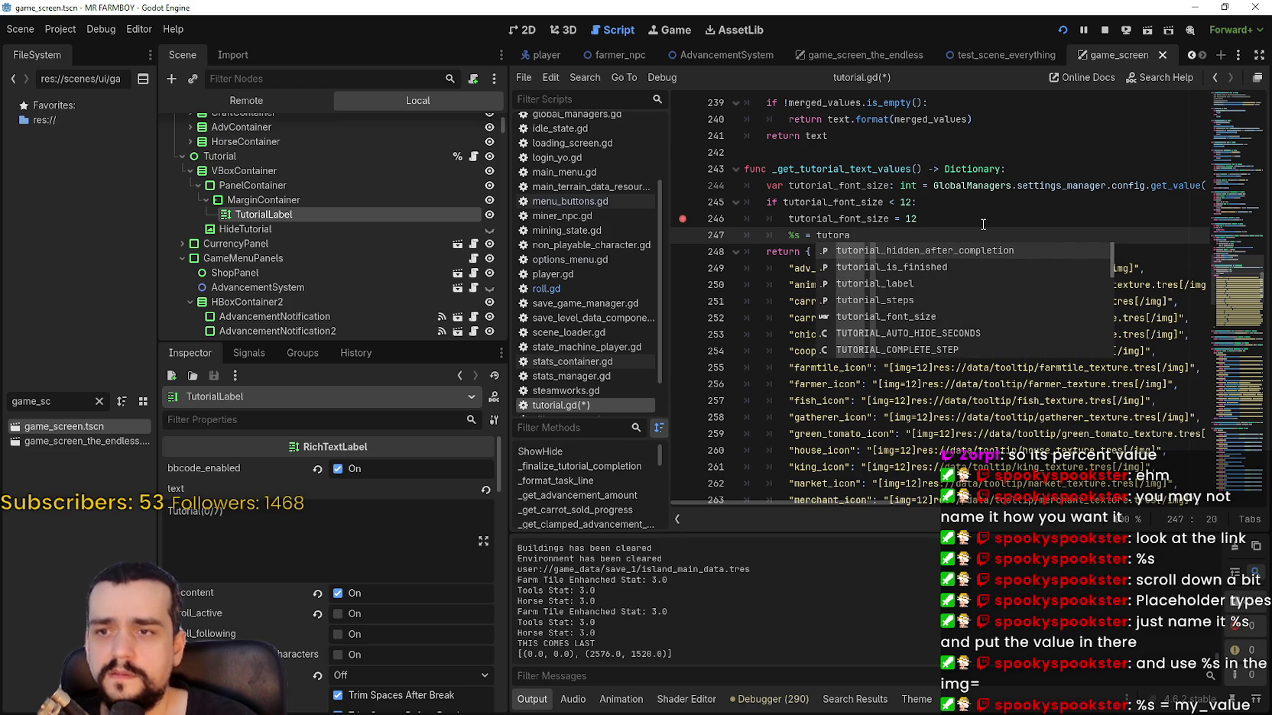
key("Down")
key("Down")
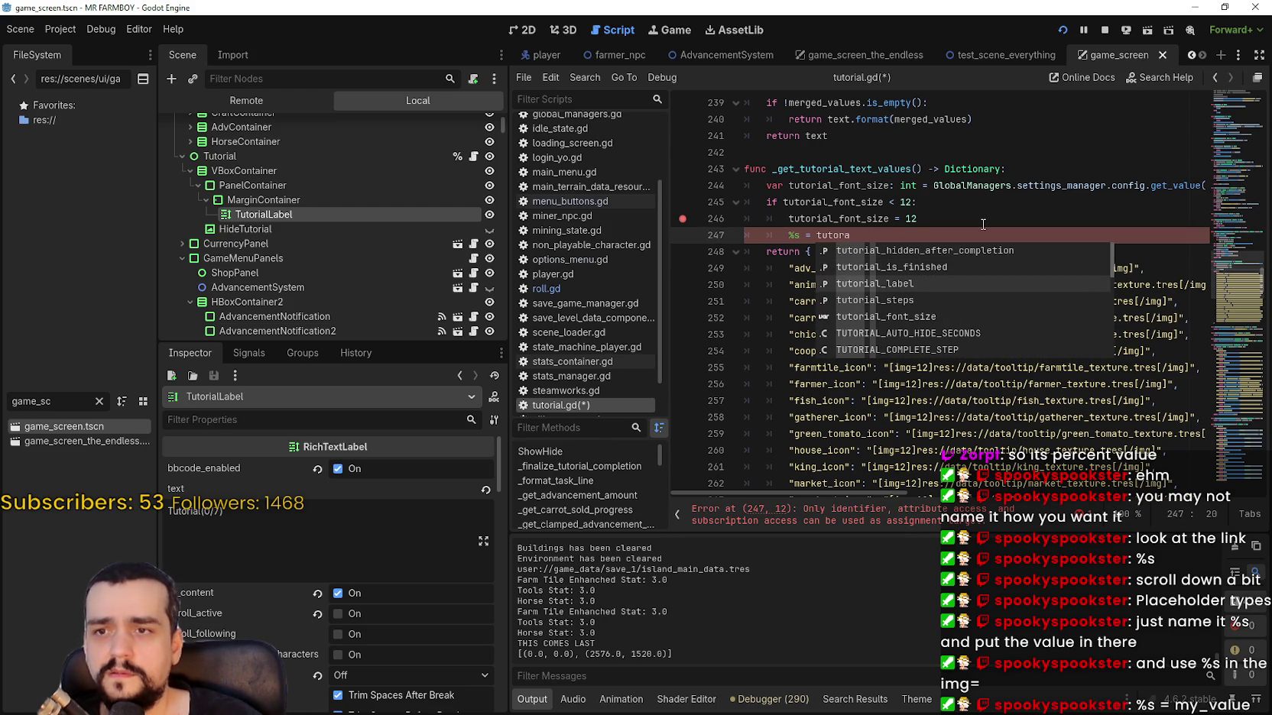
key("Down")
key("Down")
key("Return")
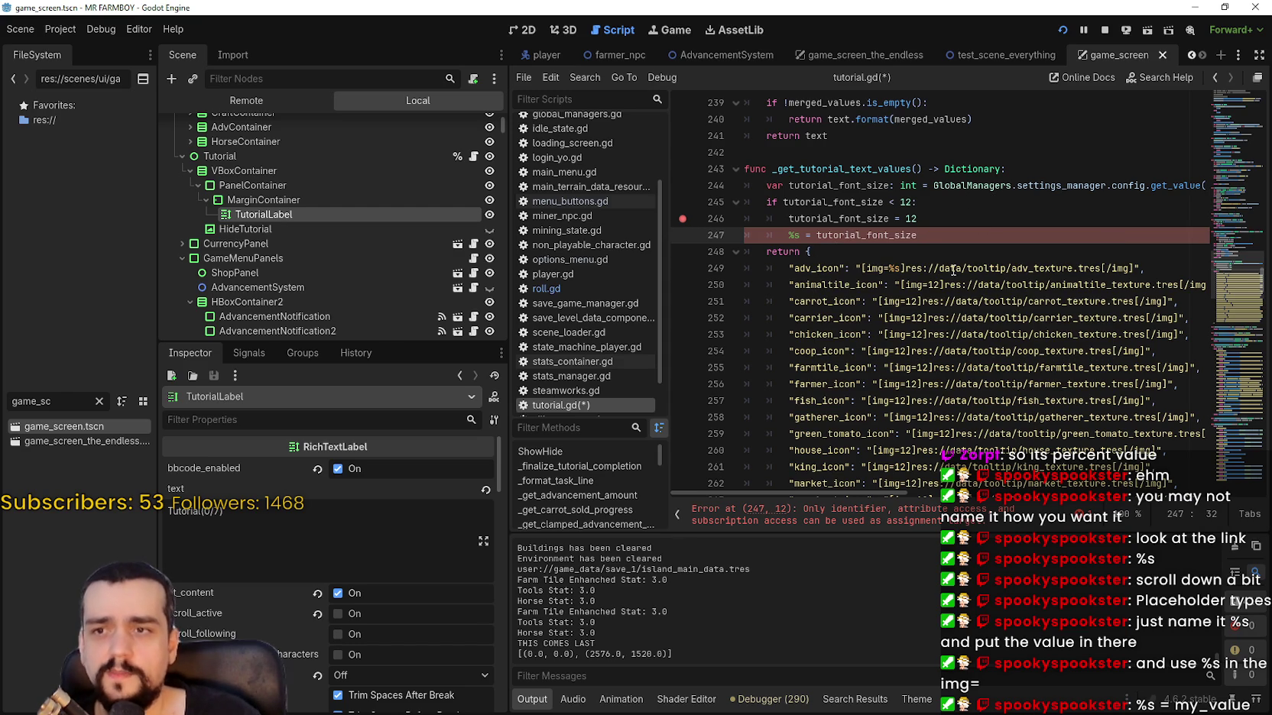
Place the caret after %s on the adv_icon line and give the Output log more room.
left_click(895, 268)
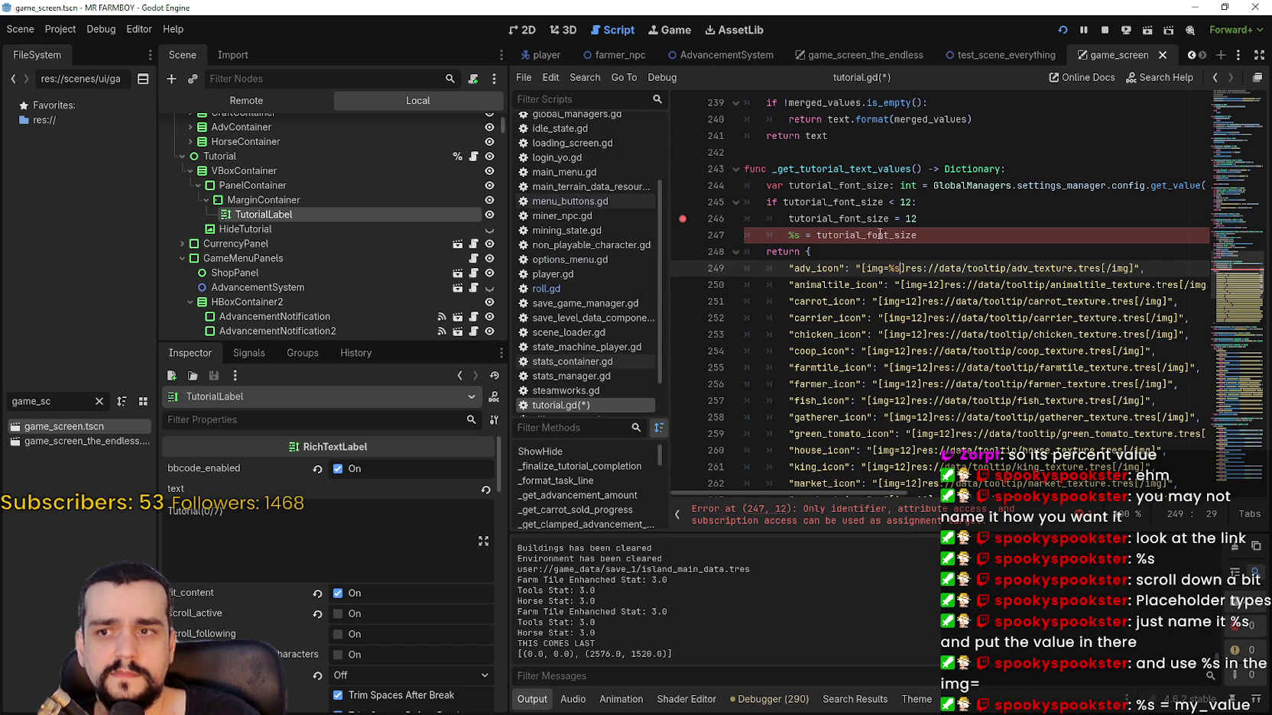
key("Up")
key("Down")
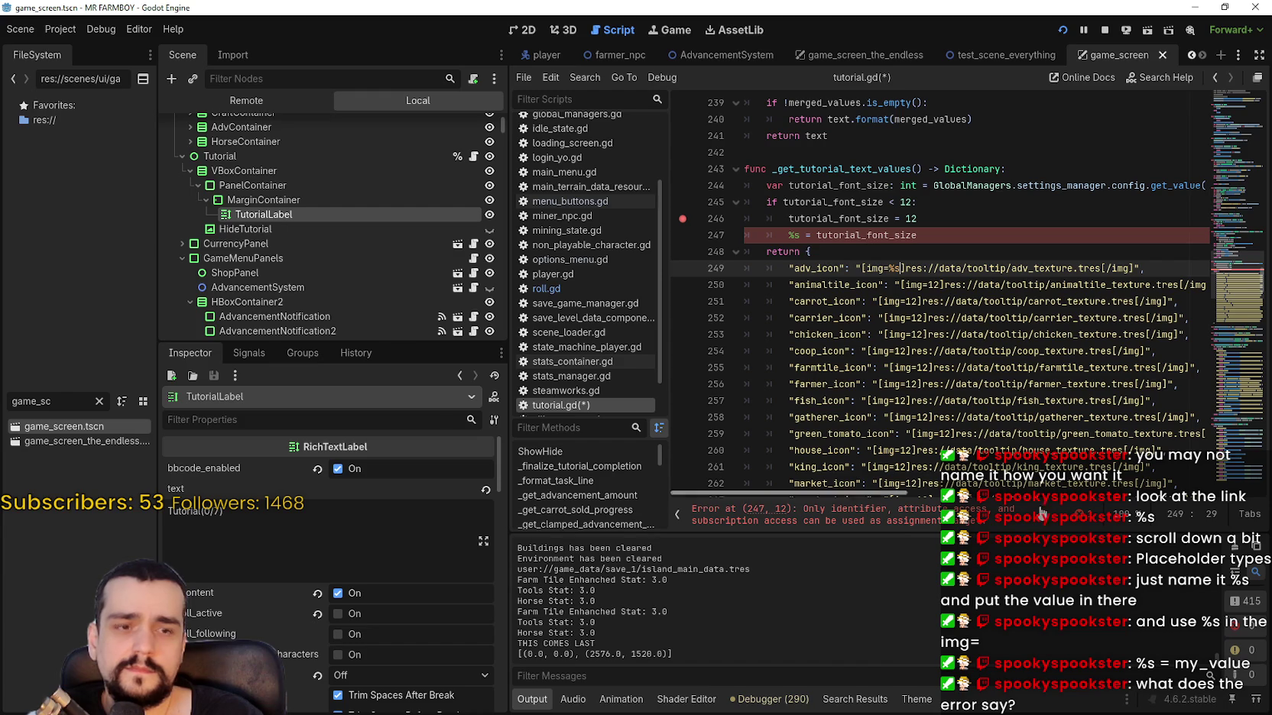
mouse_move(1025, 536)
left_mouse_down()
mouse_move(962, 376)
mouse_move(952, 433)
left_mouse_up()
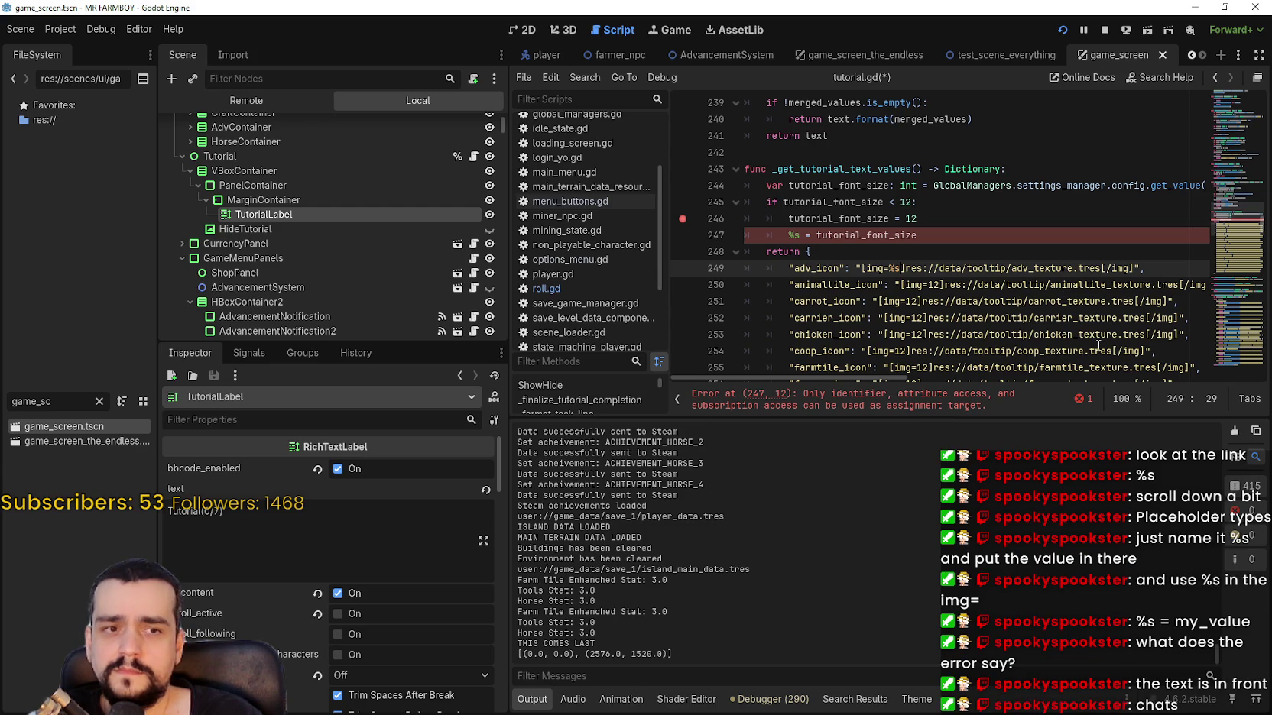
Resize the Output log to show lines 244–250, recheck the format-strings docs, then return.
left_click_drag(926, 416, 891, 199)
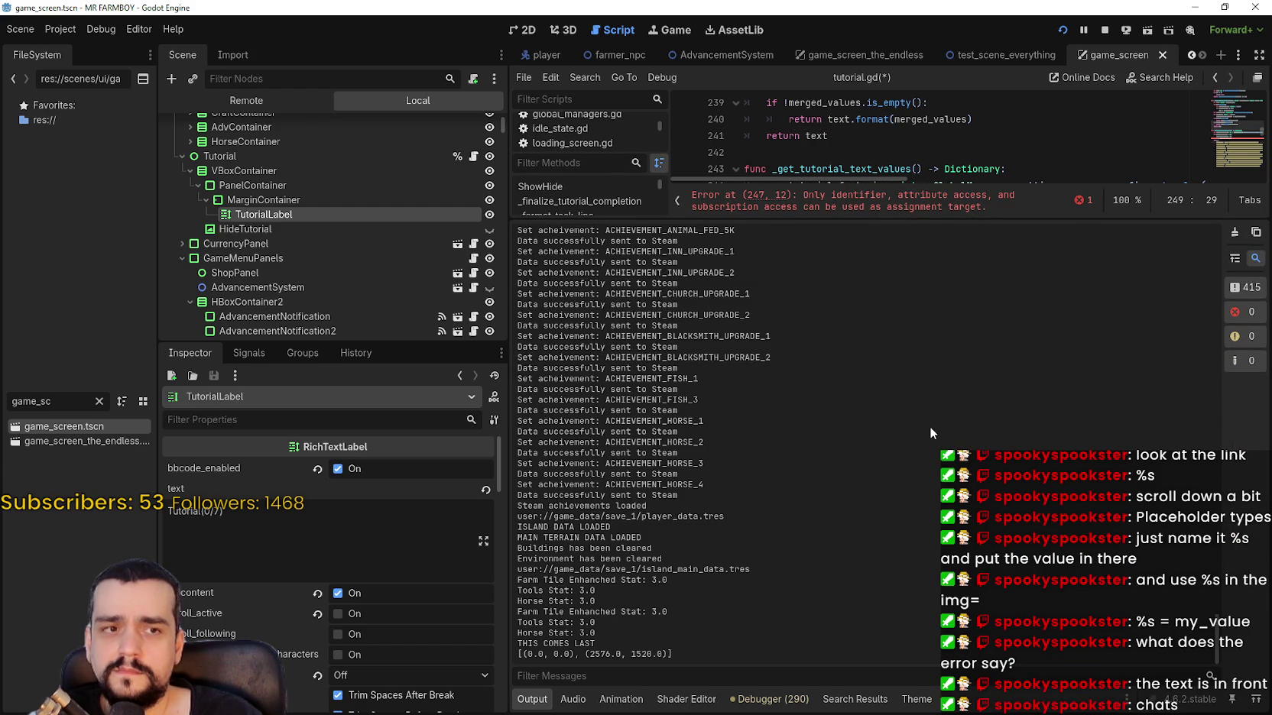
left_click_drag(855, 219, 862, 337)
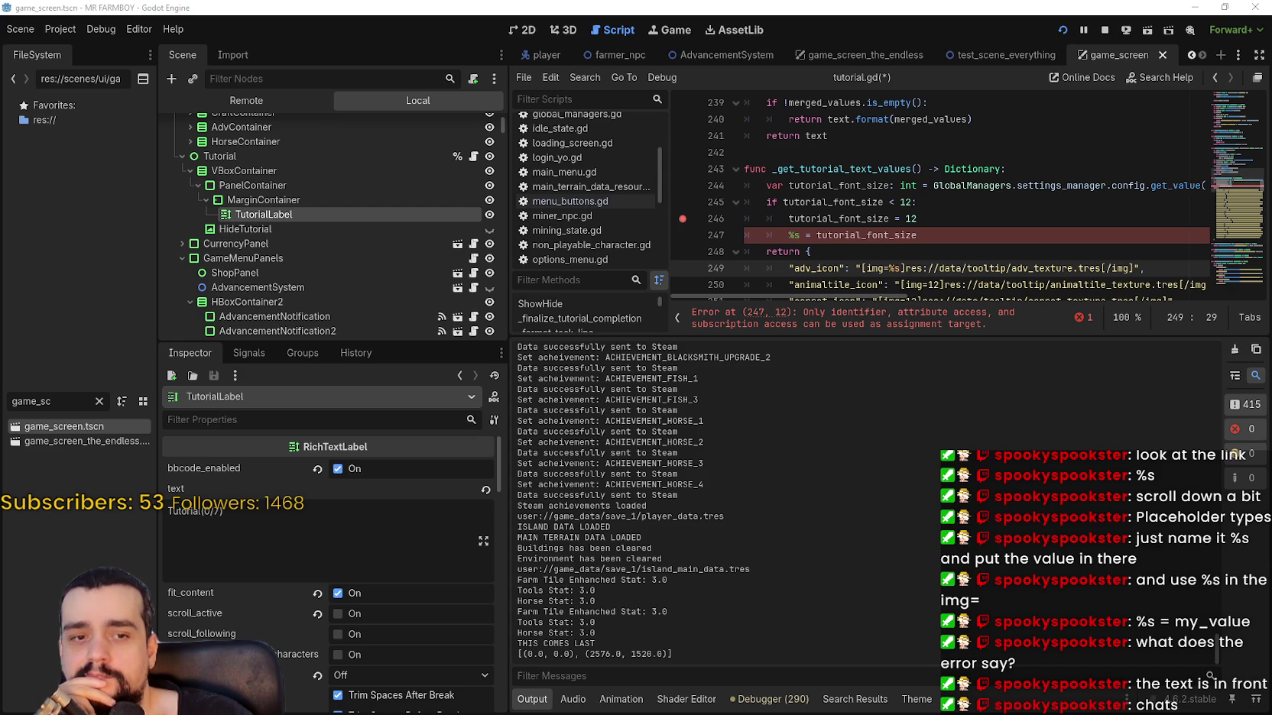
key("alt+Tab")
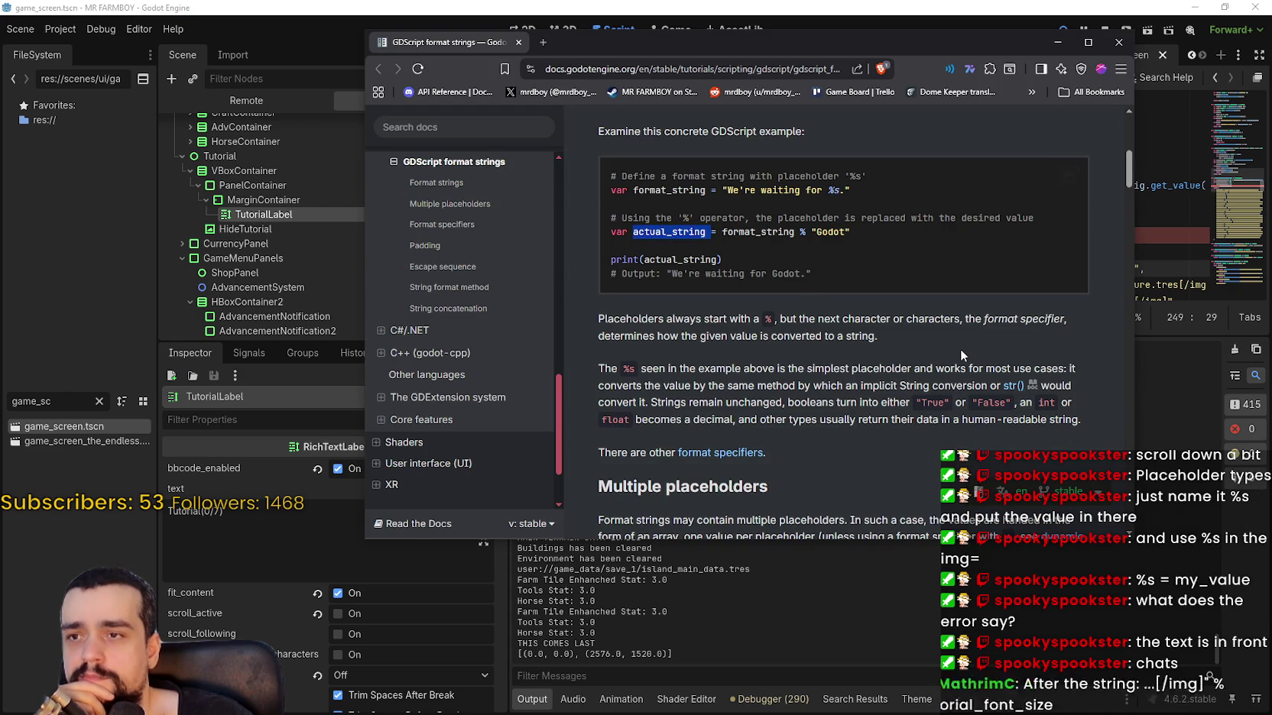
scroll(907, 320, "down", 2)
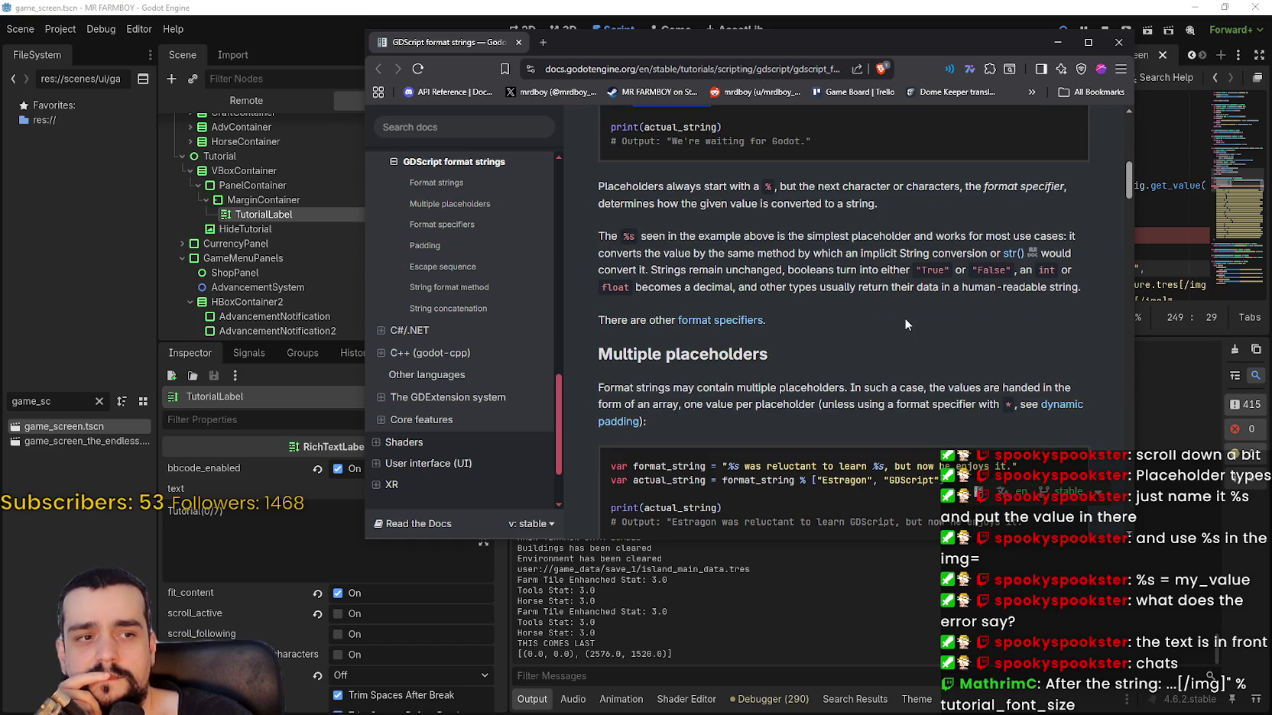
left_click(1058, 44)
scroll(1084, 249, "down", 1)
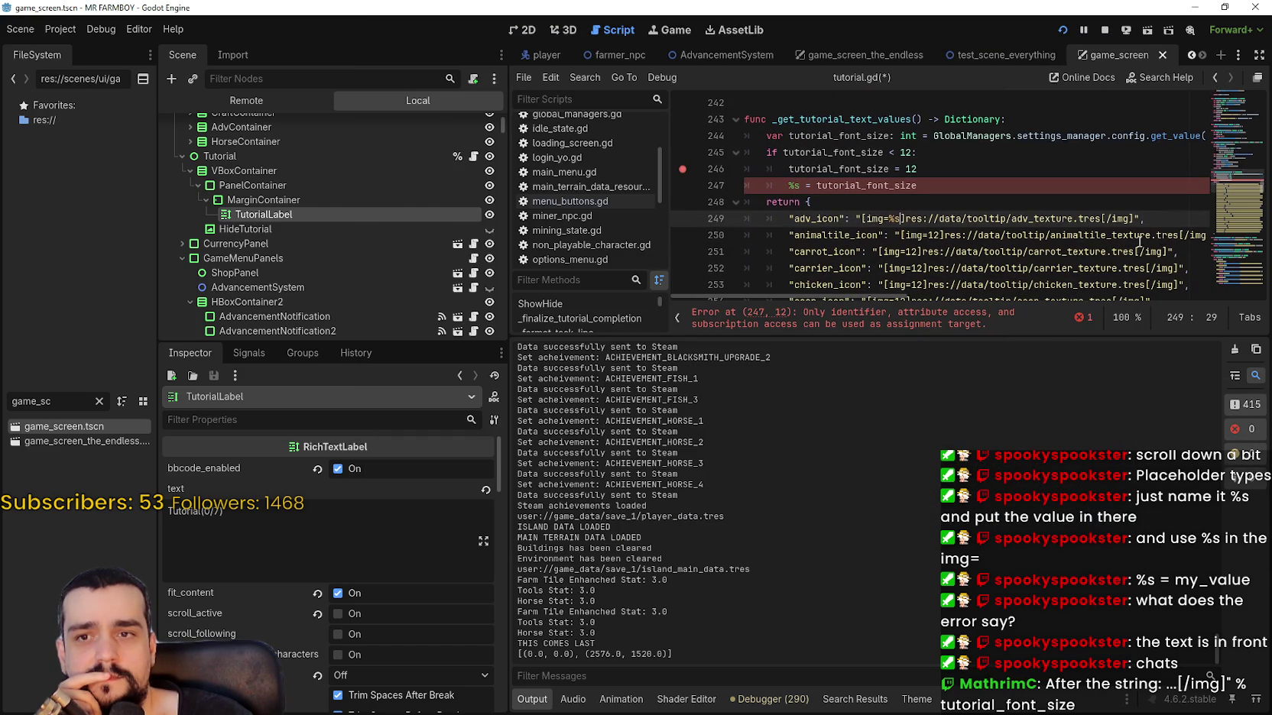
Append %tutorial_font_size to the end of the adv_icon image string.
left_click(1142, 218)
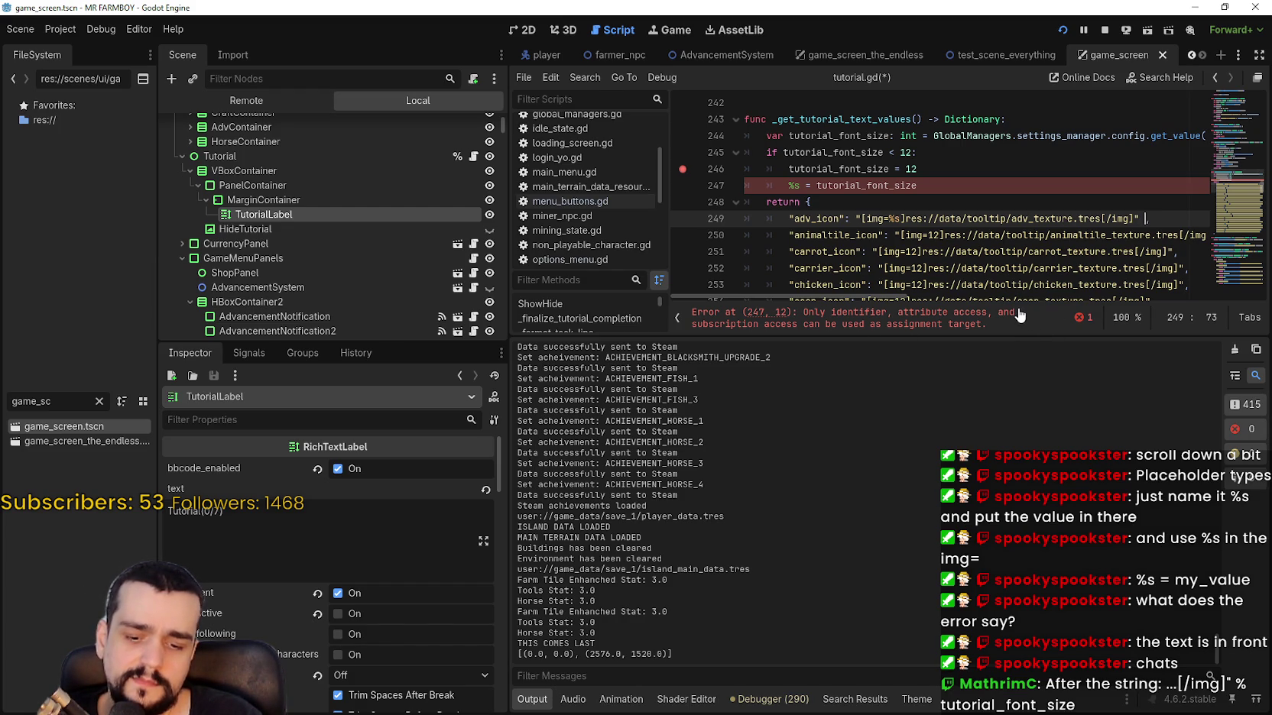
type("%")
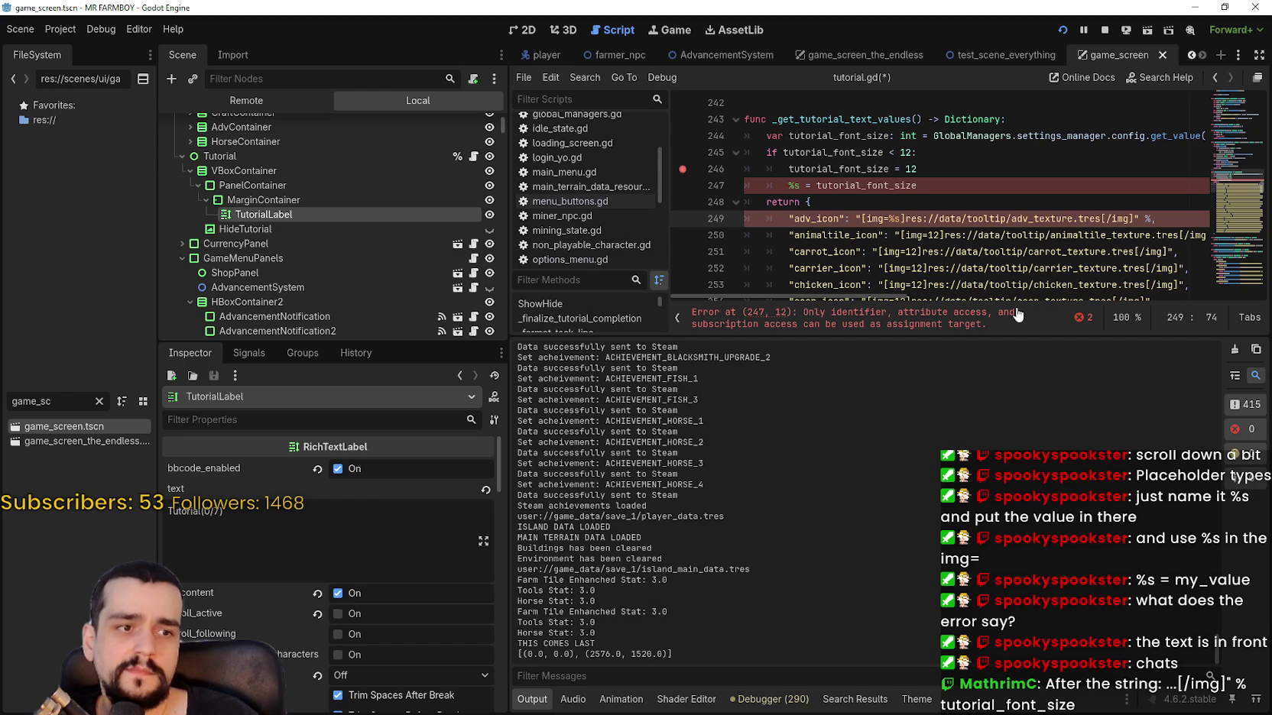
type("tutori")
key("Return")
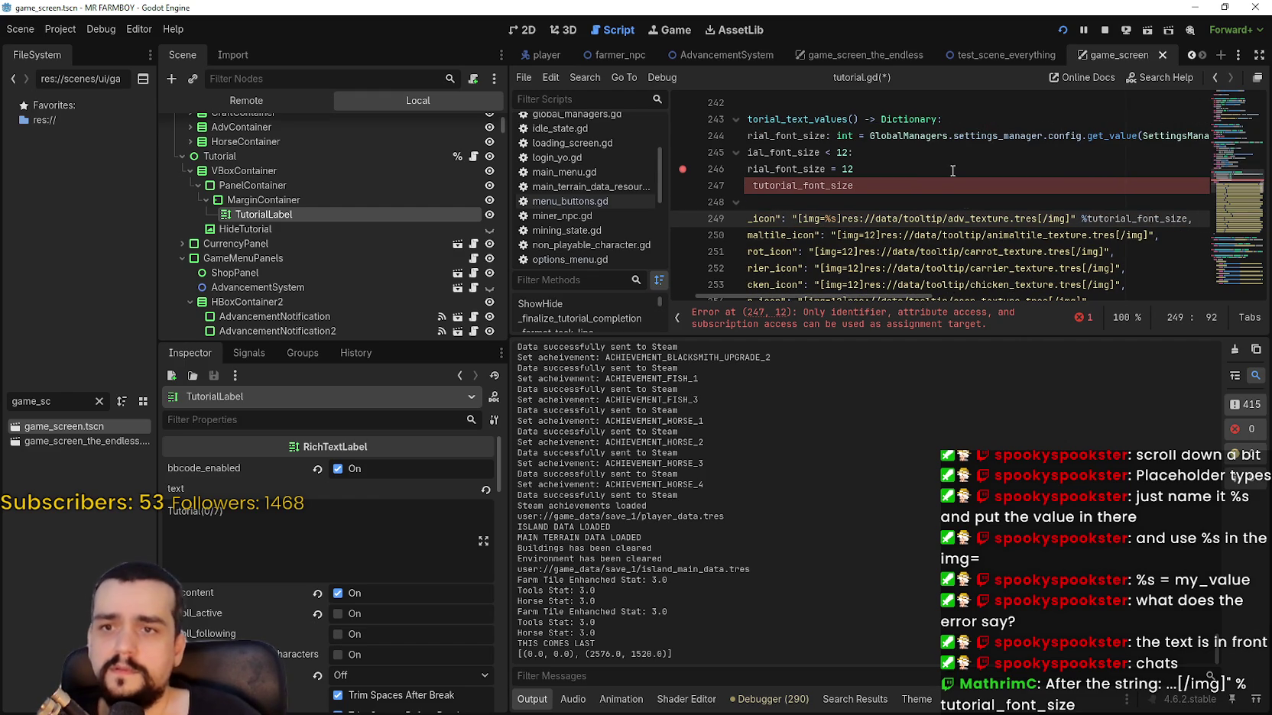
left_click_drag(1076, 219, 766, 226)
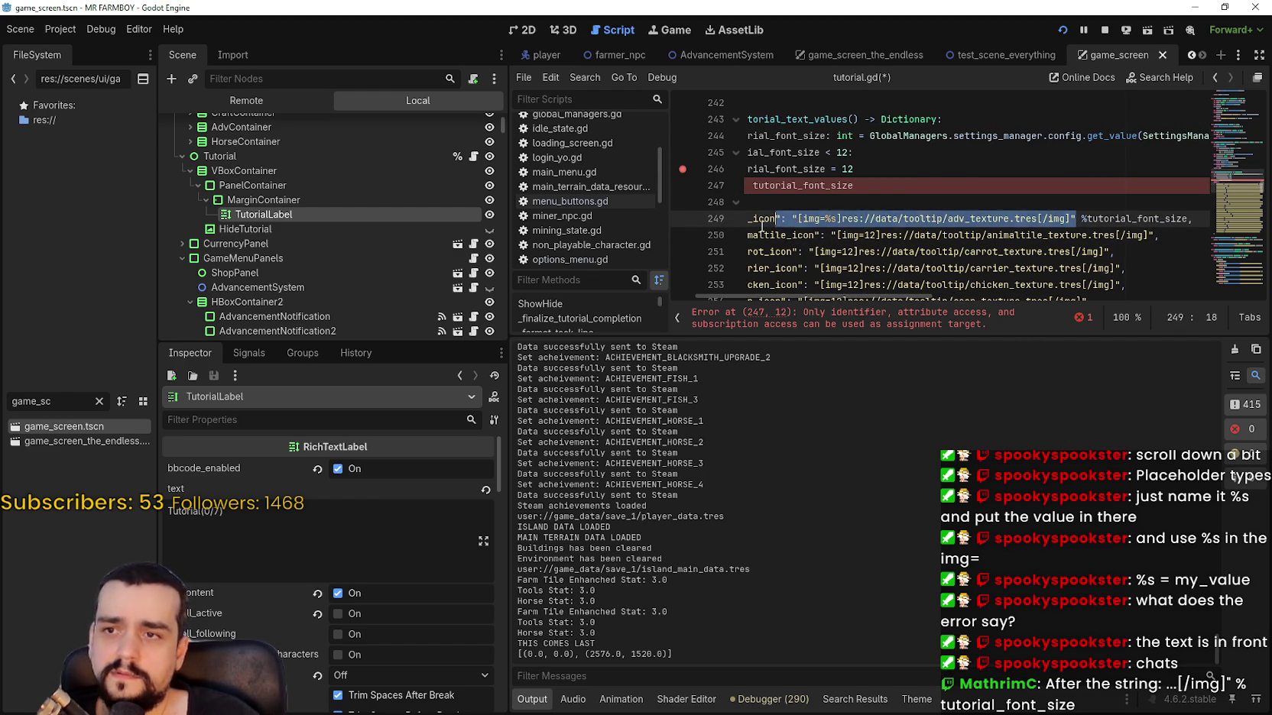
left_click(709, 228)
Delete the broken %s = tutorial_font_size line 247 and save the script.
left_click_drag(939, 185, 713, 188)
key("BackSpace")
key("BackSpace")
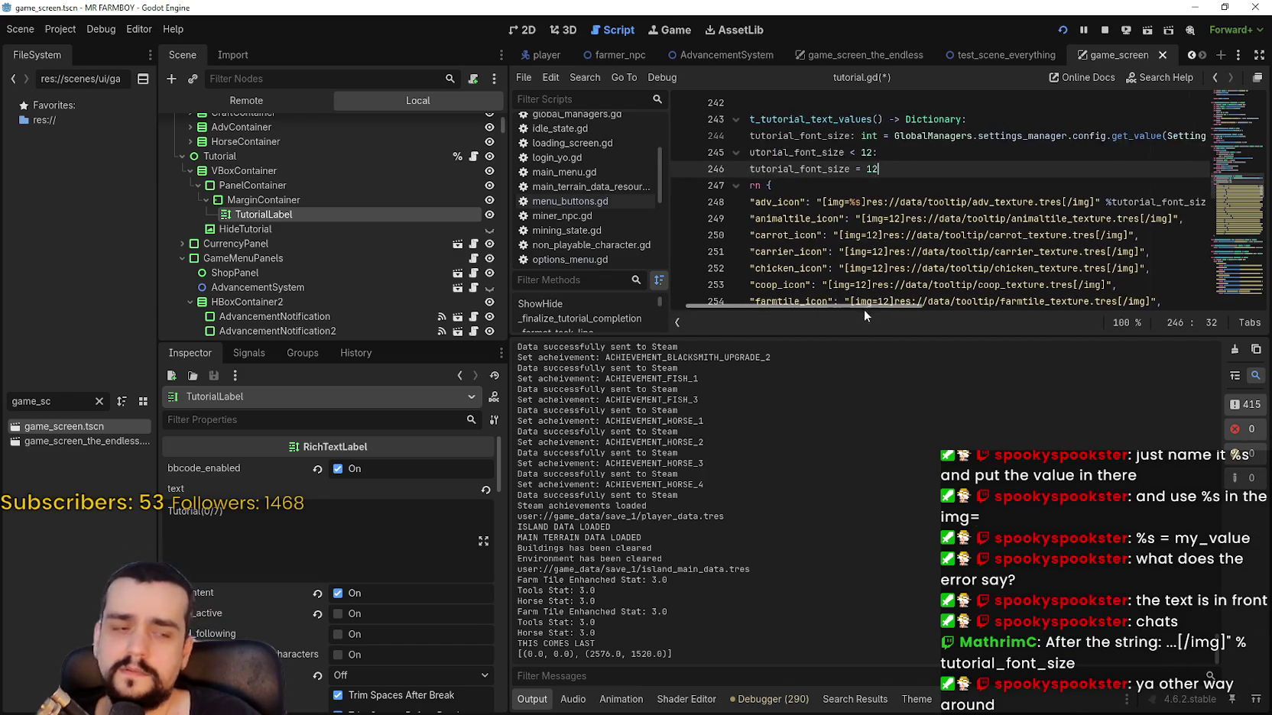
key("ctrl+s")
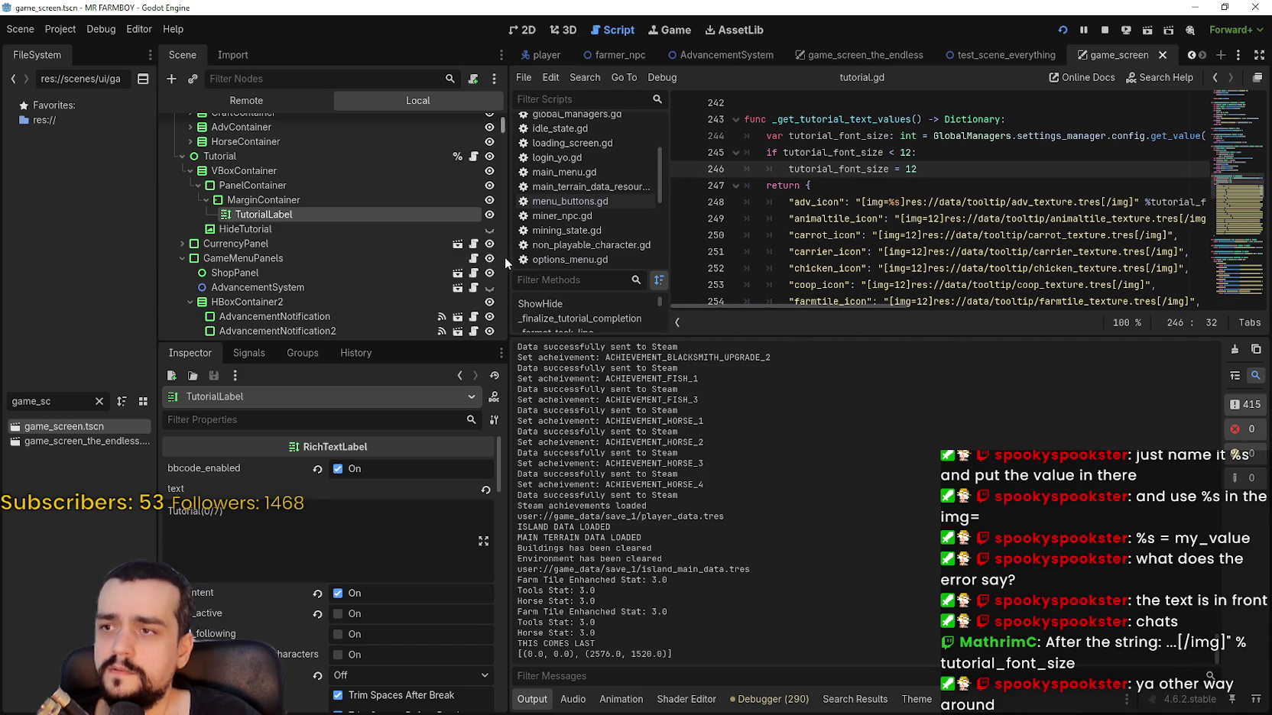
left_click(863, 201)
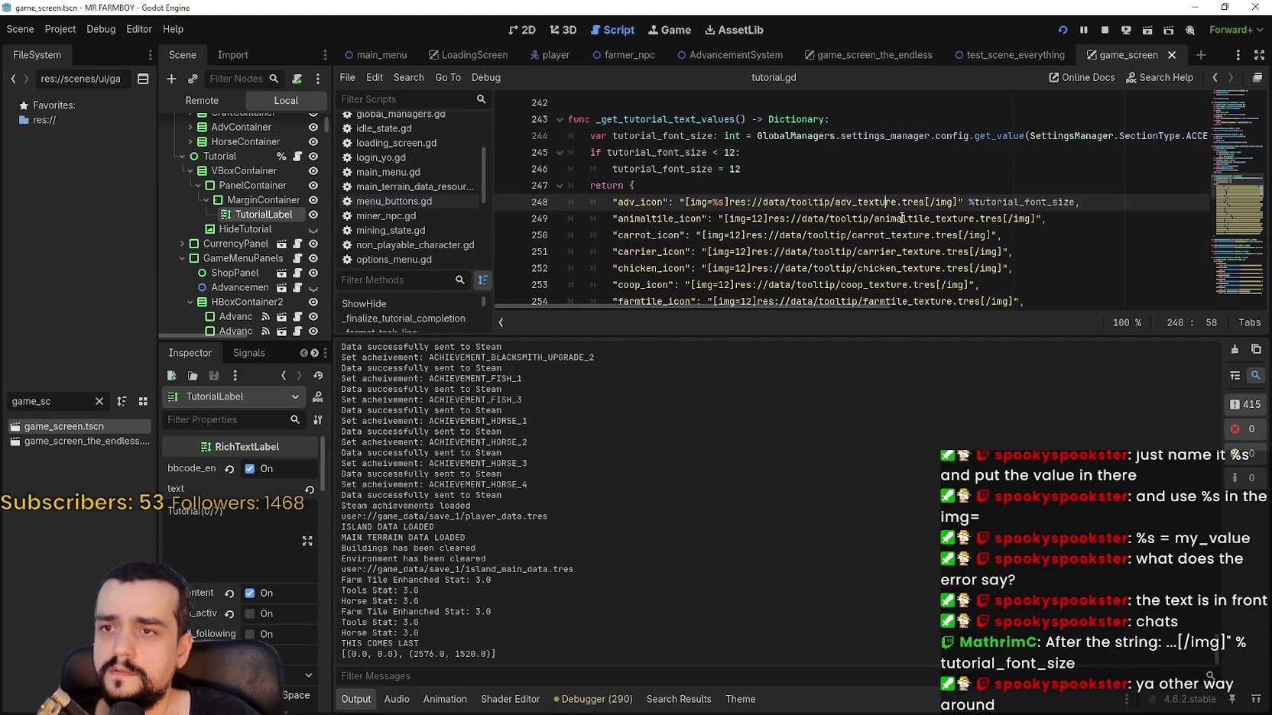
Stop the running game and add a space after [img= on line 248.
left_click(1104, 30)
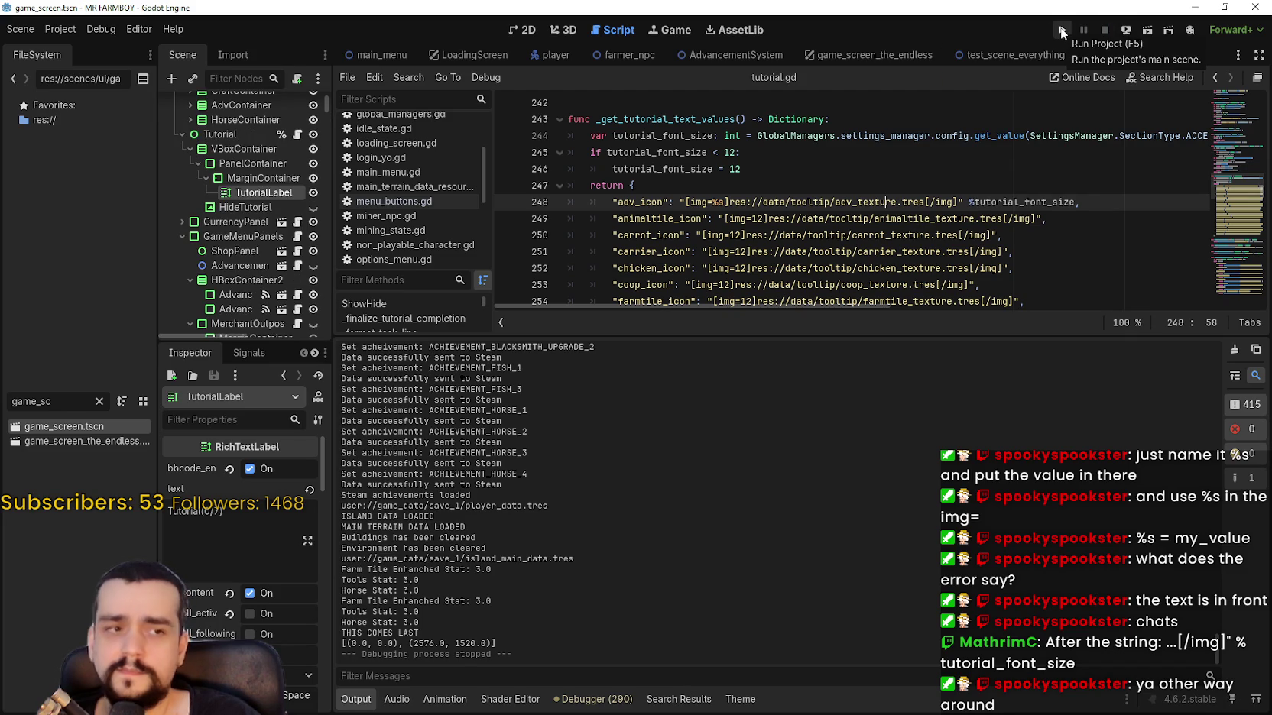
left_click(1061, 32)
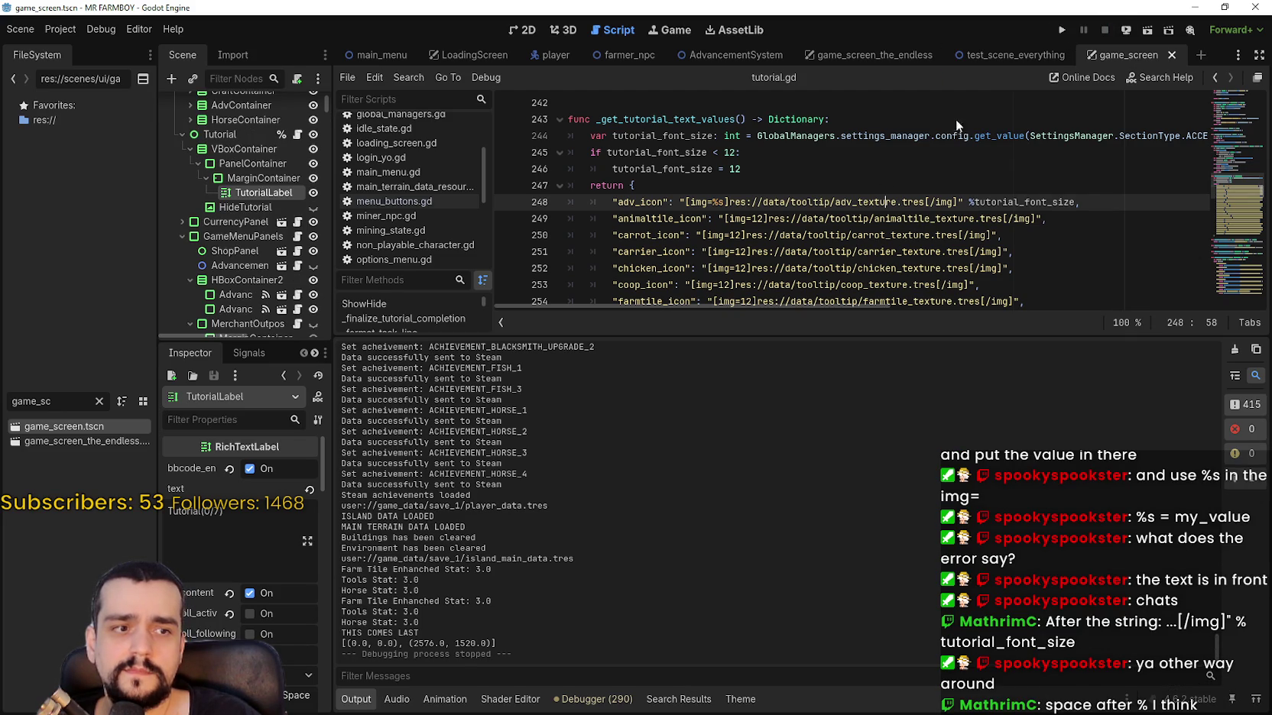
left_click(958, 202)
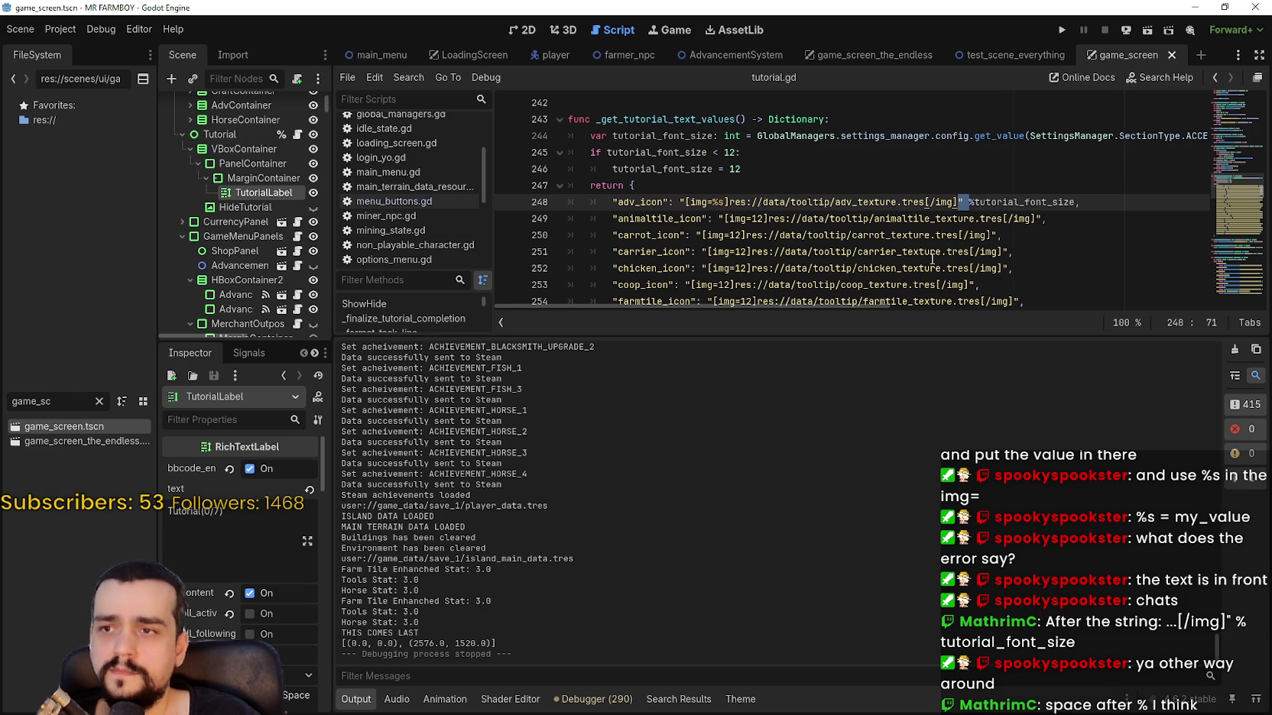
left_click(931, 254)
left_click(712, 202)
left_click(703, 251)
key("ctrl+s")
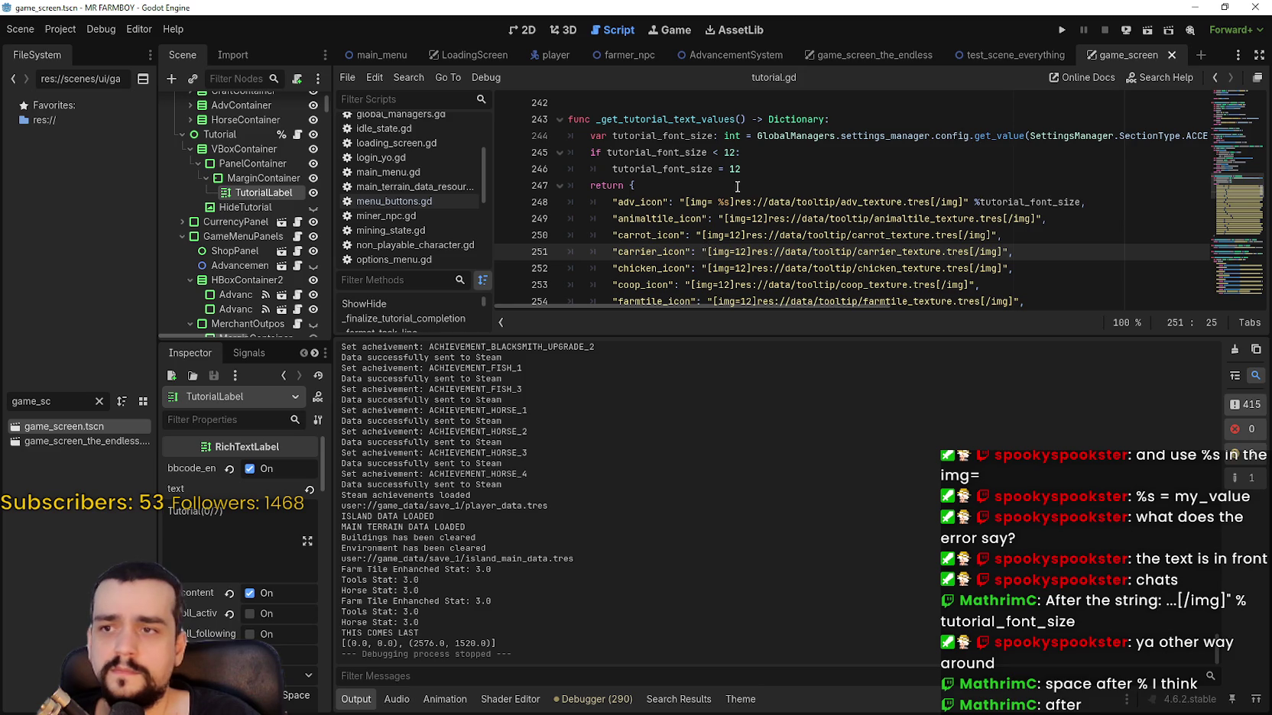
Remove the space from the img size tag so it reads [img=%s], and save.
left_click(1081, 203)
left_click(1057, 237)
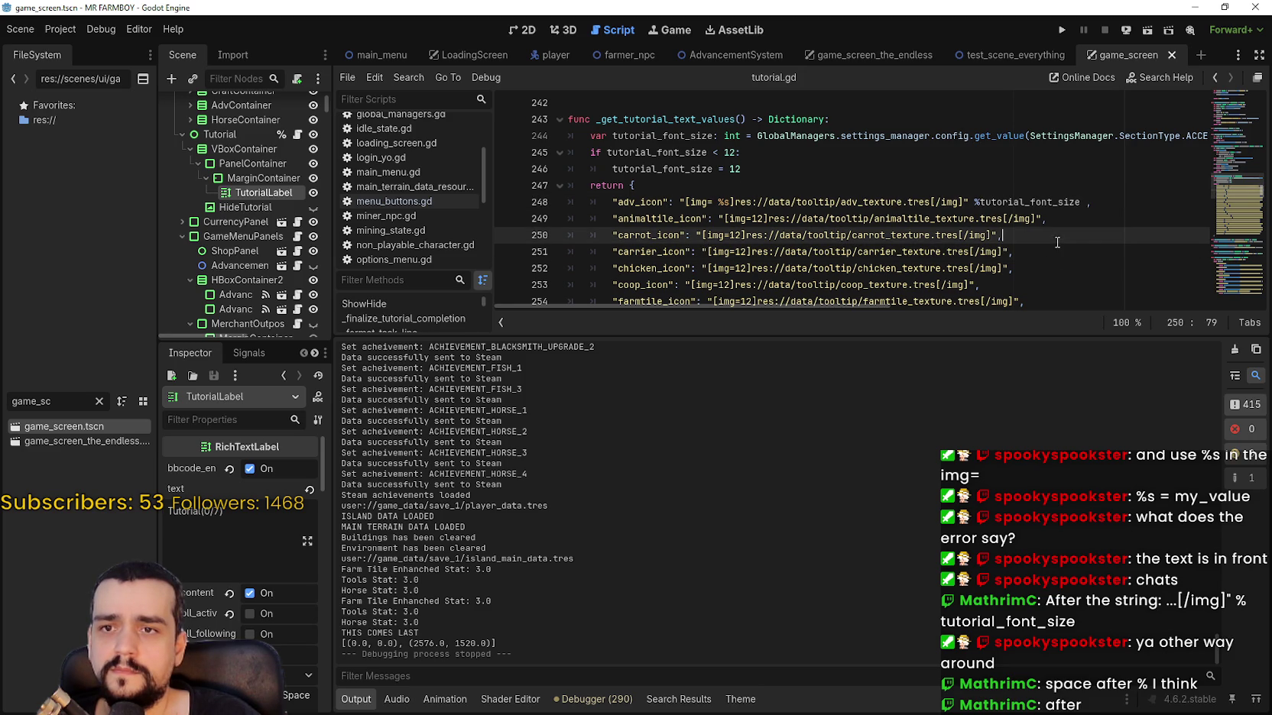
key("ctrl+s")
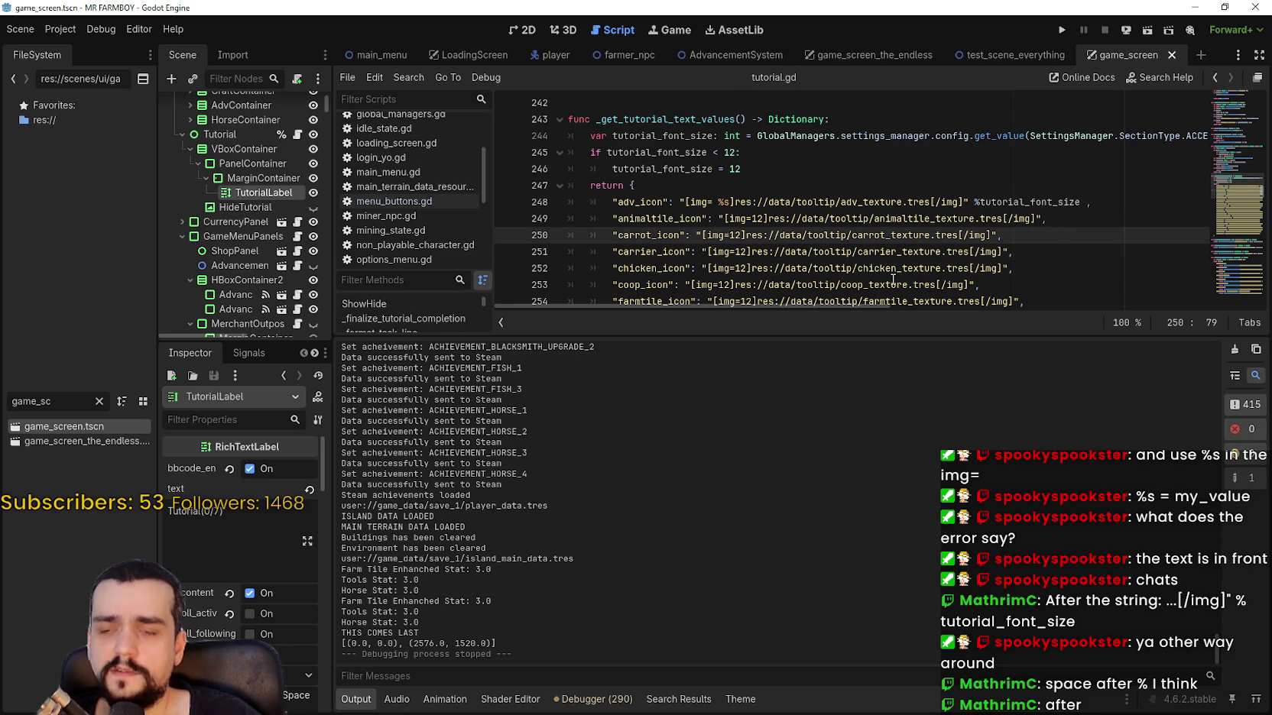
left_click(720, 195)
left_click(796, 284)
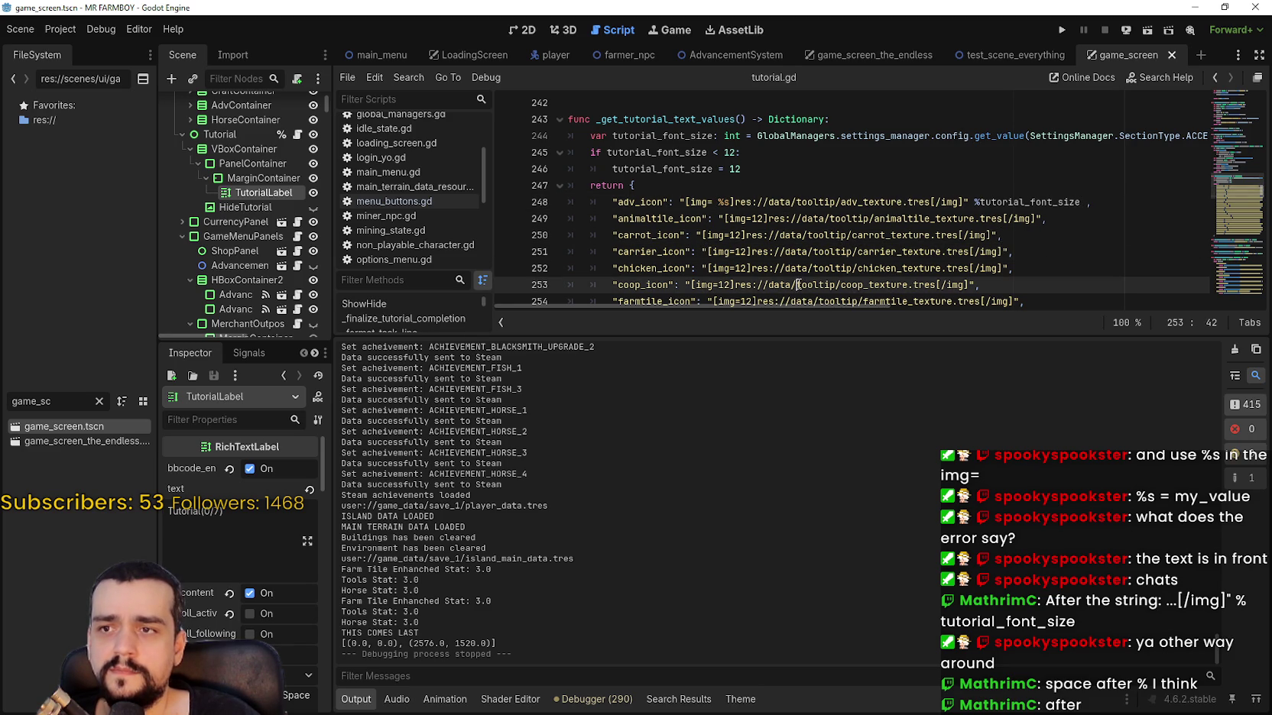
left_click(718, 202)
key("BackSpace")
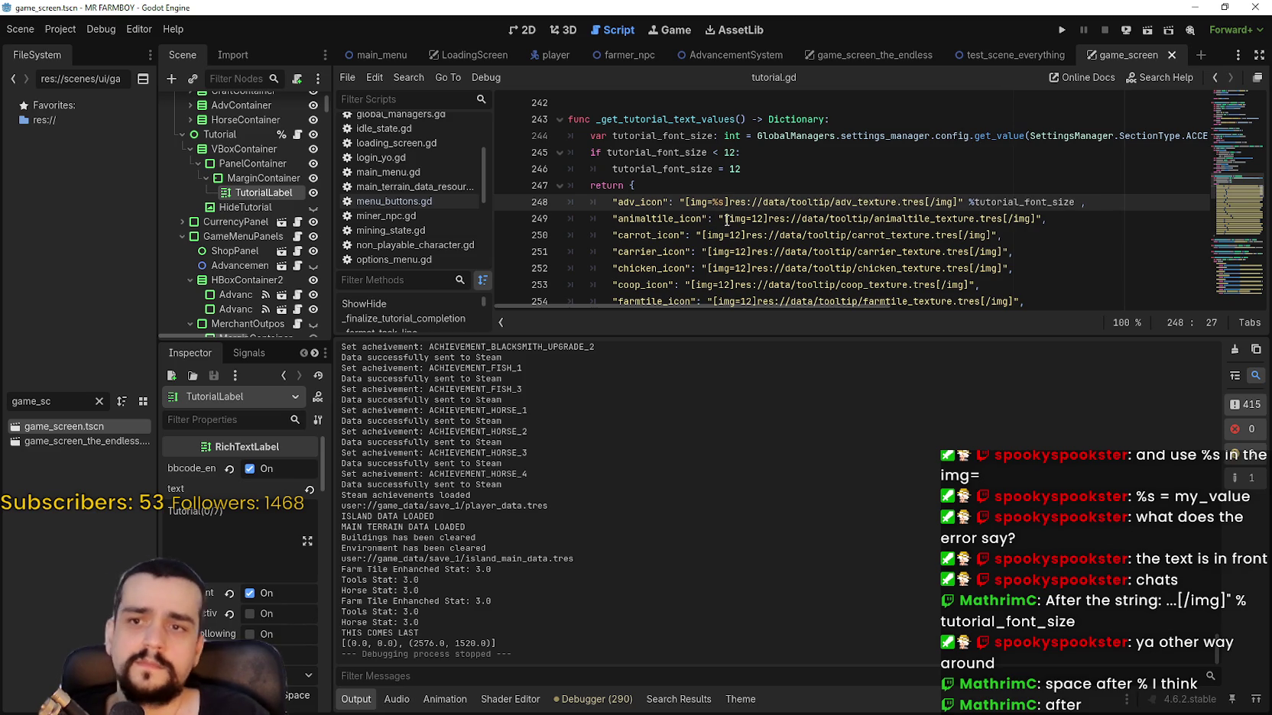
key("ctrl+s")
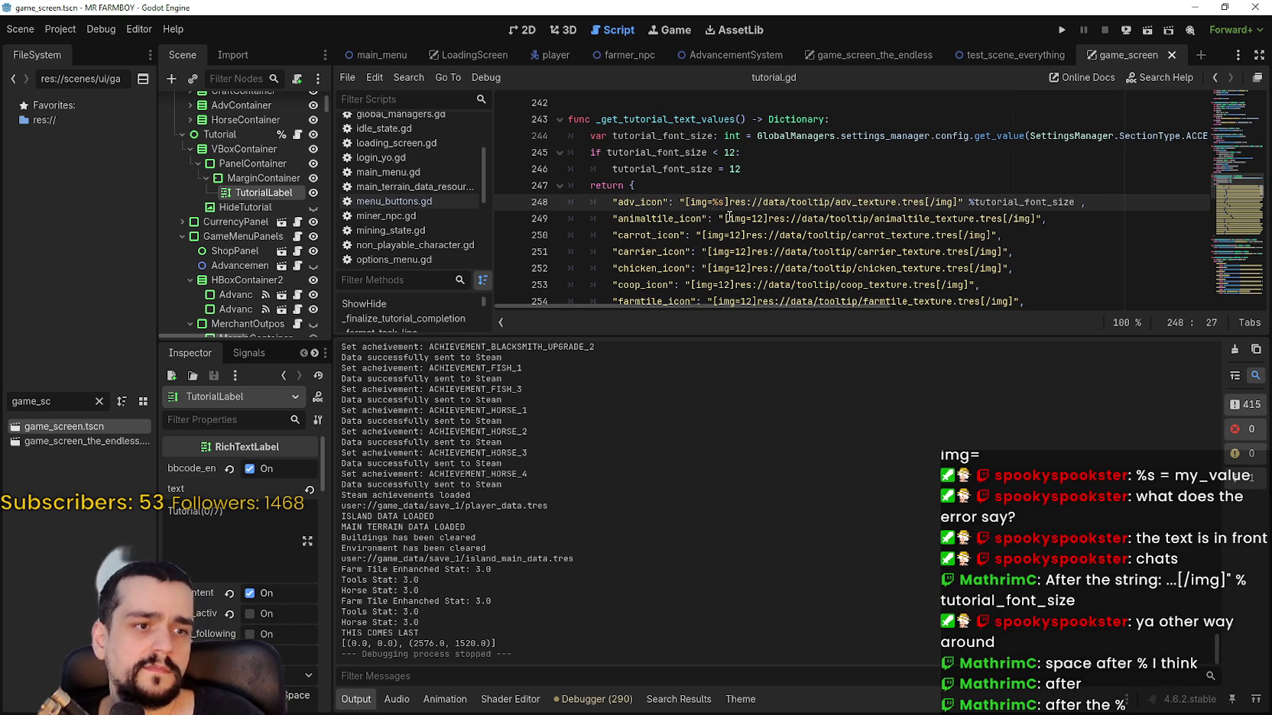
Insert a space between % and tutorial_font_size and save.
left_click(973, 202)
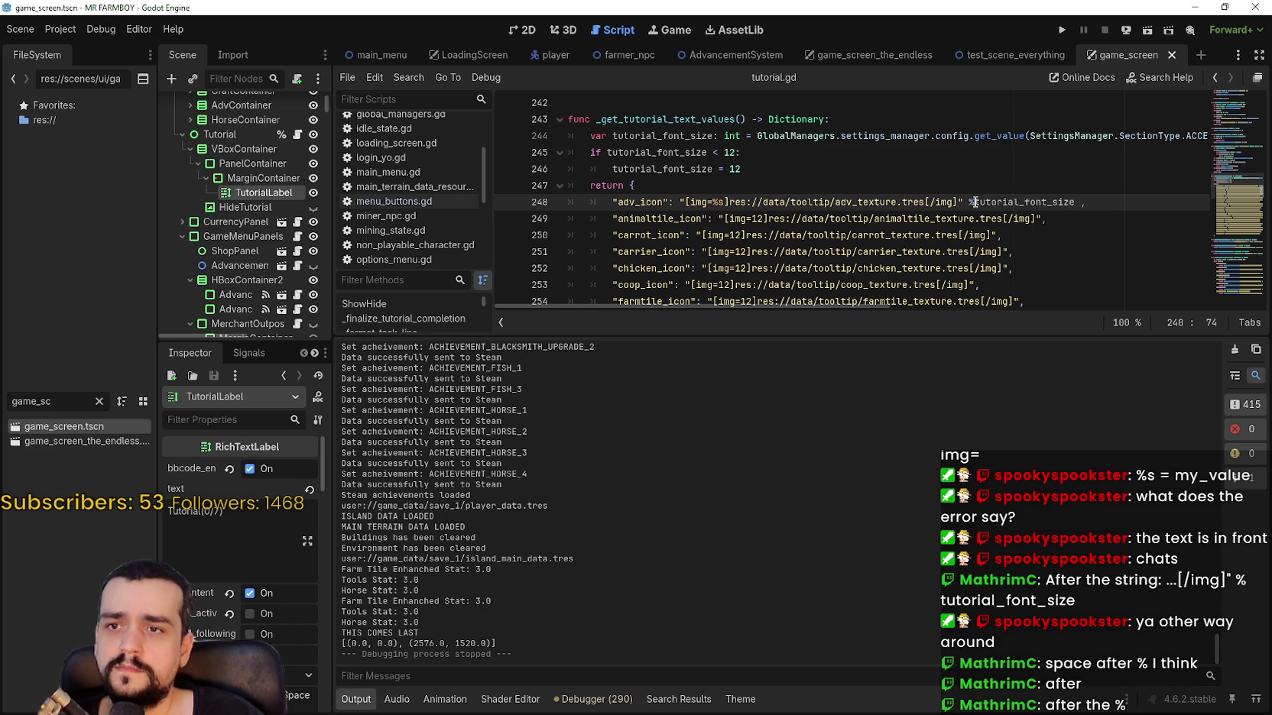
left_click(971, 252)
key("ctrl+s")
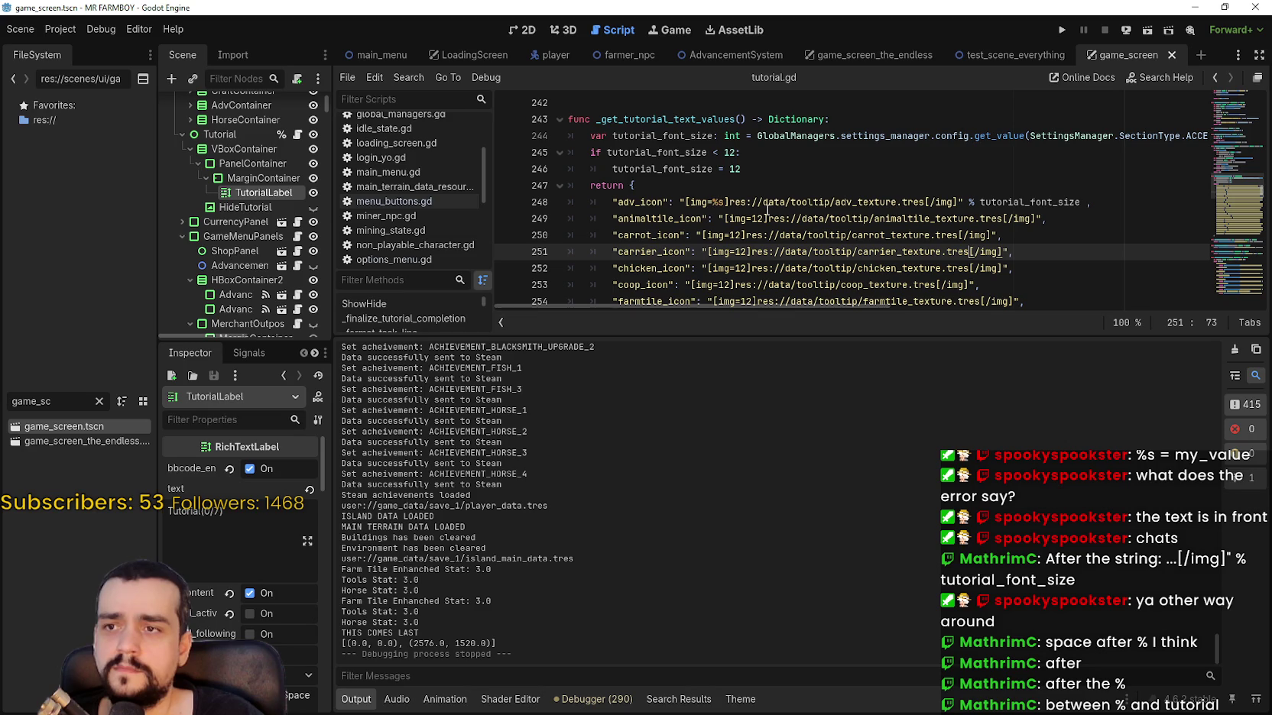
key("ctrl+s")
Add a trailing comma to the end of the adv_icon entry.
left_click(1092, 201)
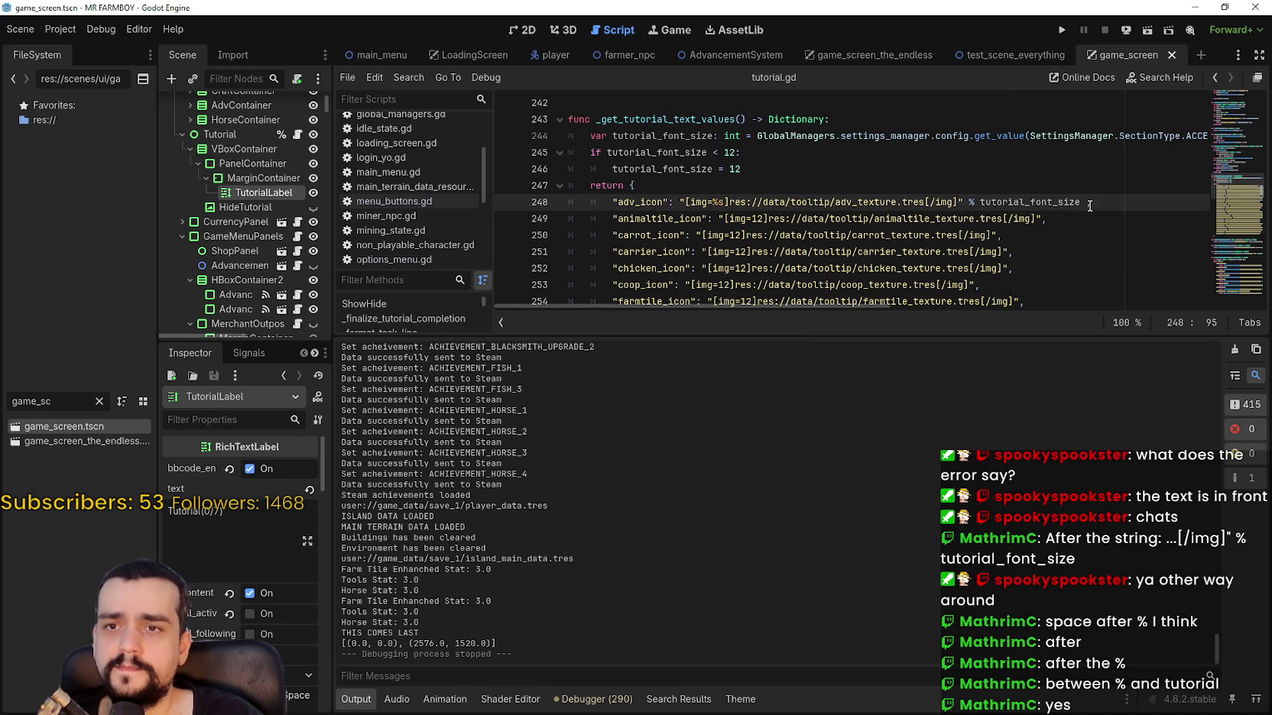
type(",")
key("Down")
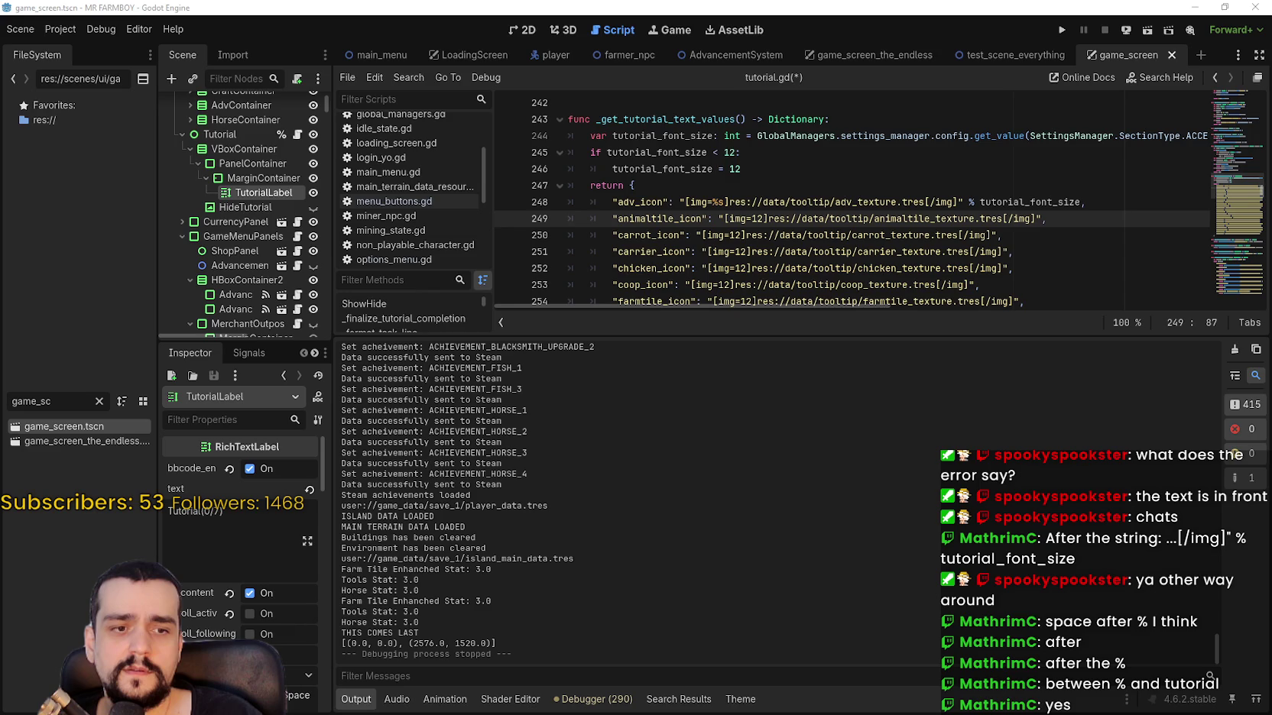
scroll(1060, 402, "up", 3)
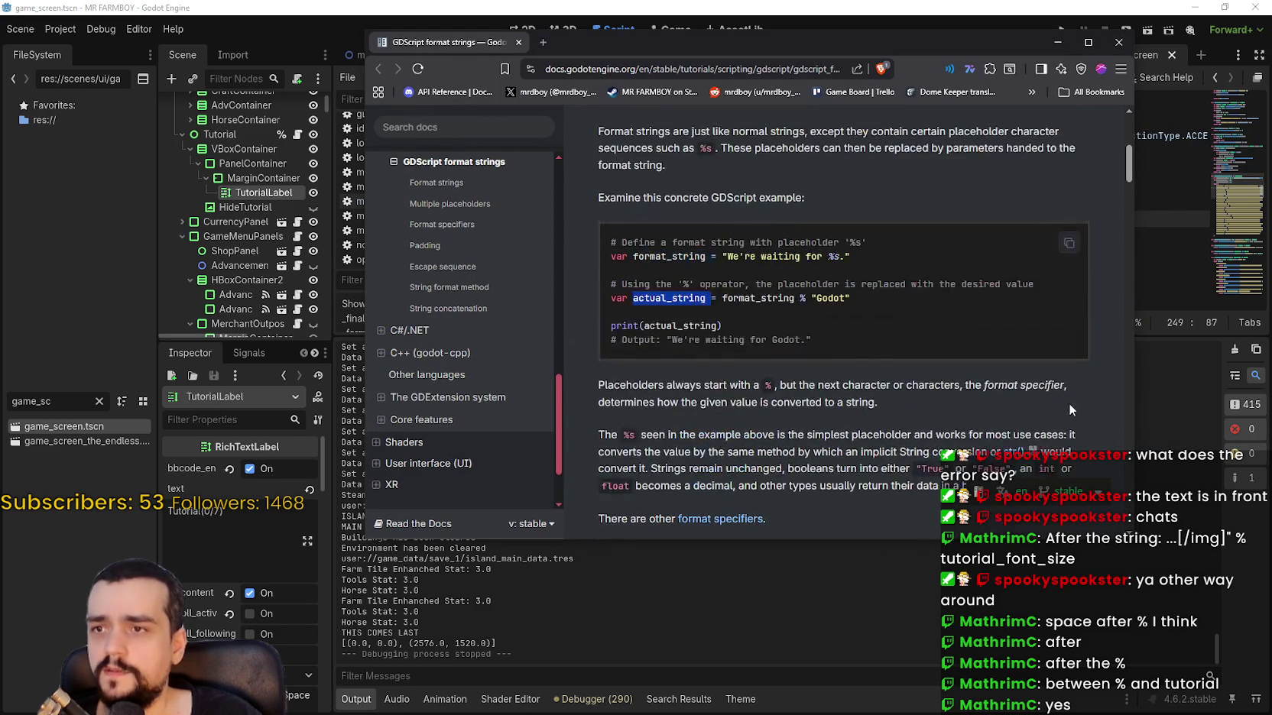
Check format_string in the Multiple placeholders example, then save tutorial.gd in Godot.
scroll(815, 299, "down", 1)
scroll(815, 298, "down", 3)
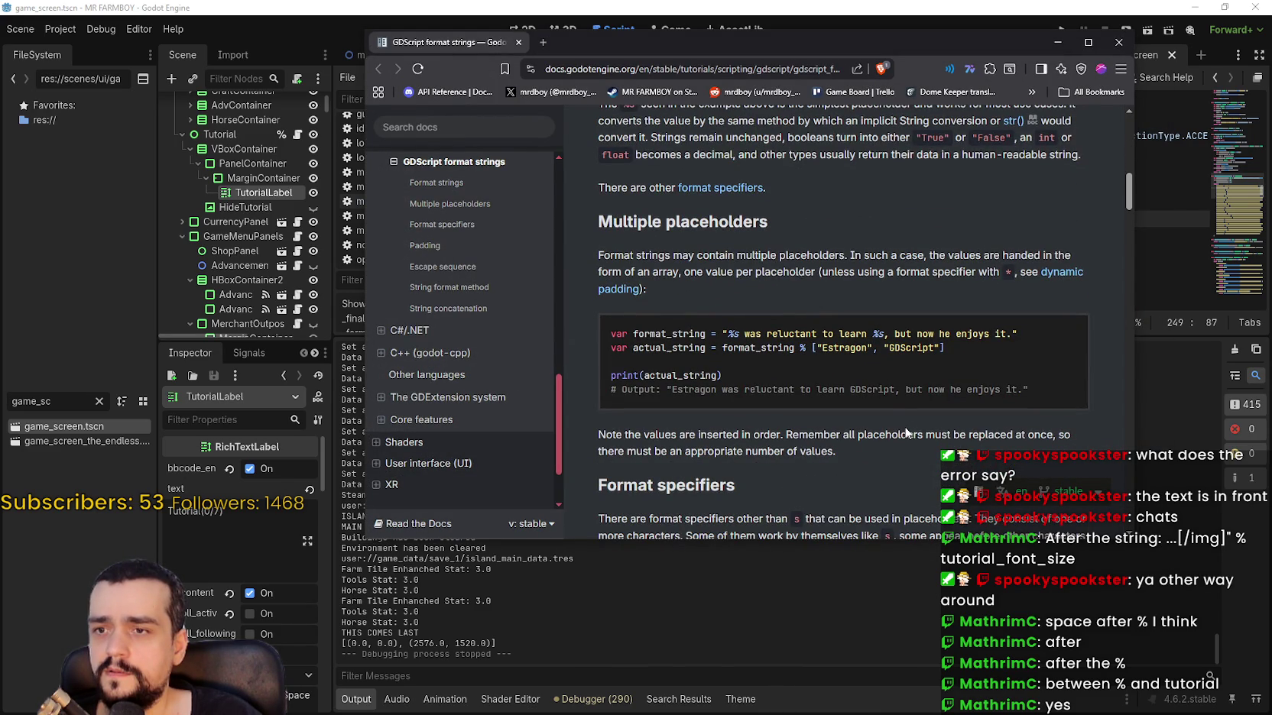
double_click(735, 351)
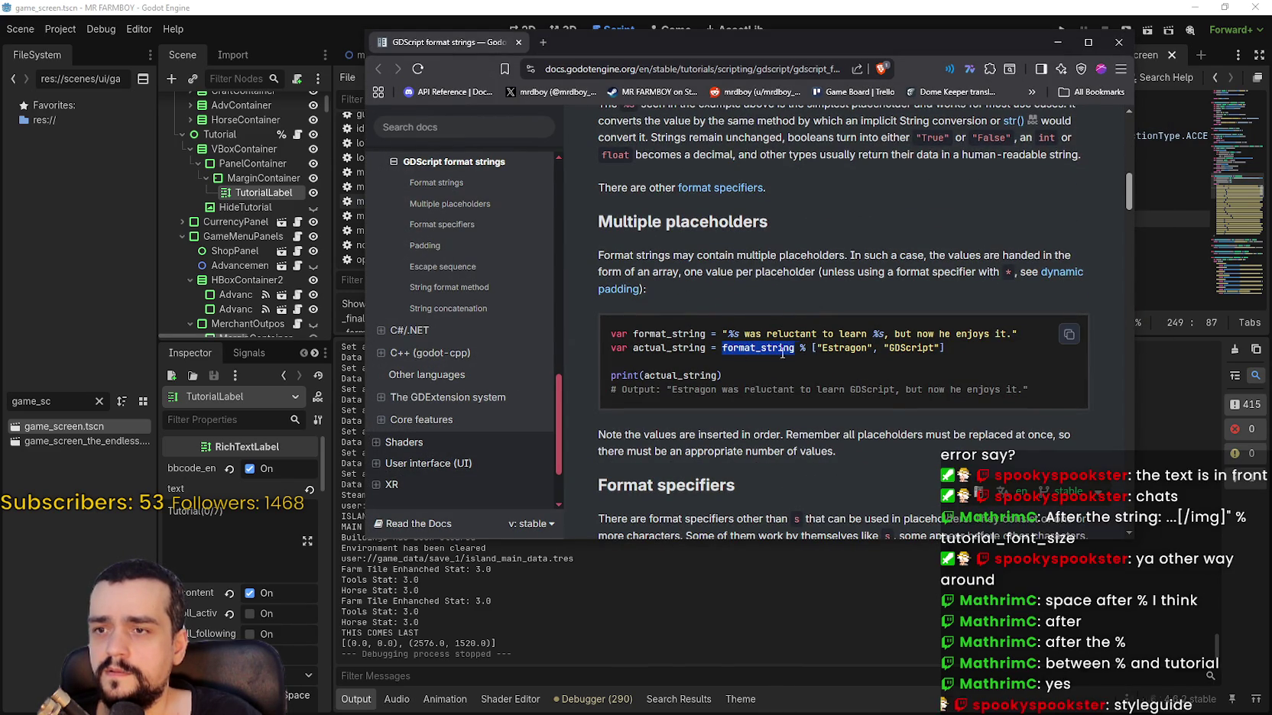
left_click(894, 6)
left_click(929, 202)
key("ctrl+s")
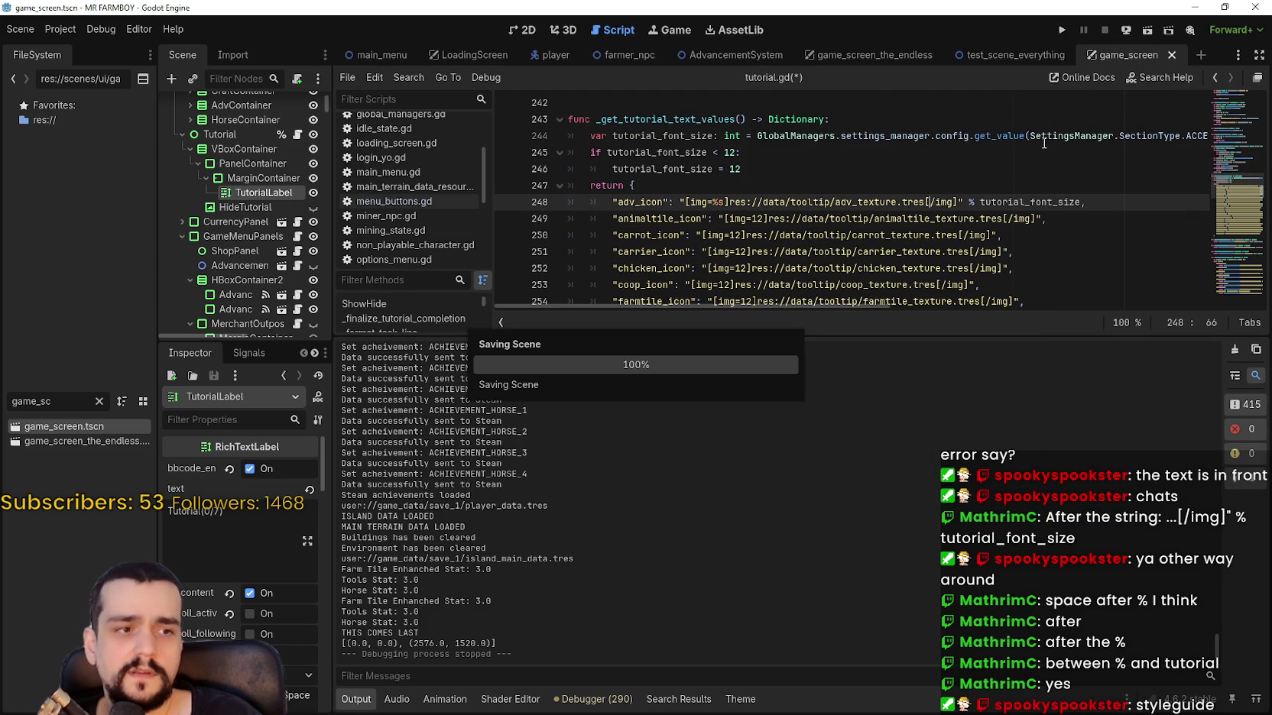
Run the project and continue from the saved game.
left_click(1061, 29)
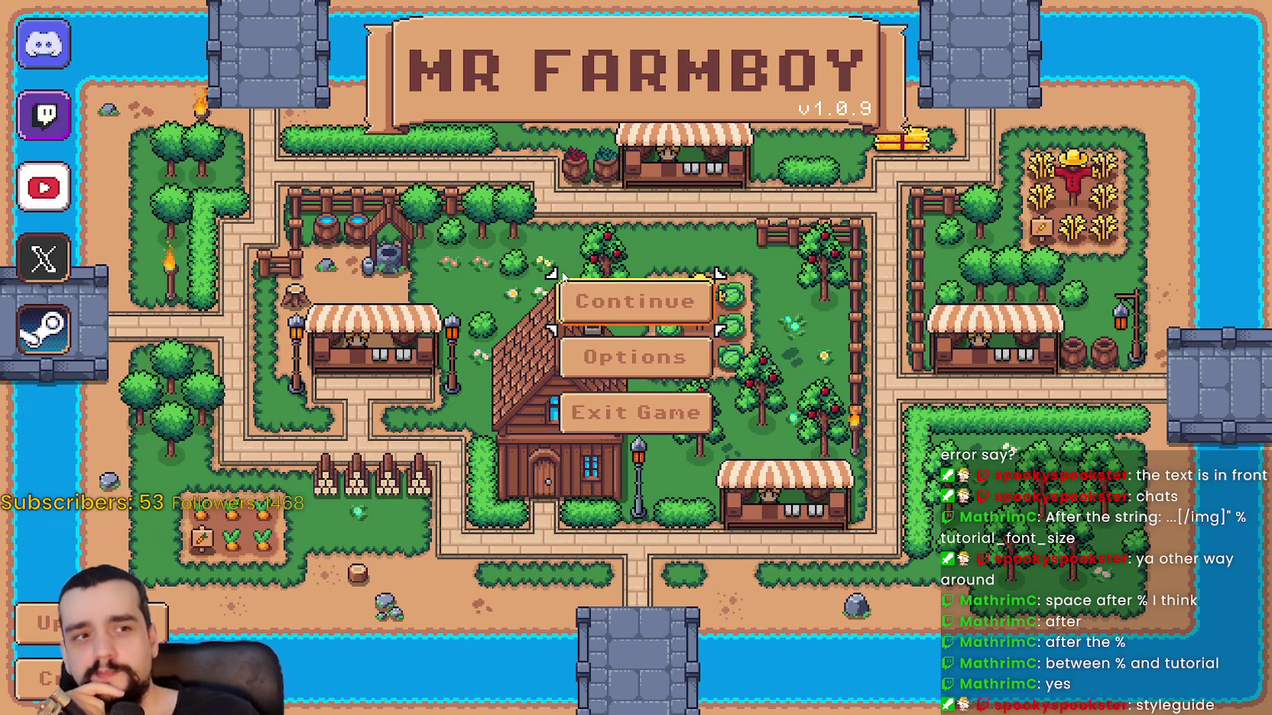
left_click(601, 307)
left_click(613, 298)
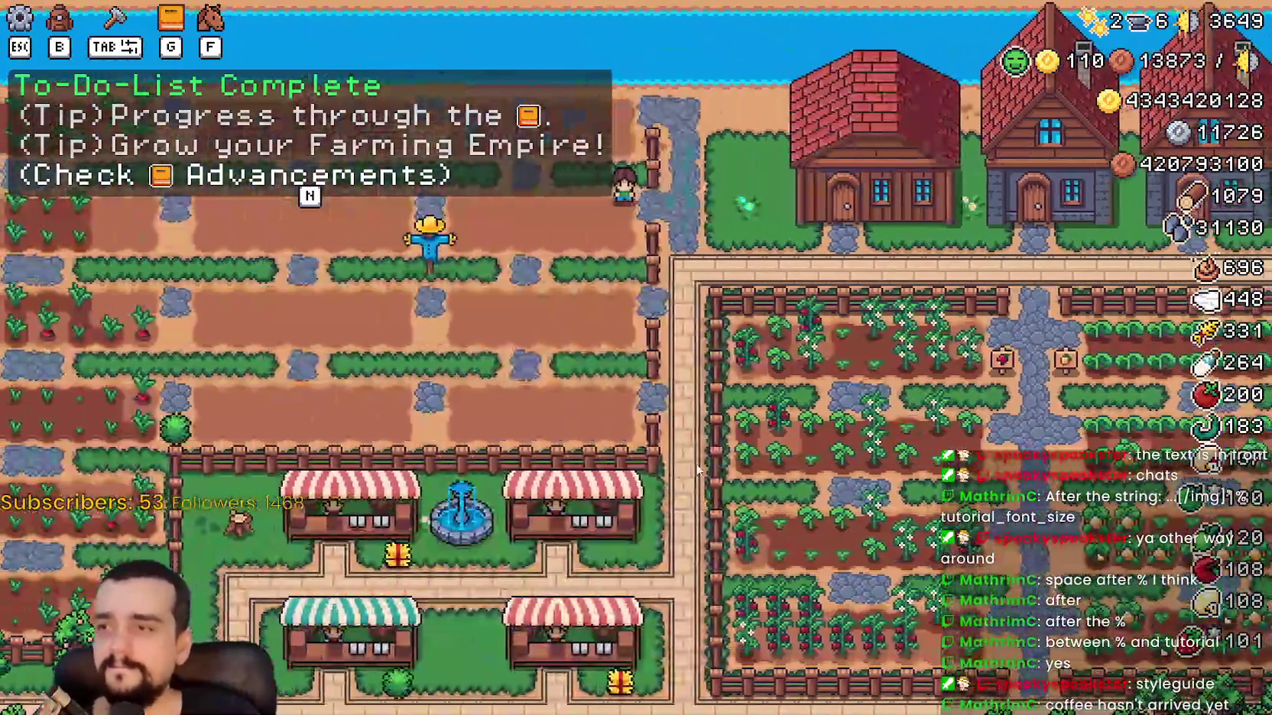
Lower the Tutorial Font Size in Accessibility options from 12 to 5 and apply it.
key("Escape")
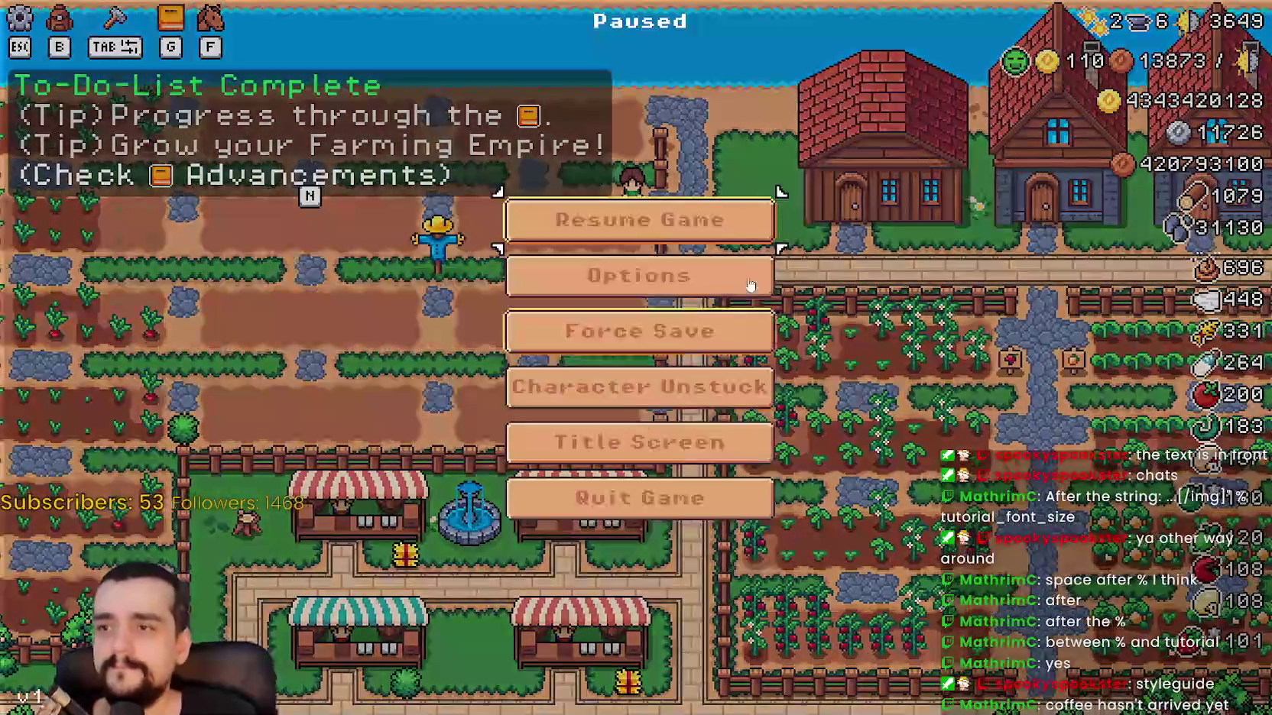
left_click(752, 285)
left_click(191, 148)
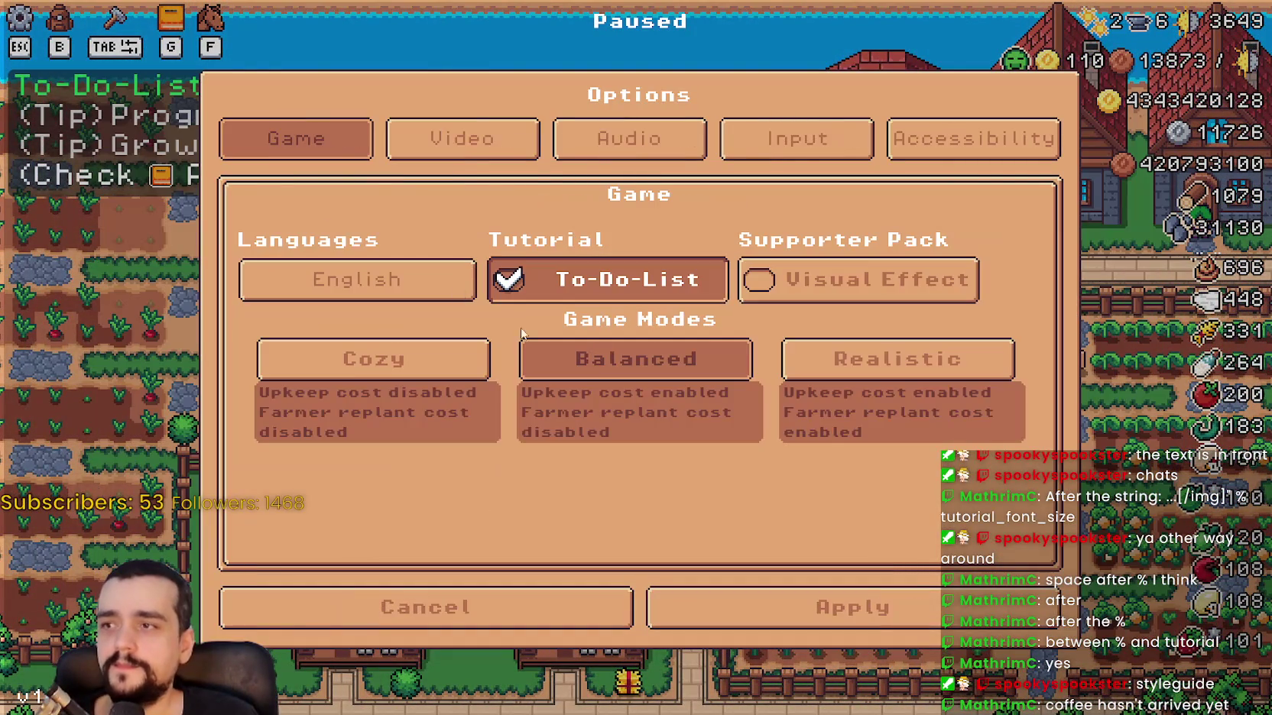
left_click(796, 139)
left_click(972, 138)
left_click_drag(596, 334, 249, 333)
left_click(851, 600)
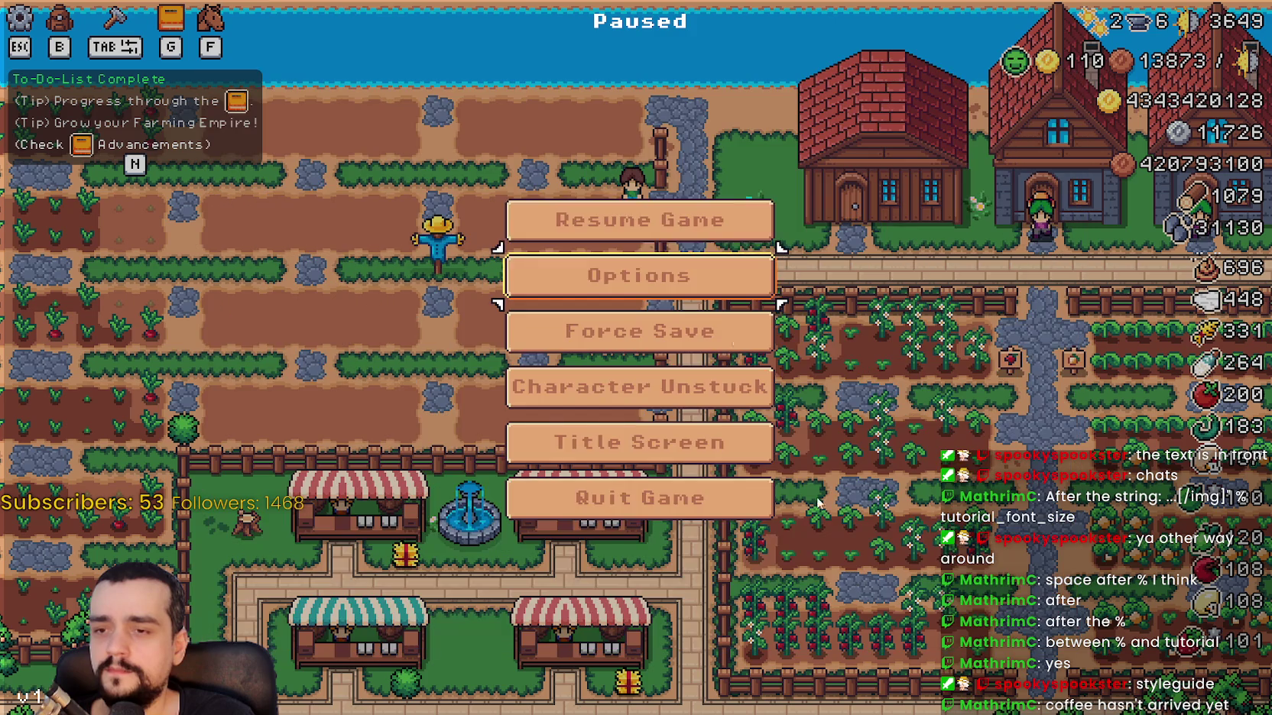
Resume the game, pan across the farm, then pause and return to the Godot editor.
left_click(573, 222)
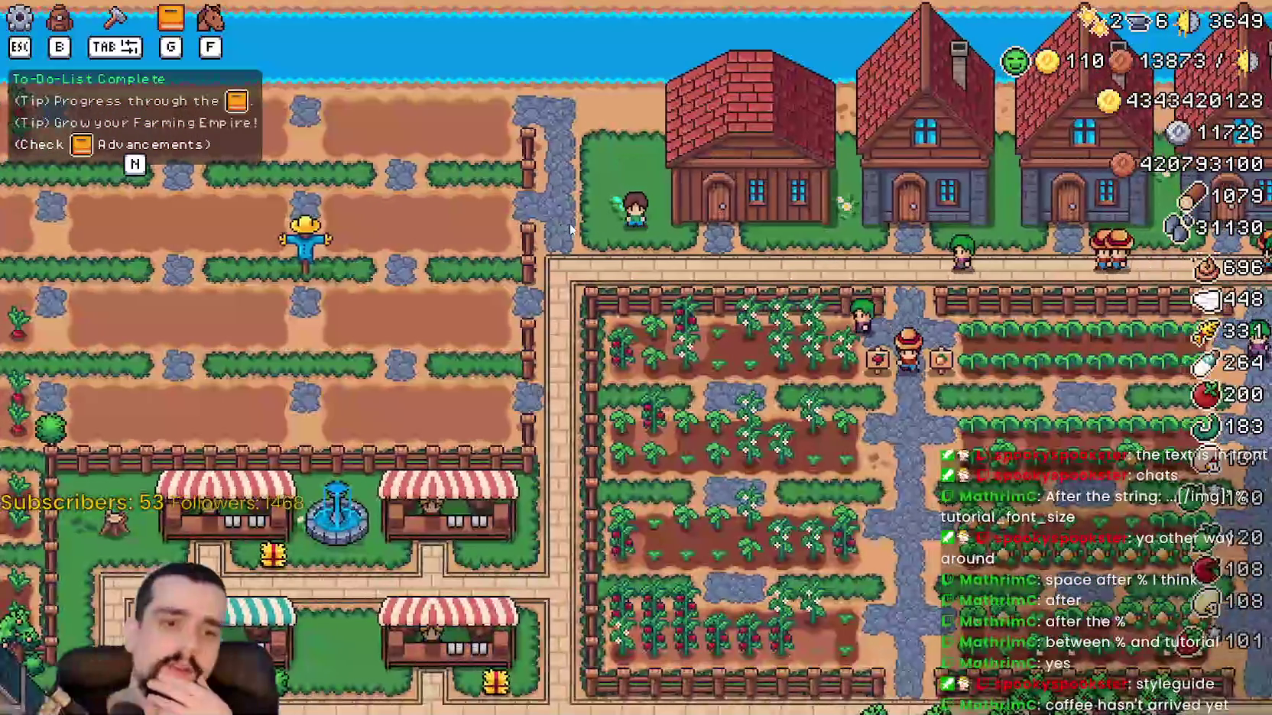
key("d")
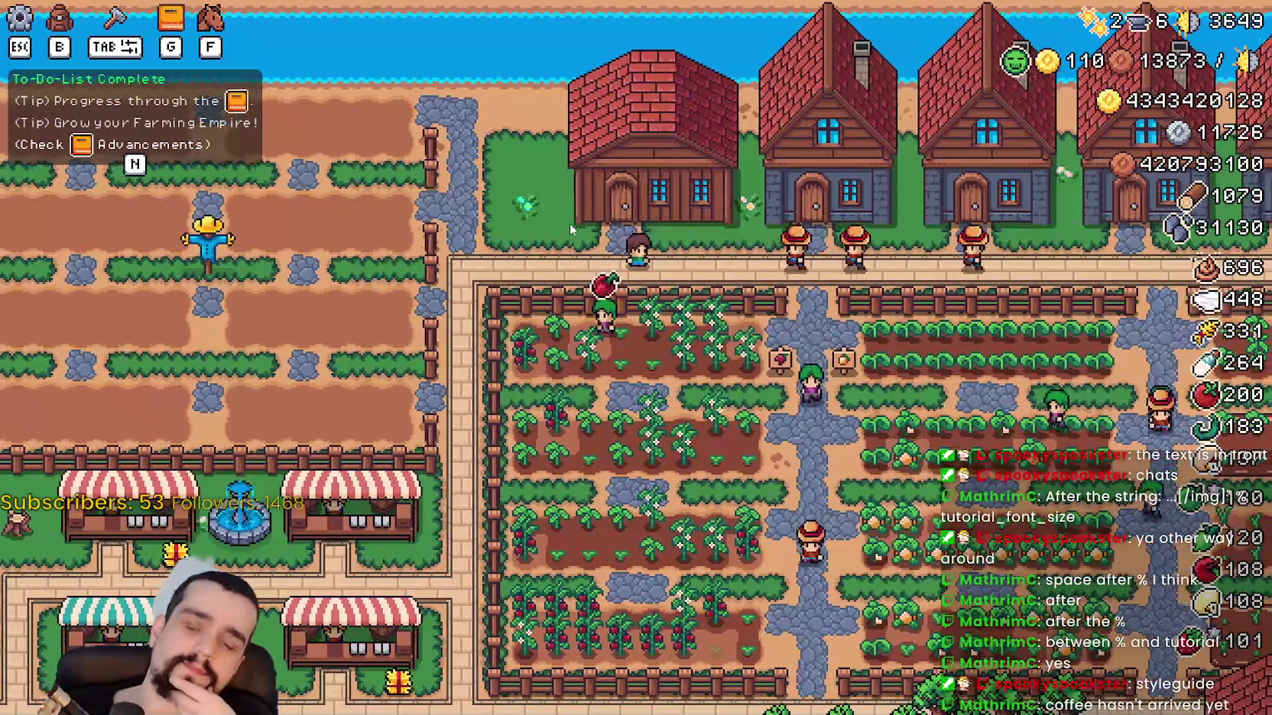
key("Escape")
key("alt+Tab")
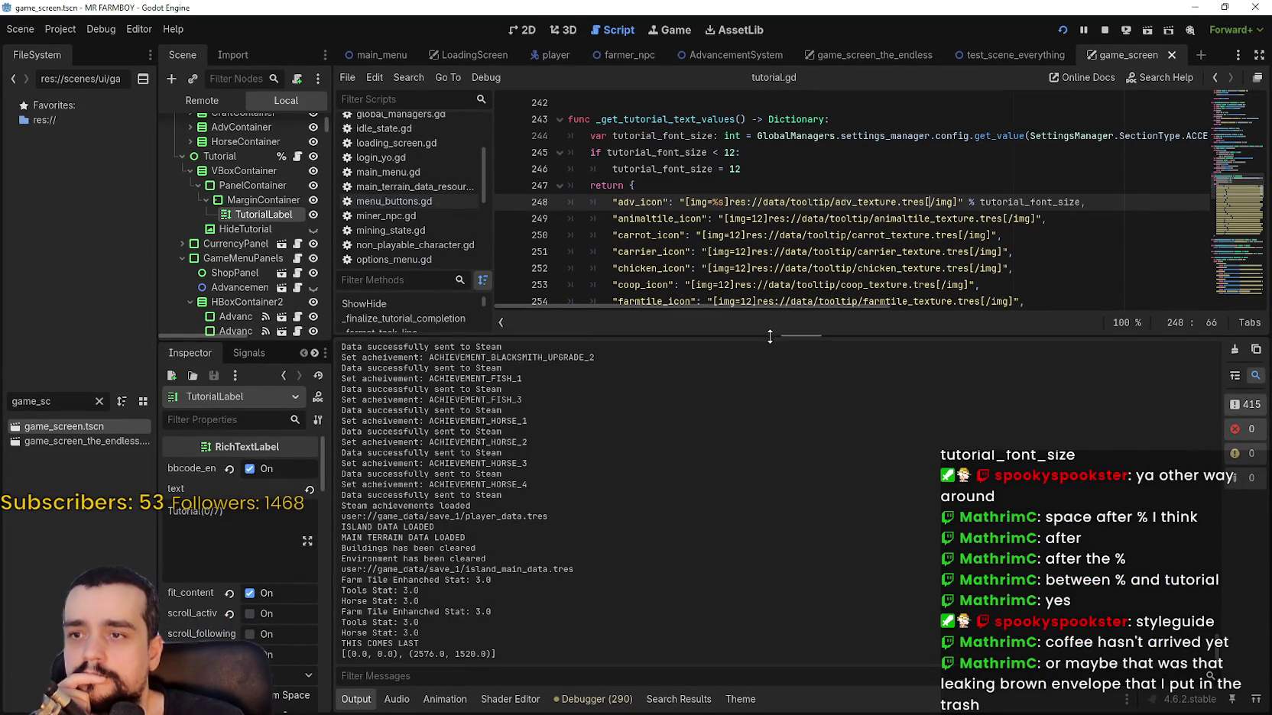
Look over _get_tutorial_text_values in tutorial.gd, then switch to the running game.
left_click_drag(770, 335, 751, 525)
scroll(730, 279, "up", 3)
double_click(718, 267)
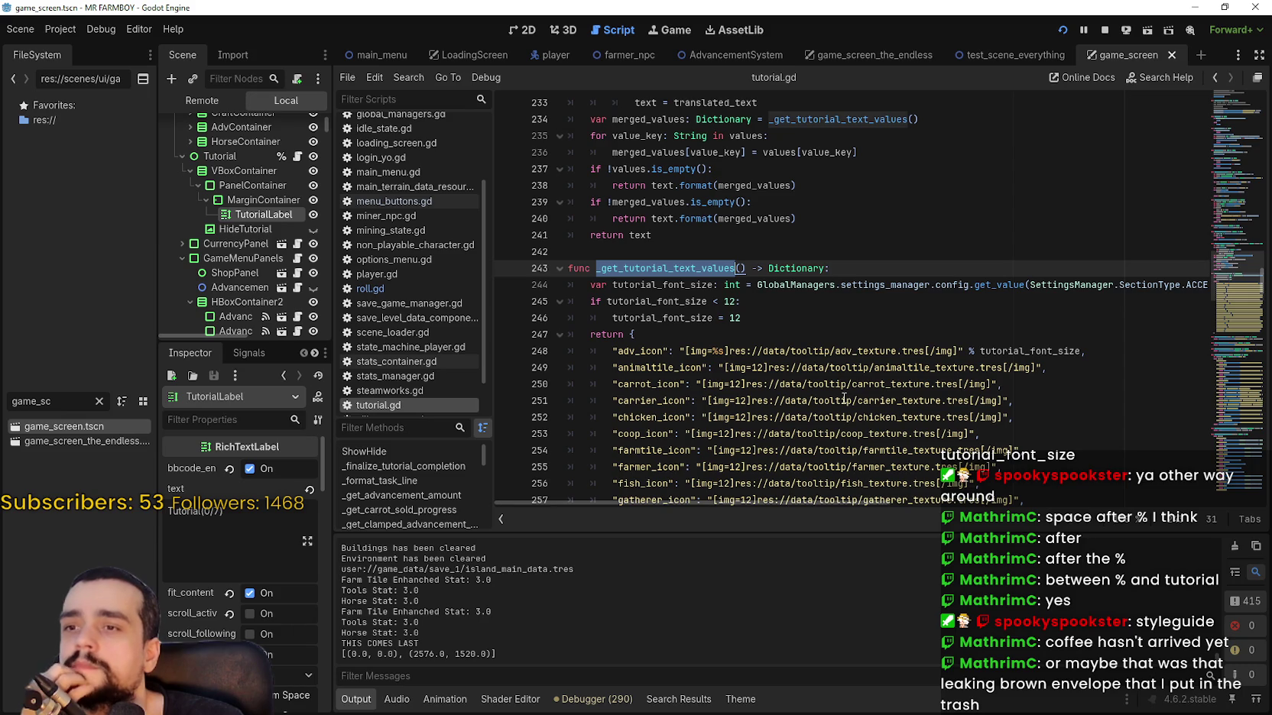
key("alt+Tab")
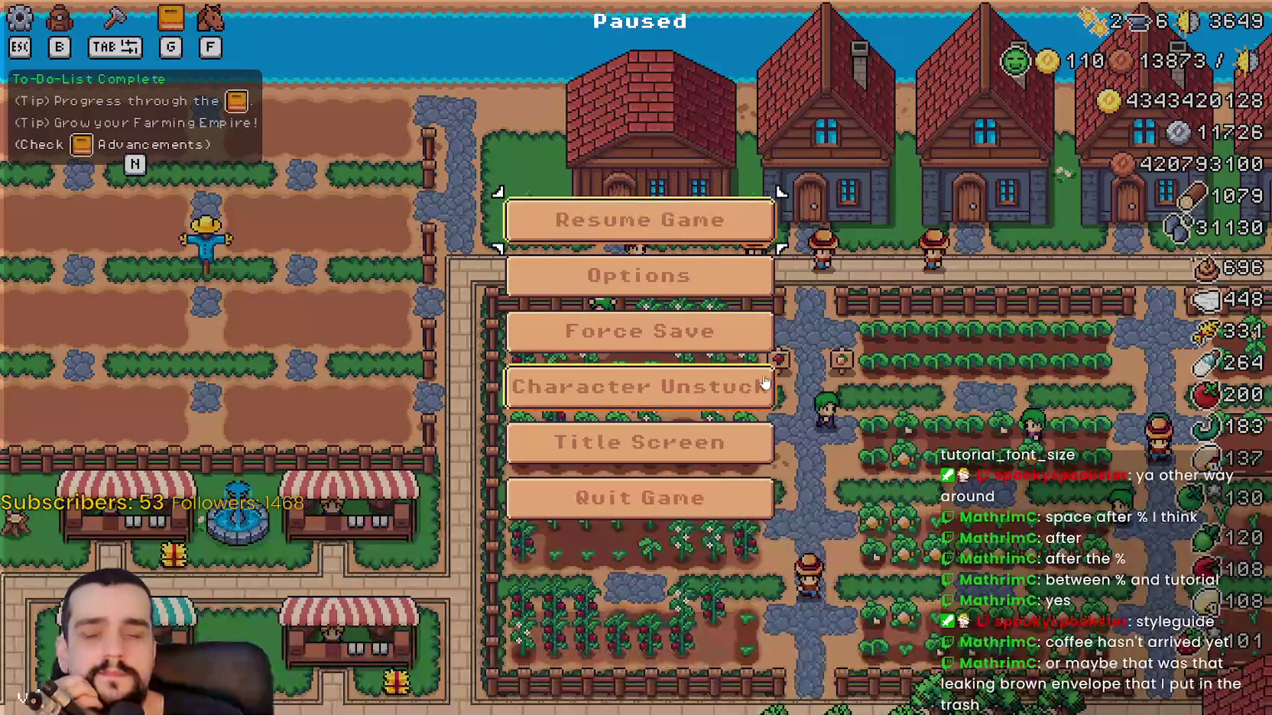
Go back to the title screen and load the first save.
key("Escape")
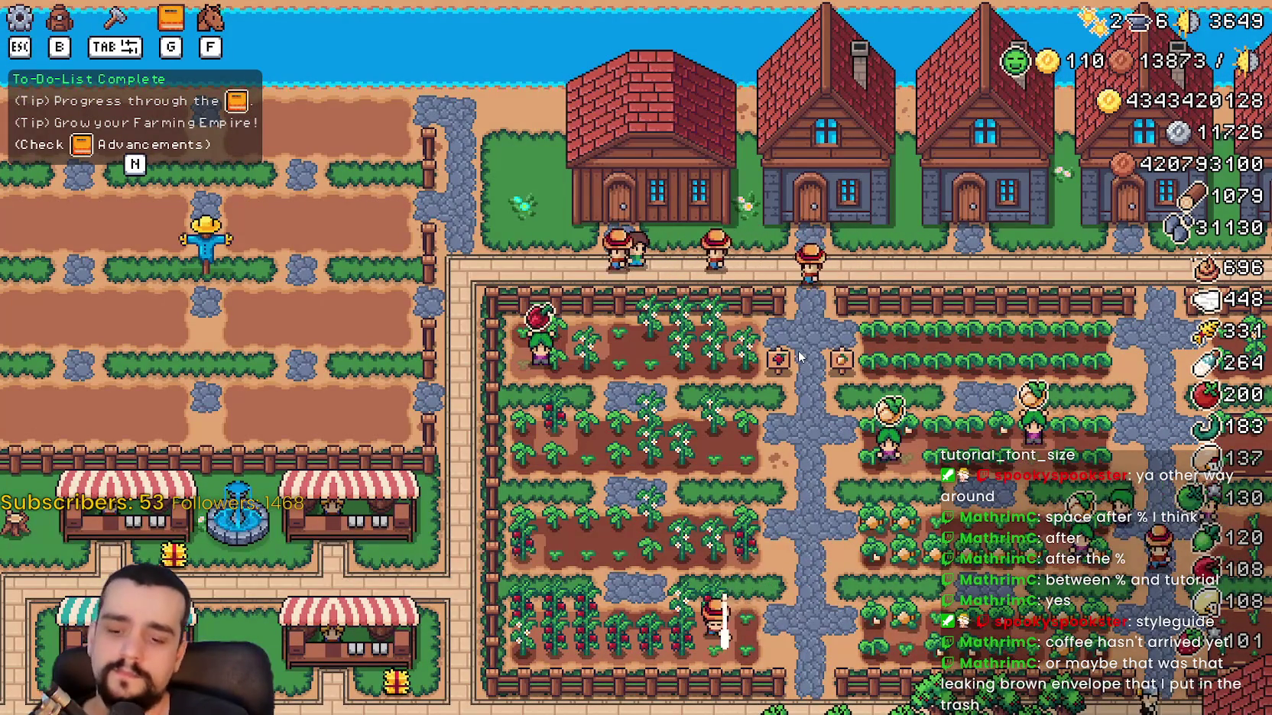
key("Escape")
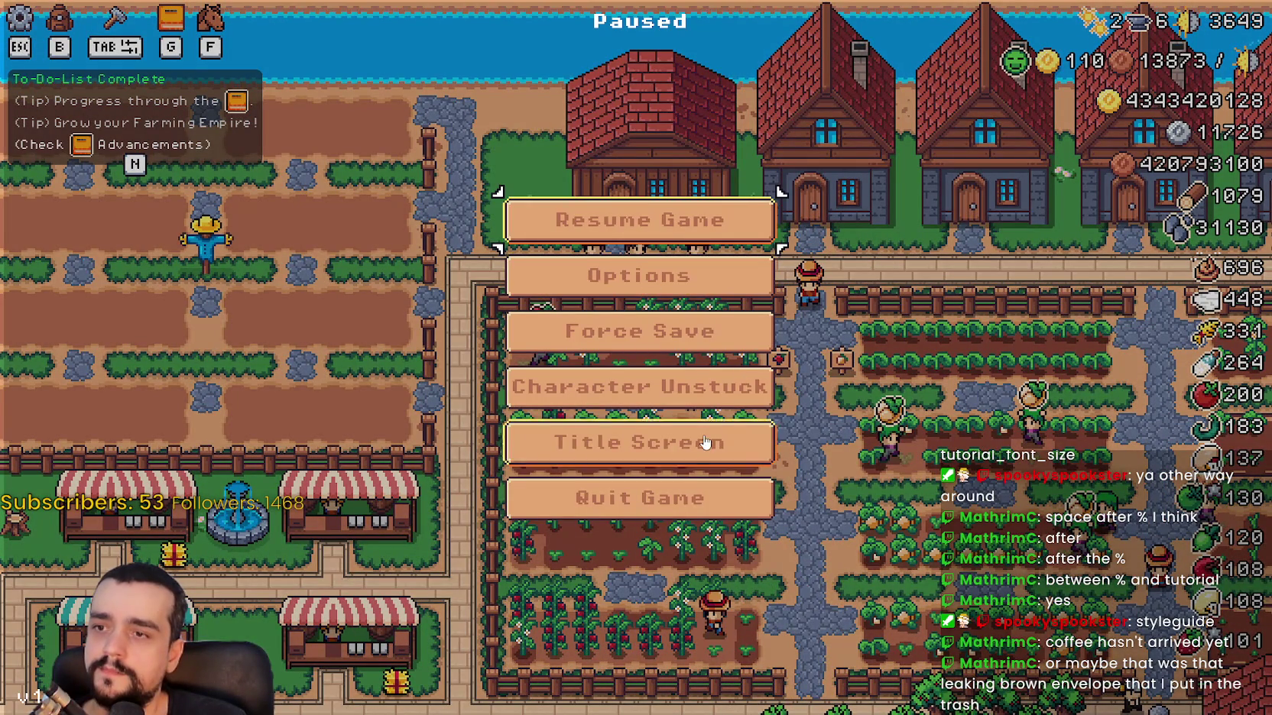
left_click(703, 442)
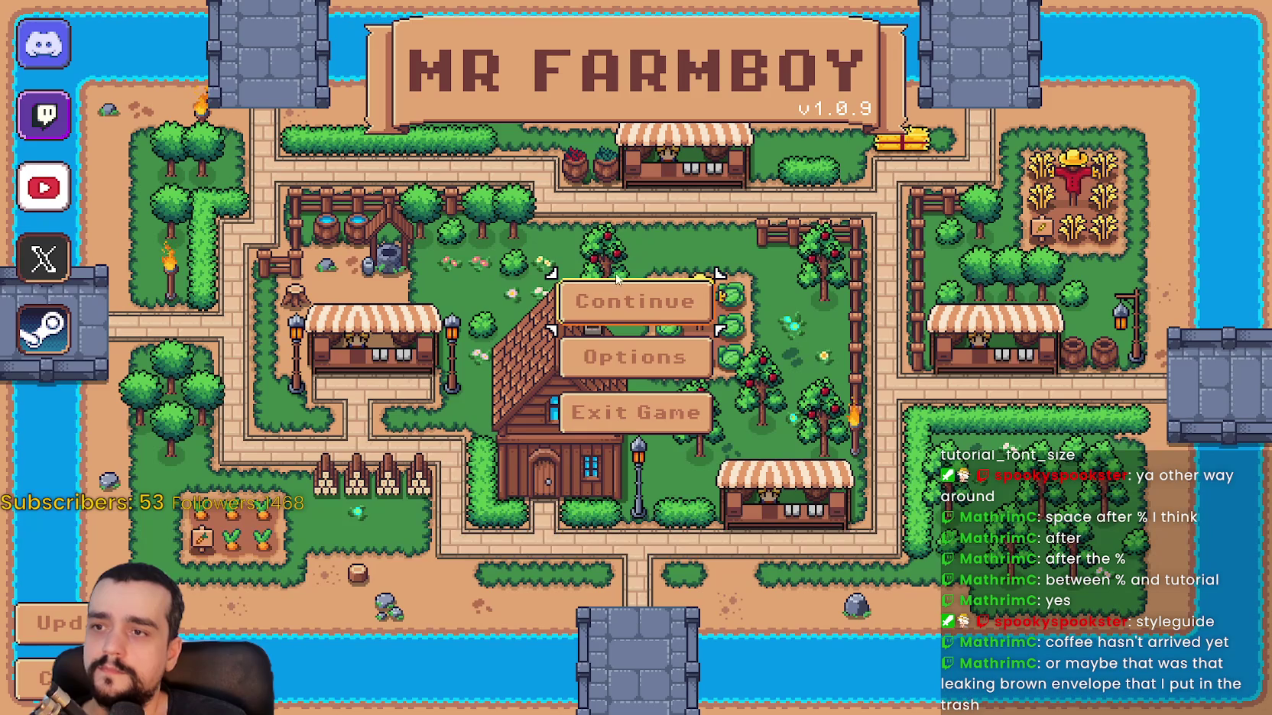
left_click(639, 299)
left_click(551, 252)
left_click(538, 286)
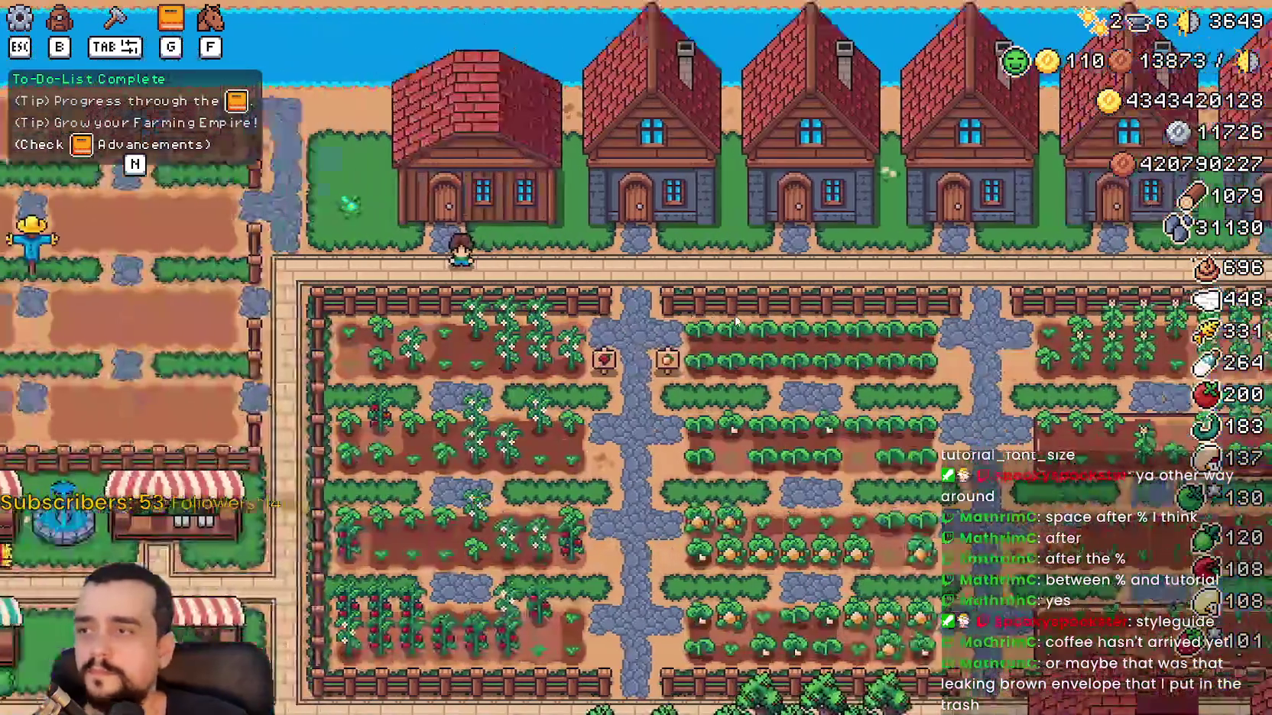
Raise the Tutorial Font Size to 12 in Accessibility options, apply, and return to the script editor.
key("Escape")
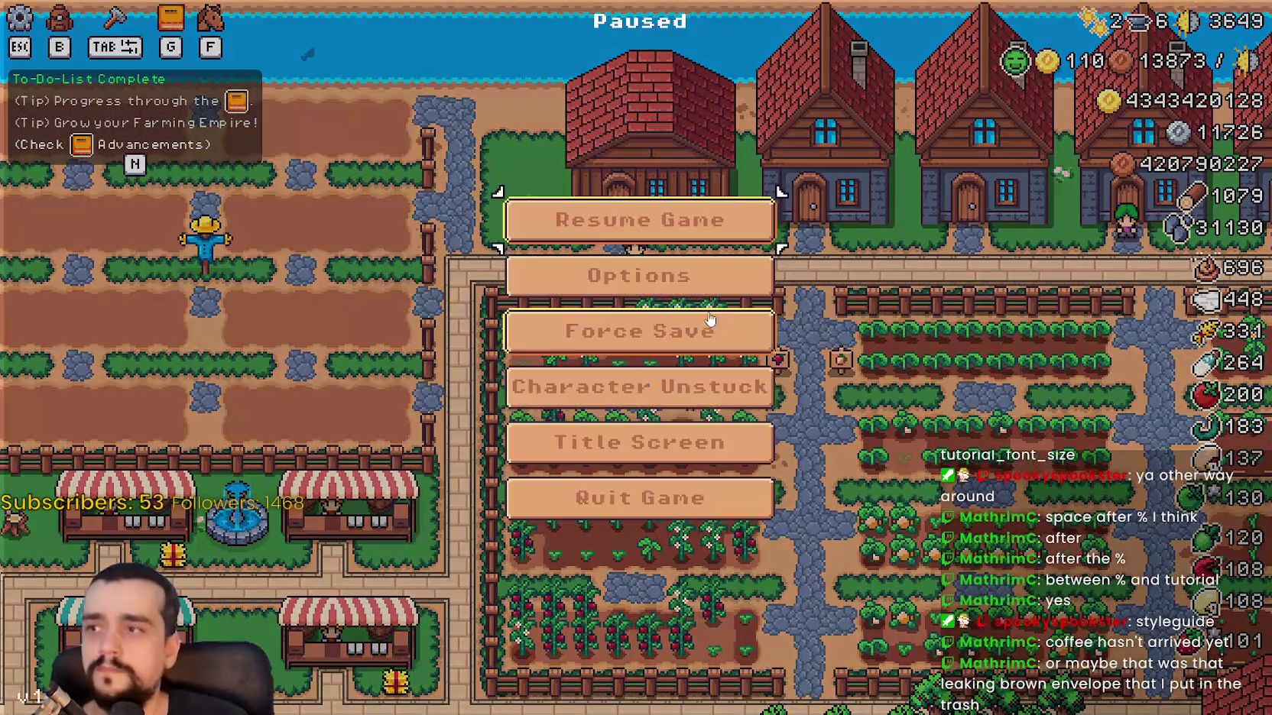
left_click(647, 295)
left_click(260, 156)
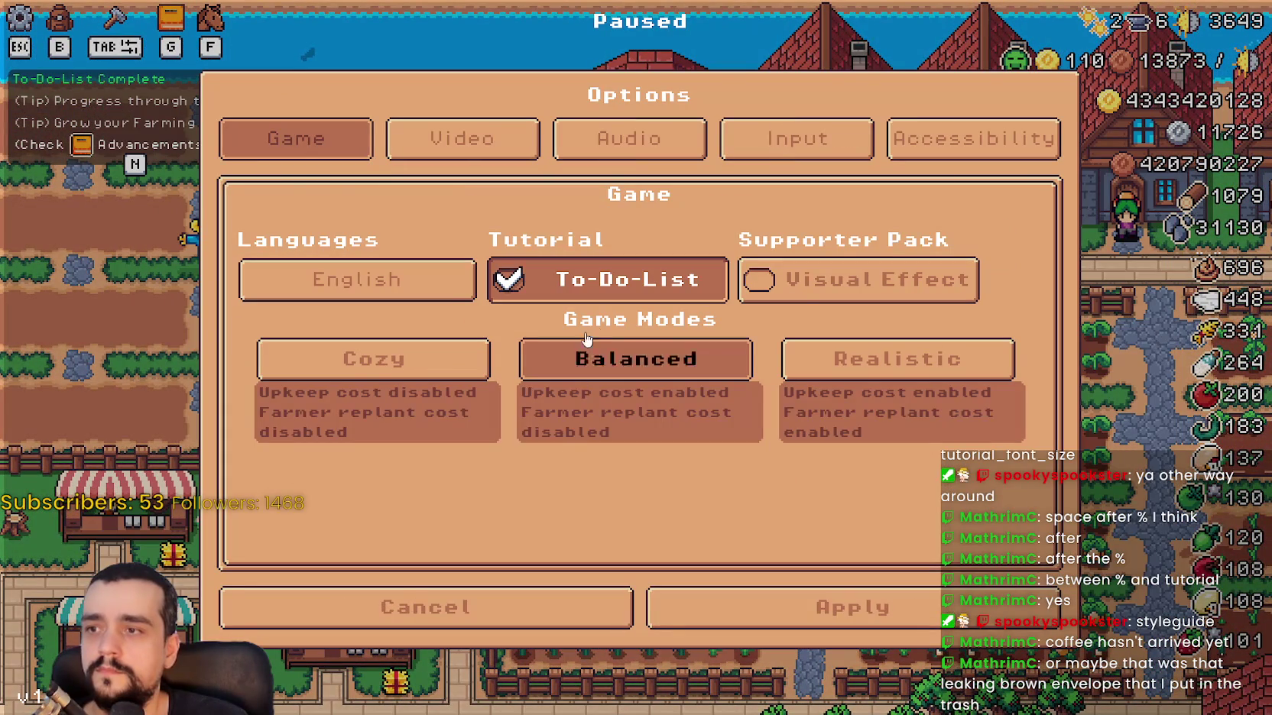
left_click(898, 137)
mouse_move(251, 328)
left_mouse_down()
mouse_move(359, 351)
mouse_move(714, 345)
left_mouse_up()
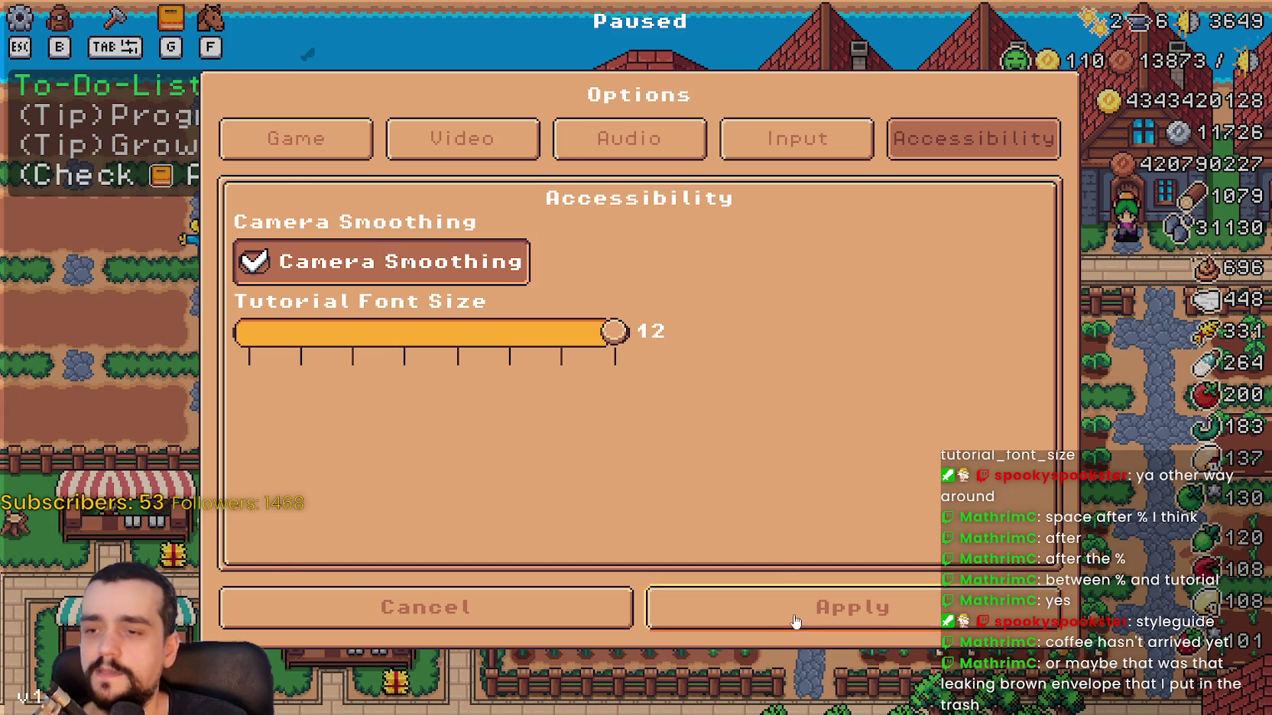
left_click(853, 608)
left_click(708, 212)
key("Escape")
key("alt+Tab")
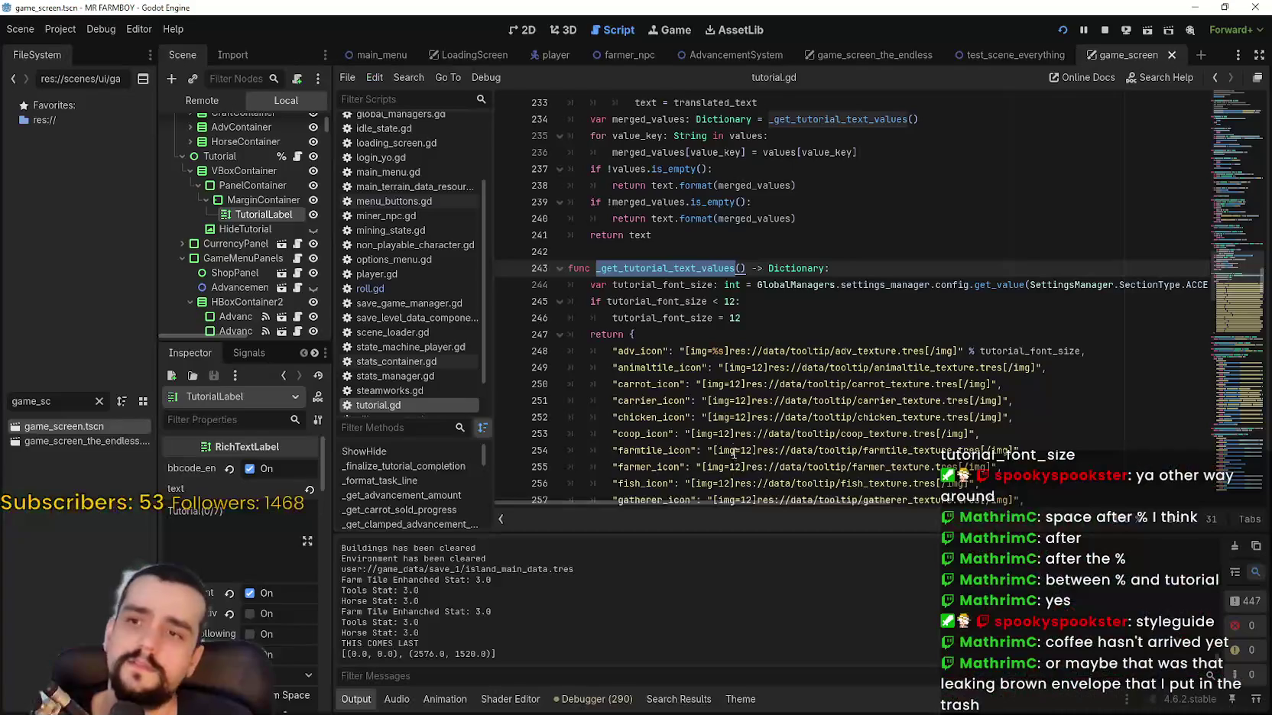
double_click(681, 268)
left_click_drag(741, 318, 546, 278)
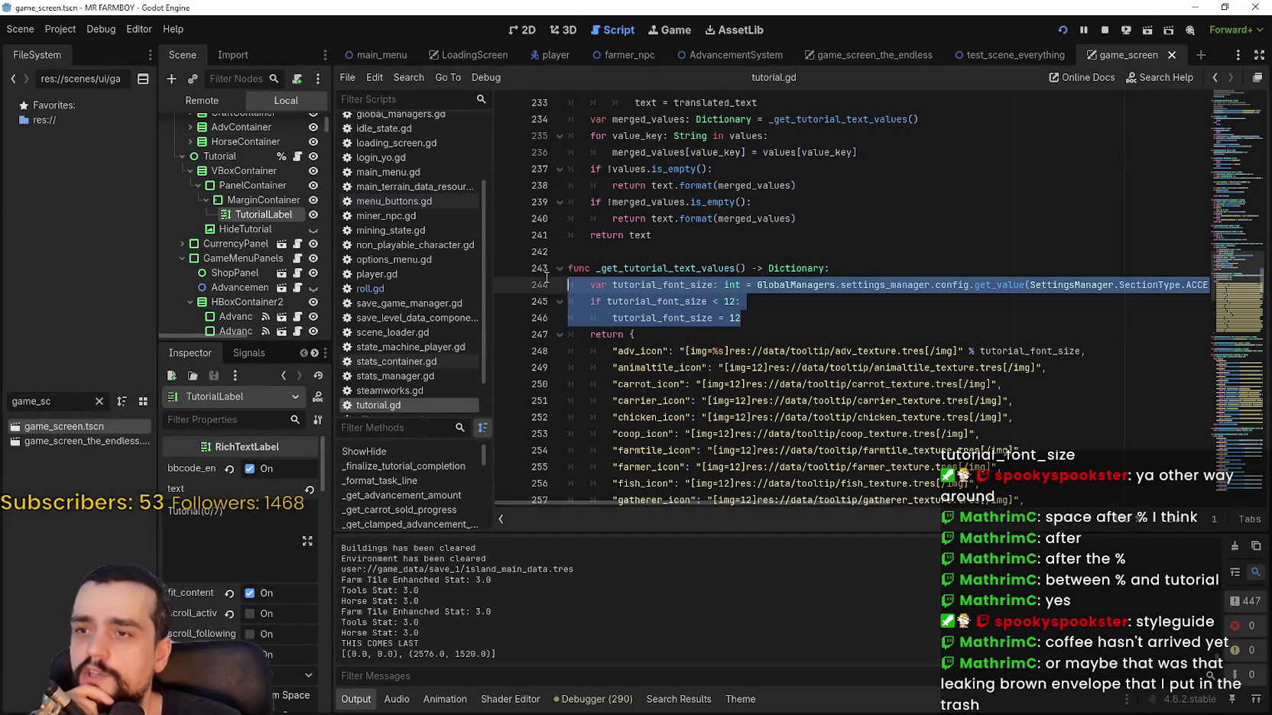
double_click(632, 268)
scroll(817, 332, "up", 1)
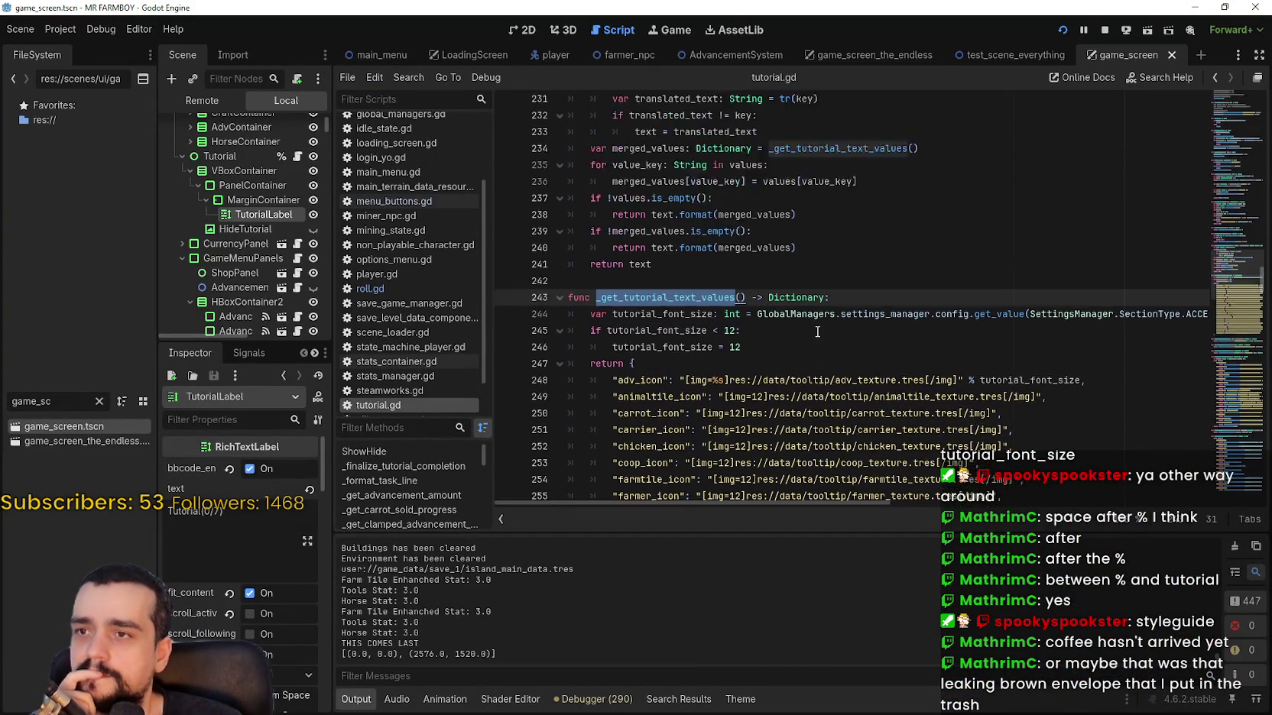
scroll(817, 331, "up", 3)
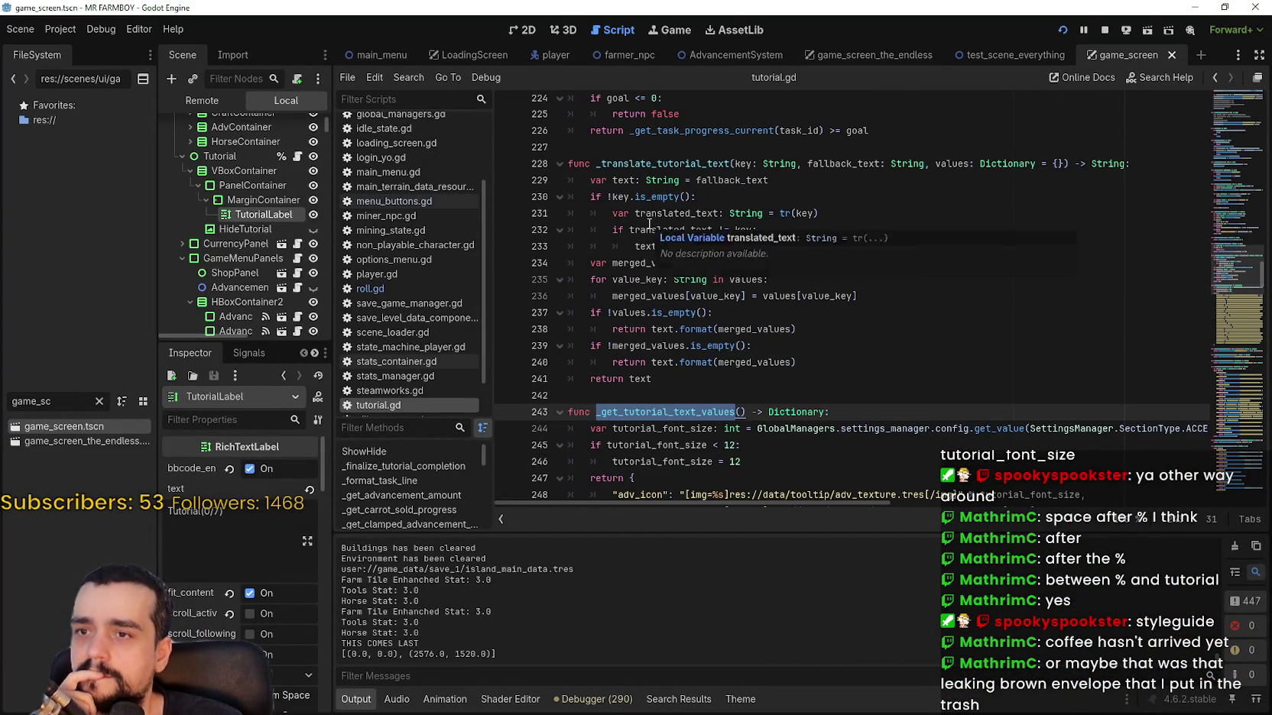
scroll(767, 335, "down", 2)
left_click(777, 366)
scroll(778, 366, "up", 2)
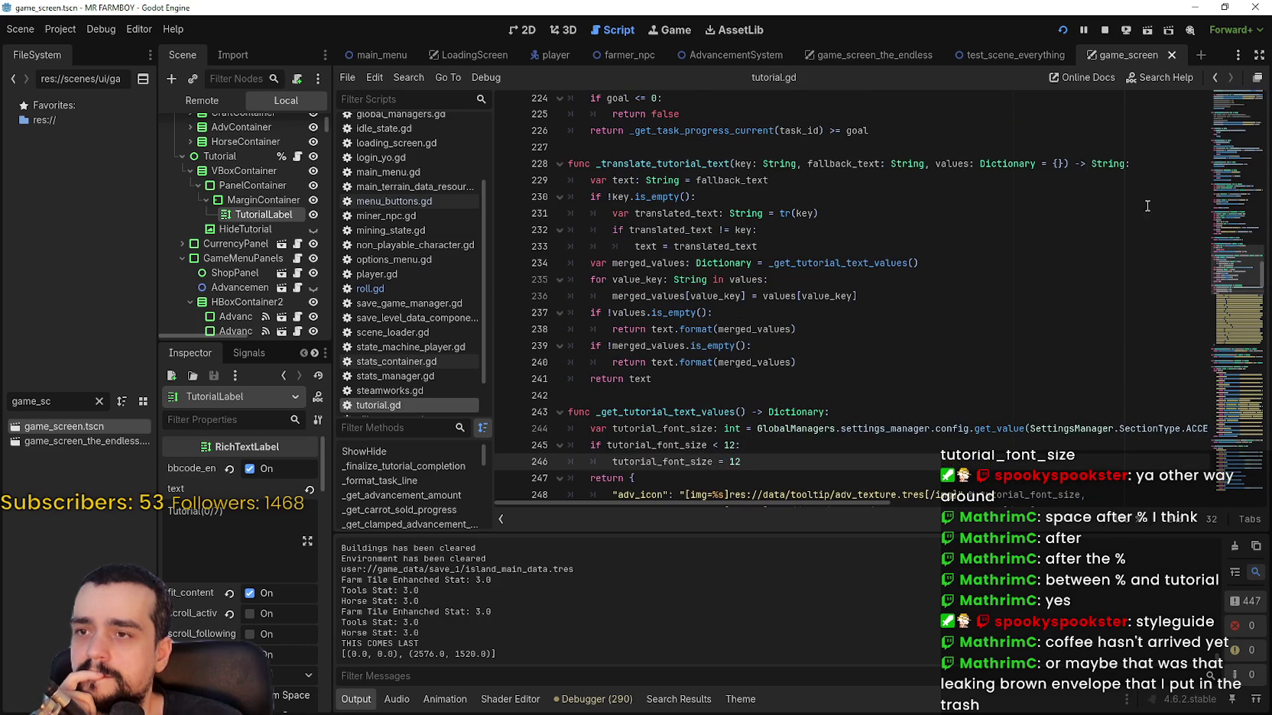
scroll(1229, 276, "up", 1)
mouse_move(1229, 277)
left_mouse_down()
mouse_move(1223, 100)
mouse_move(1205, 286)
left_mouse_up()
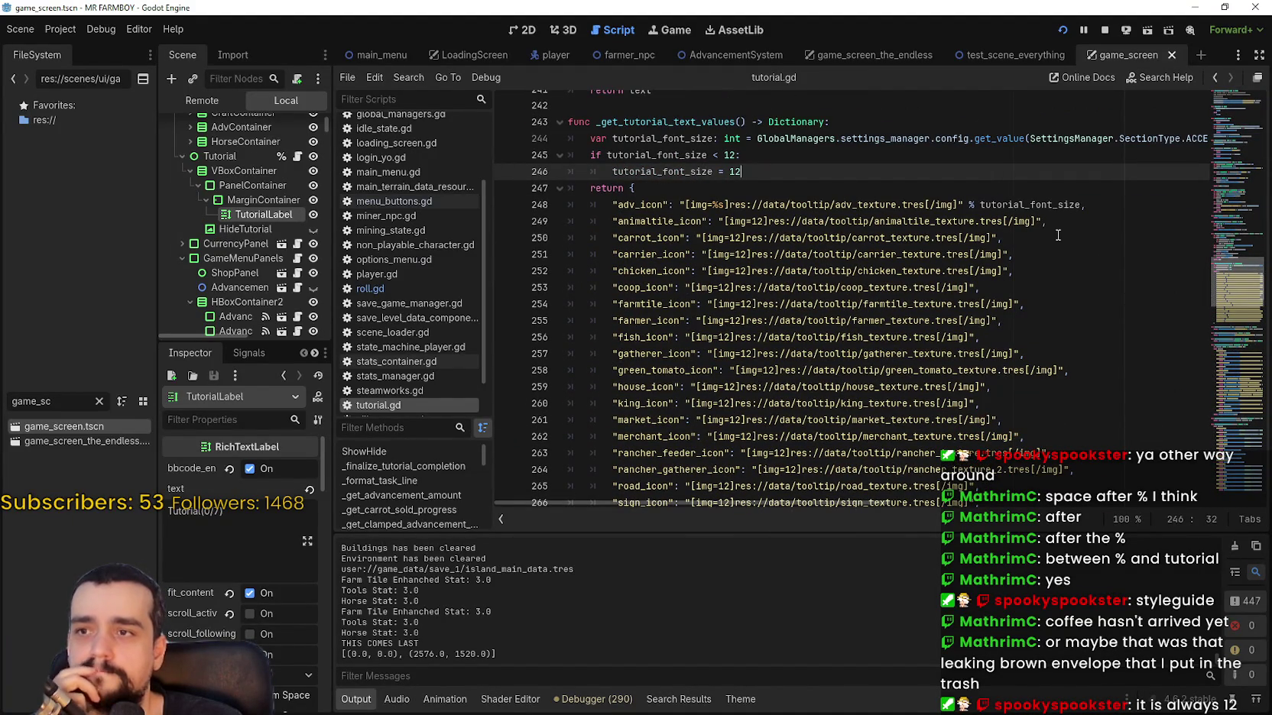
mouse_move(774, 170)
left_mouse_down()
mouse_move(562, 141)
mouse_move(561, 171)
mouse_move(556, 145)
left_mouse_up()
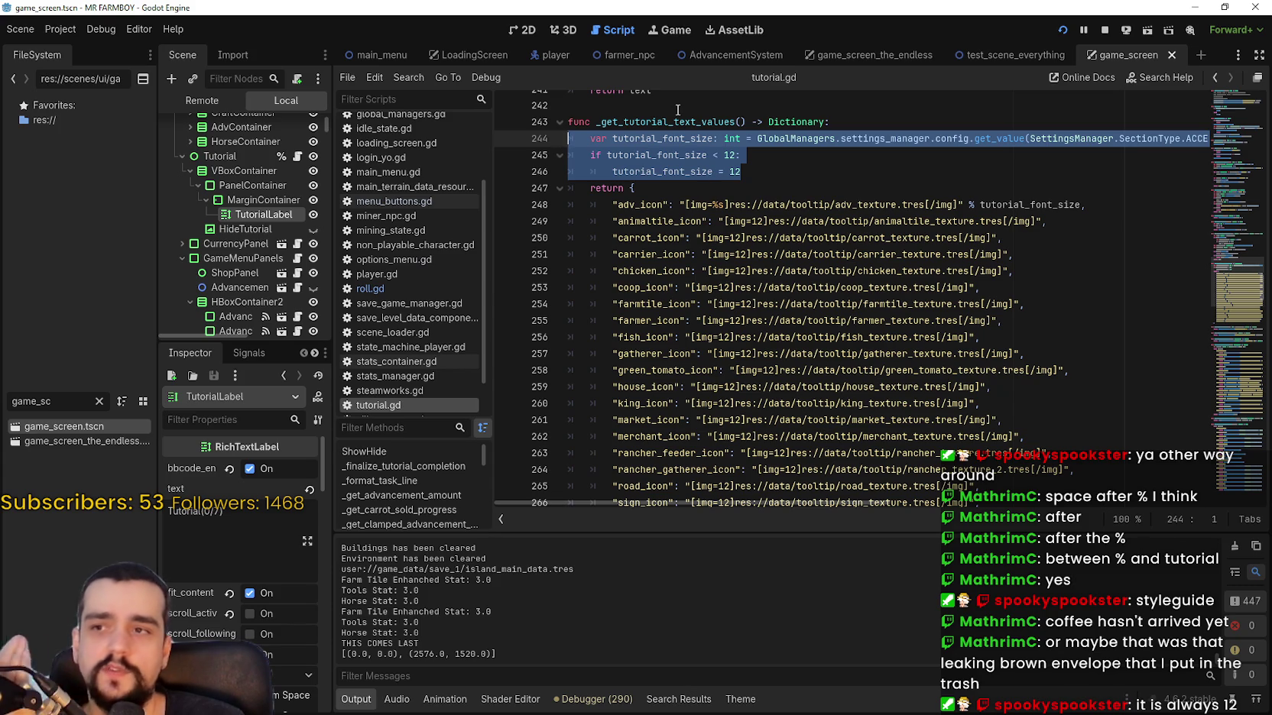
mouse_move(596, 121)
left_mouse_down()
mouse_move(905, 351)
mouse_move(977, 468)
left_mouse_up()
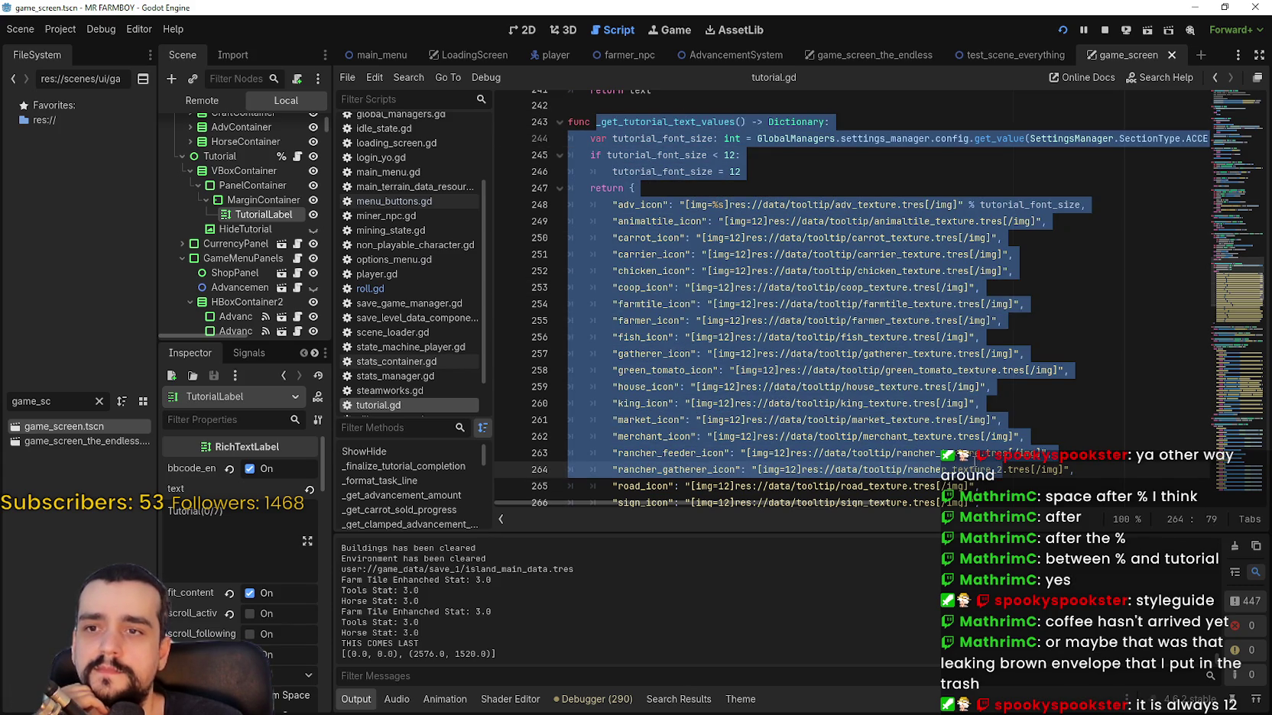
left_click(973, 453)
double_click(1026, 204)
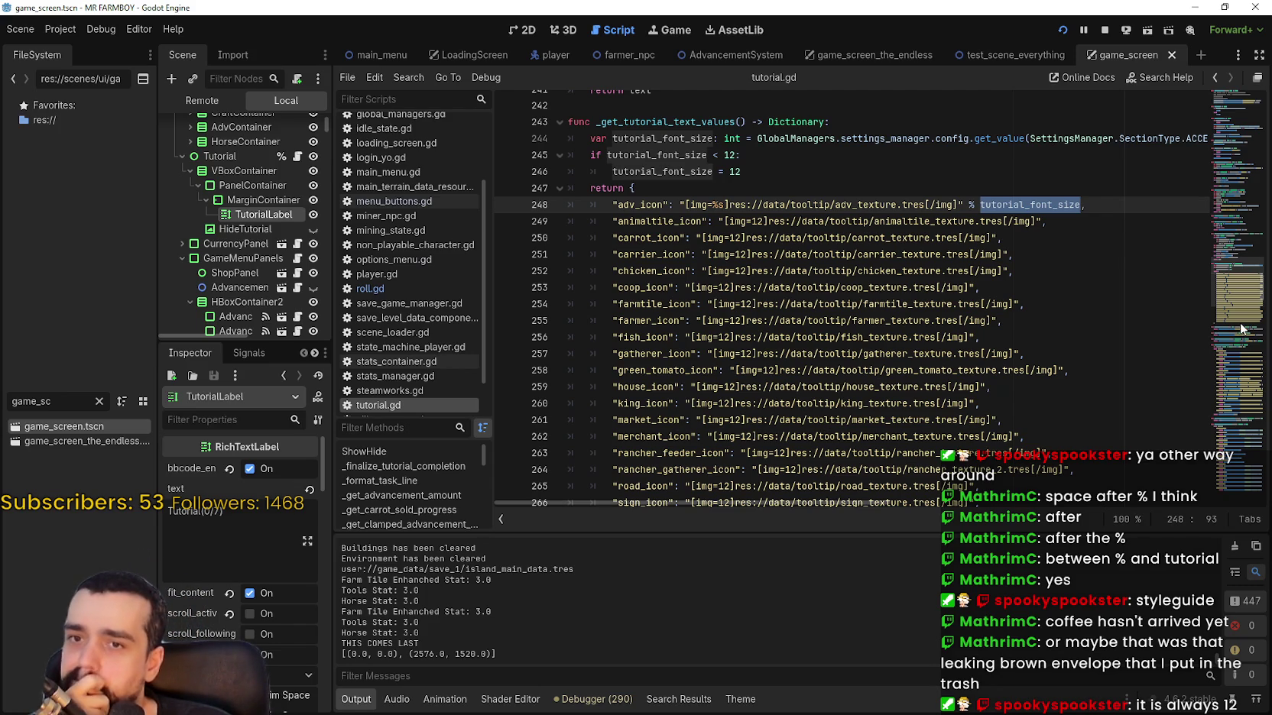
mouse_move(1236, 306)
left_mouse_down()
mouse_move(1230, 329)
mouse_move(1236, 252)
left_mouse_up()
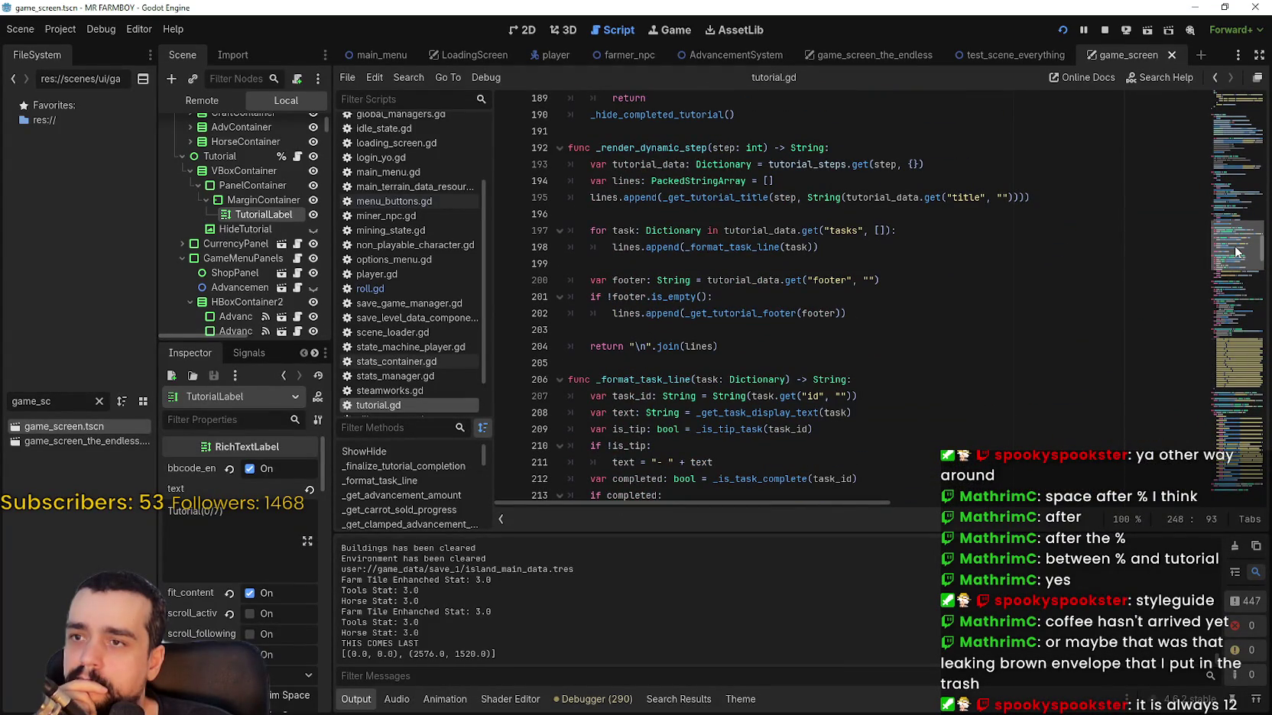
mouse_move(1236, 253)
left_mouse_down()
mouse_move(1218, 90)
mouse_move(1200, 206)
left_mouse_up()
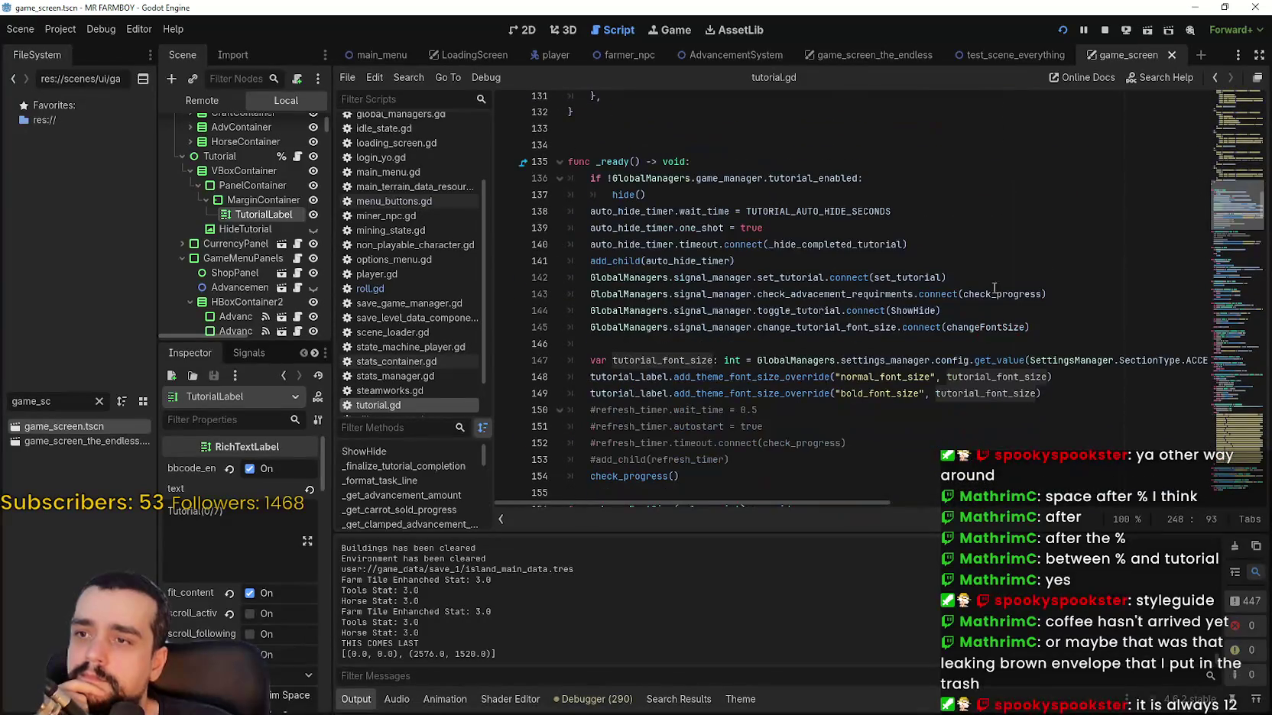
Jump from the check_progress call on line 154 to its definition.
left_click(772, 347)
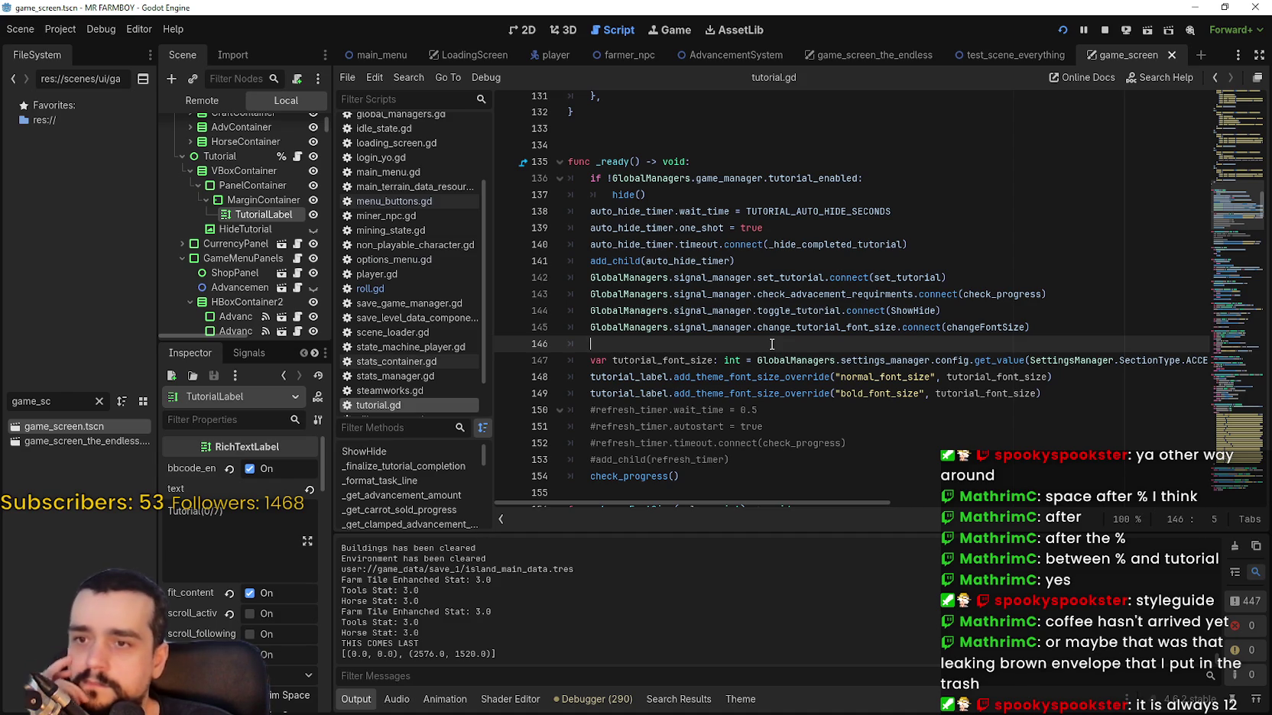
scroll(626, 309, "down", 1)
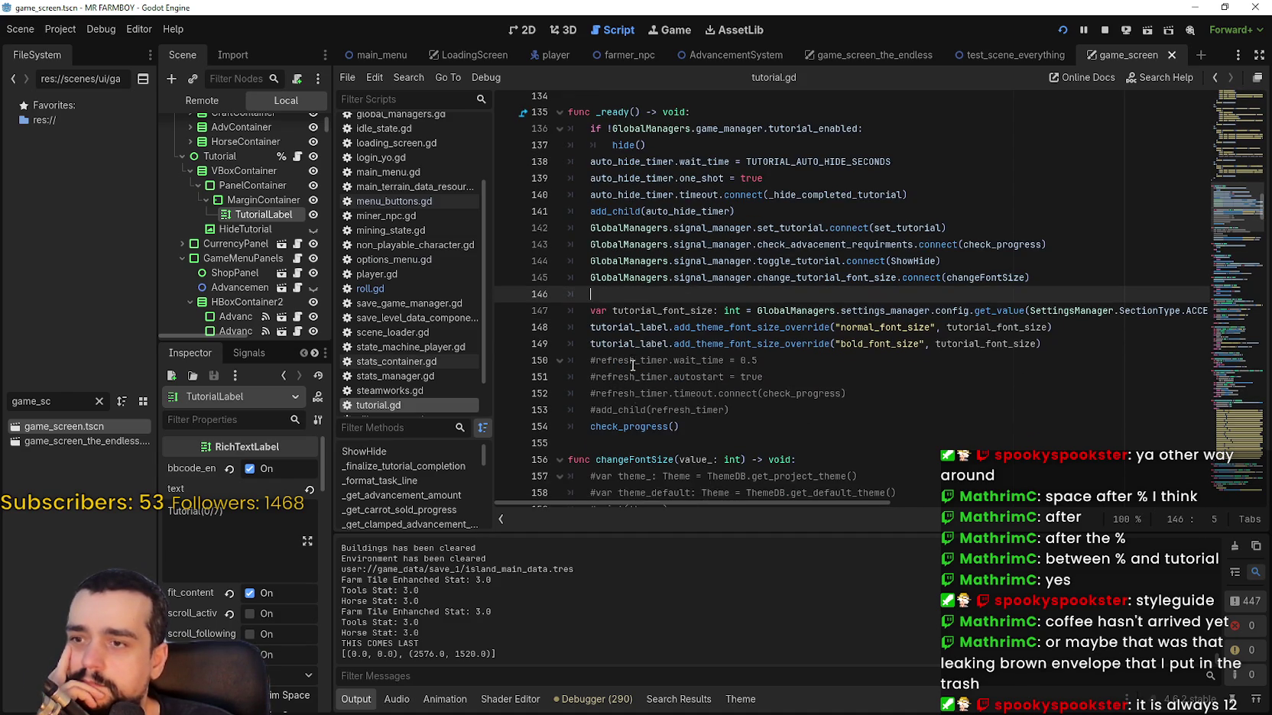
scroll(662, 403, "down", 2)
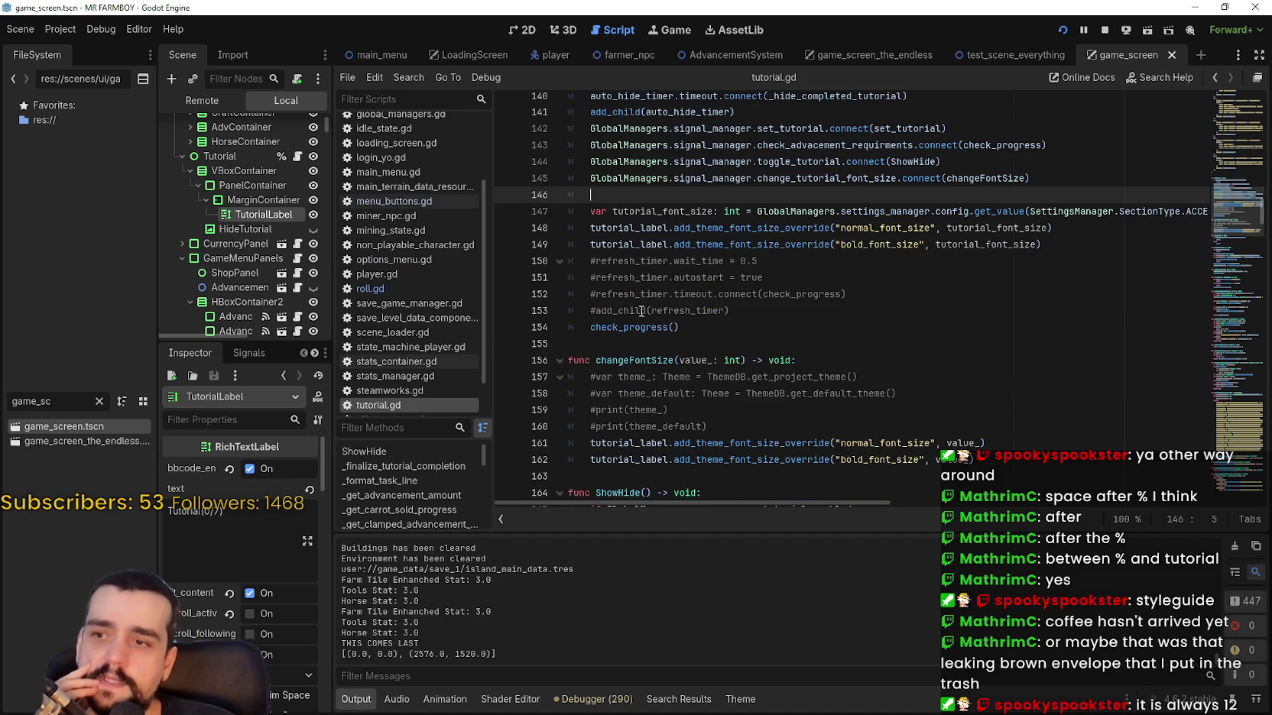
double_click(639, 326)
right_click(639, 324)
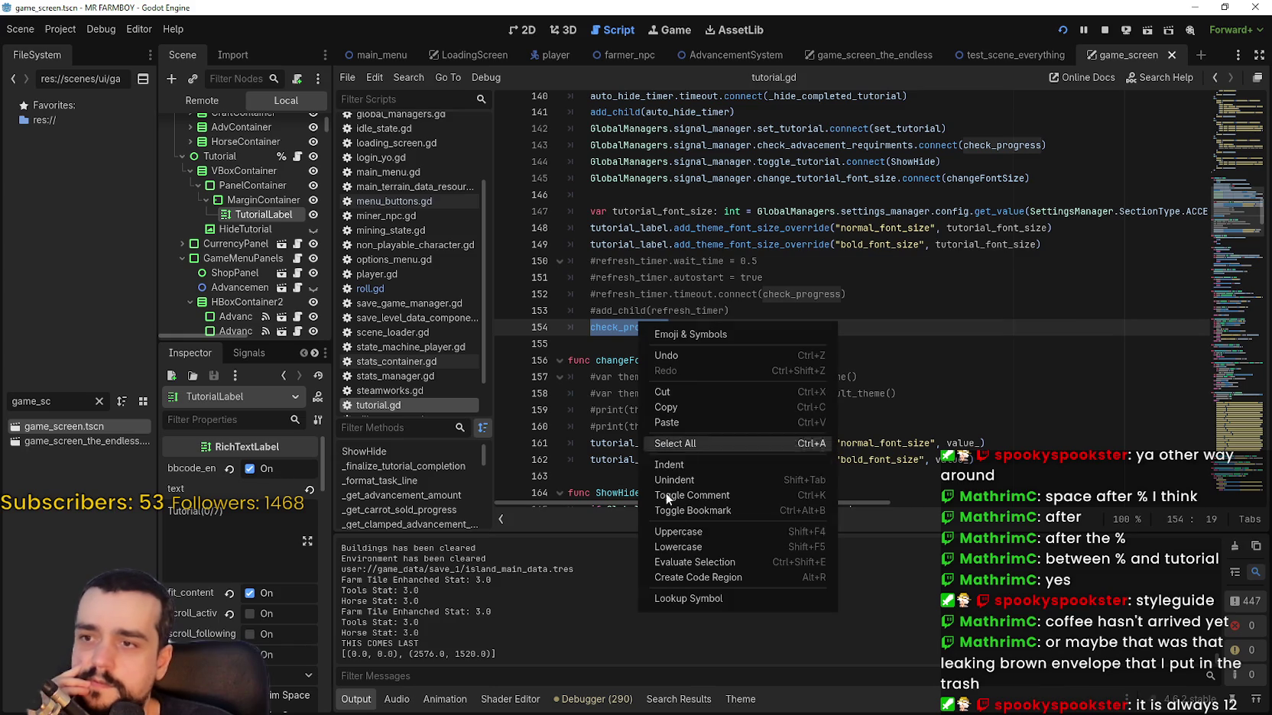
left_click(720, 601)
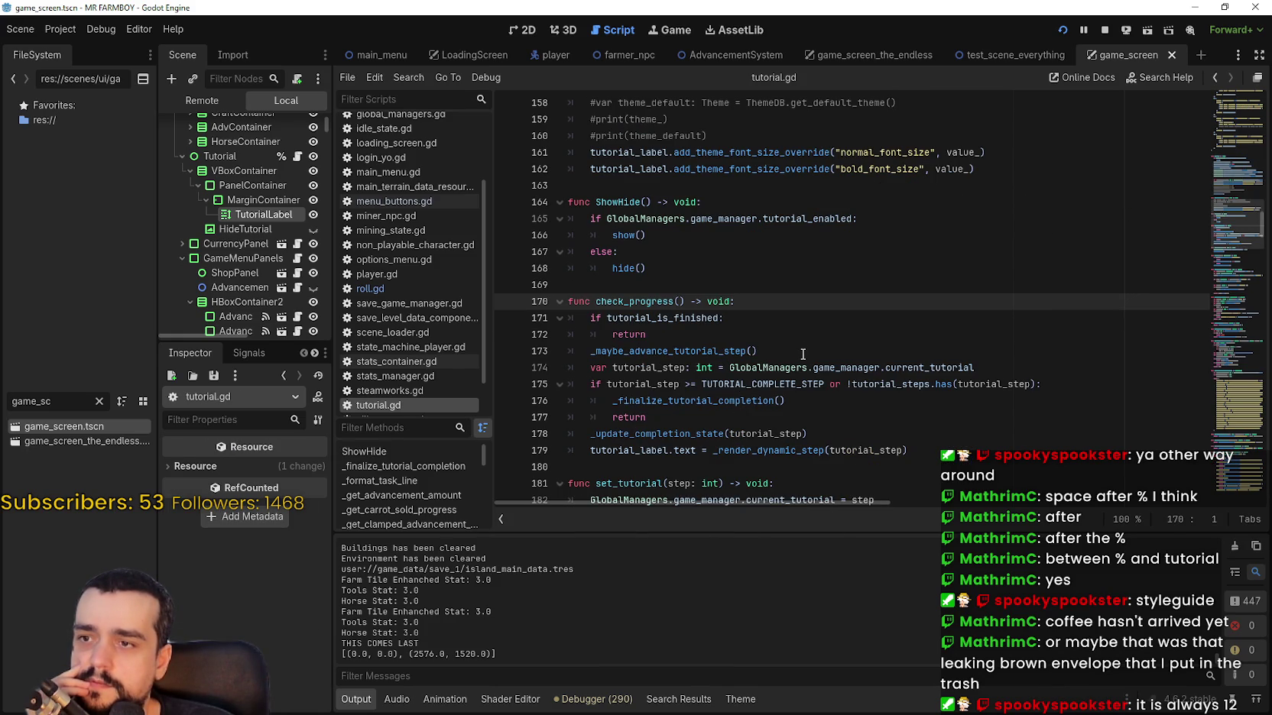
Copy the check_progress function name from its definition on line 170.
double_click(690, 433)
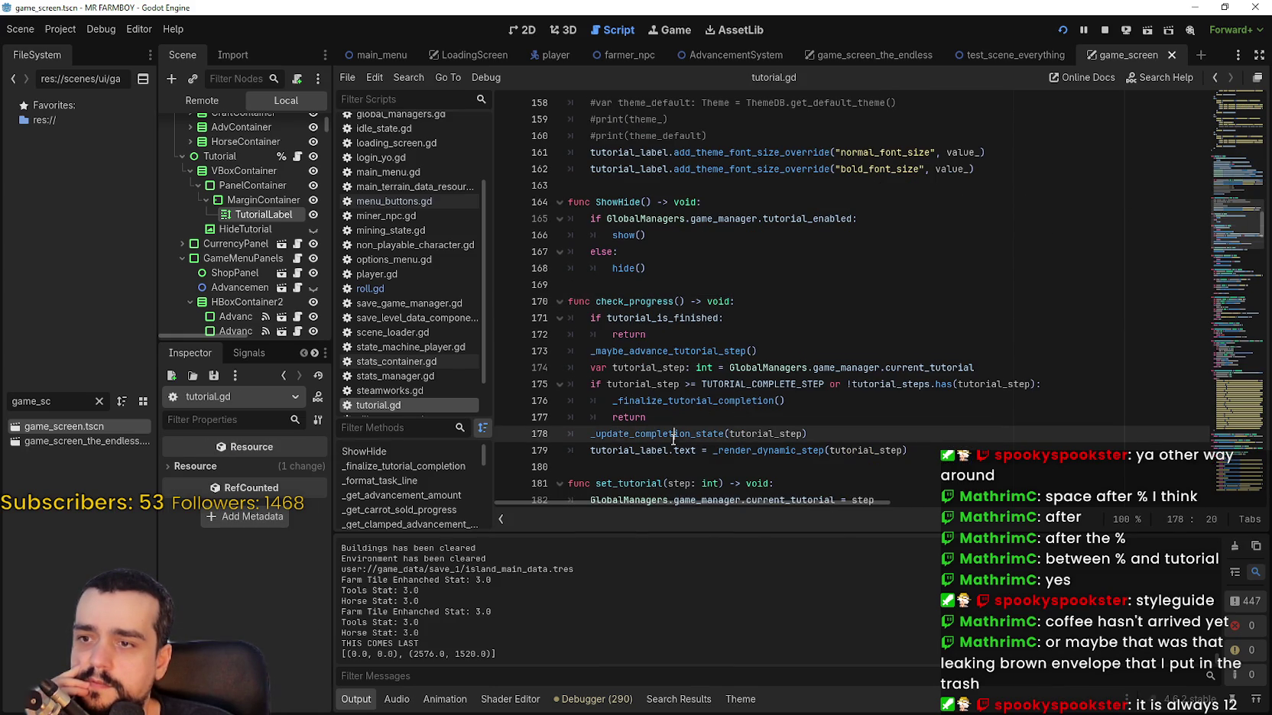
double_click(651, 303)
right_click(650, 302)
key("Escape")
left_click_drag(651, 303, 669, 299)
right_click(663, 300)
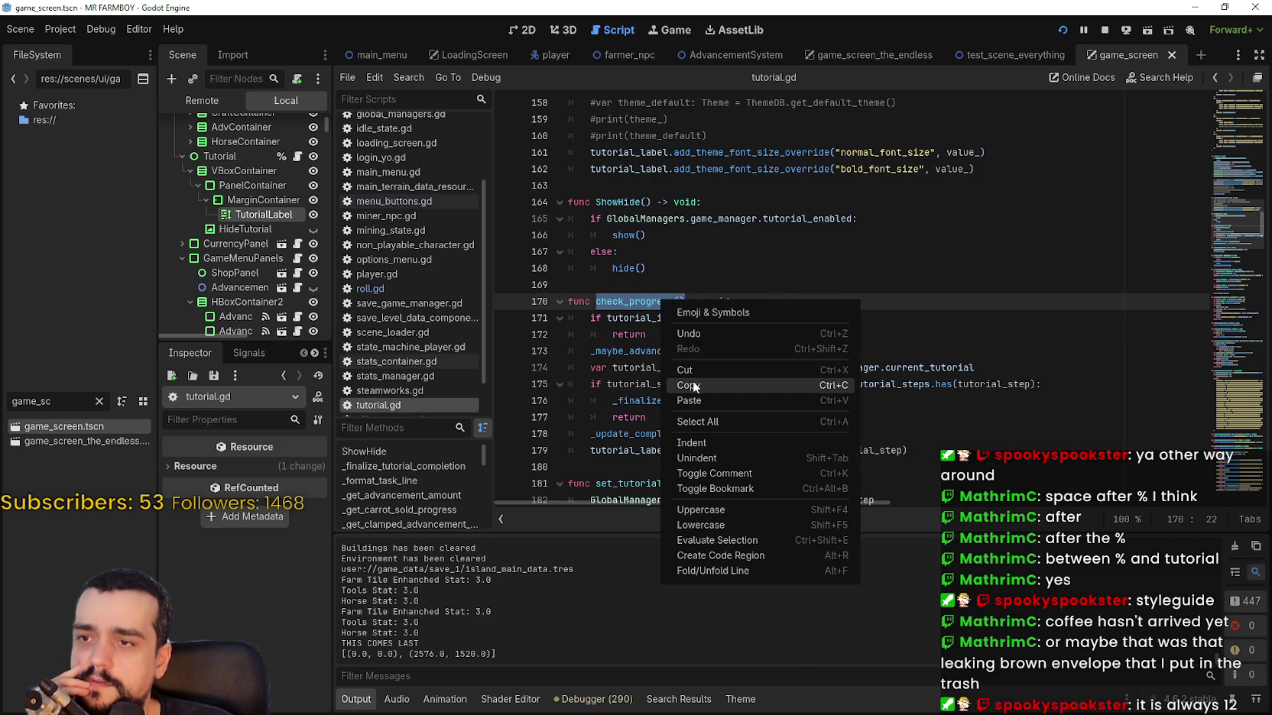
left_click(757, 386)
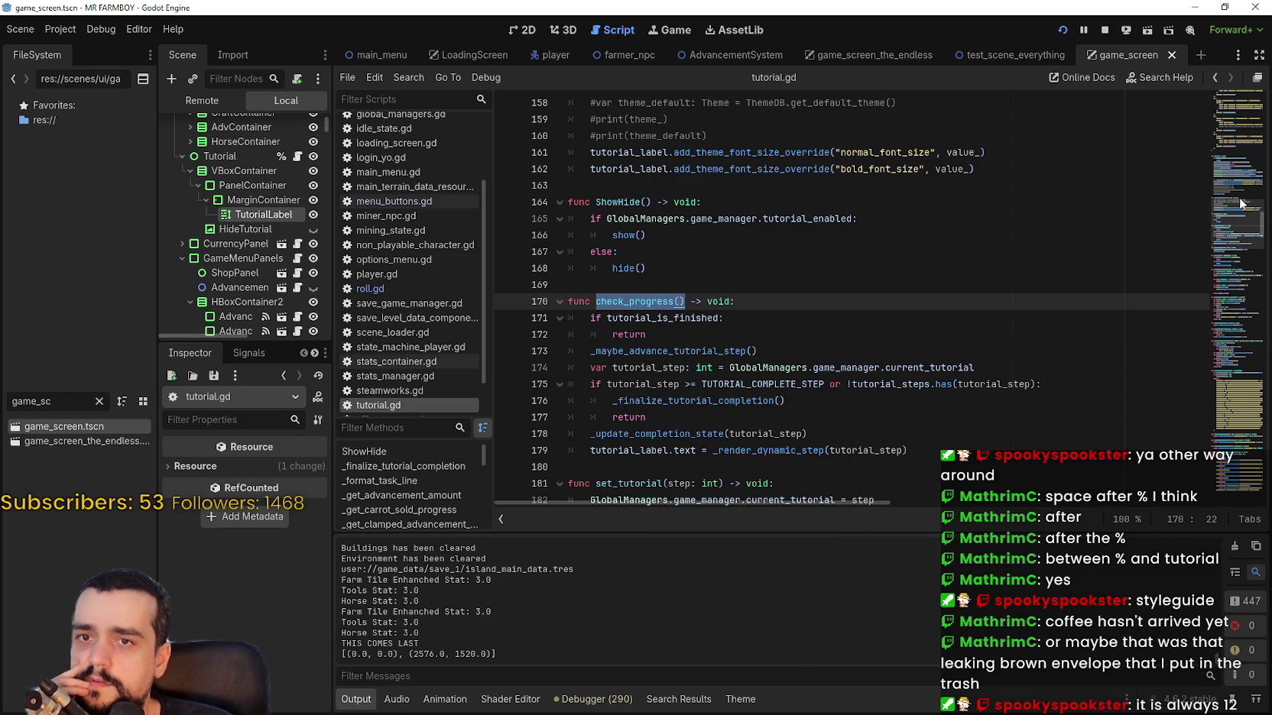
mouse_move(1235, 221)
left_mouse_down()
mouse_move(1235, 232)
mouse_move(1240, 180)
mouse_move(1239, 228)
mouse_move(1238, 207)
left_mouse_up()
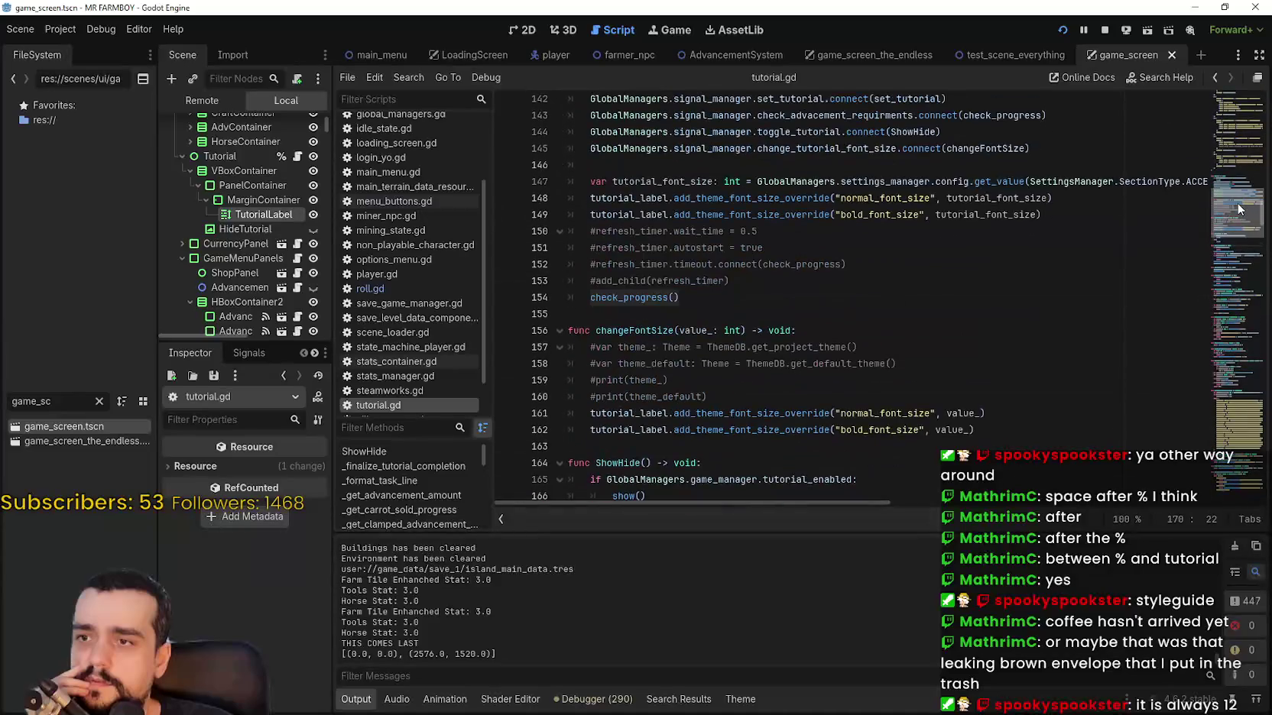
Add a check_progress() call on a new line after line 162 and save the script.
left_click(1013, 429)
key("Return")
type("check_progress()")
key("ctrl+s")
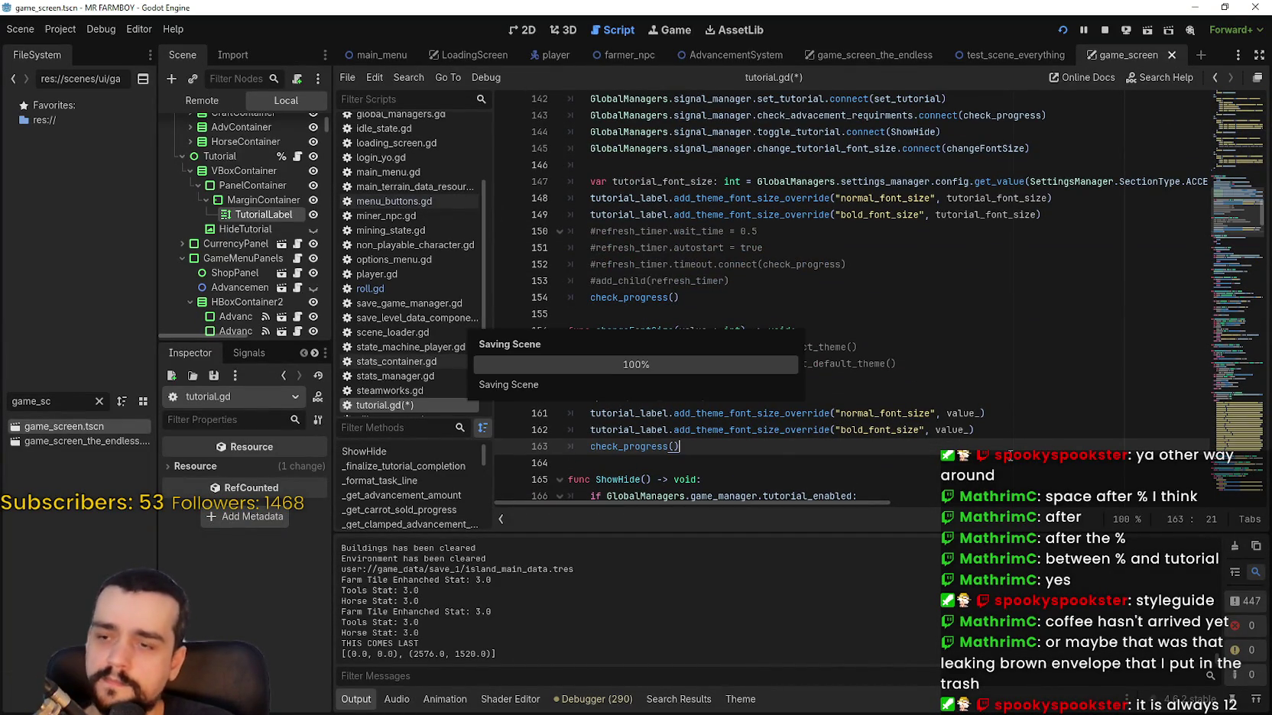
Review the changeFontSize handler, then bring up the running game and pause it.
double_click(660, 331)
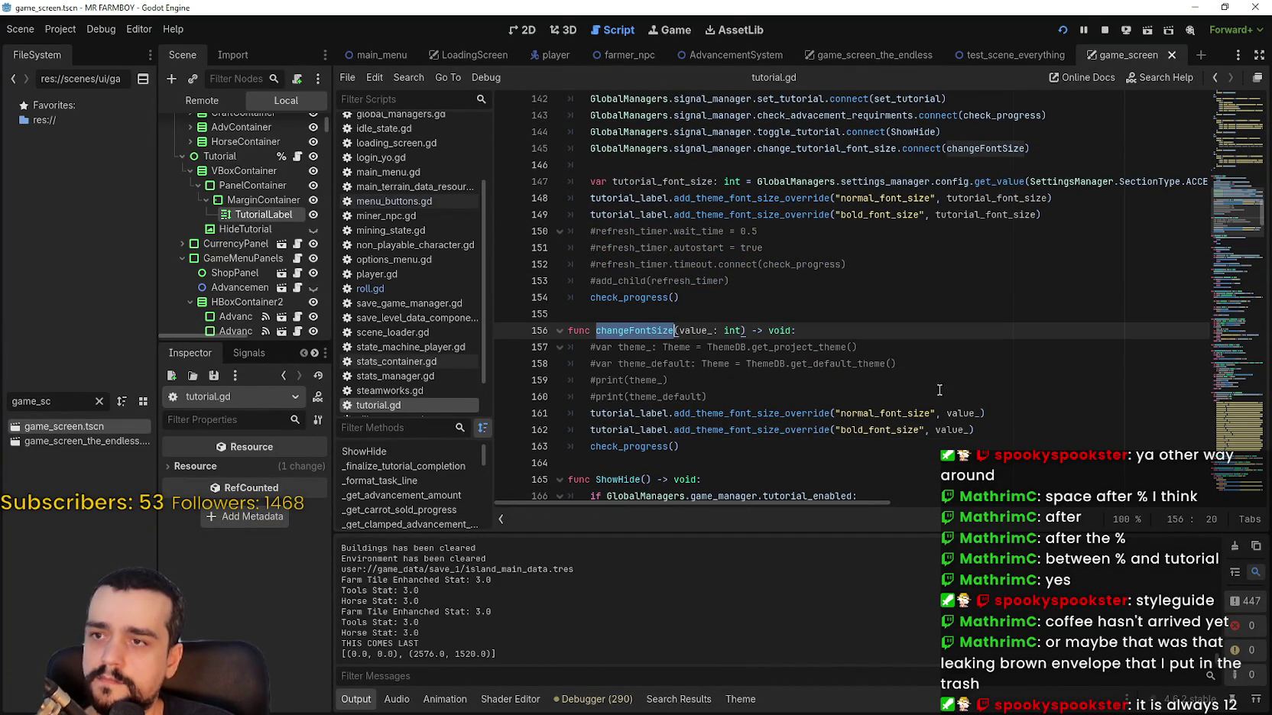
scroll(978, 399, "up", 2)
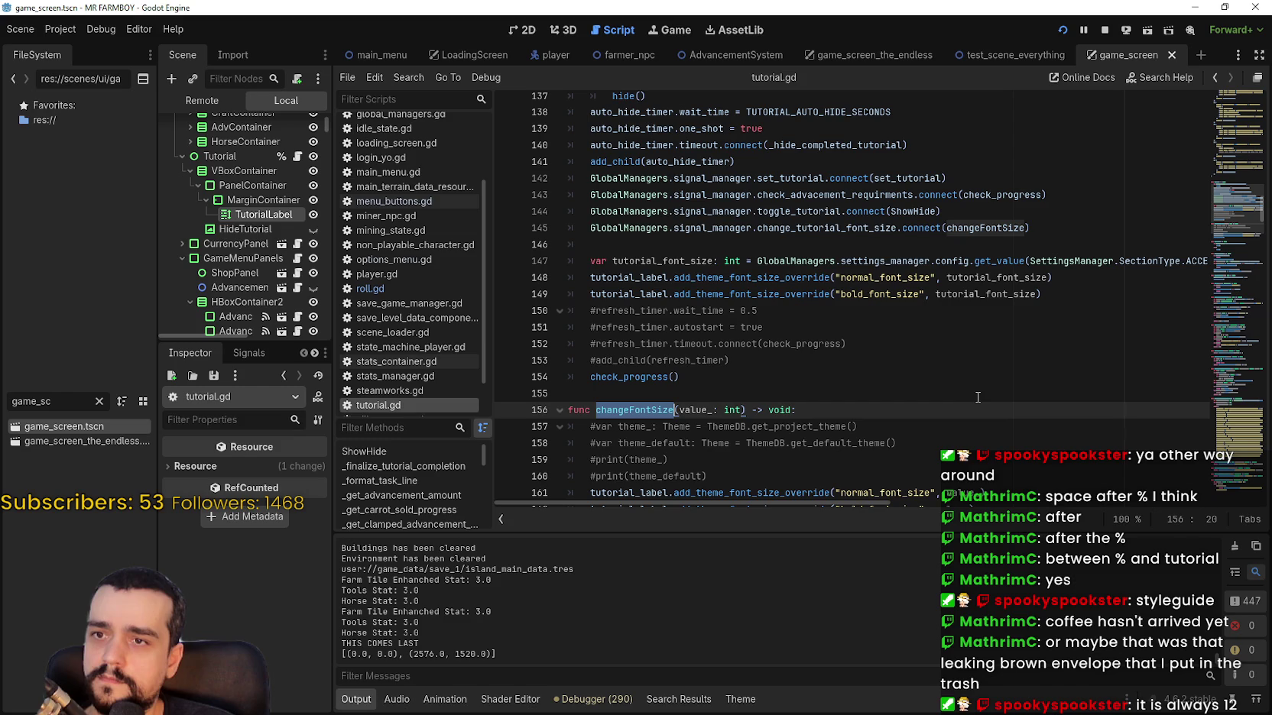
scroll(977, 393, "down", 5)
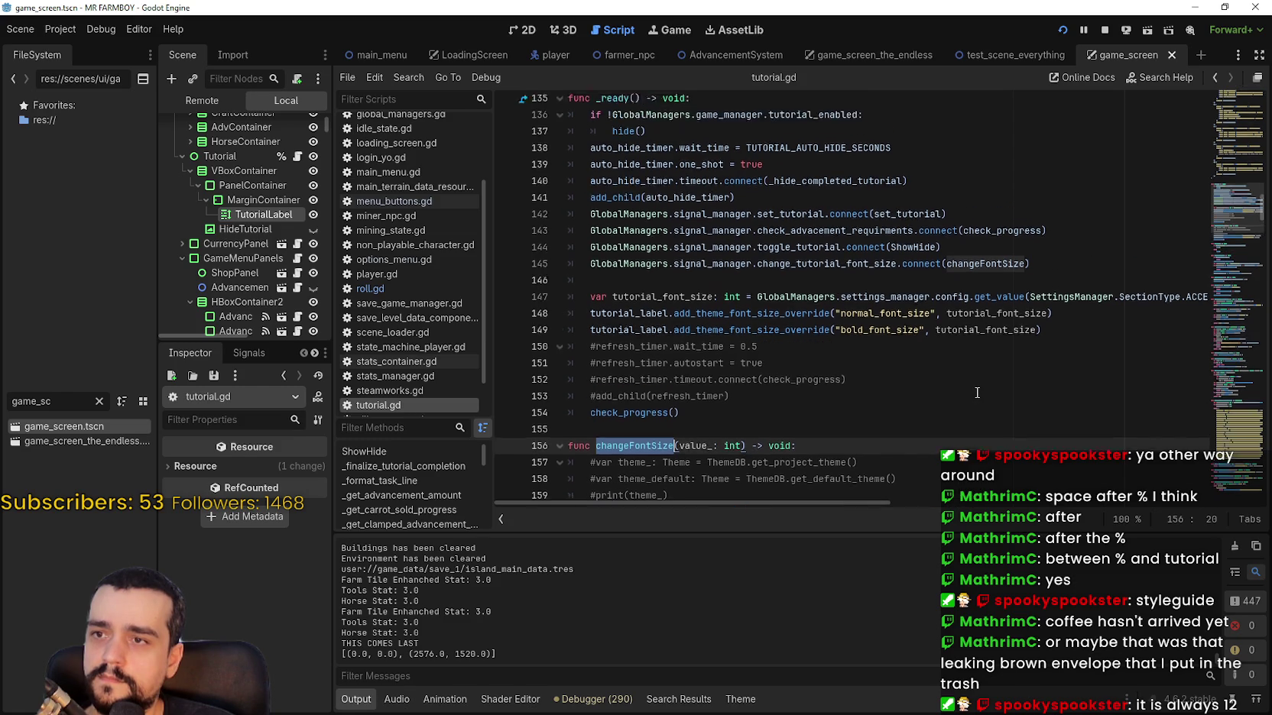
left_click(764, 287)
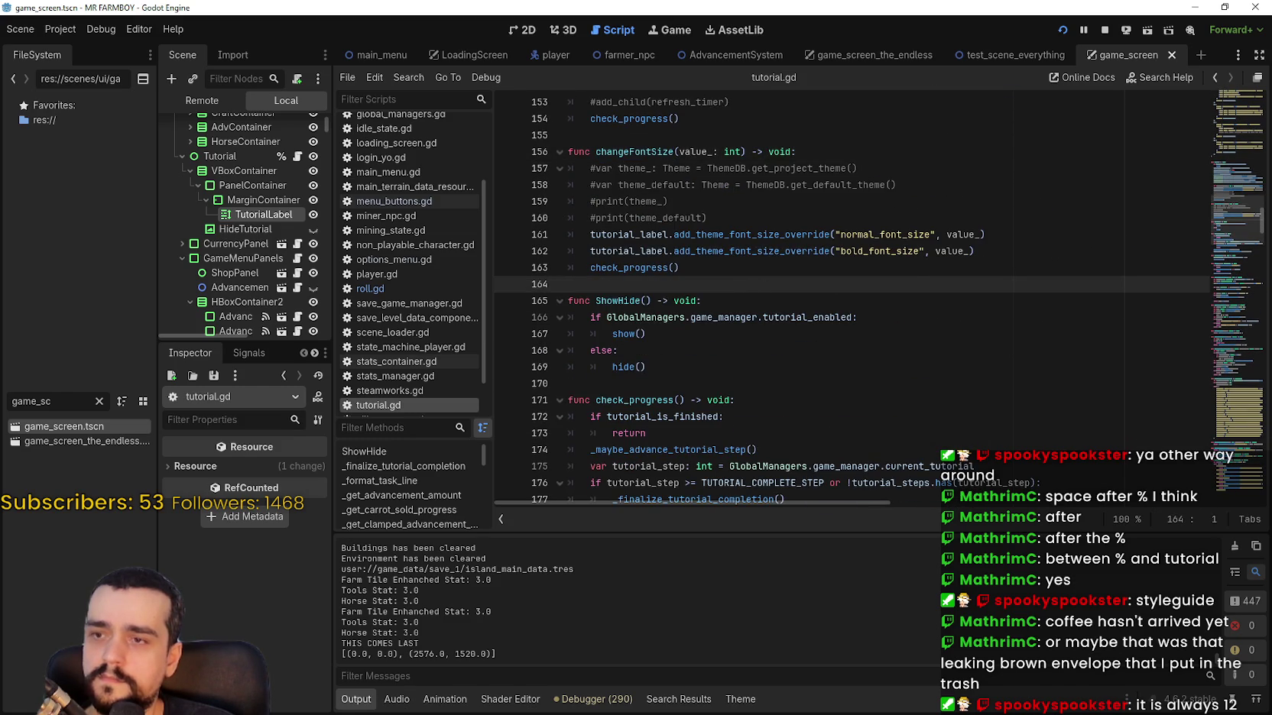
key("alt+Tab")
key("Escape")
key("Escape")
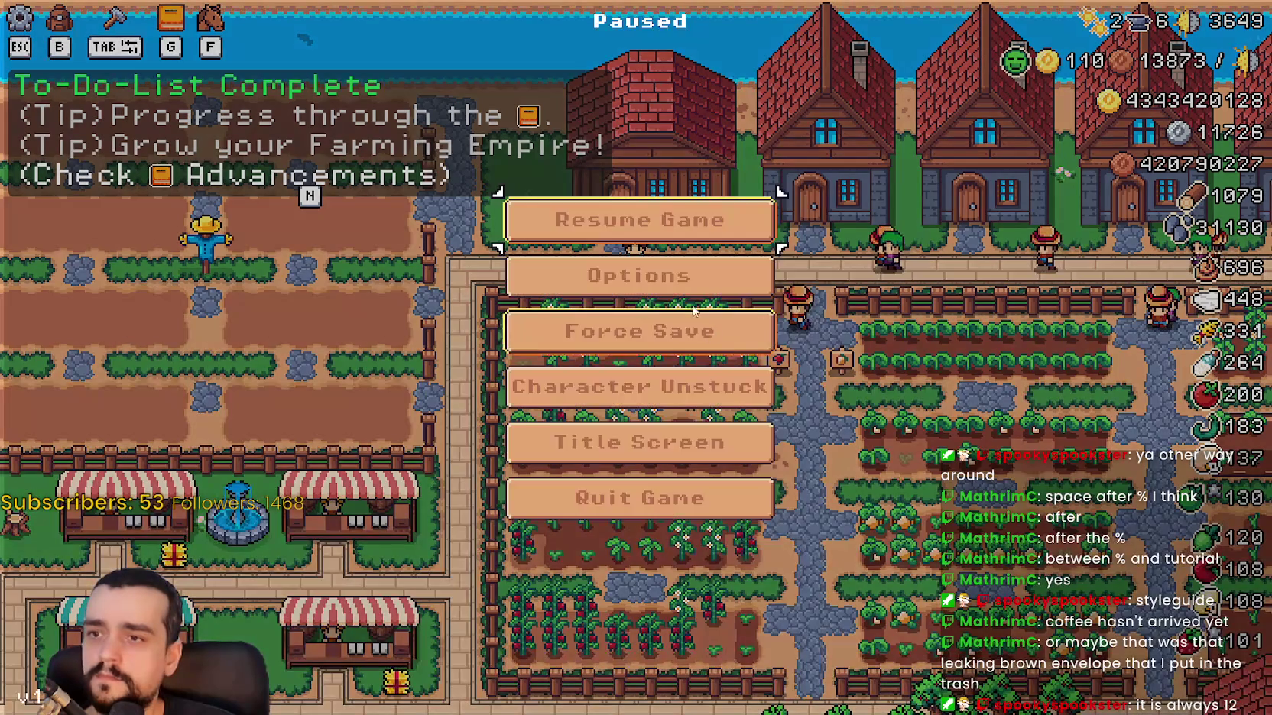
Try the Tutorial Font Size slider at several sizes, ending back at 12.
left_click(636, 271)
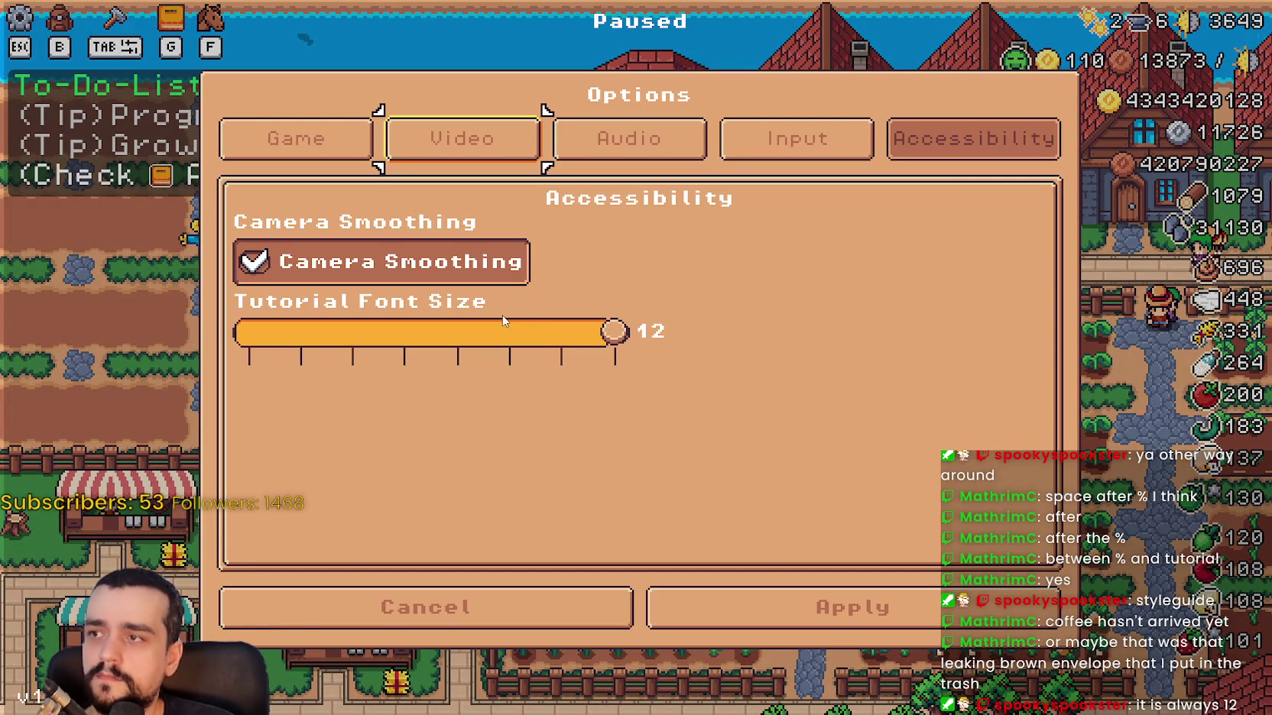
mouse_move(604, 332)
left_mouse_down()
mouse_move(402, 341)
mouse_move(186, 320)
left_mouse_up()
mouse_move(337, 336)
left_mouse_down()
mouse_move(482, 329)
mouse_move(808, 361)
left_mouse_up()
left_click_drag(403, 332, 508, 334)
left_click_drag(646, 340, 823, 363)
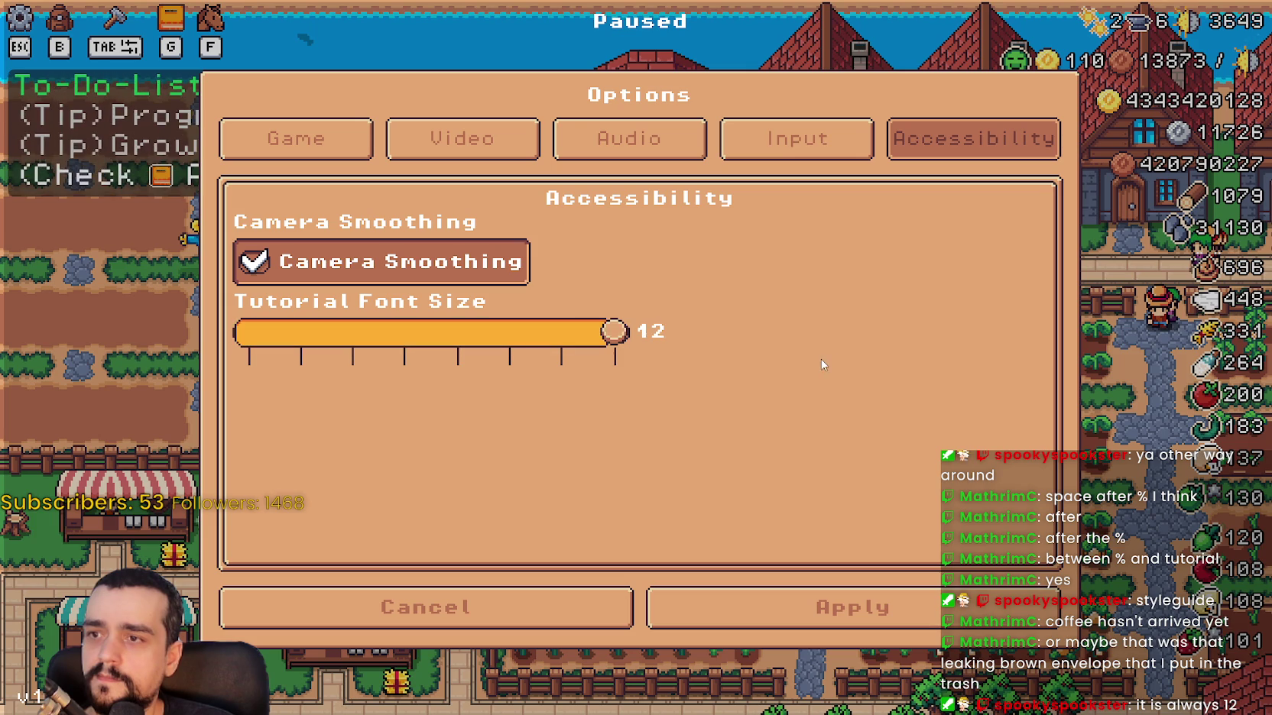
In tutorial.gd, jump to check_progress's definition and inspect its early return and text render line.
key("alt+Tab")
double_click(598, 268)
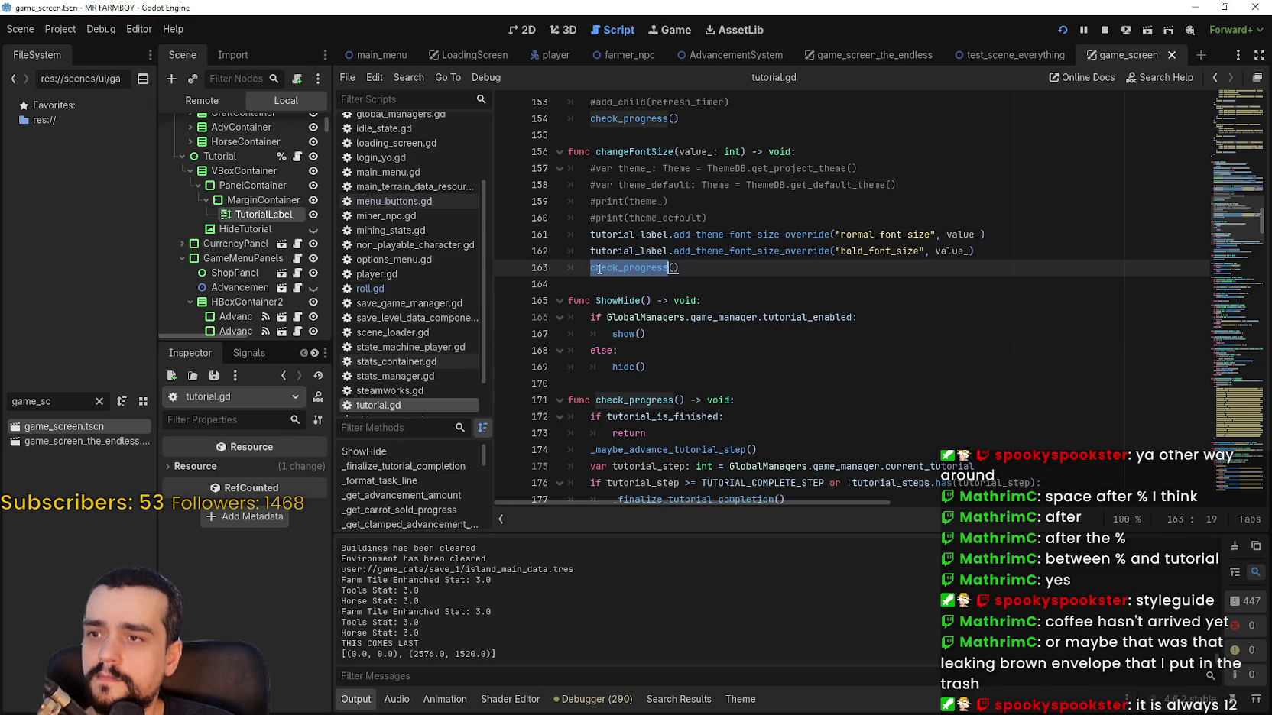
right_click(601, 268)
left_click(660, 547)
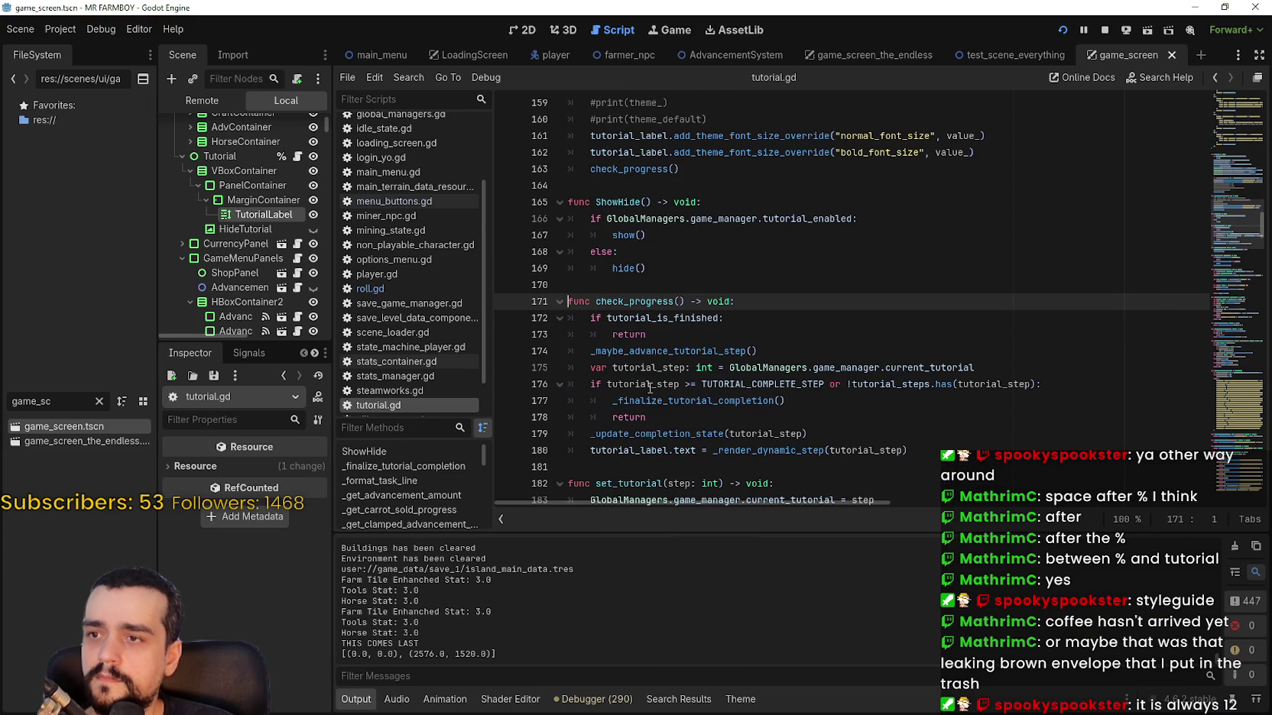
left_click(592, 334)
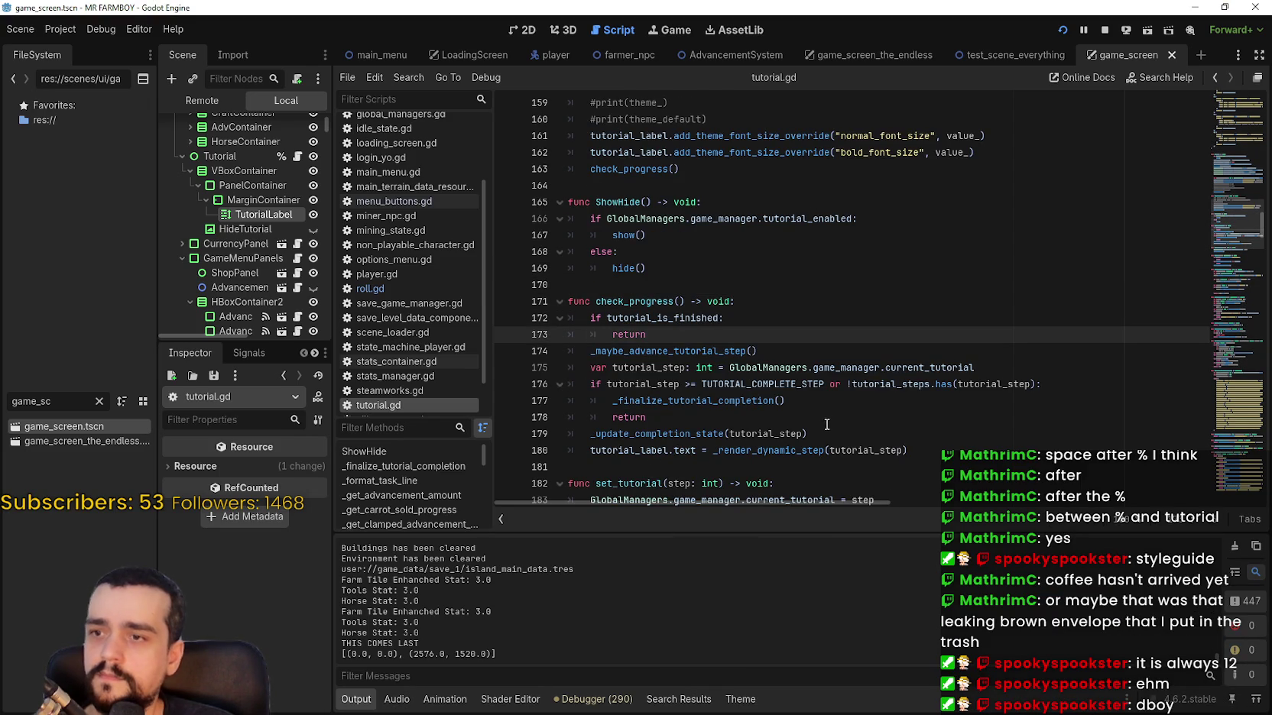
scroll(810, 419, "down", 1)
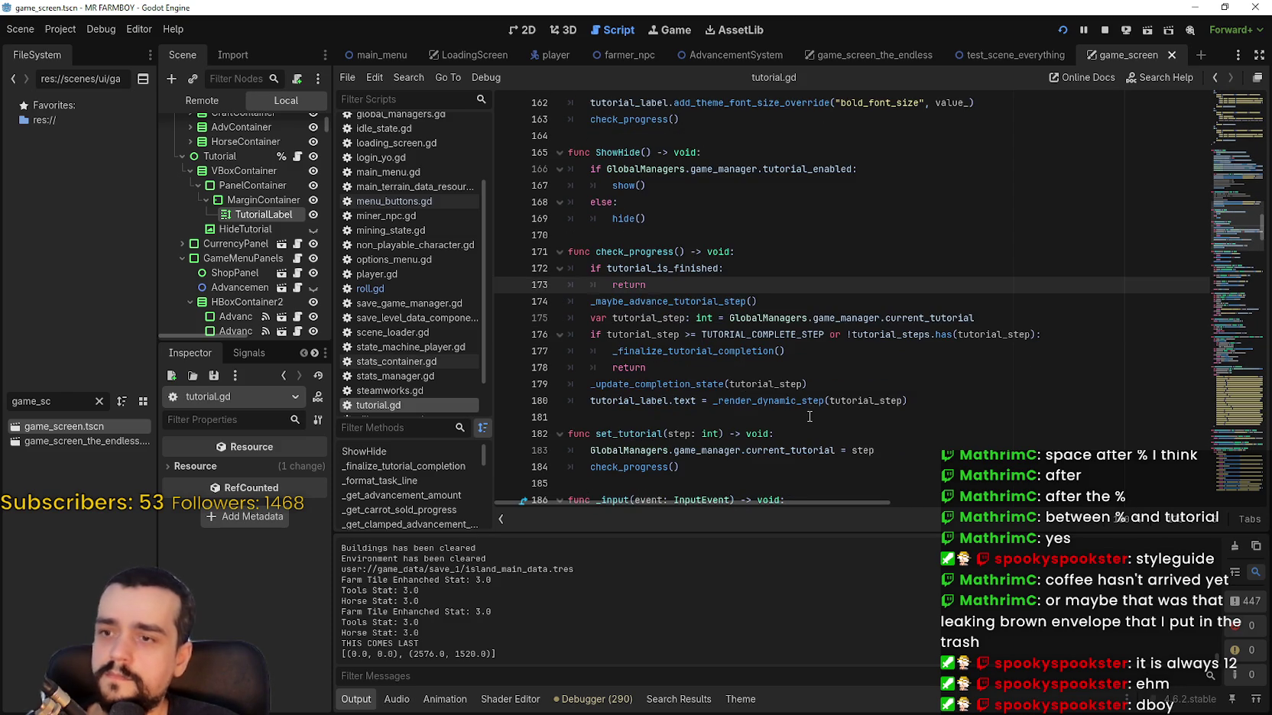
left_click(817, 401)
Back in the game, close Options, exit to the title screen and load Save 7.
key("alt+Tab")
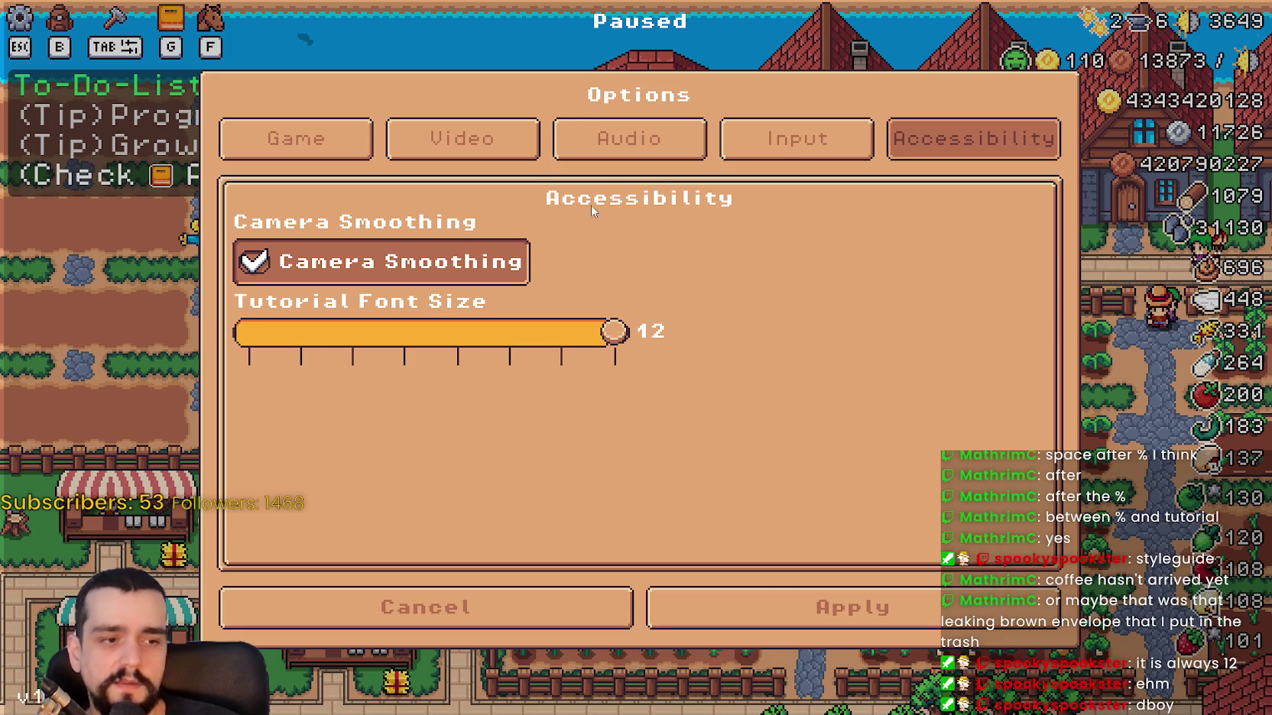
left_click(458, 607)
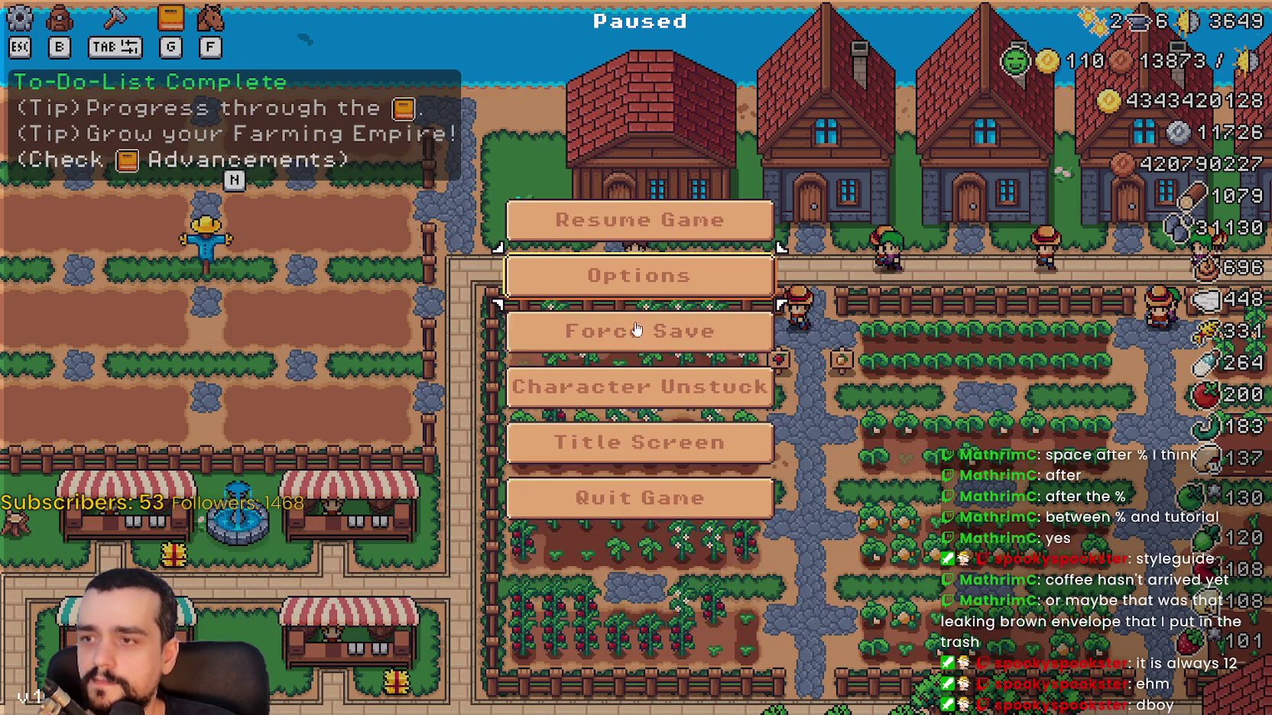
left_click(768, 435)
left_click(631, 300)
scroll(682, 390, "down", 3)
scroll(672, 378, "down", 2)
left_click(587, 397)
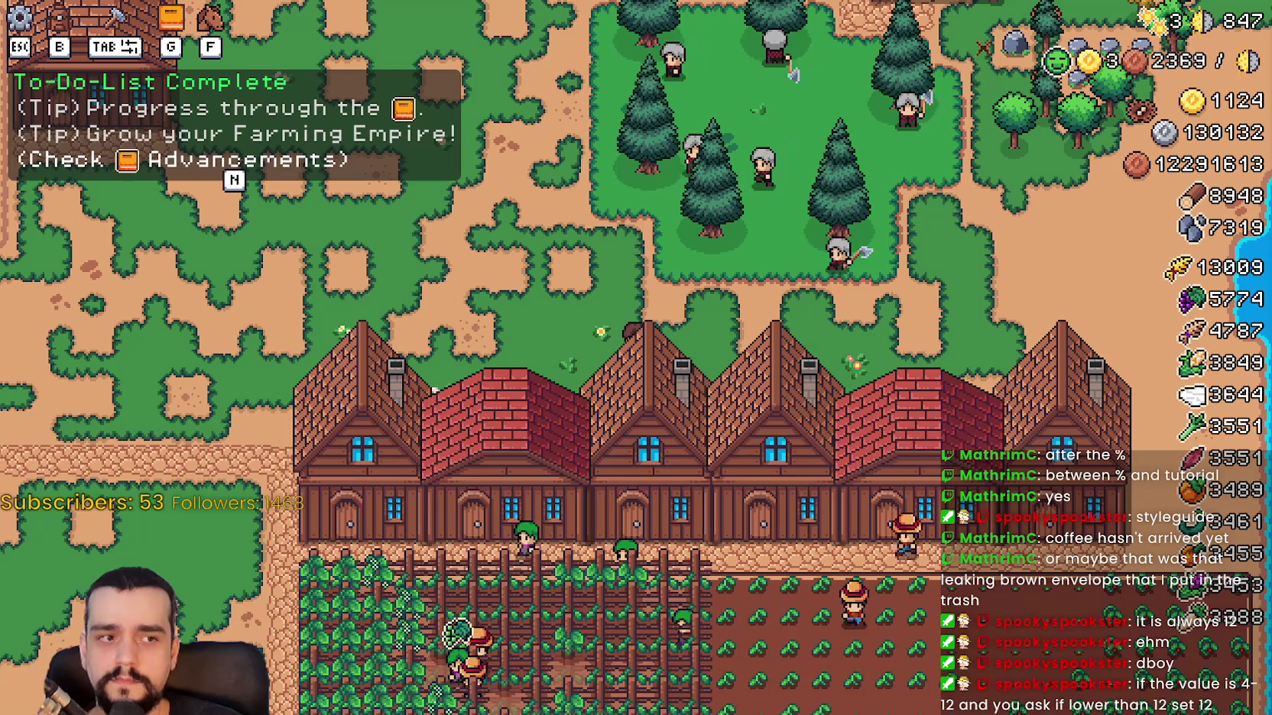
Walk the player up and left, then pause the game.
key("a")
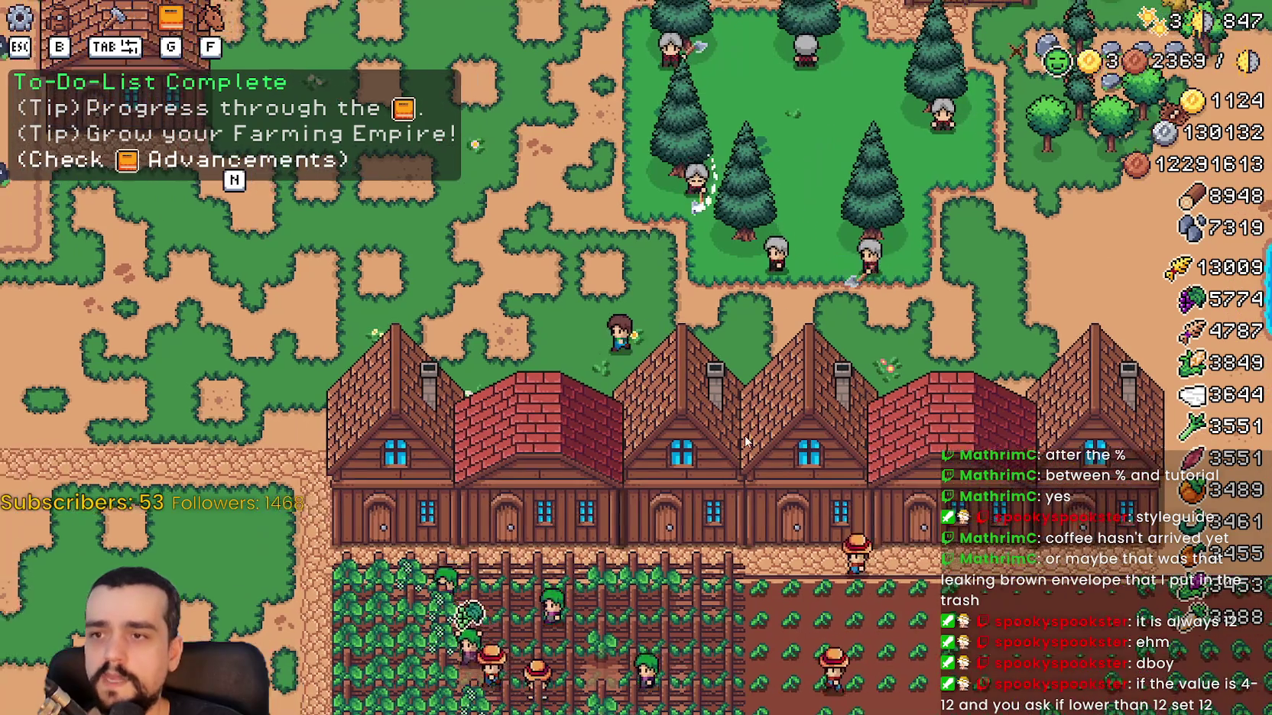
key("w")
key("a")
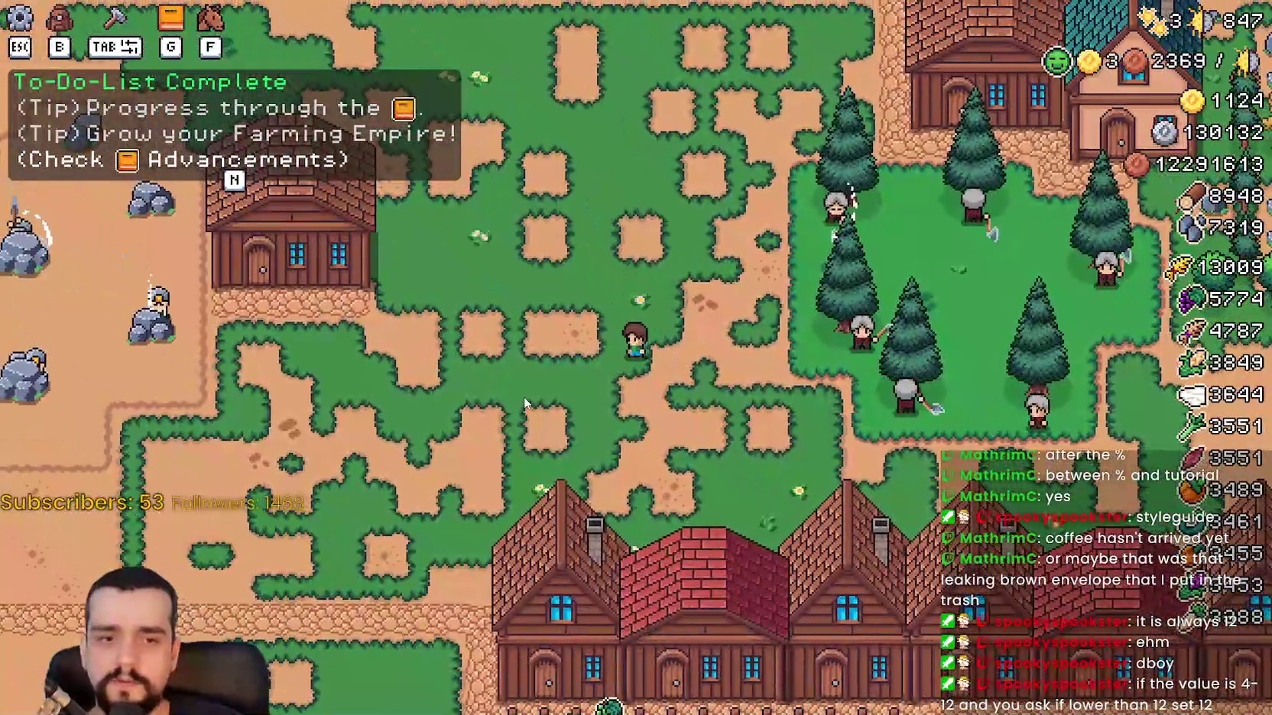
key("Escape")
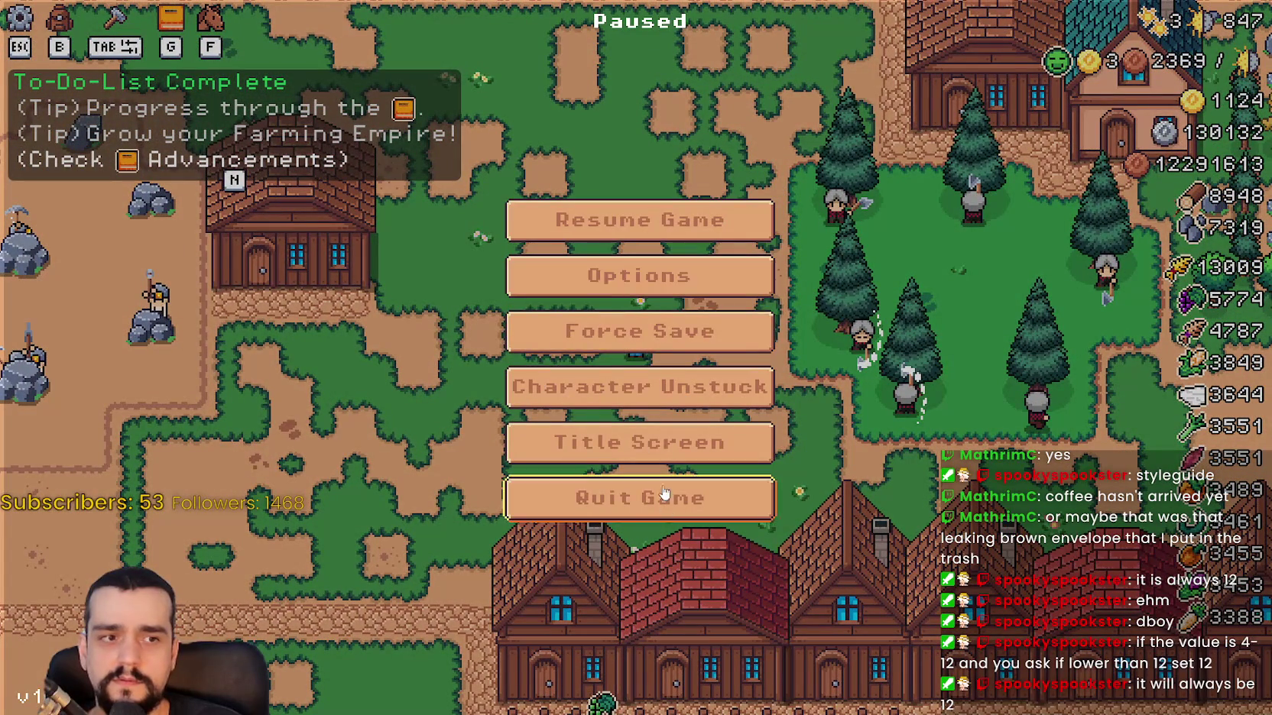
Set the Tutorial Font Size to 12 on the Accessibility page, then return to check_progress in tutorial.gd.
left_click(604, 275)
left_click(260, 149)
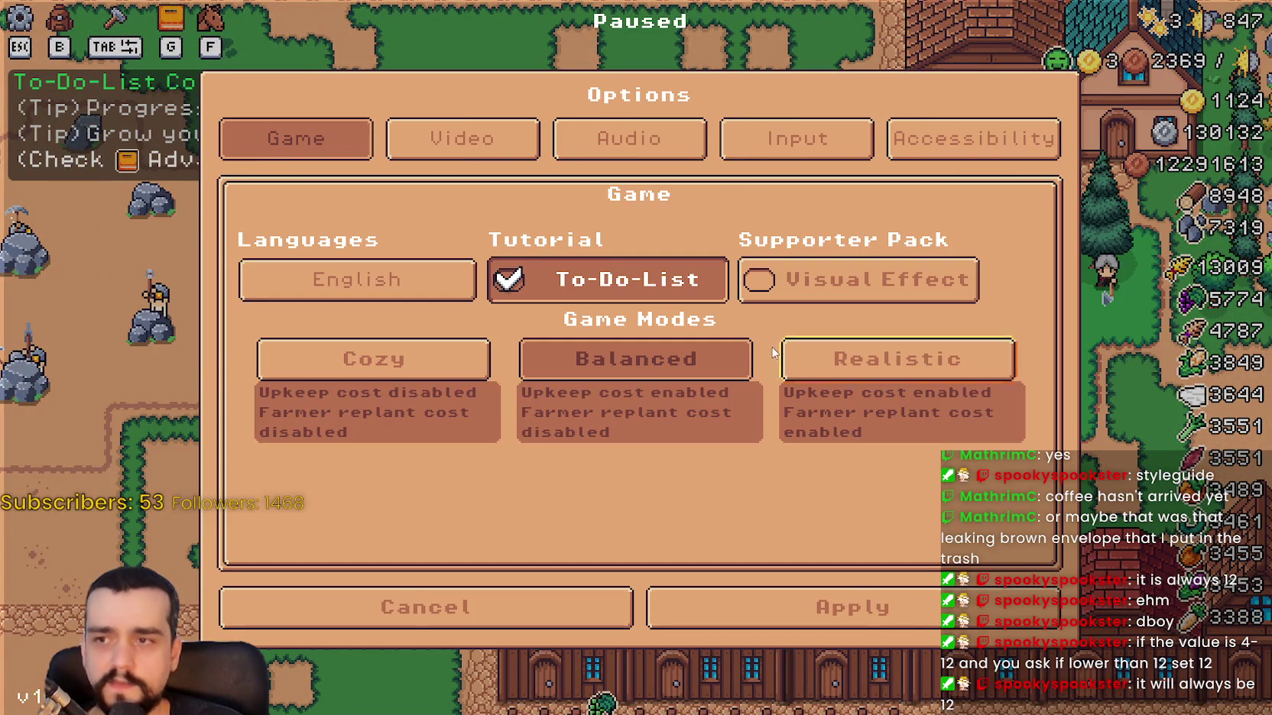
left_click(971, 139)
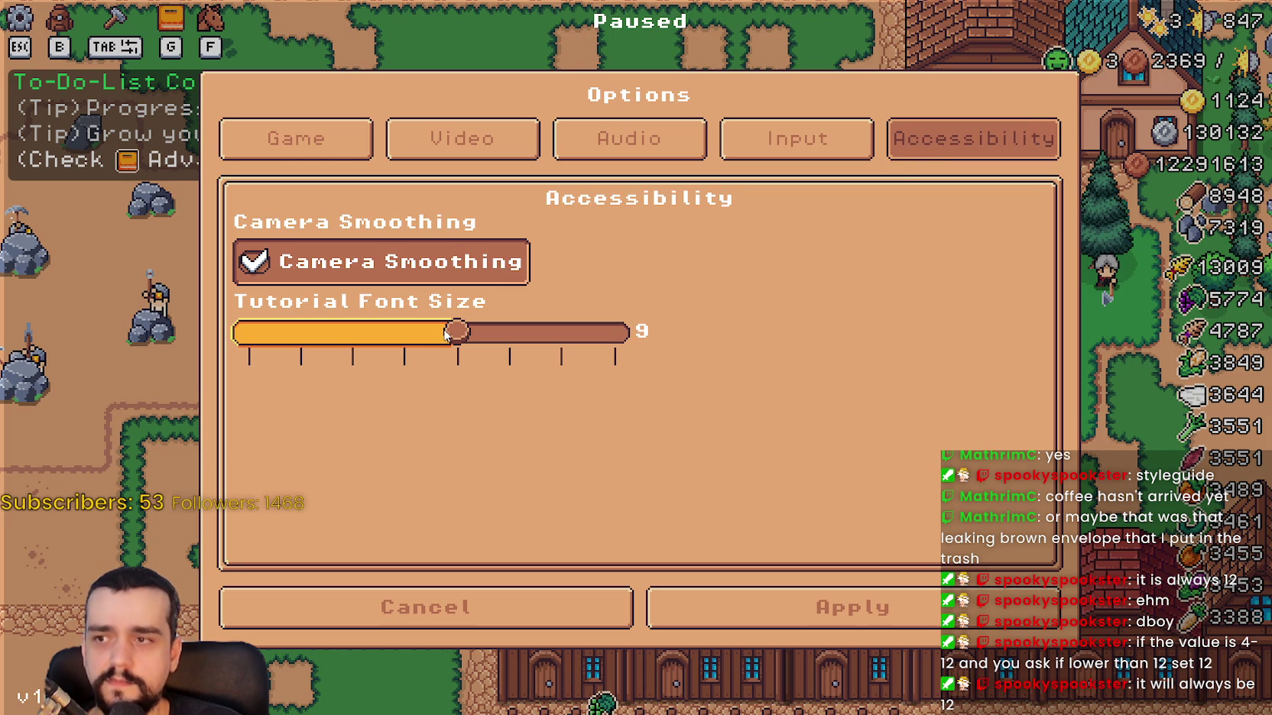
left_click_drag(436, 336, 603, 334)
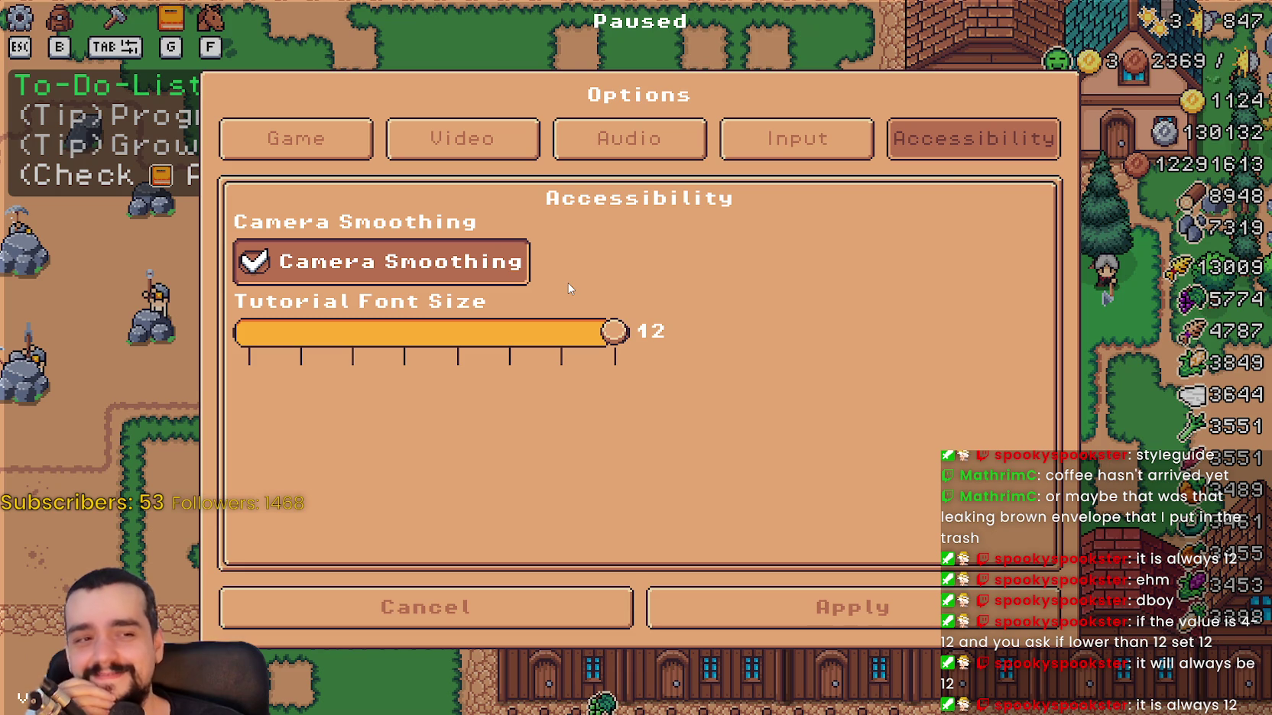
mouse_move(616, 344)
left_mouse_down()
mouse_move(245, 336)
mouse_move(756, 358)
left_mouse_up()
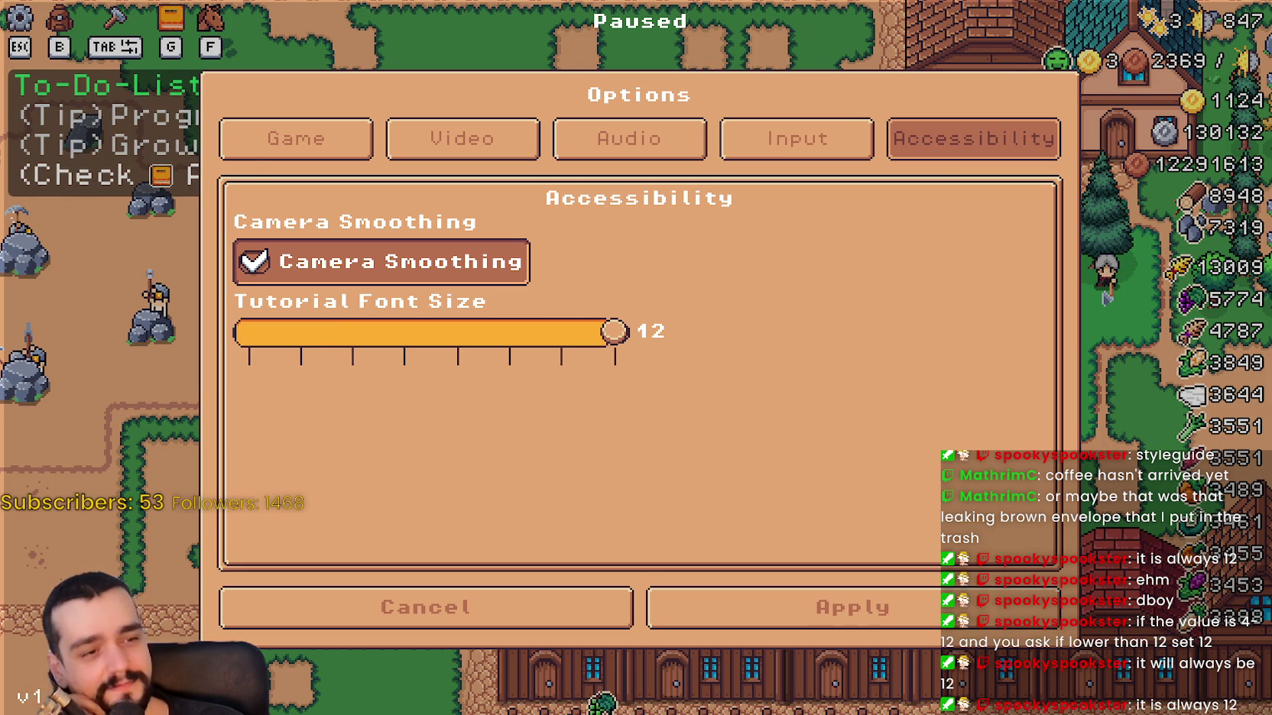
key("alt+Tab")
key("alt+Tab")
left_click(638, 320)
Change the font-size check in _get_tutorial_text_values from "< 12" to "< 6".
left_click(828, 400)
scroll(1240, 389, "down", 15)
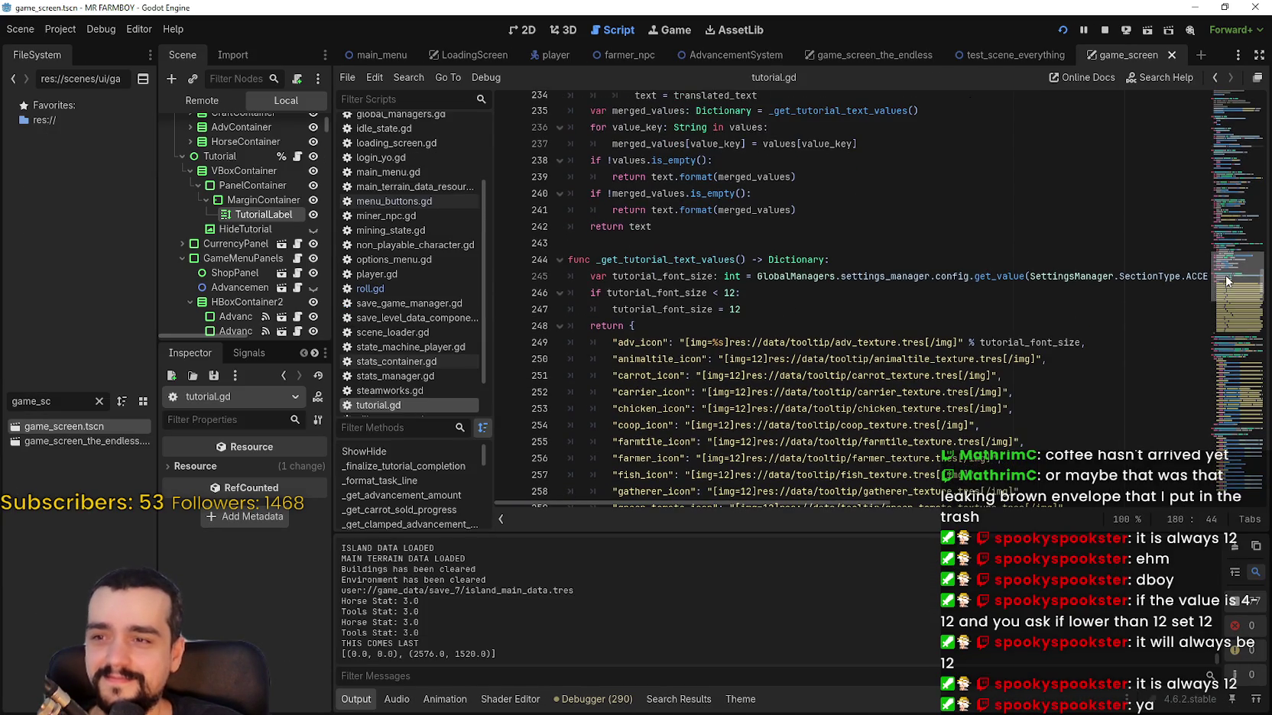
double_click(730, 293)
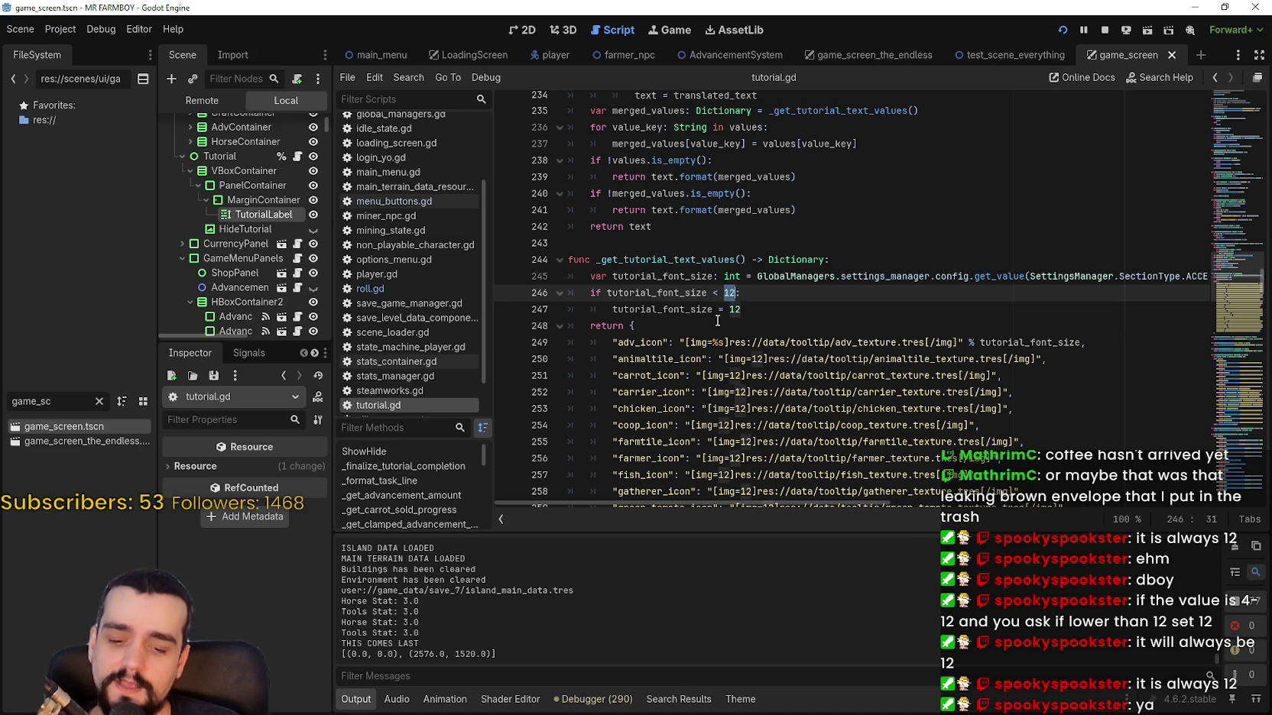
type("6")
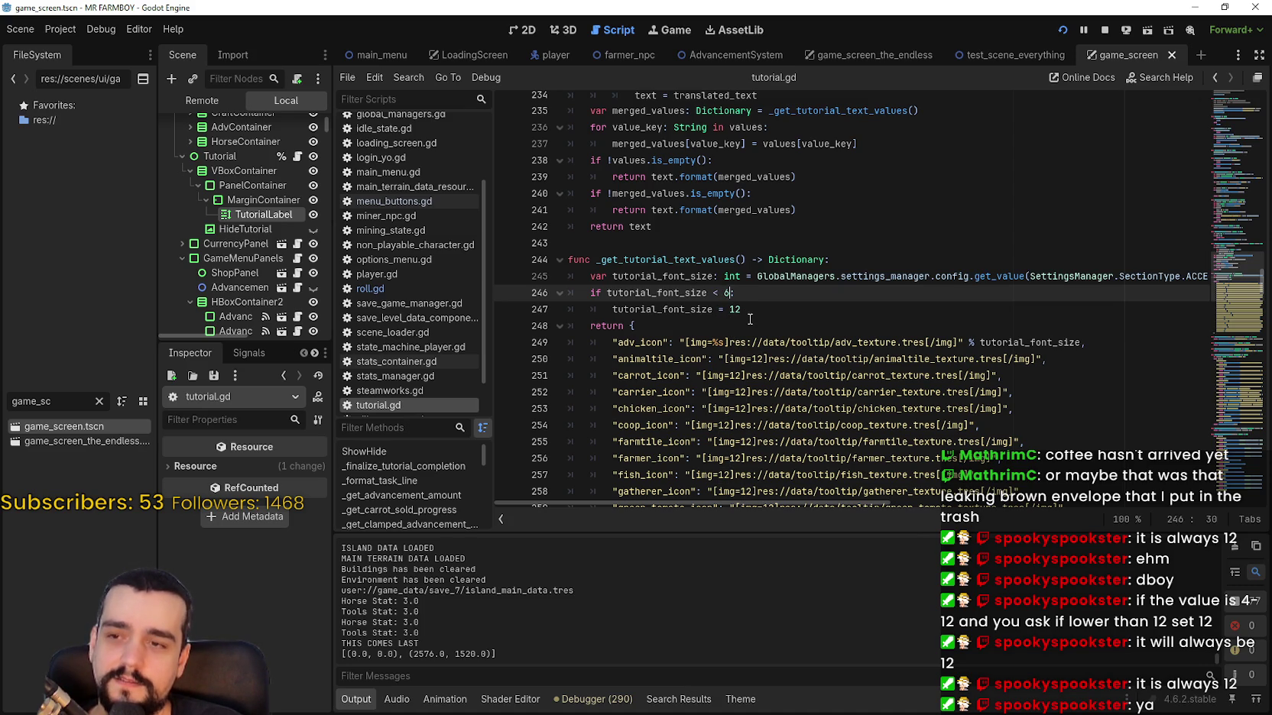
left_click(757, 311)
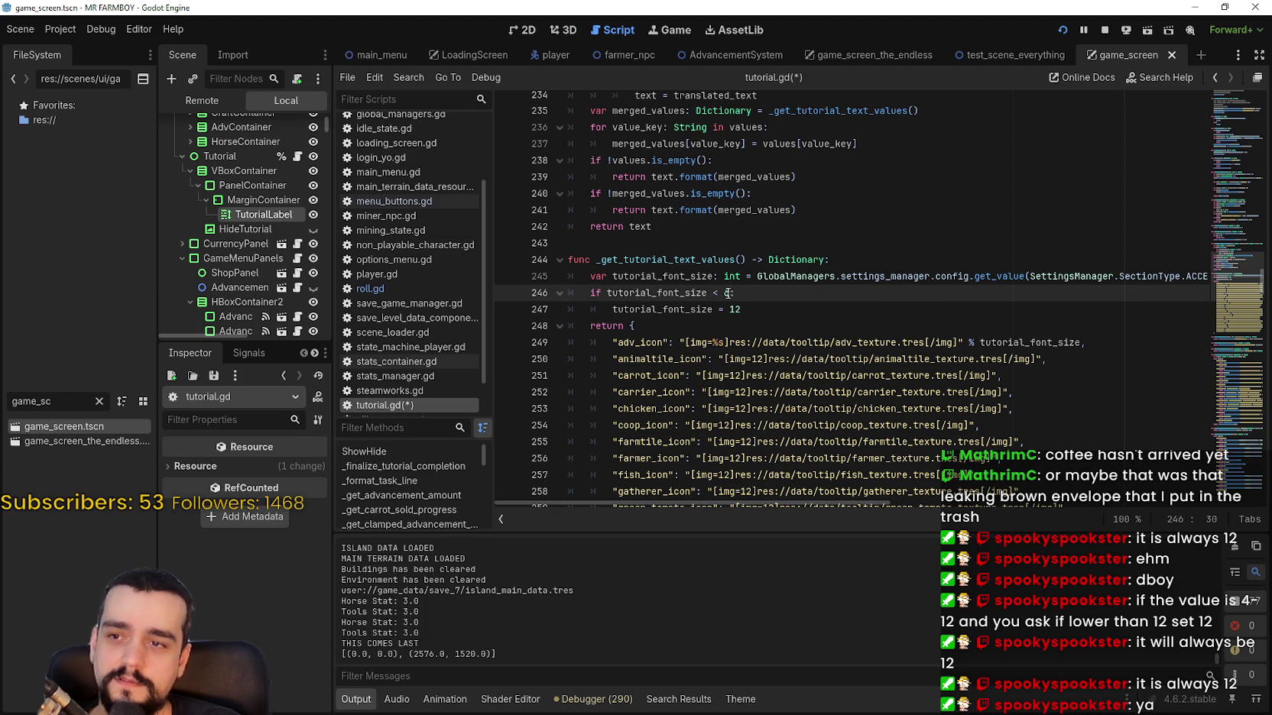
left_click(756, 322)
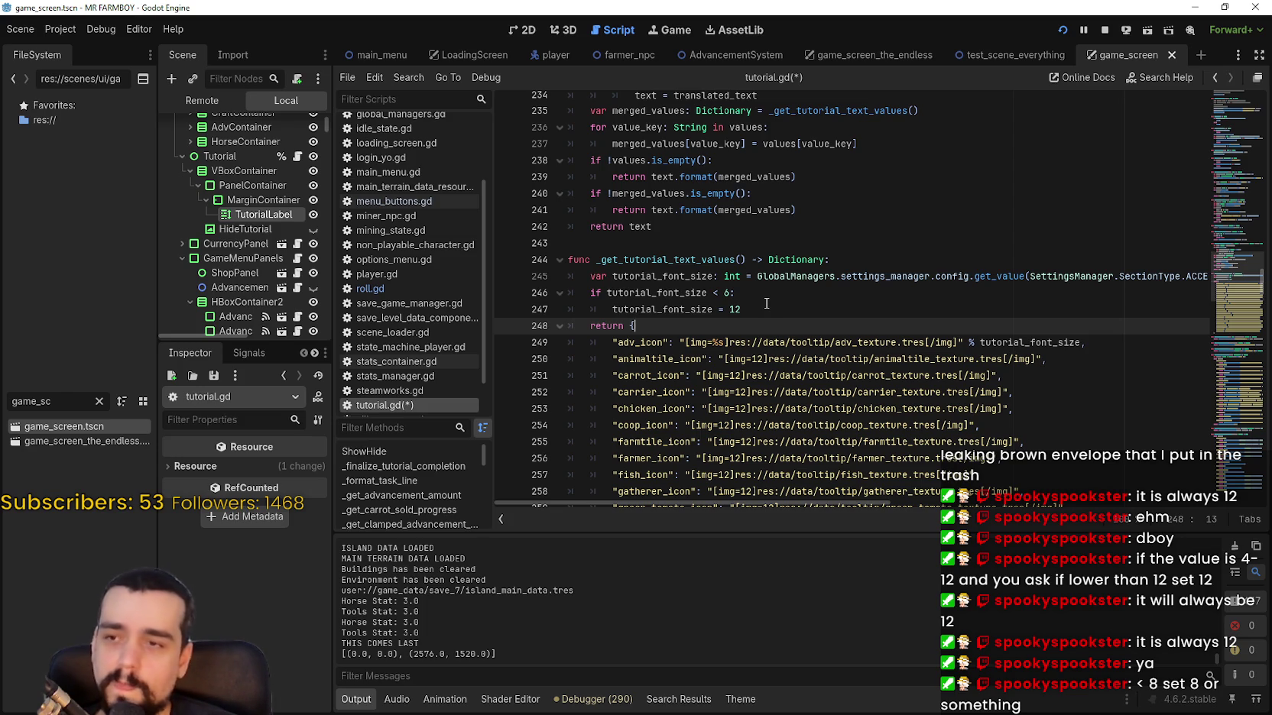
left_click(767, 301)
left_click(771, 307)
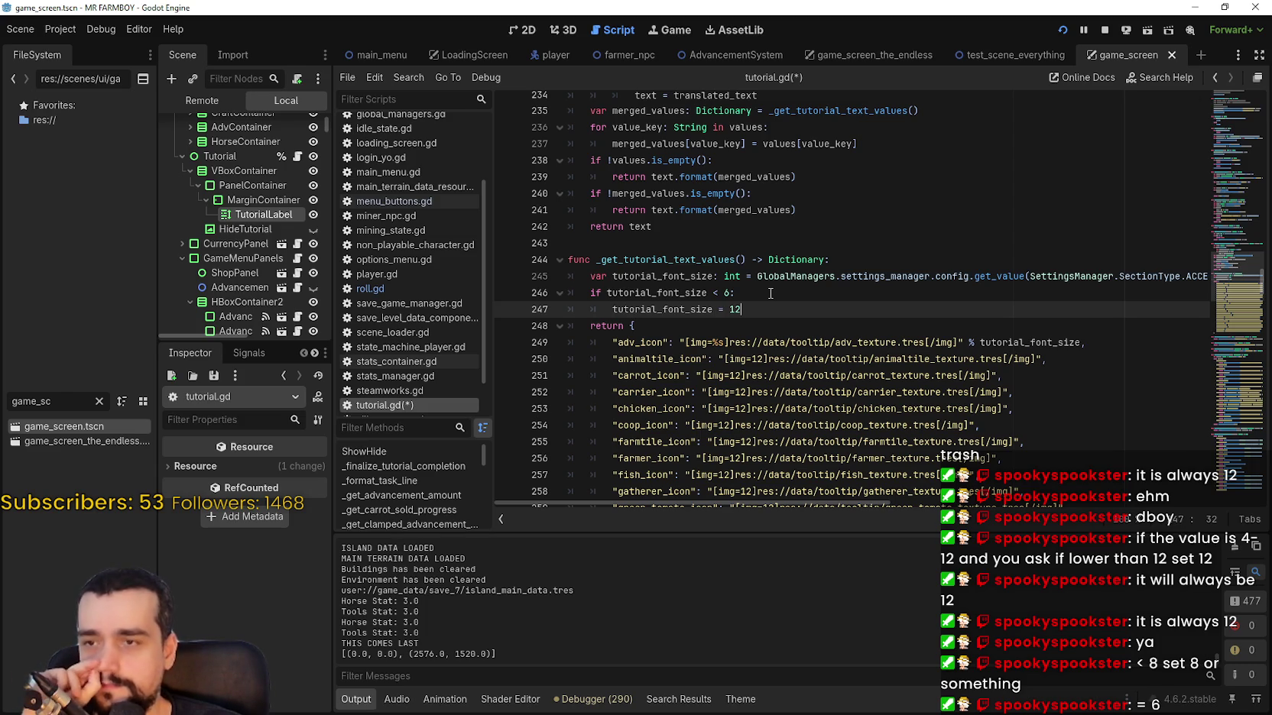
mouse_move(772, 273)
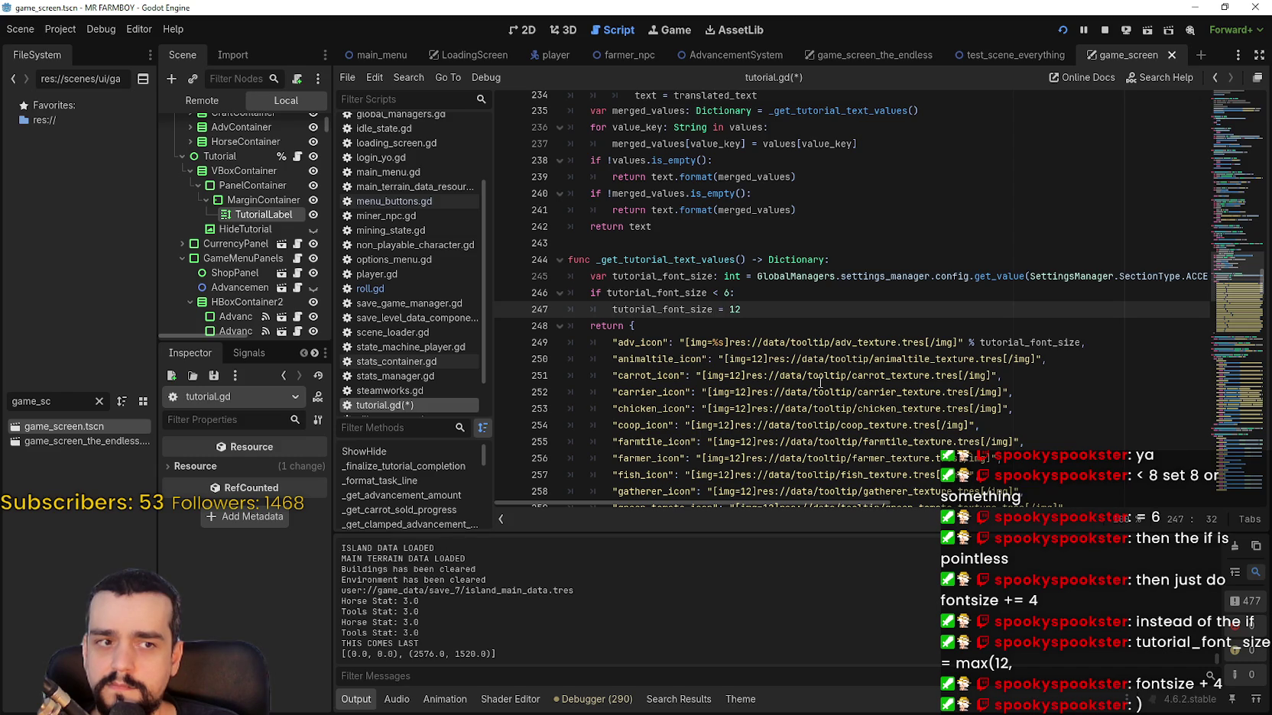
left_click_drag(742, 309, 597, 289)
Comment out the font-size if check and its reset-to-12 line.
left_click(593, 292)
type("#")
left_click(593, 308)
type("#")
Add tutorial_font_size = max(12, tutorial_font_size + 4) below, save, and test the game's slider.
left_click(813, 307)
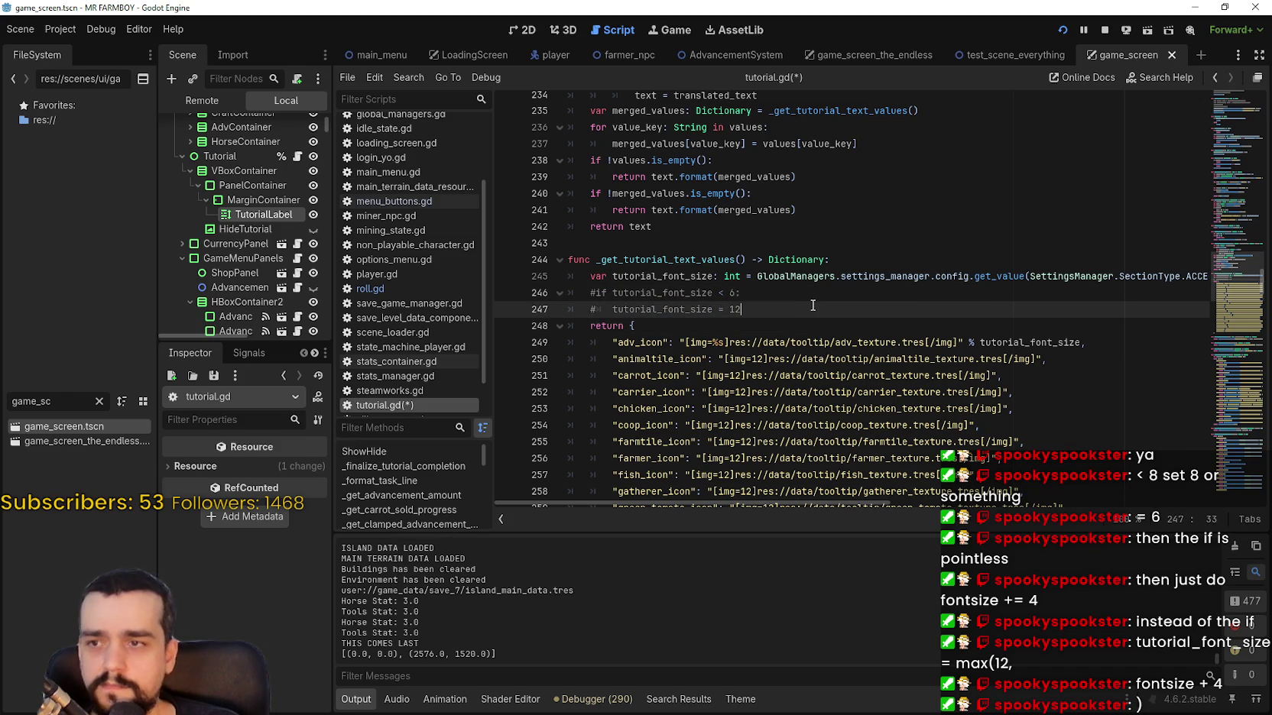
key("Return")
type("tutorial")
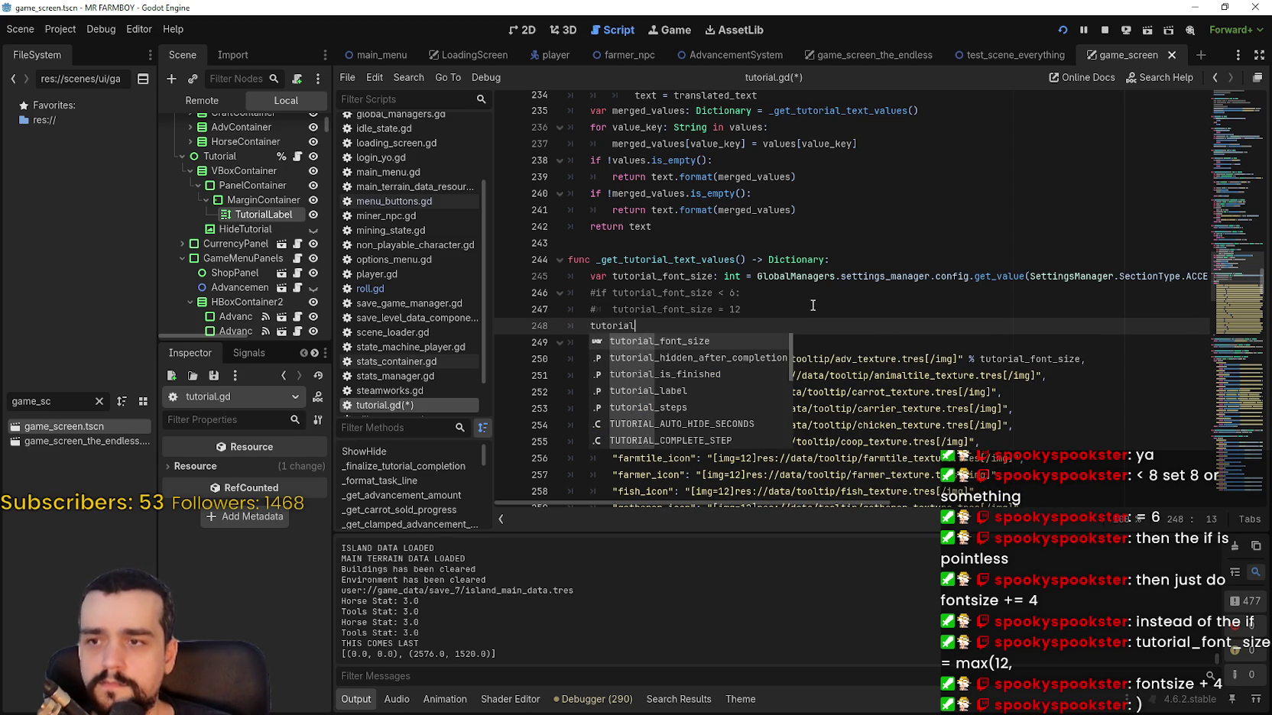
type("_font_size = max")
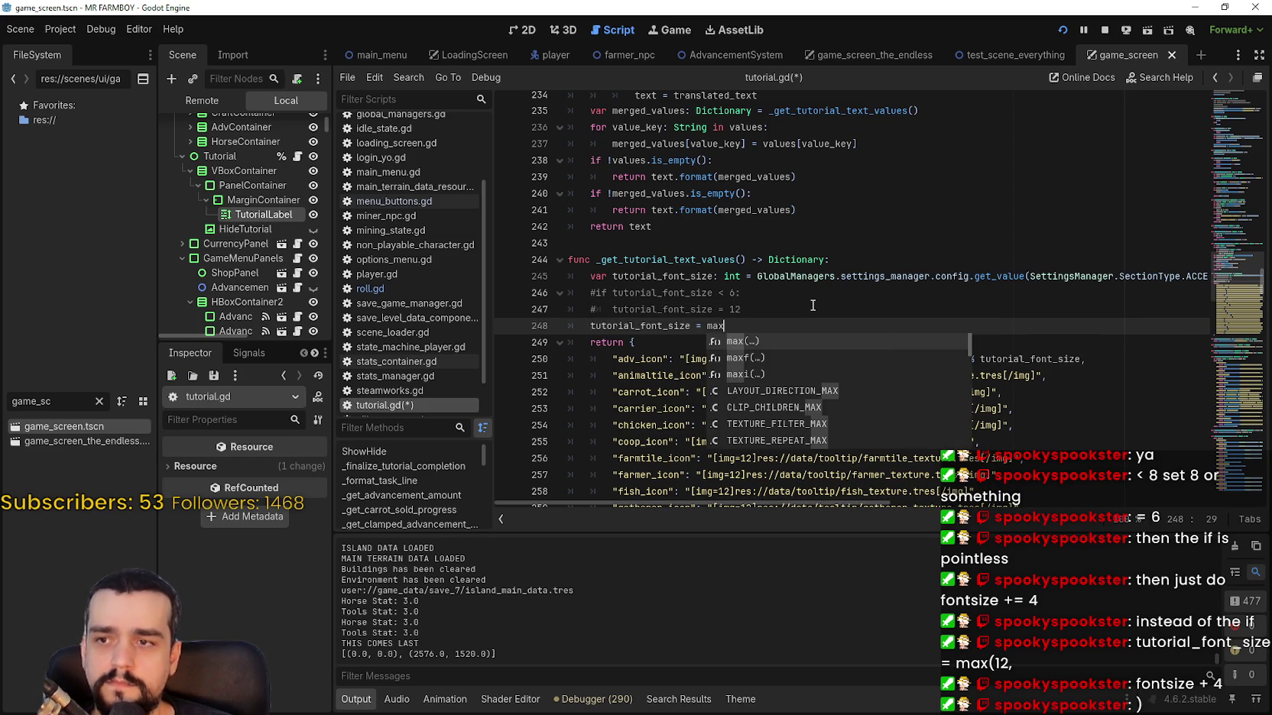
type("(12, ")
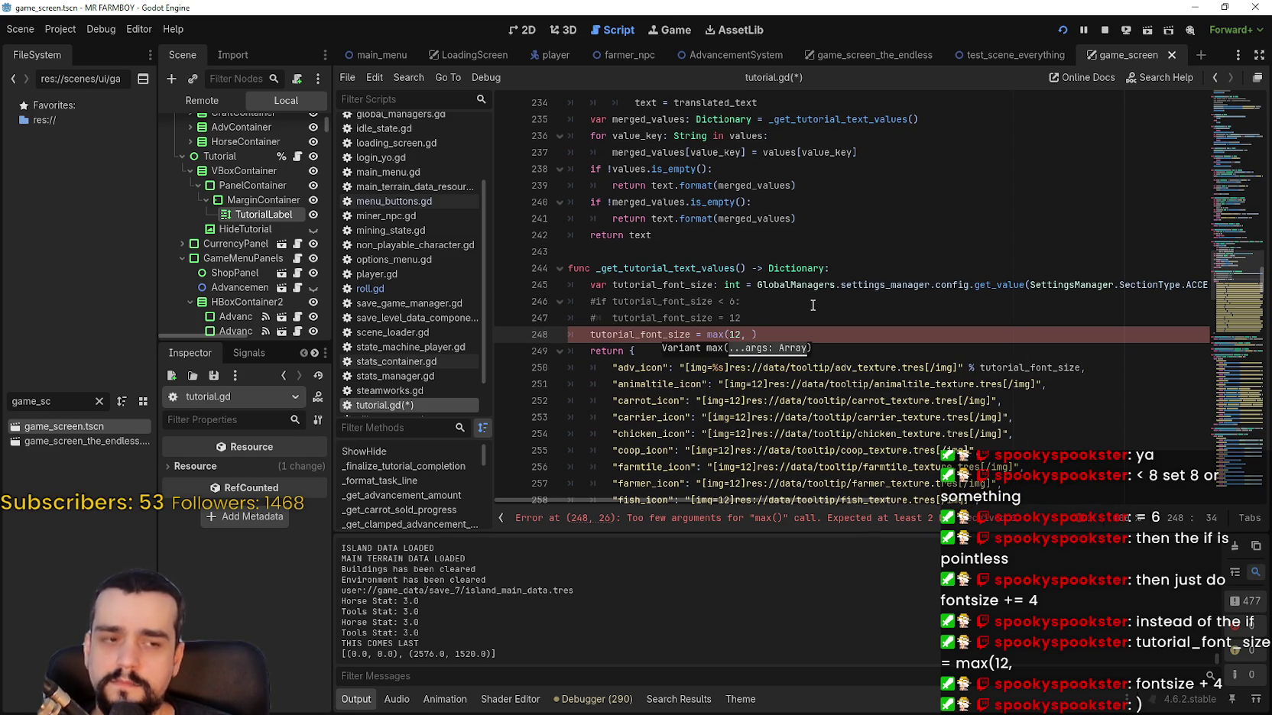
type("fontsi")
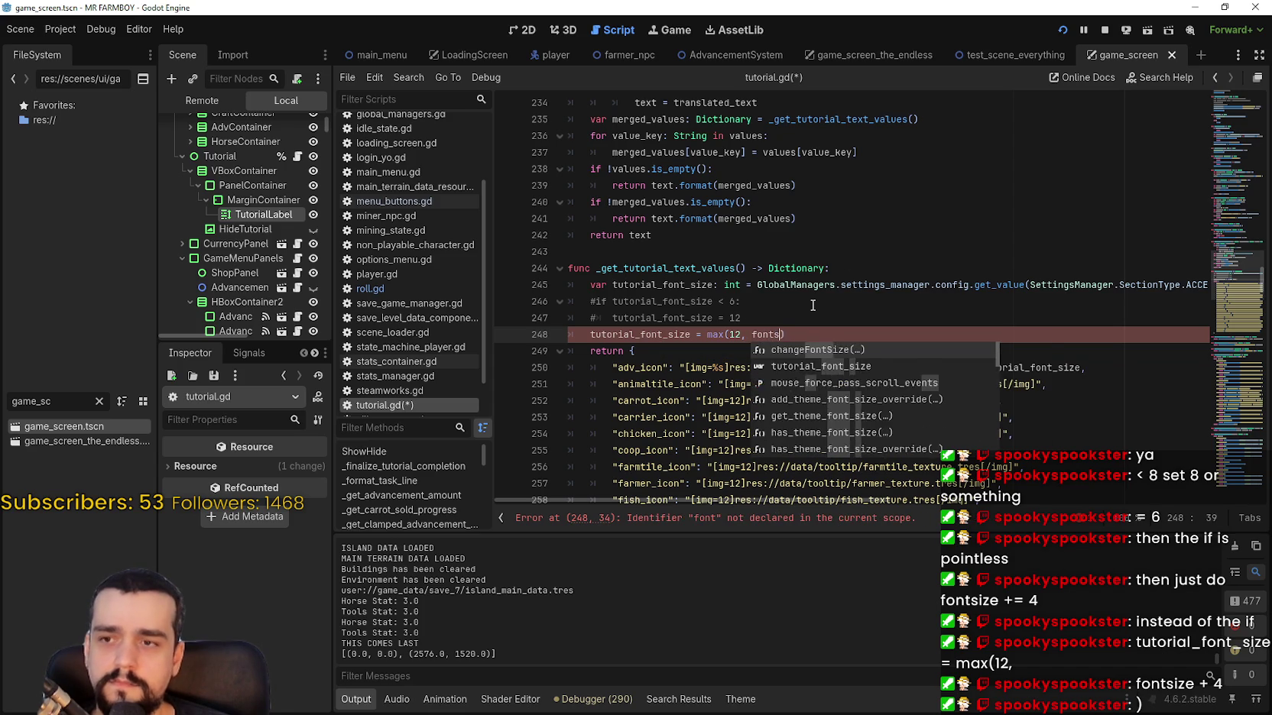
key("BackSpace")
key("BackSpace")
type("_")
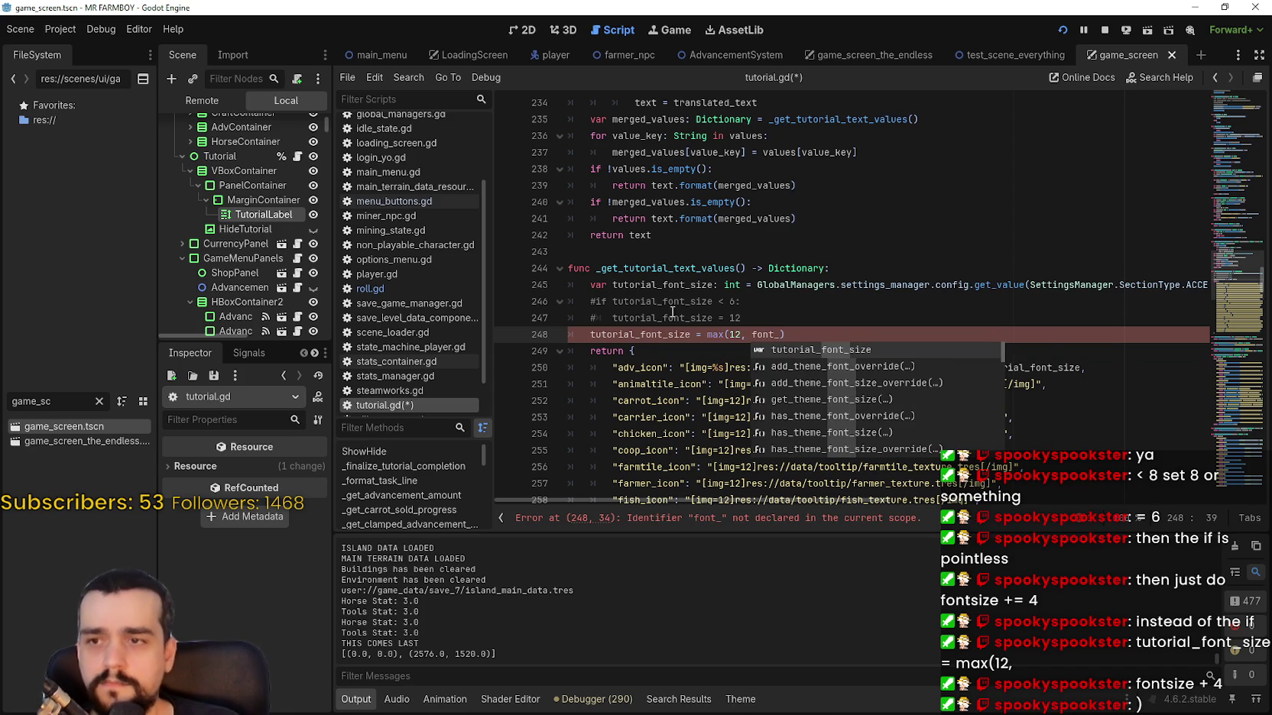
double_click(652, 334)
key("ctrl+c")
double_click(777, 335)
key("ctrl+v")
type("+ 4)")
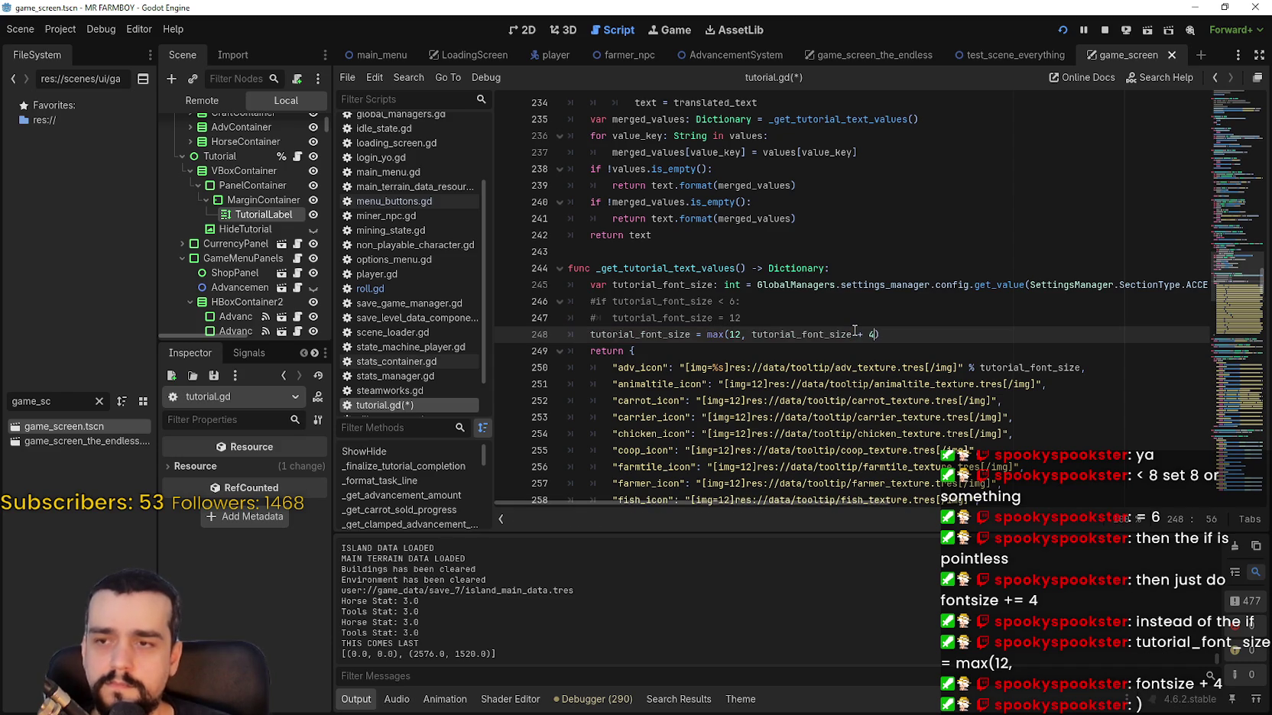
key("ctrl+s")
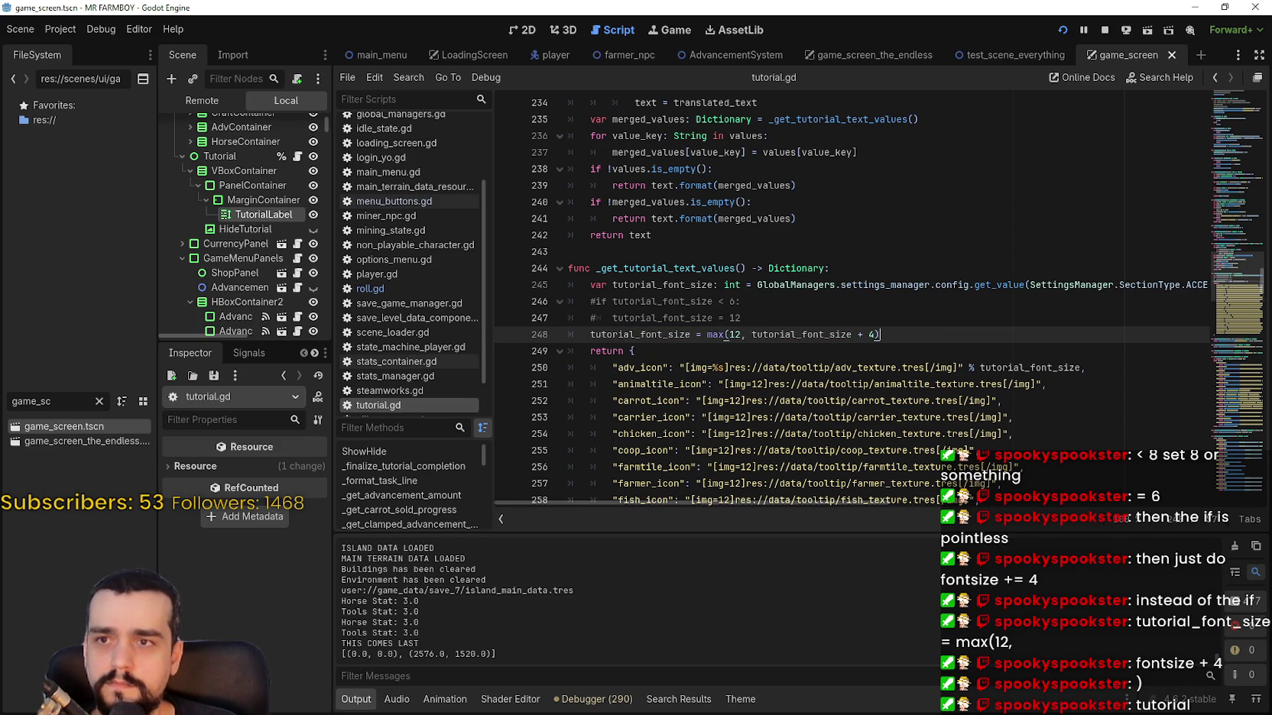
key("alt+Tab")
mouse_move(601, 334)
left_mouse_down()
mouse_move(229, 325)
mouse_move(695, 343)
left_mouse_up()
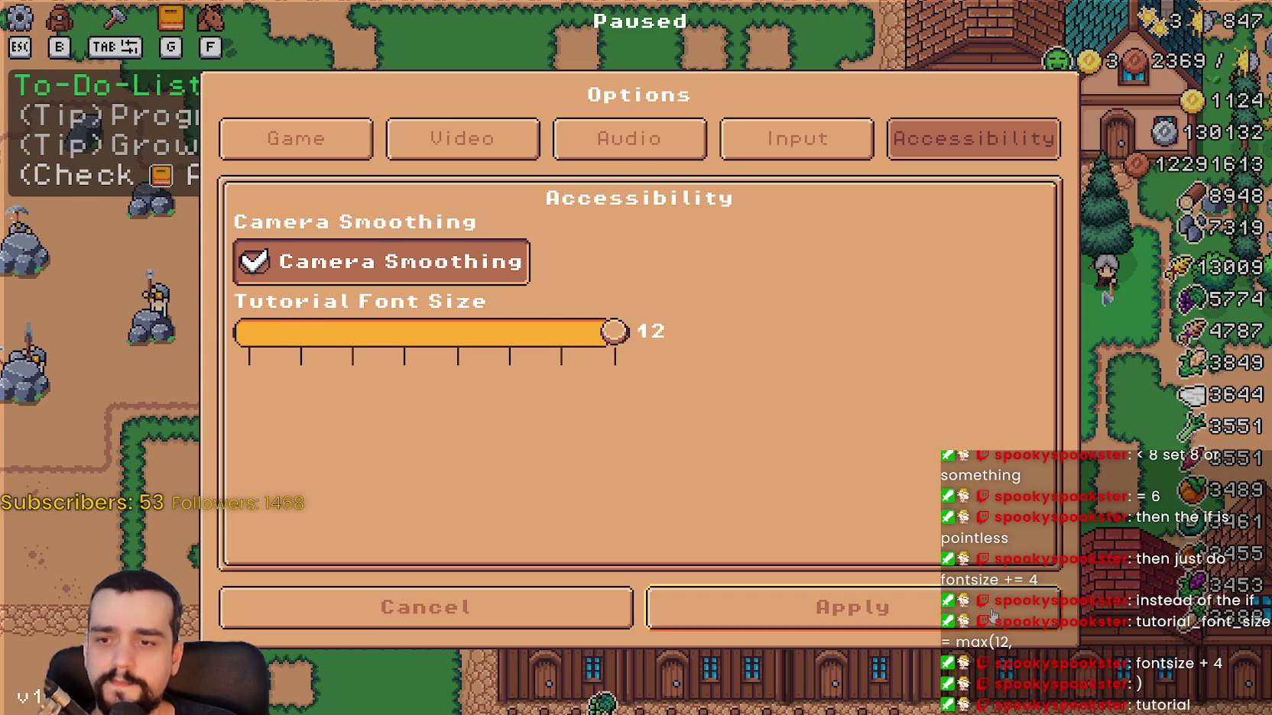
Set a breakpoint on line 245, then move the game's Tutorial Font Size slider to trigger it.
key("alt+Tab")
left_click(782, 318)
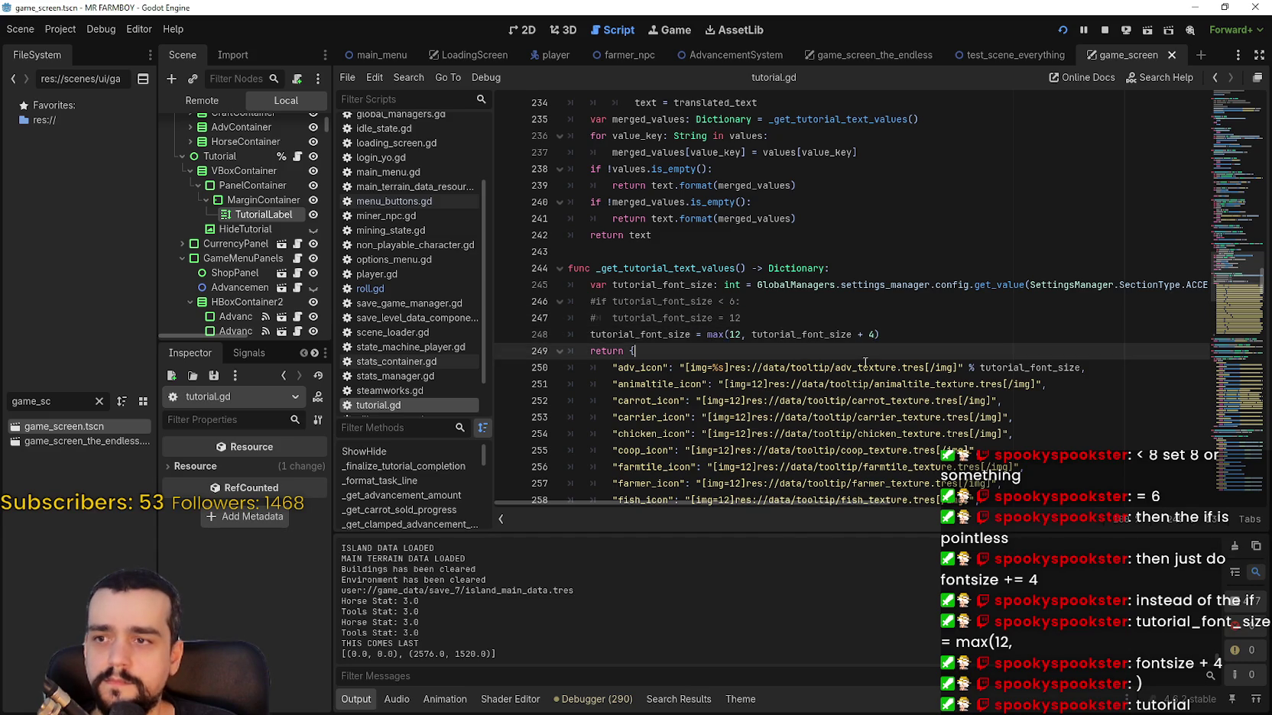
scroll(764, 367, "up", 2)
double_click(645, 358)
left_click(523, 375)
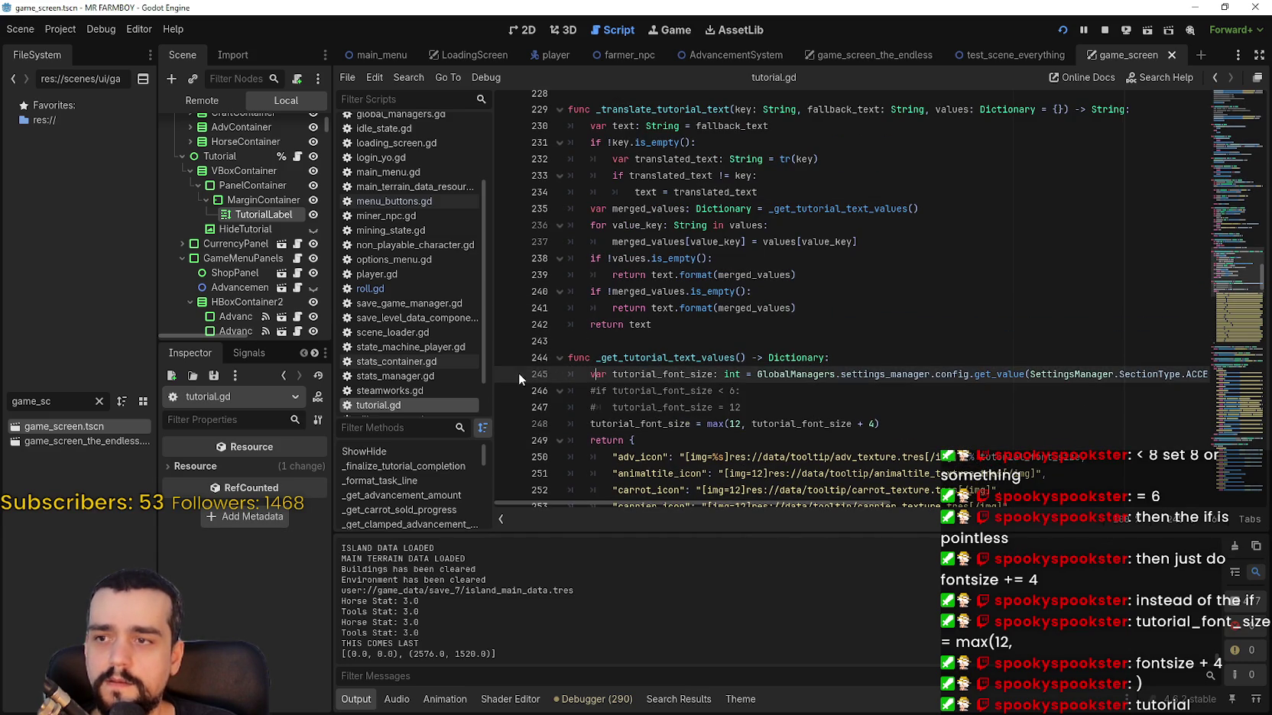
left_click(506, 375)
key("alt+Tab")
left_click_drag(613, 329, 560, 330)
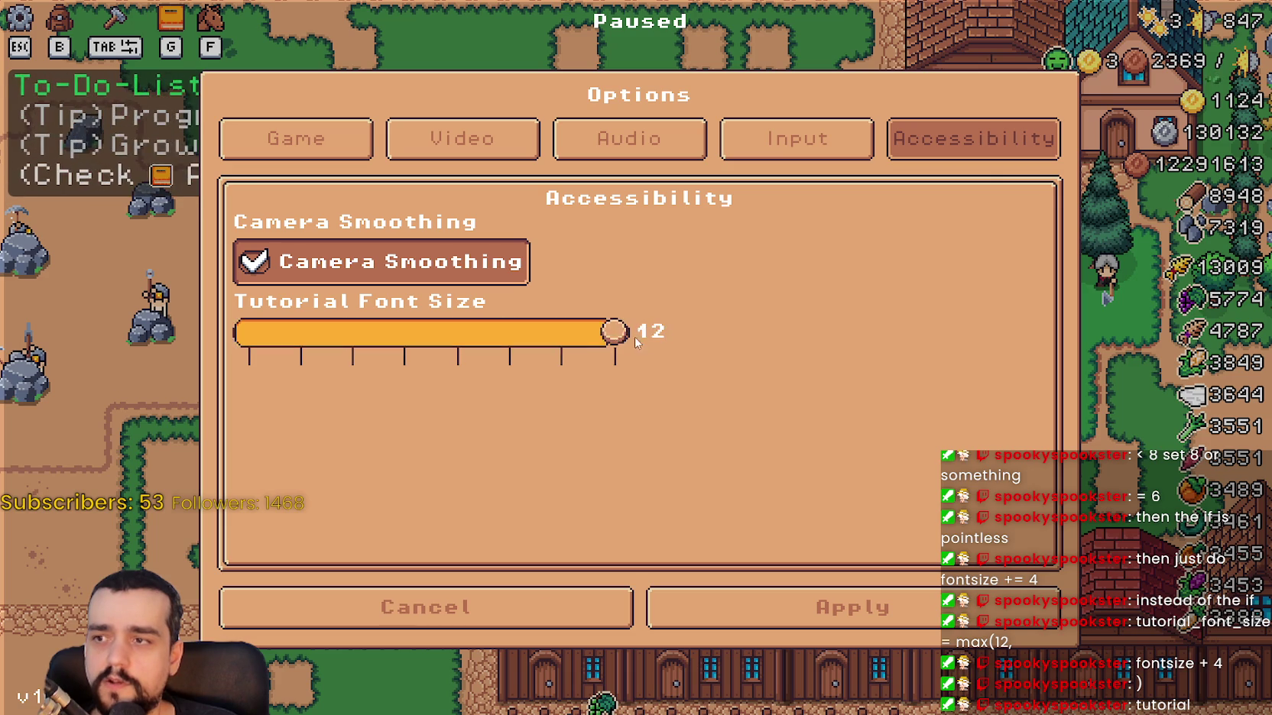
key("alt+Tab")
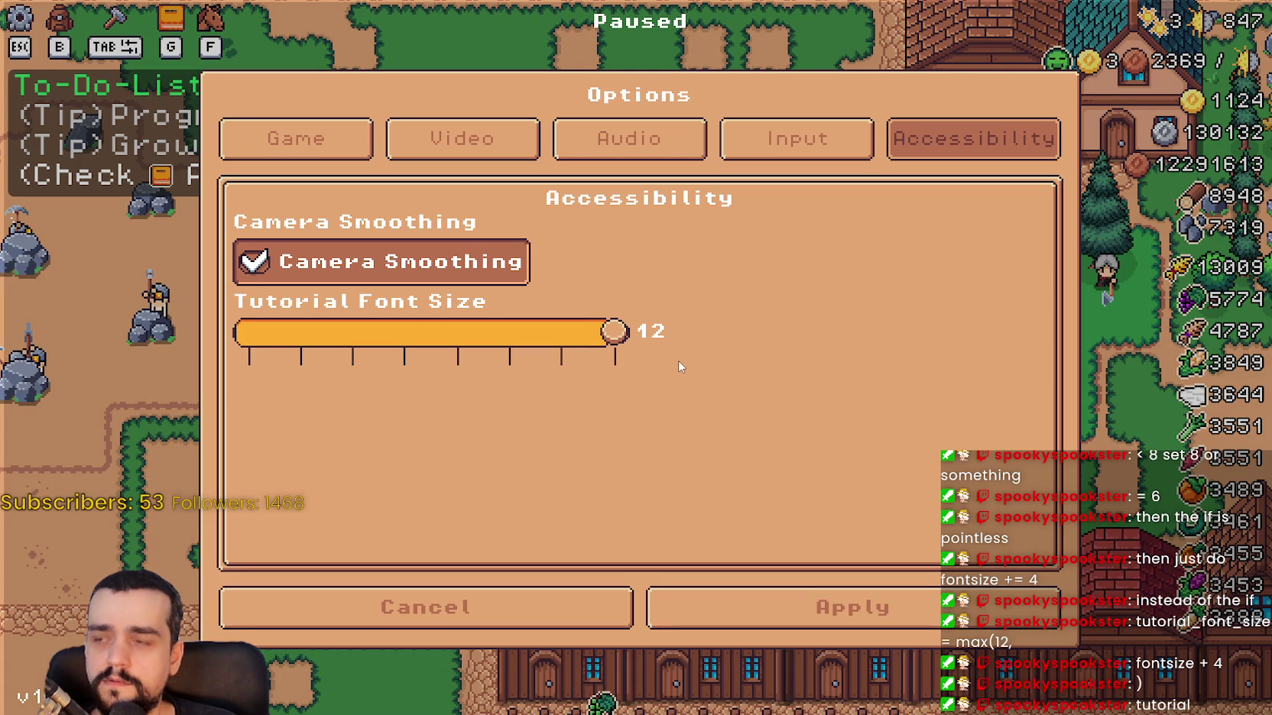
mouse_move(614, 331)
left_mouse_down()
mouse_move(350, 331)
mouse_move(582, 346)
left_mouse_up()
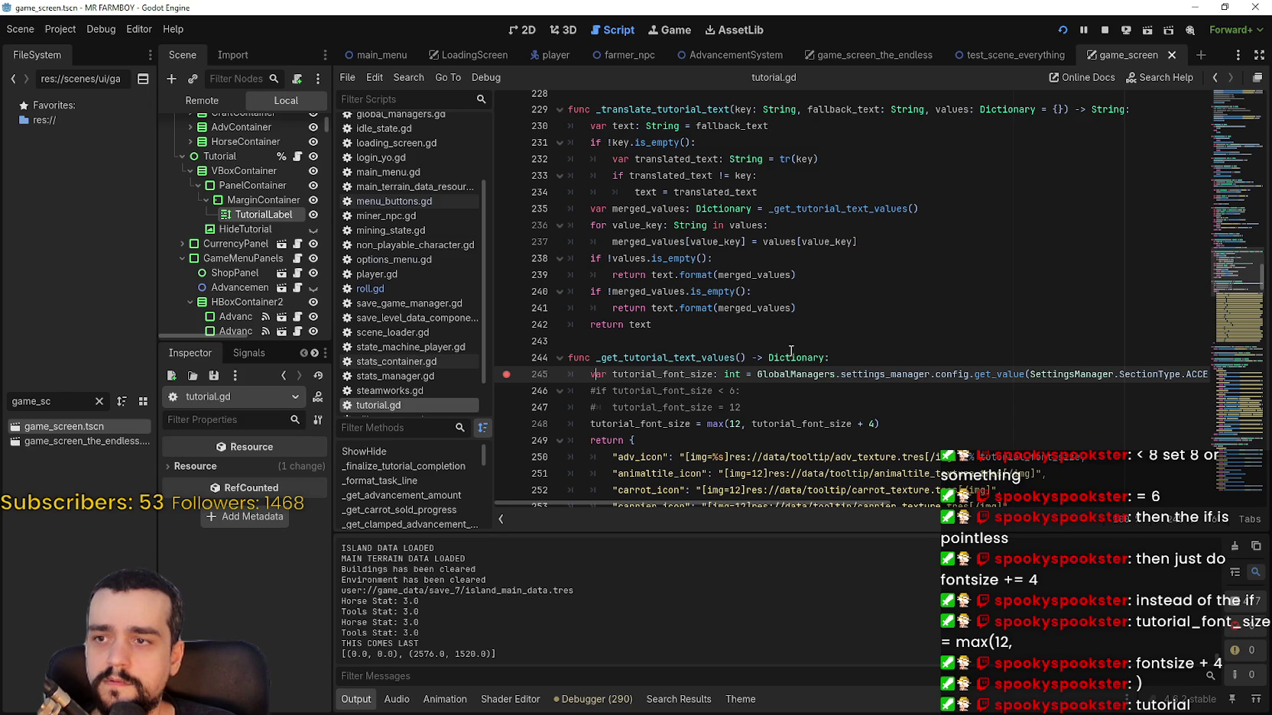
Set a breakpoint on line 163 in changeFontSize and trigger it with the game's Tutorial Font Size slider.
mouse_move(1232, 264)
left_mouse_down()
mouse_move(1240, 100)
mouse_move(1231, 213)
left_mouse_up()
scroll(661, 448, "down", 5)
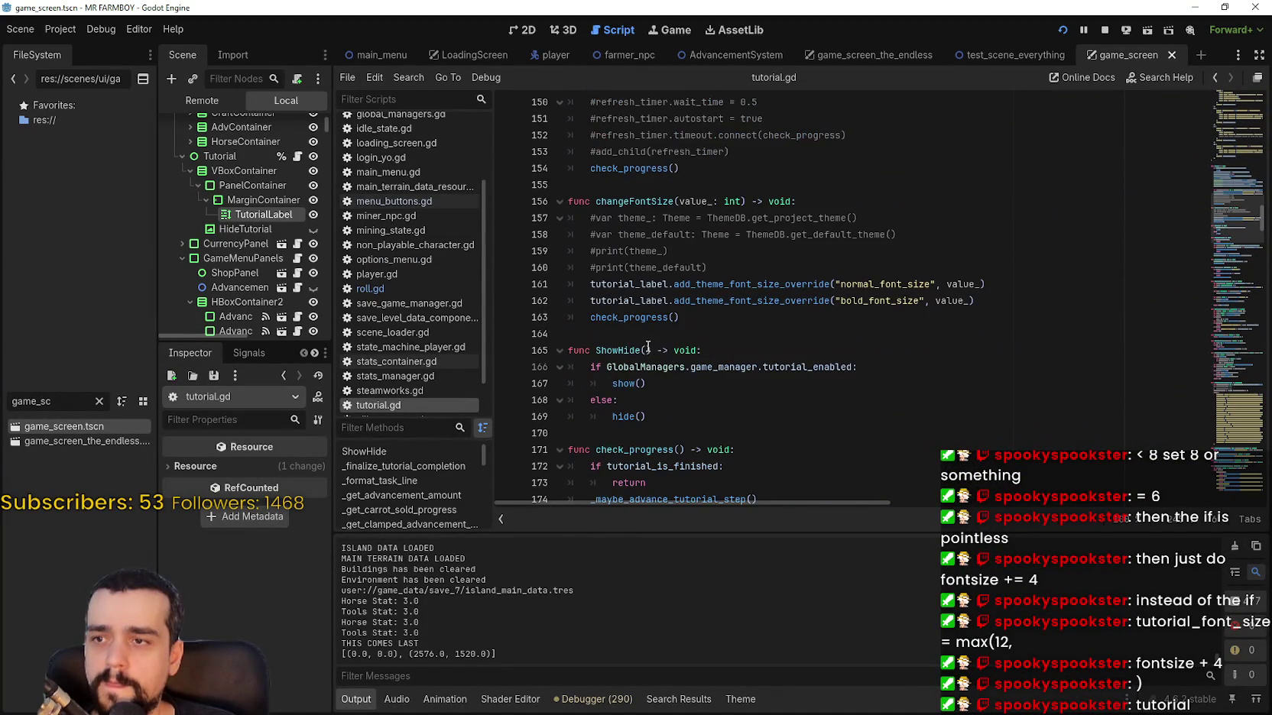
left_click(608, 318)
key("alt+Tab")
left_click_drag(558, 329, 535, 330)
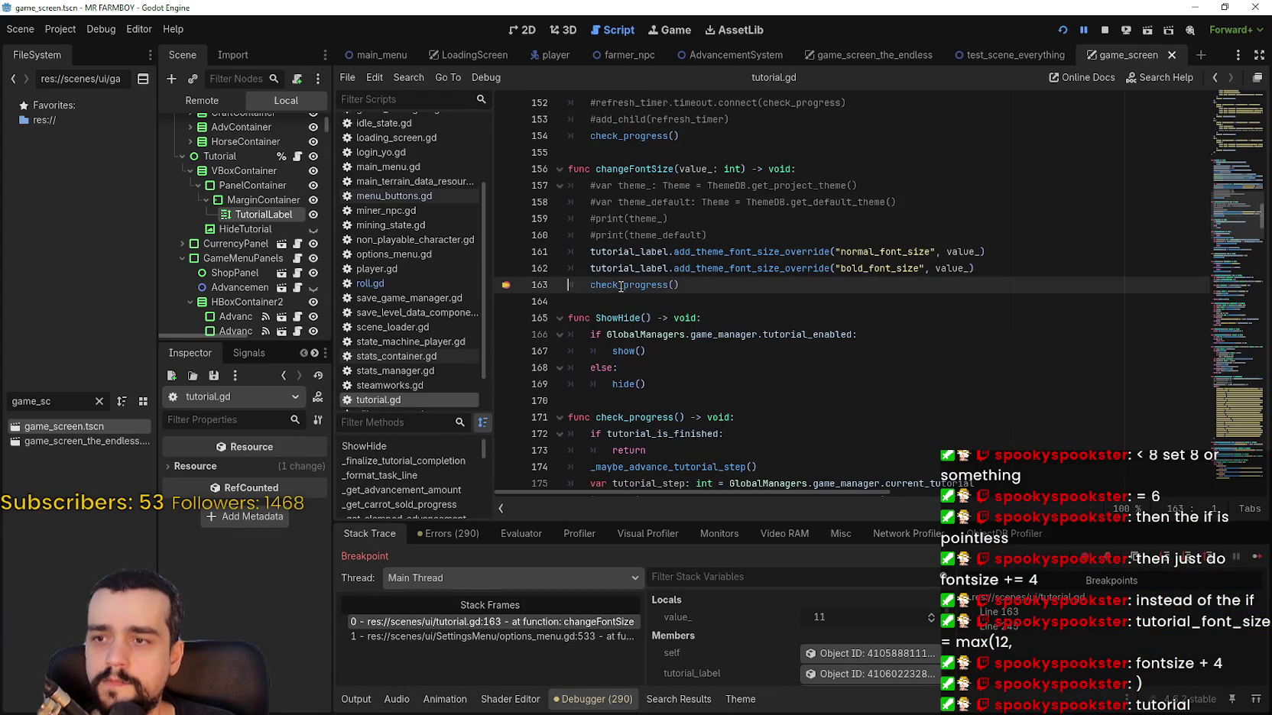
right_click(617, 285)
left_click(700, 486)
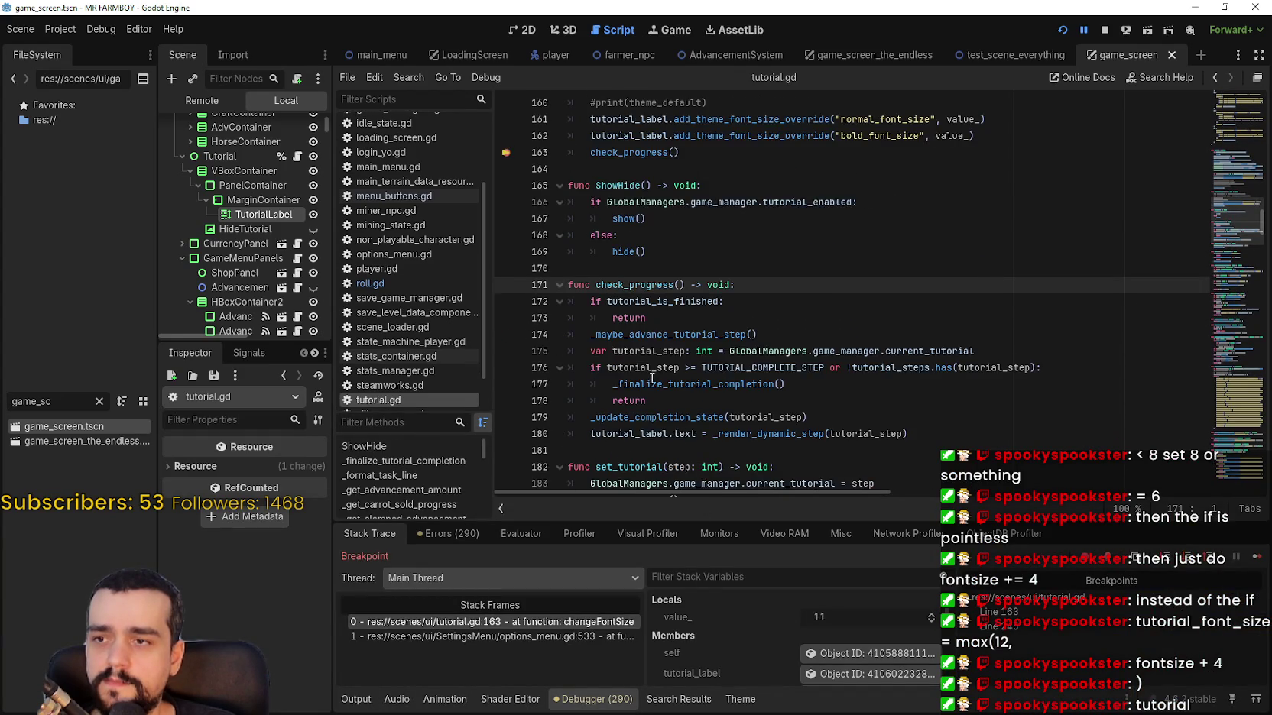
Add breakpoints on lines 174, 175 and 180, then continue through each break into check_progress.
left_click(504, 285)
left_click(506, 301)
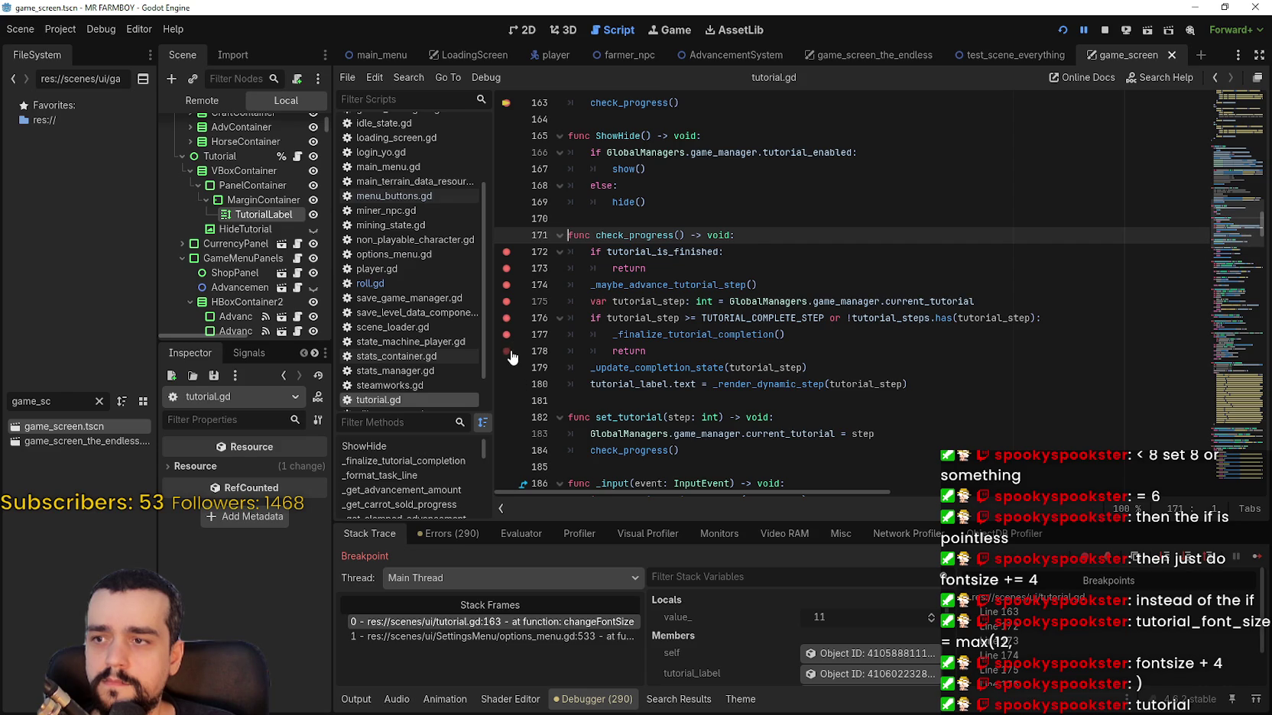
left_click(506, 386)
left_click(1254, 564)
left_click(1253, 564)
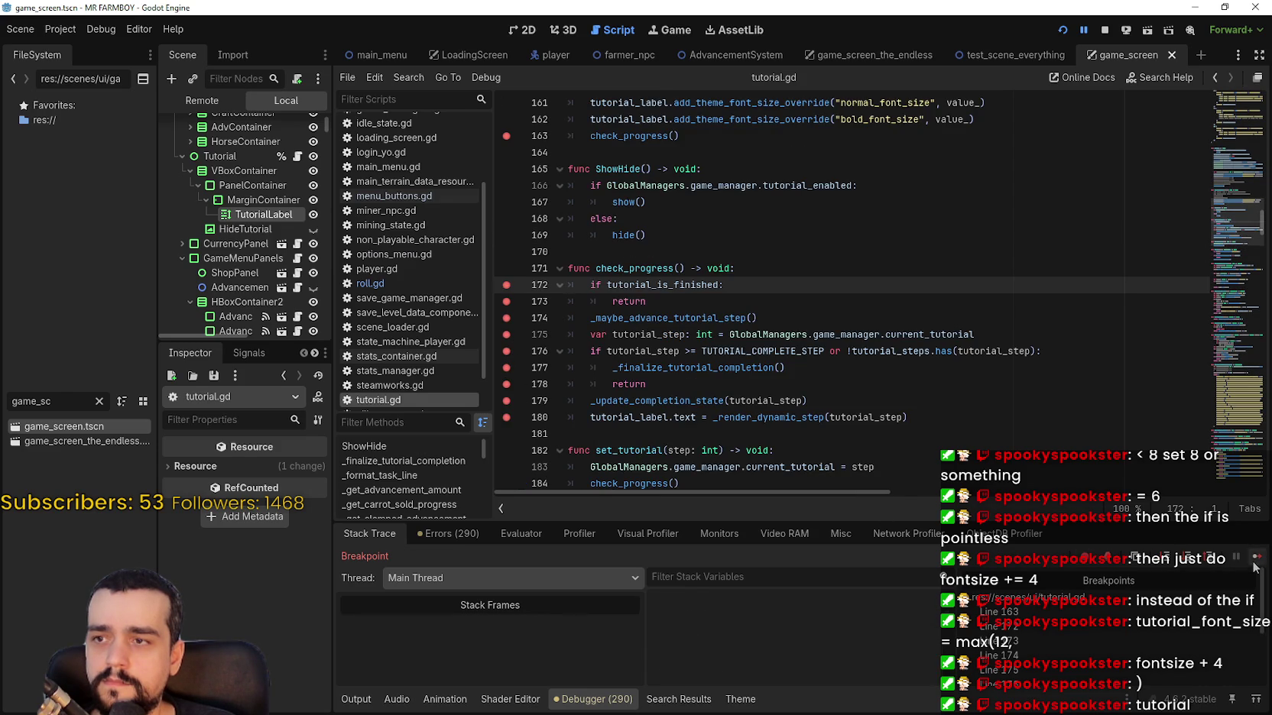
left_click(1253, 564)
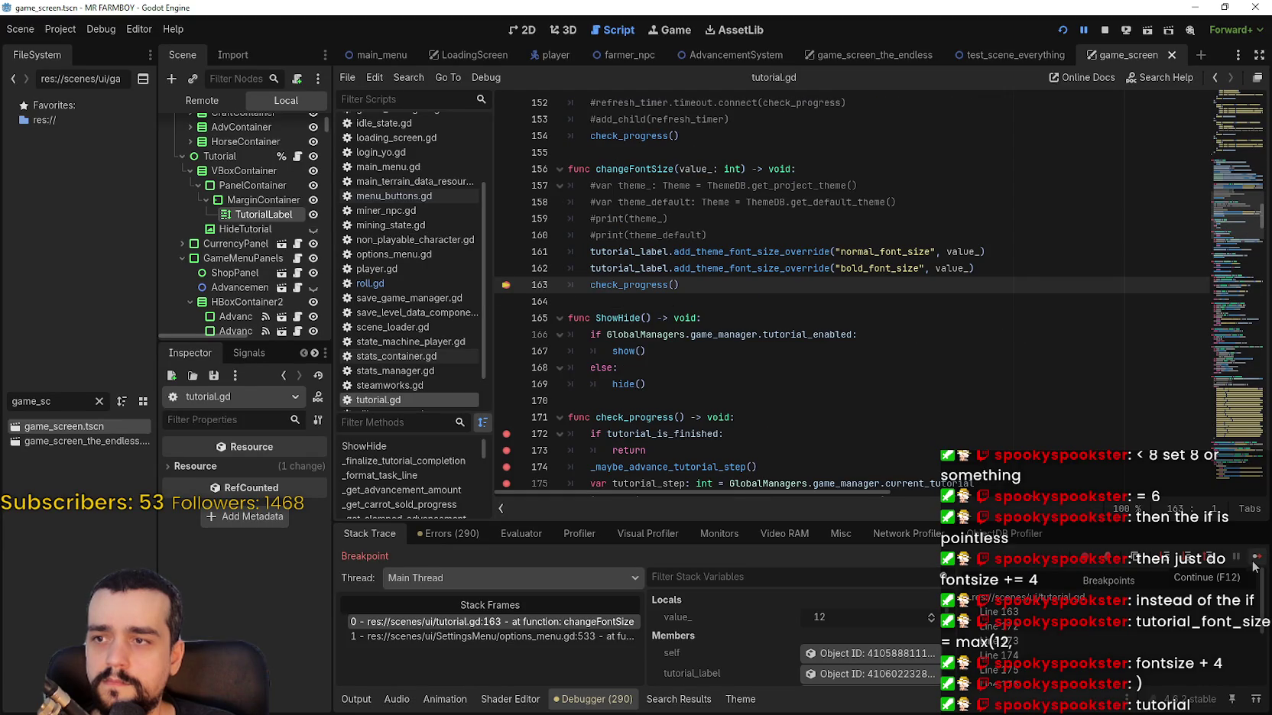
left_click(1254, 564)
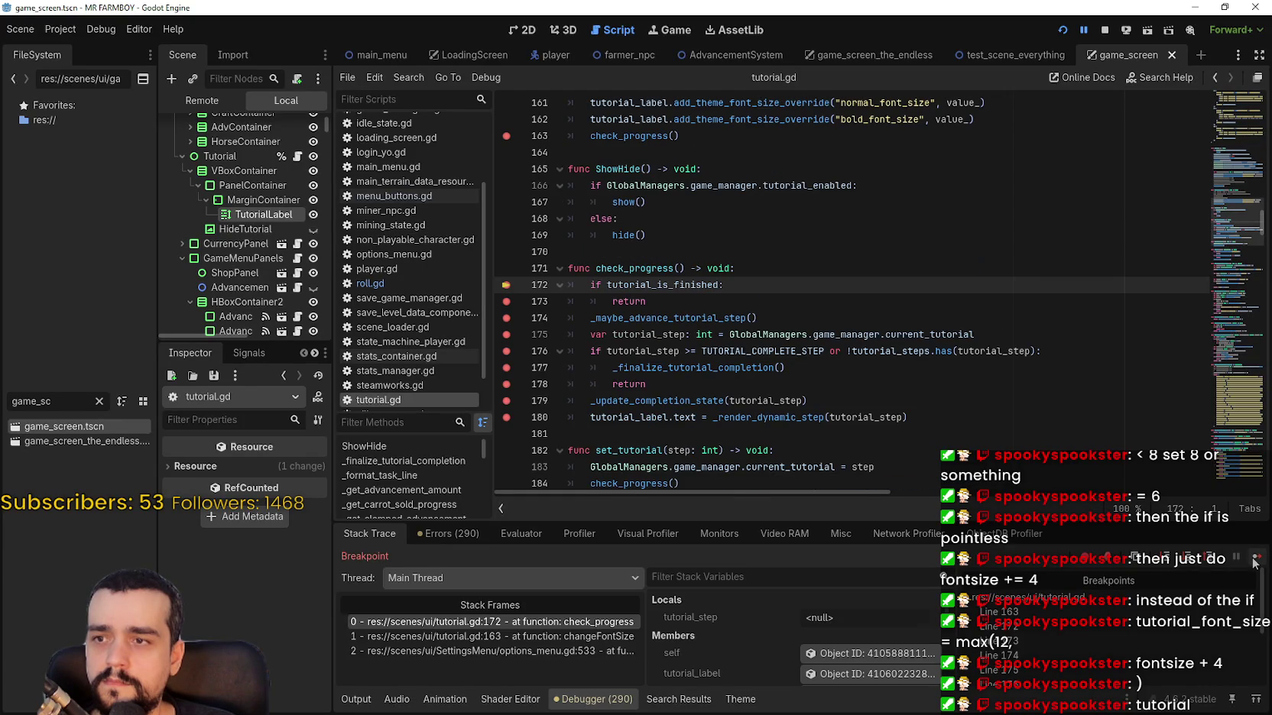
left_click(1253, 564)
Remove the breakpoints on lines 175, 176 and 180 and resume the game with F12.
scroll(463, 297, "down", 1)
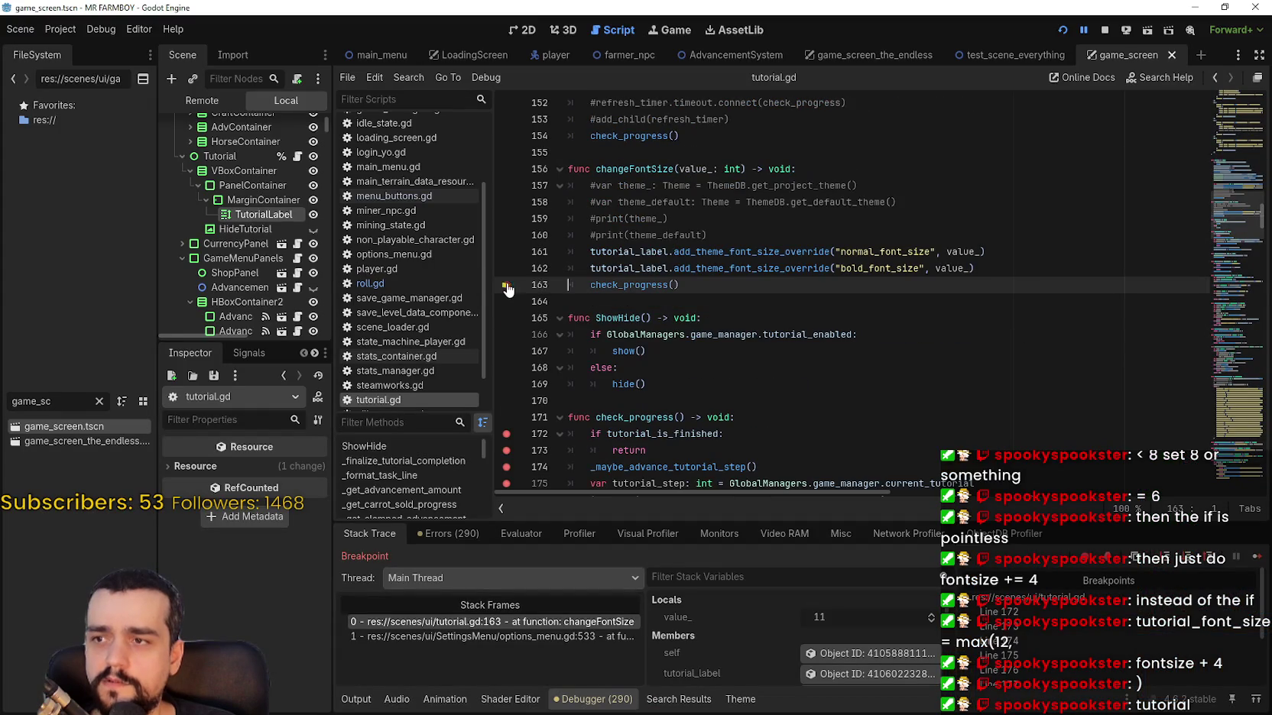
scroll(544, 336, "down", 3)
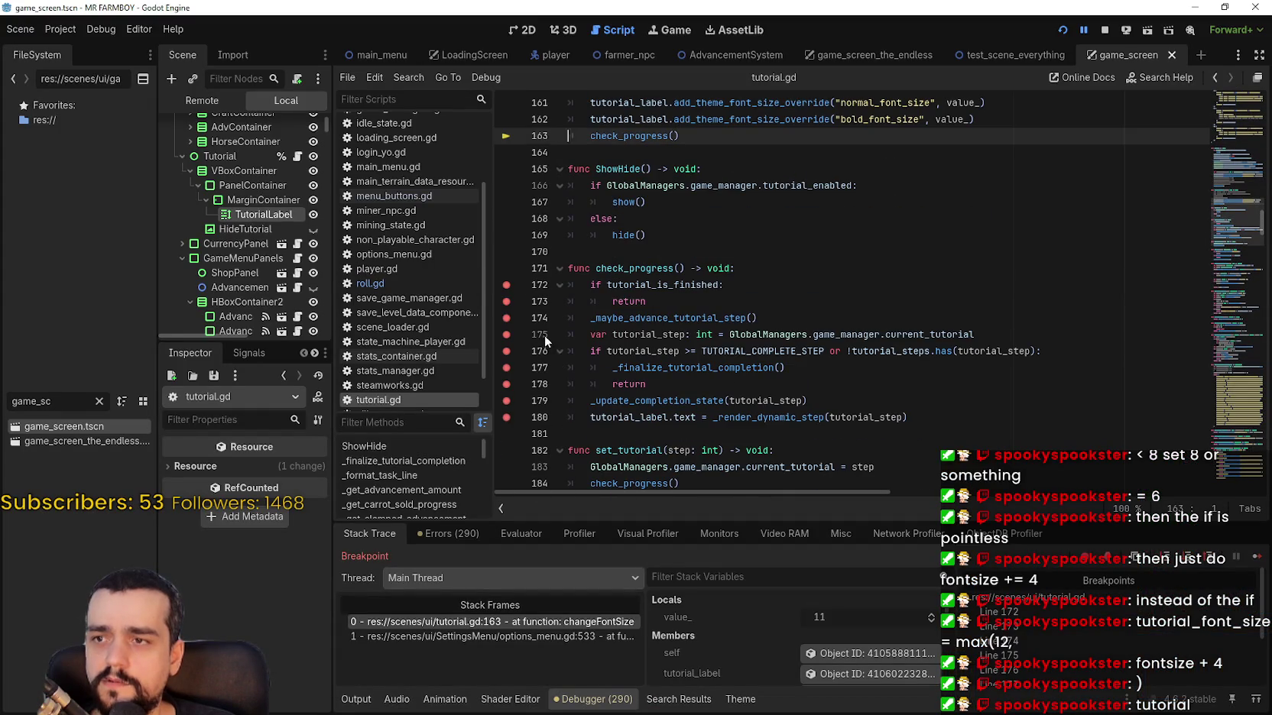
left_click(506, 350)
left_click(506, 337)
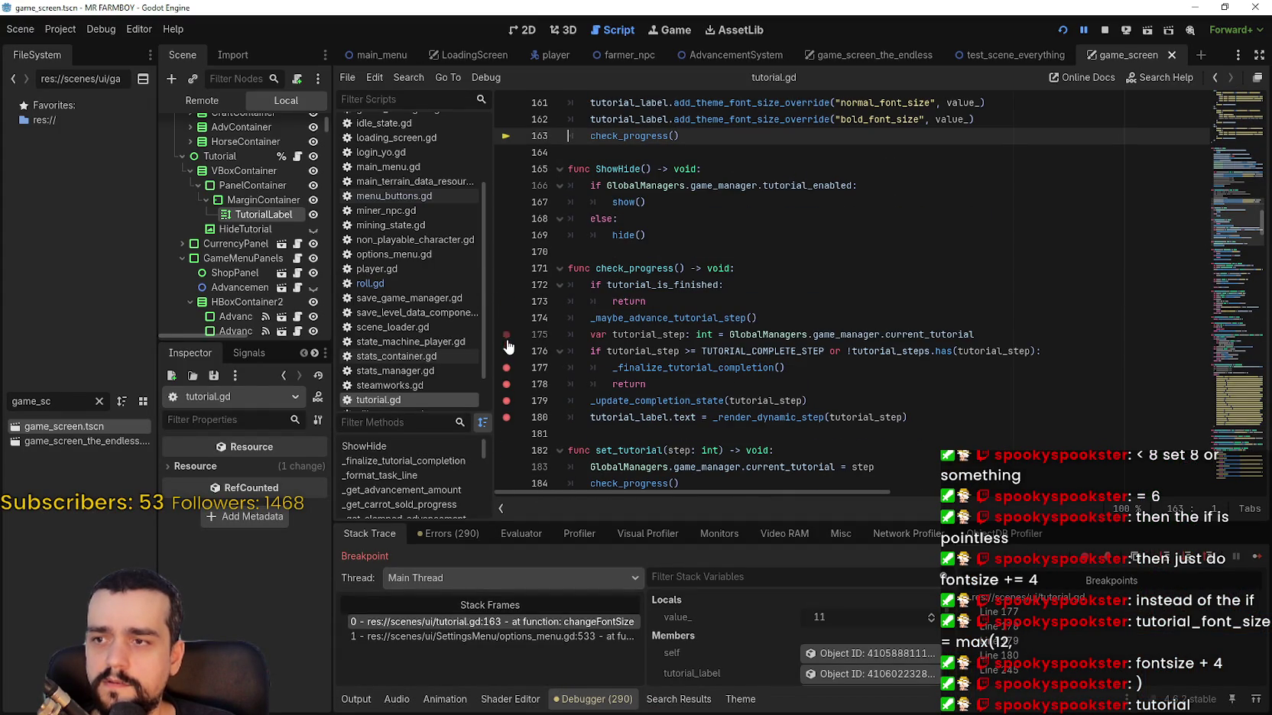
left_click(506, 417)
key("F12")
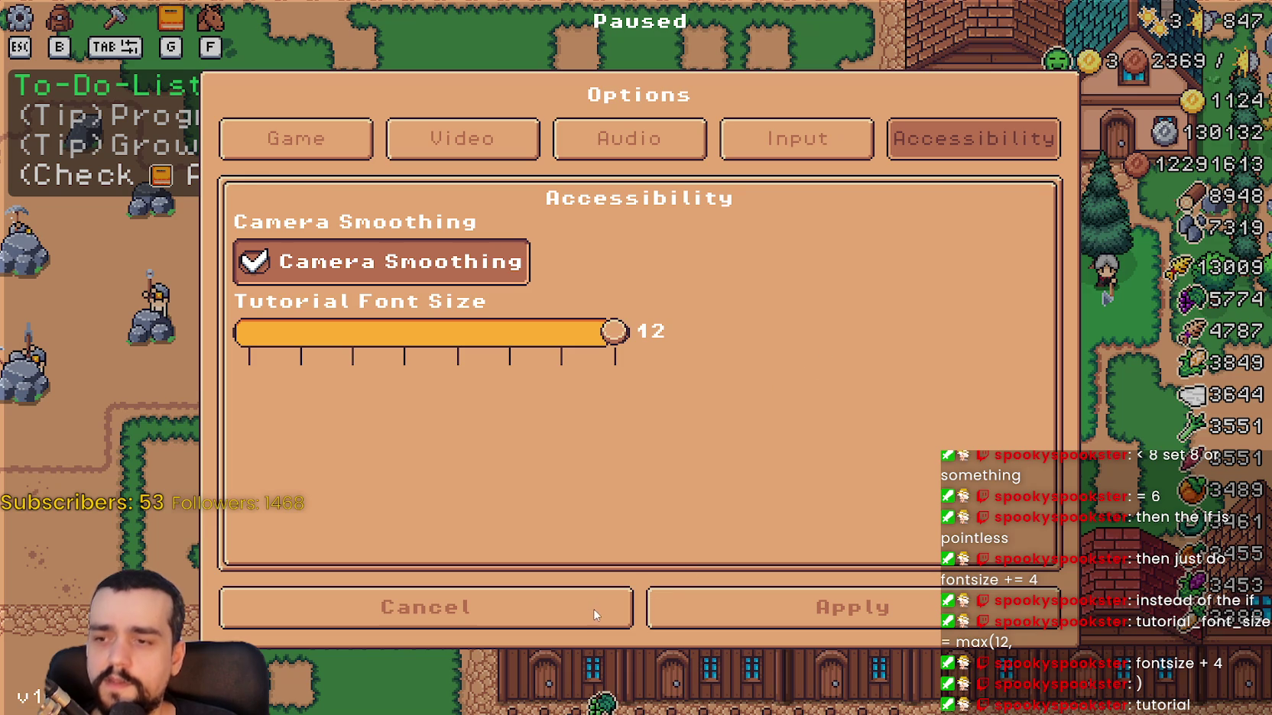
Resume from the line 163 breakpoint, lower Tutorial Font Size to 9 and close the options.
key("Left")
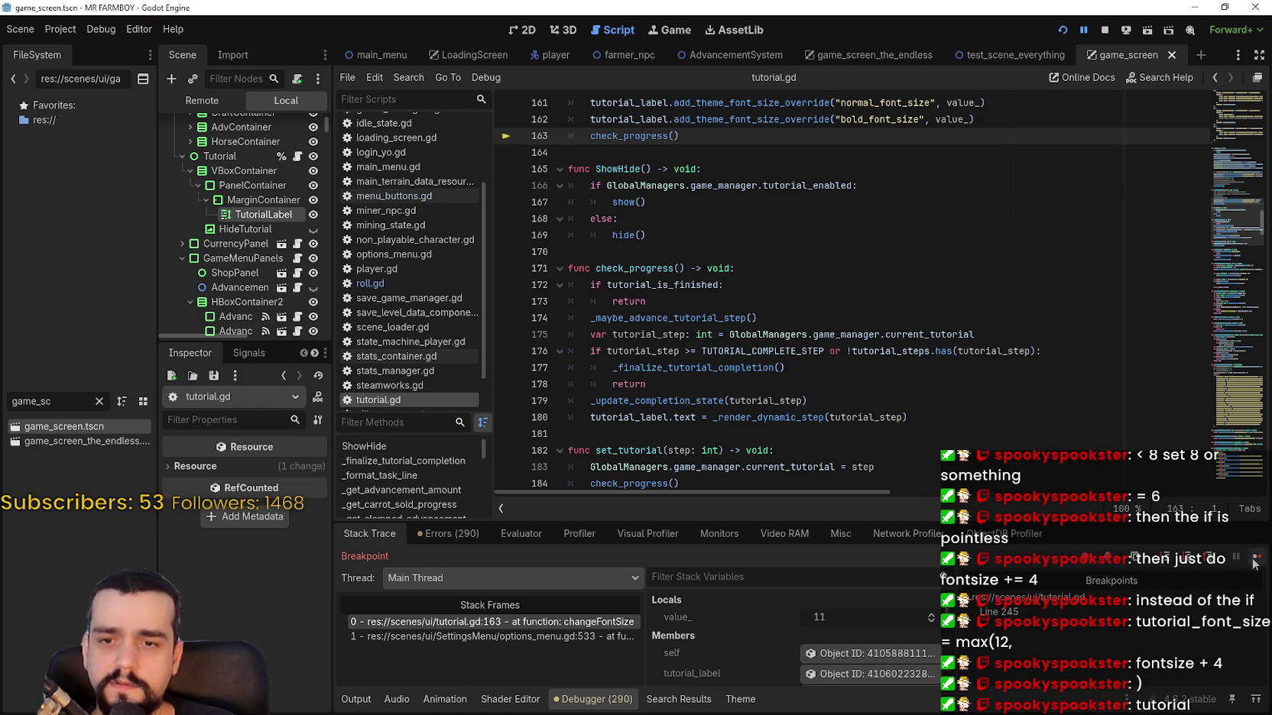
left_click(1254, 562)
key("Left")
key("Left")
key("Left")
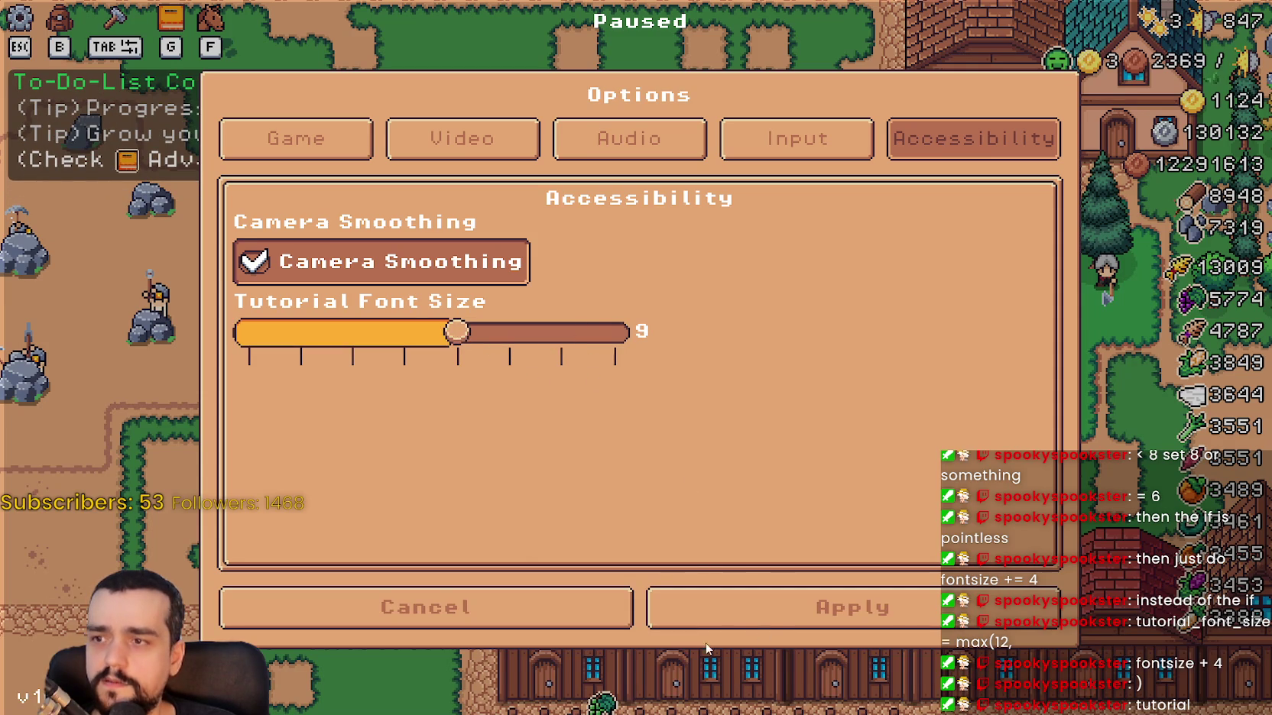
left_click(689, 621)
key("Escape")
key("Escape")
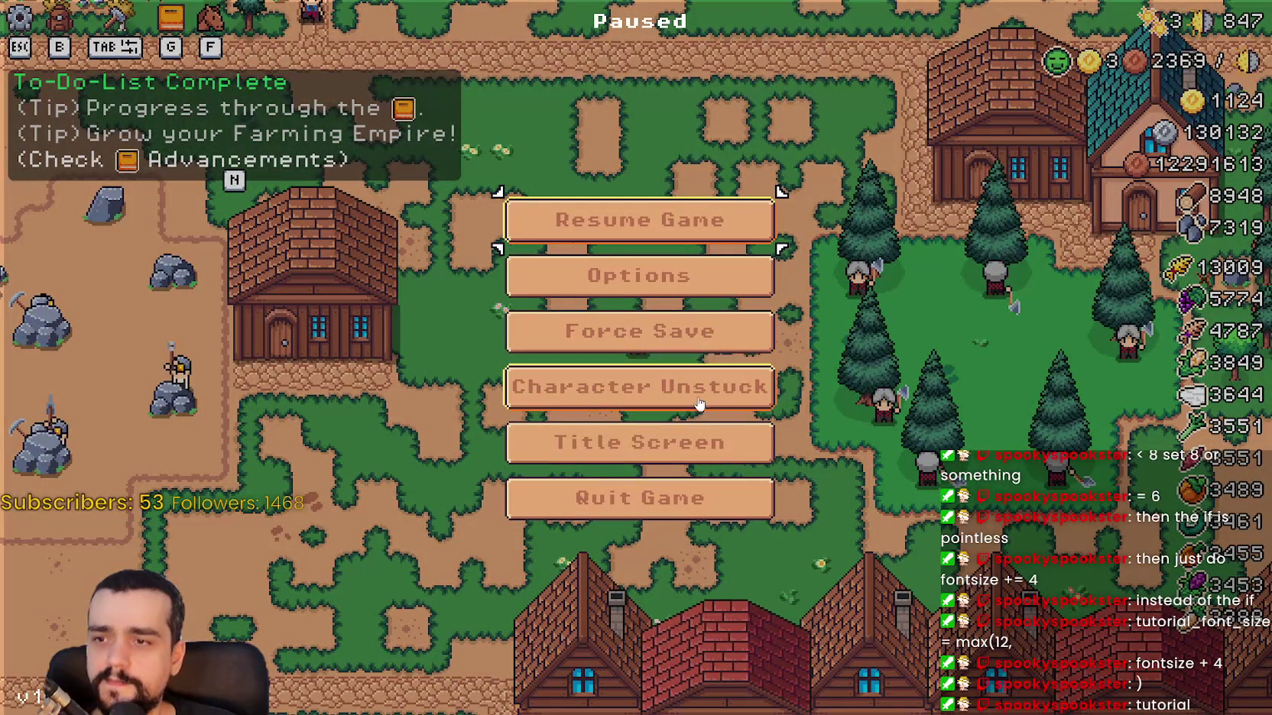
left_click(724, 456)
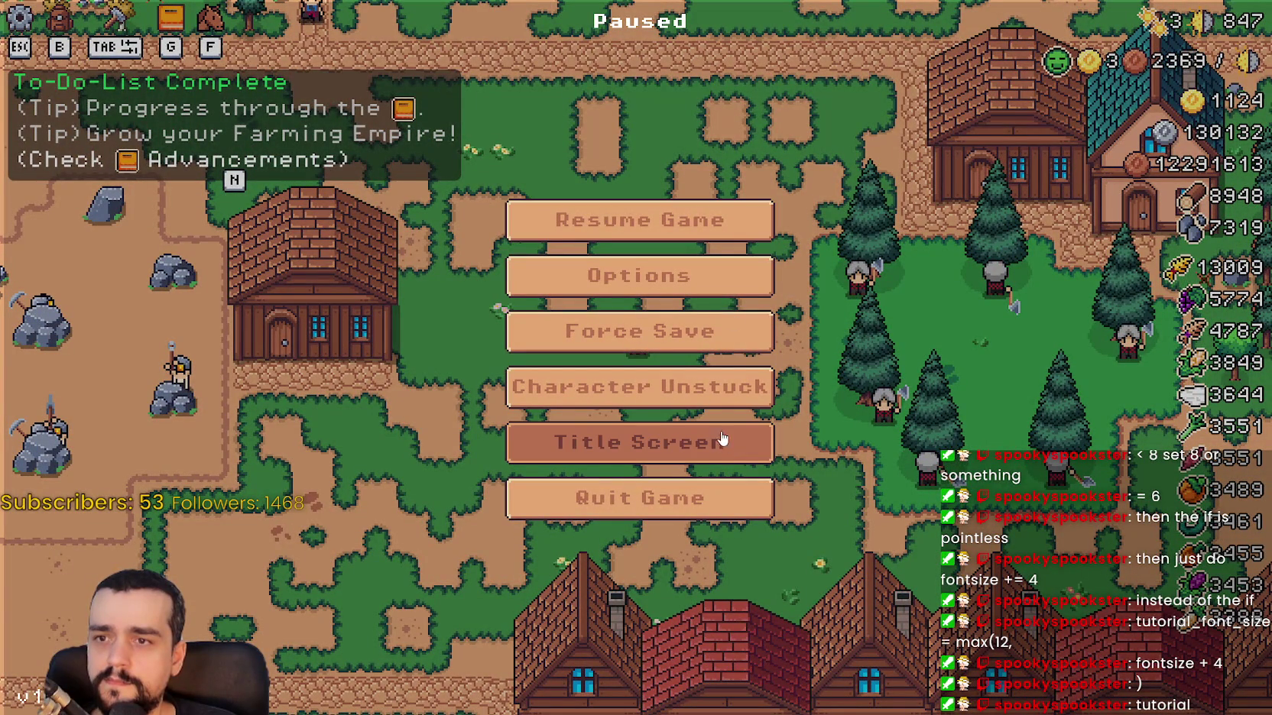
left_click(711, 222)
Return to the title screen from the pause menu and load Save 8.
scroll(718, 360, "down", 5)
scroll(718, 359, "up", 5)
key("Escape")
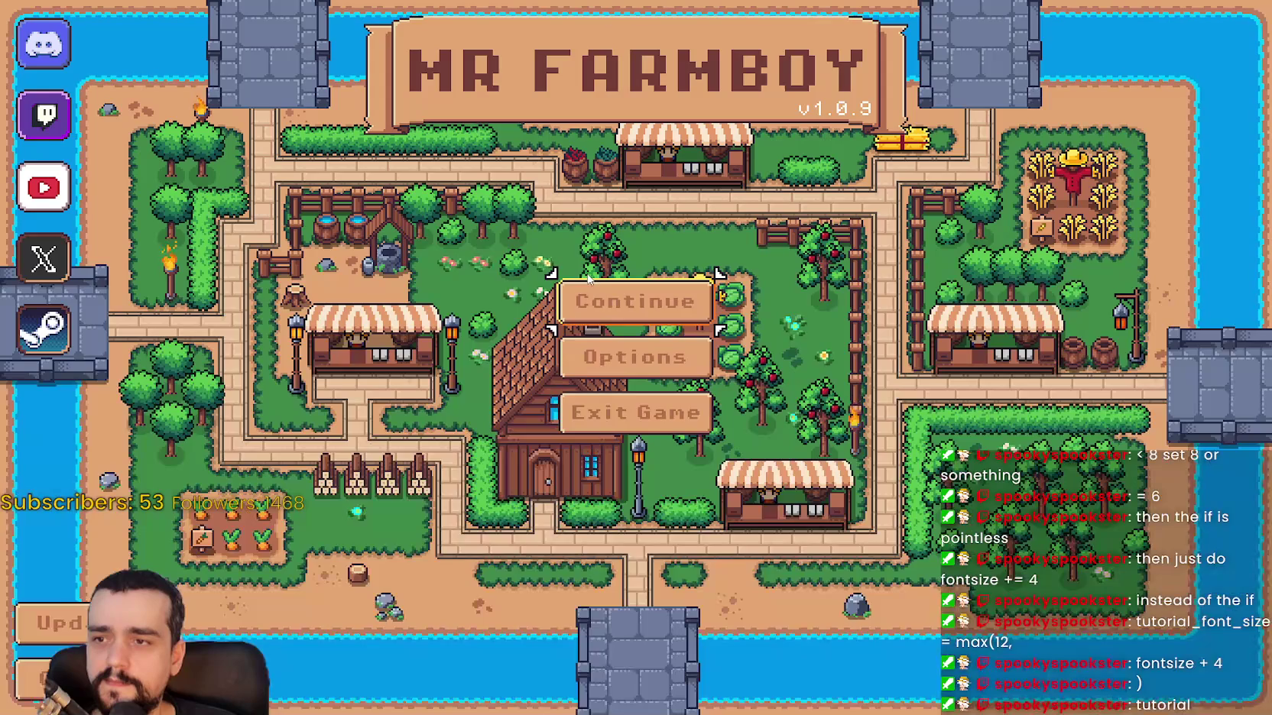
left_click(631, 299)
scroll(640, 386, "down", 5)
scroll(642, 389, "down", 2)
left_click(659, 374)
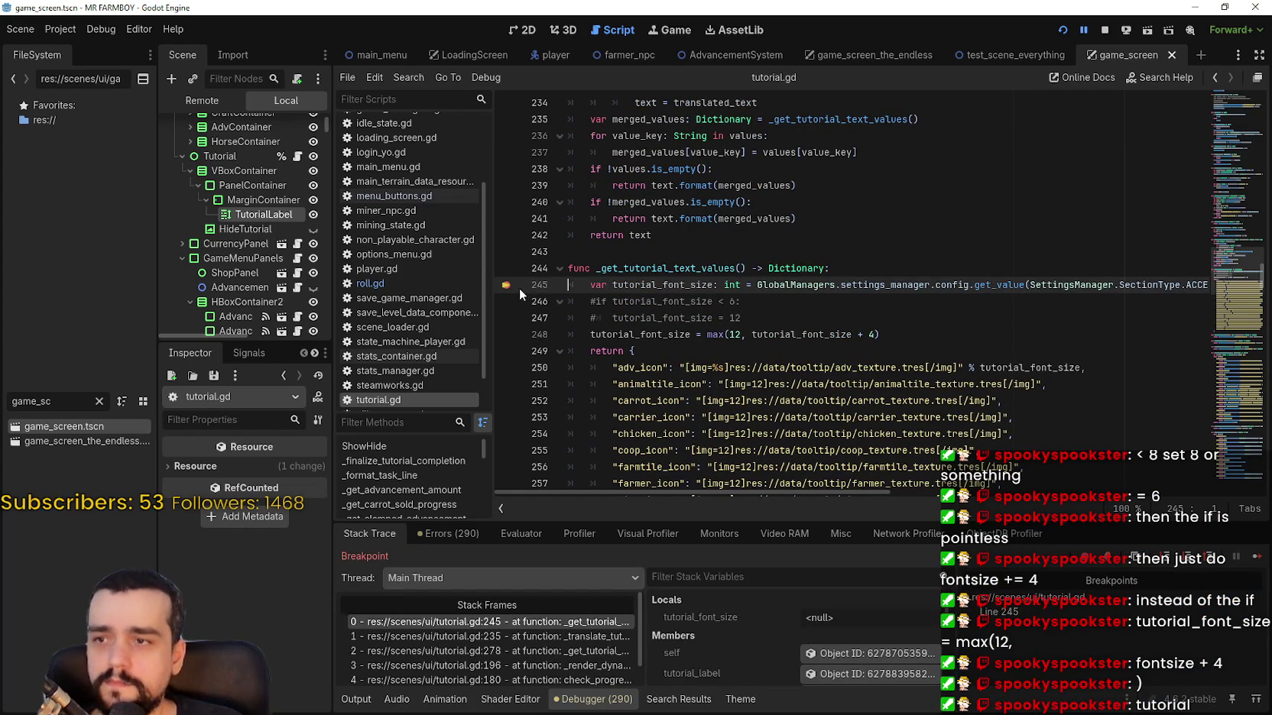
Continue past the line 245 breakpoint, remove it, and resume so the farm loads.
left_click(1256, 559)
left_click(1256, 558)
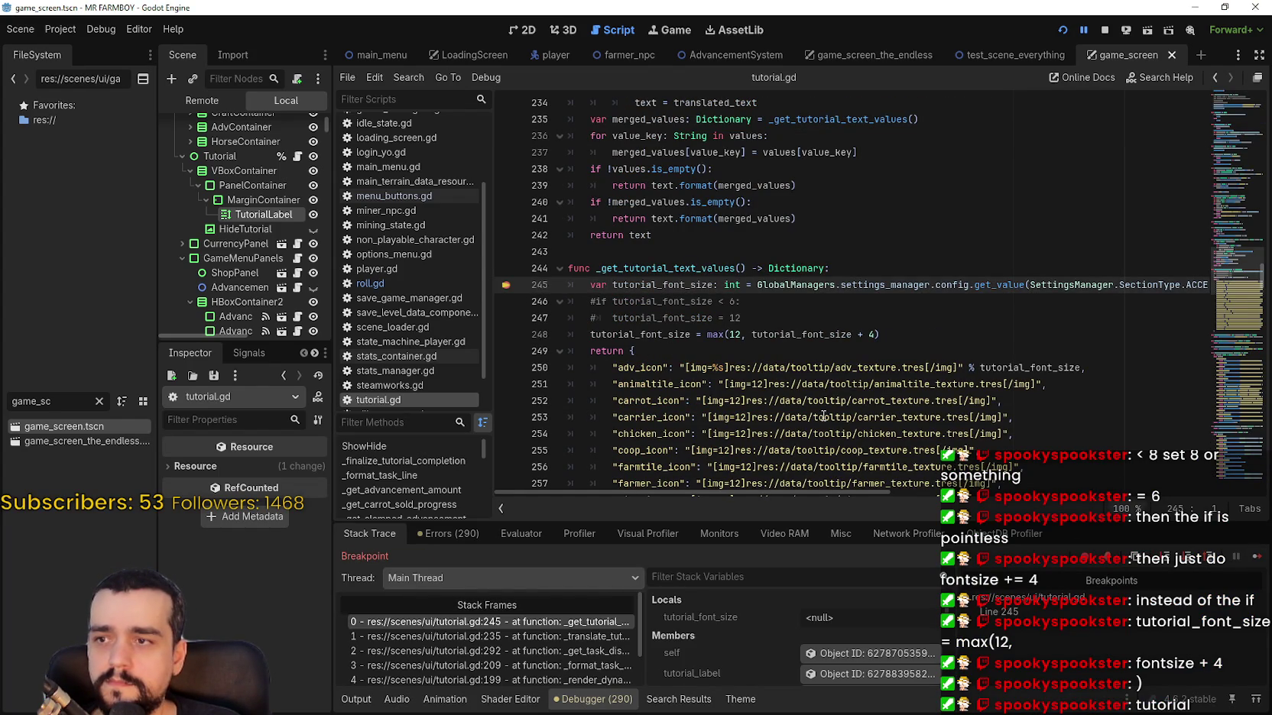
left_click(502, 284)
left_click(1251, 557)
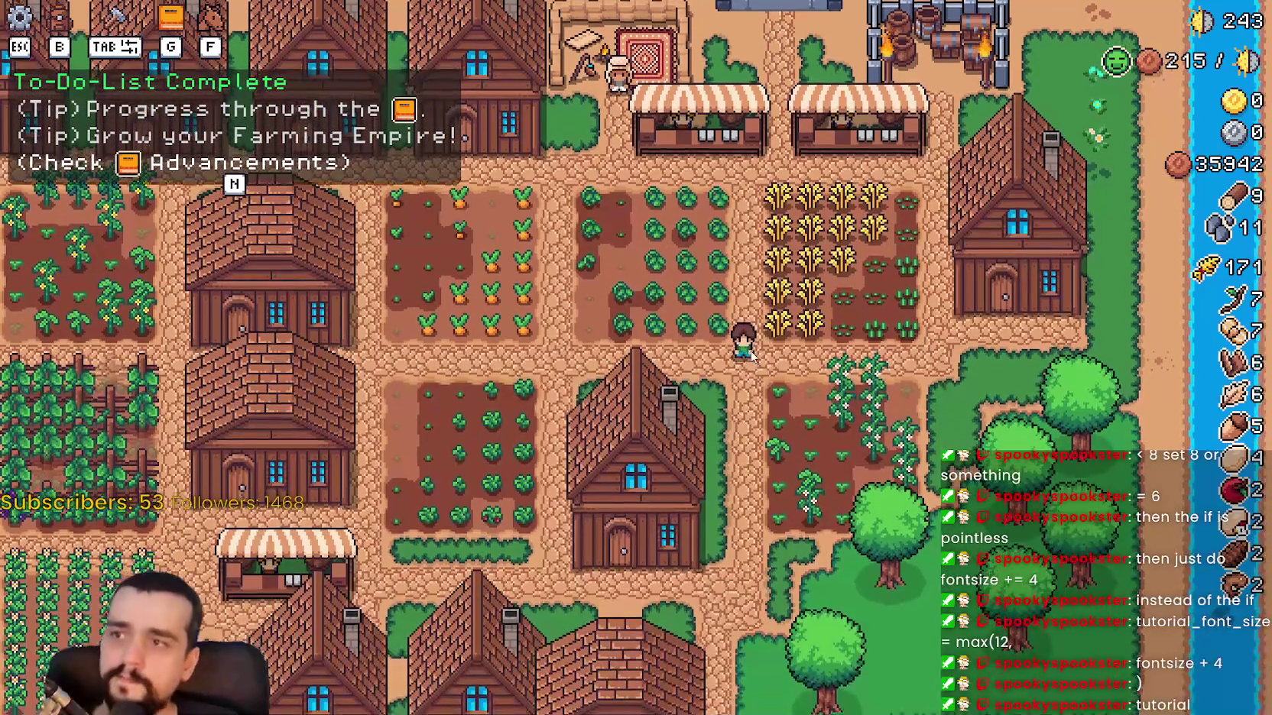
Briefly open and close the game's options, then pan the map view.
key("Escape")
left_click(673, 276)
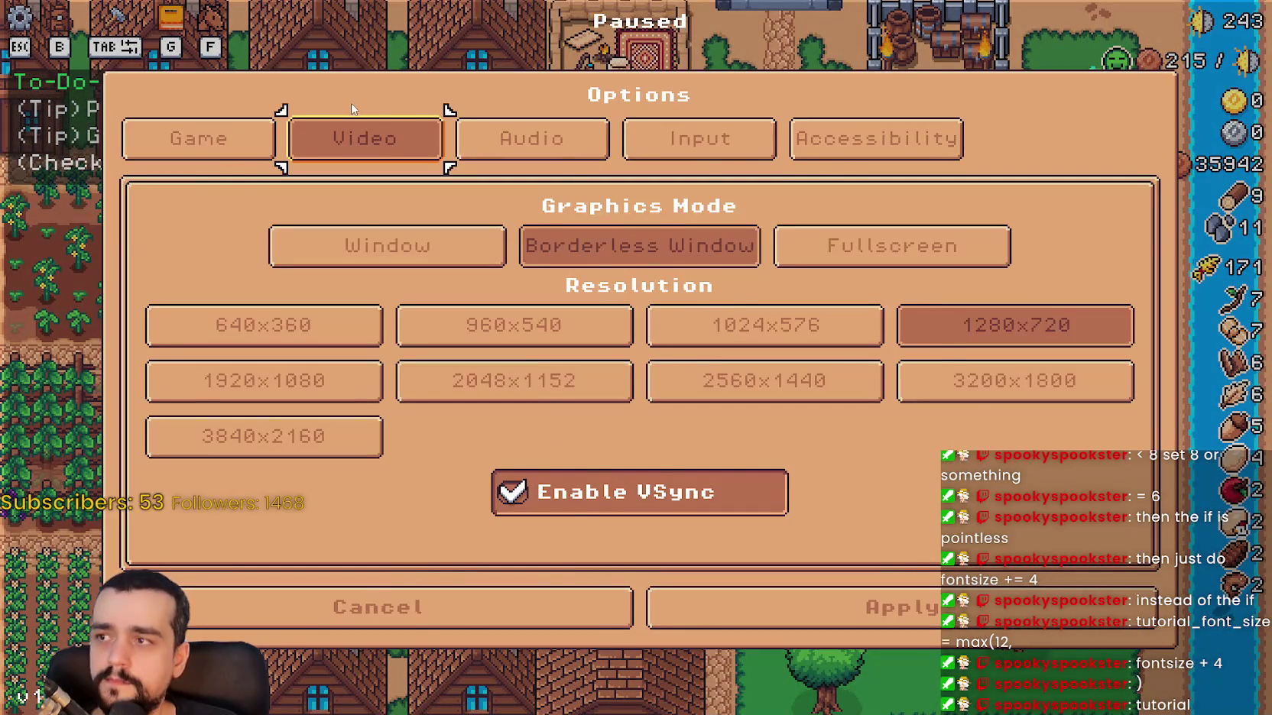
key("Escape")
scroll(662, 365, "down", 3)
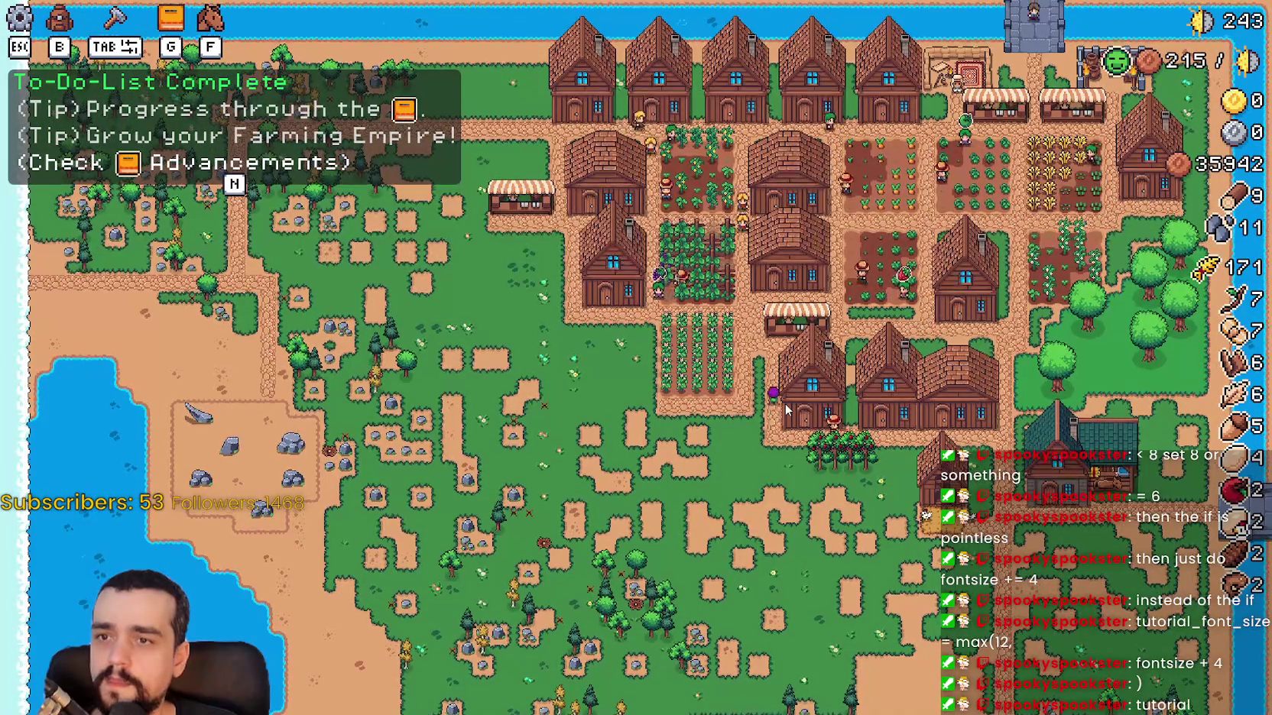
key("s")
Go back to the title screen and load Save 5 from the saved games list.
key("Escape")
left_click(730, 431)
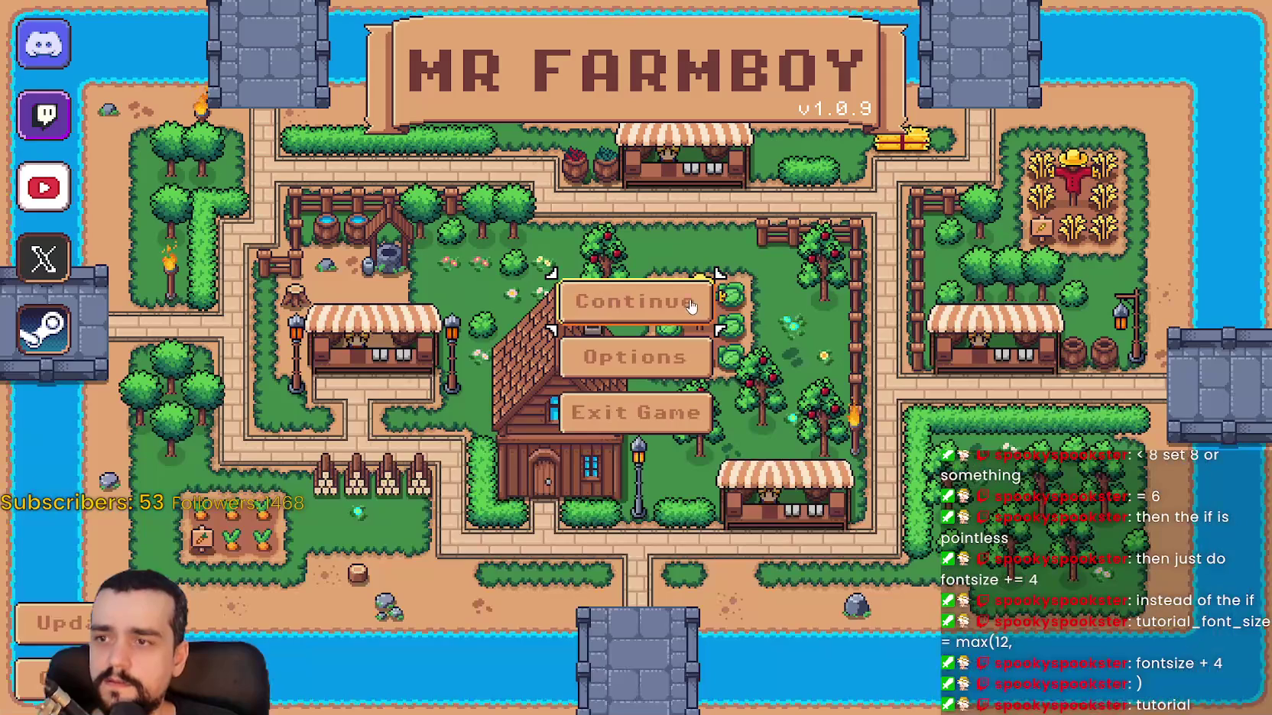
left_click(634, 300)
scroll(710, 426, "down", 5)
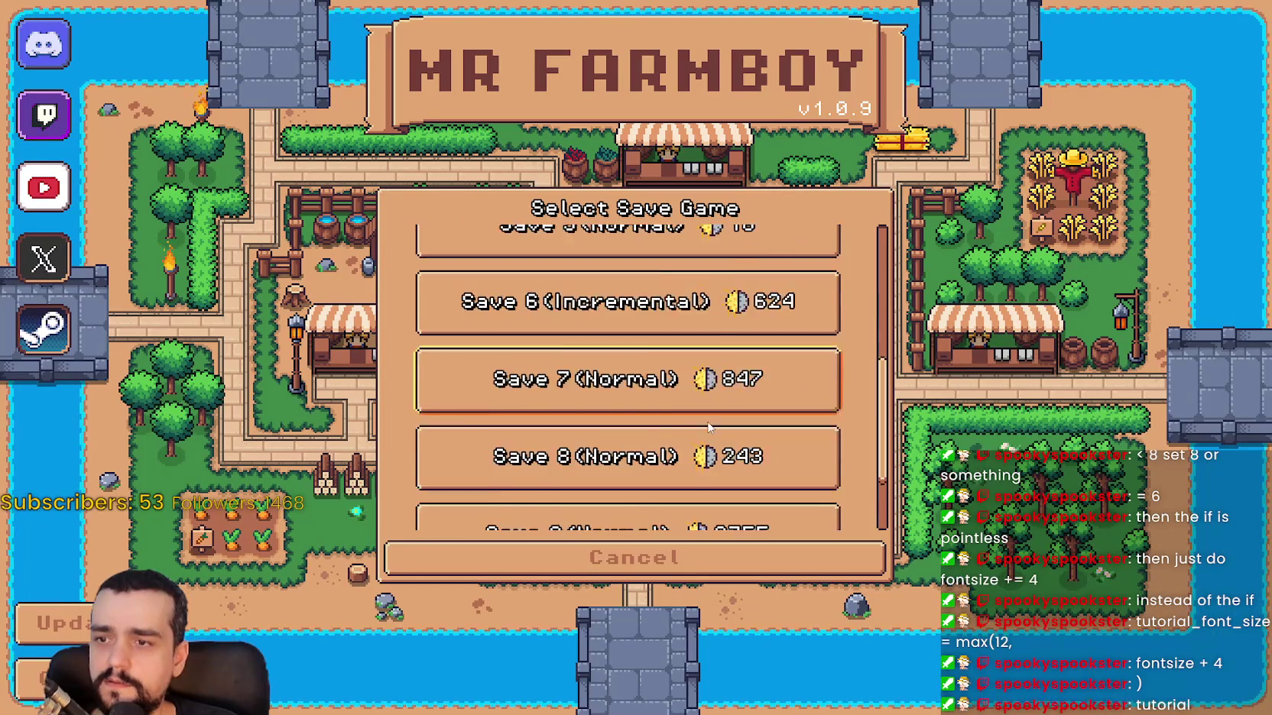
scroll(830, 445, "up", 1)
scroll(829, 445, "up", 5)
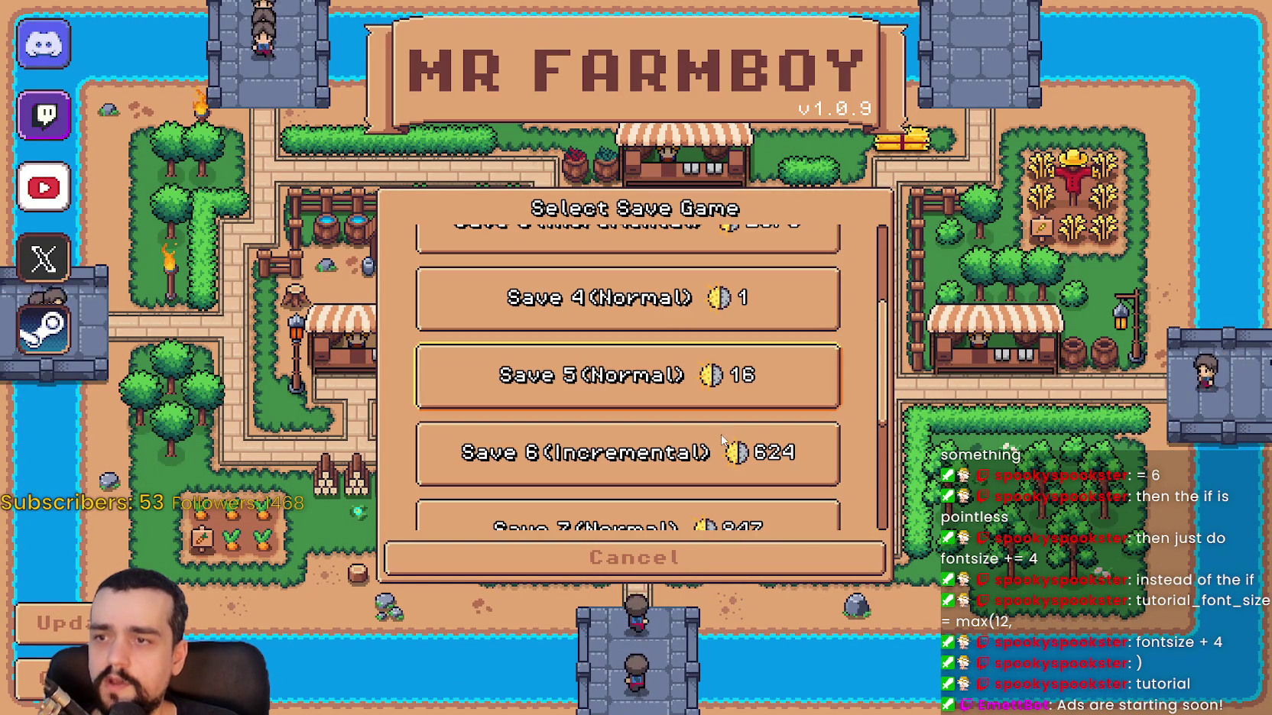
scroll(726, 451, "up", 6)
scroll(722, 441, "down", 8)
scroll(719, 438, "up", 5)
left_click(726, 443)
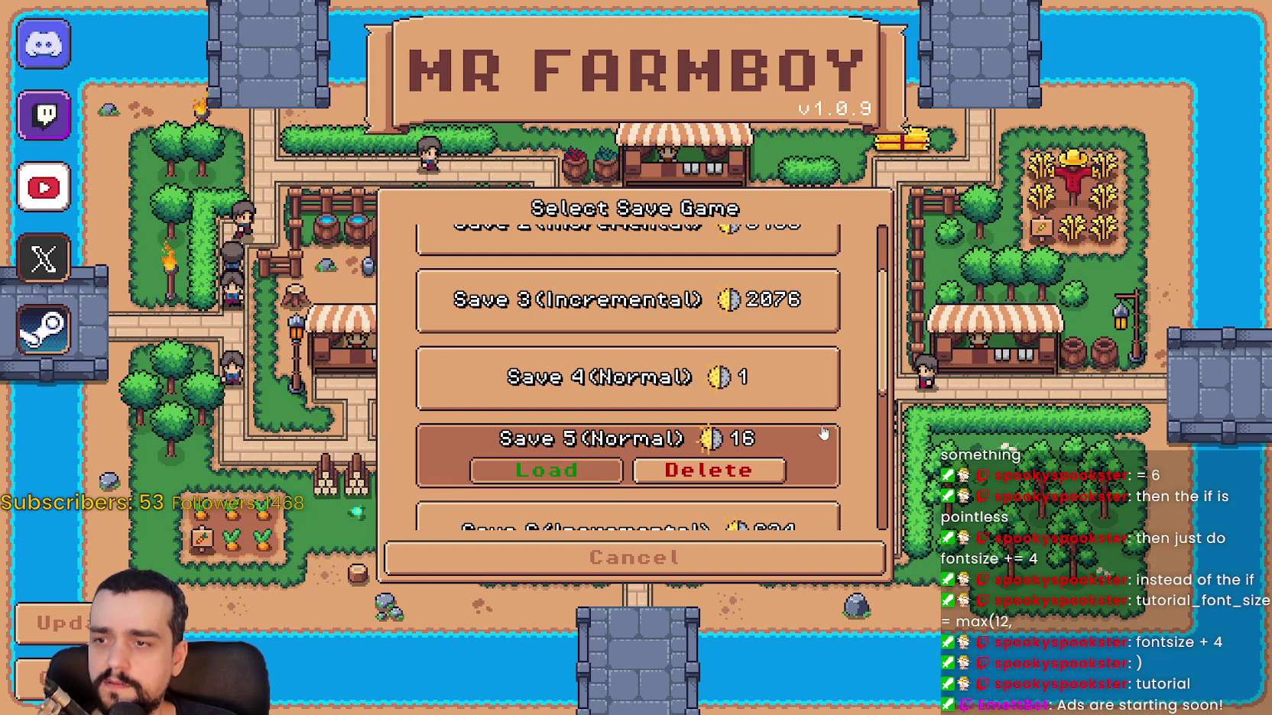
key("Return")
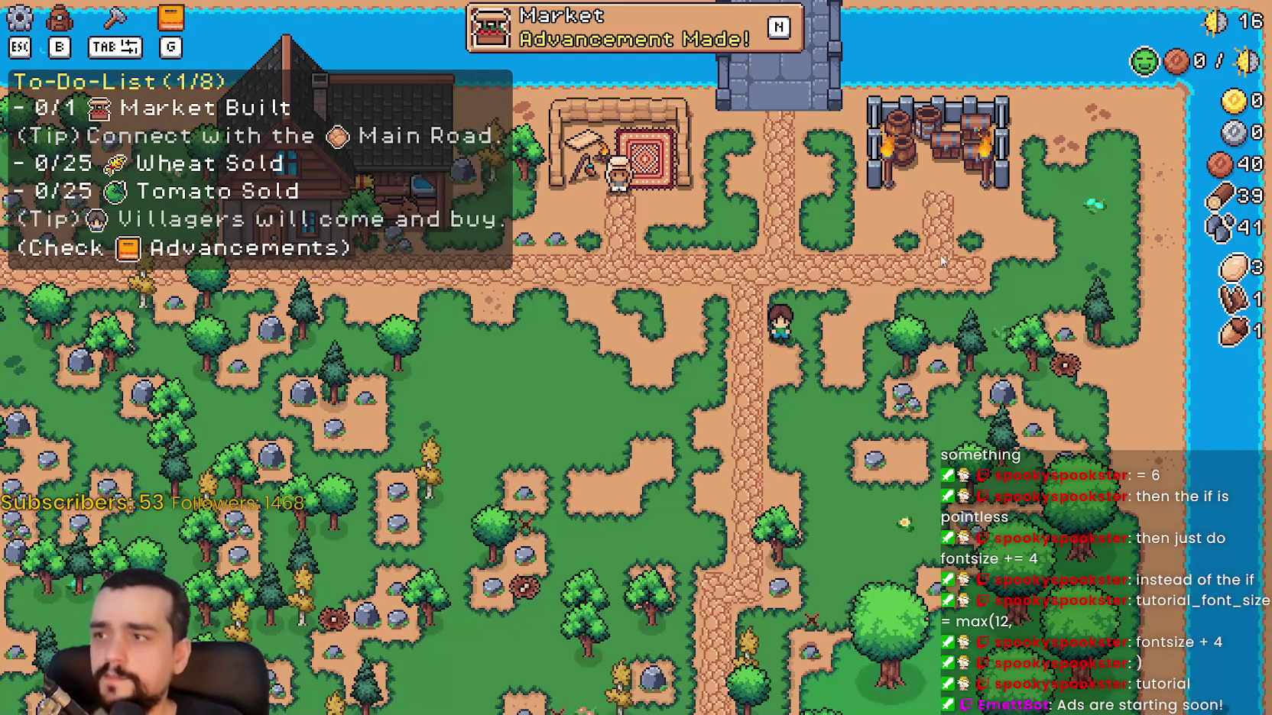
Walk the farmer down a little, pause, and open the Options dialog.
key("s")
key("Escape")
left_click(662, 273)
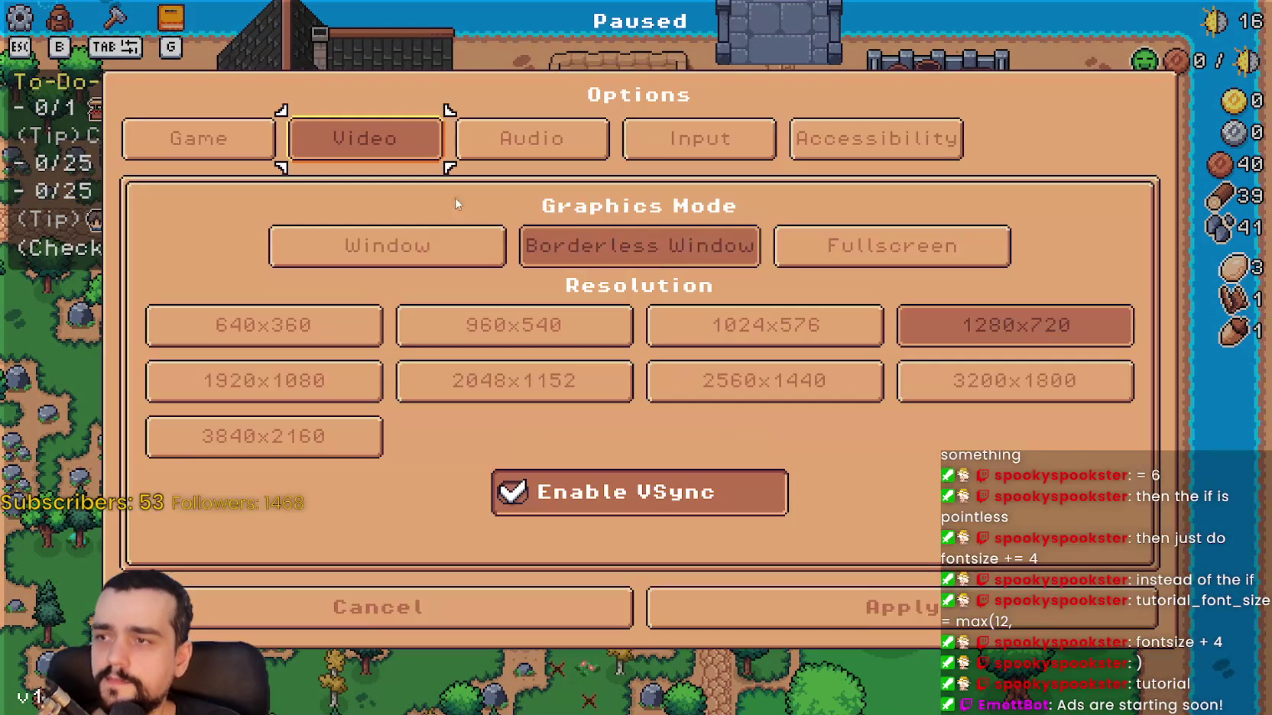
On the Accessibility tab, drag Tutorial Font Size across values from 5 to 12, then return to tutorial.gd.
left_click(876, 139)
mouse_move(454, 331)
left_mouse_down()
mouse_move(696, 342)
mouse_move(155, 318)
mouse_move(726, 353)
left_mouse_up()
mouse_move(885, 355)
left_mouse_down()
mouse_move(230, 329)
mouse_move(701, 333)
mouse_move(229, 330)
mouse_move(819, 368)
left_mouse_up()
mouse_move(544, 337)
left_mouse_down()
mouse_move(250, 332)
mouse_move(615, 331)
mouse_move(755, 361)
mouse_move(566, 336)
mouse_move(247, 333)
mouse_move(505, 332)
mouse_move(877, 363)
mouse_move(521, 329)
mouse_move(716, 330)
mouse_move(298, 331)
mouse_move(267, 318)
mouse_move(693, 332)
left_mouse_up()
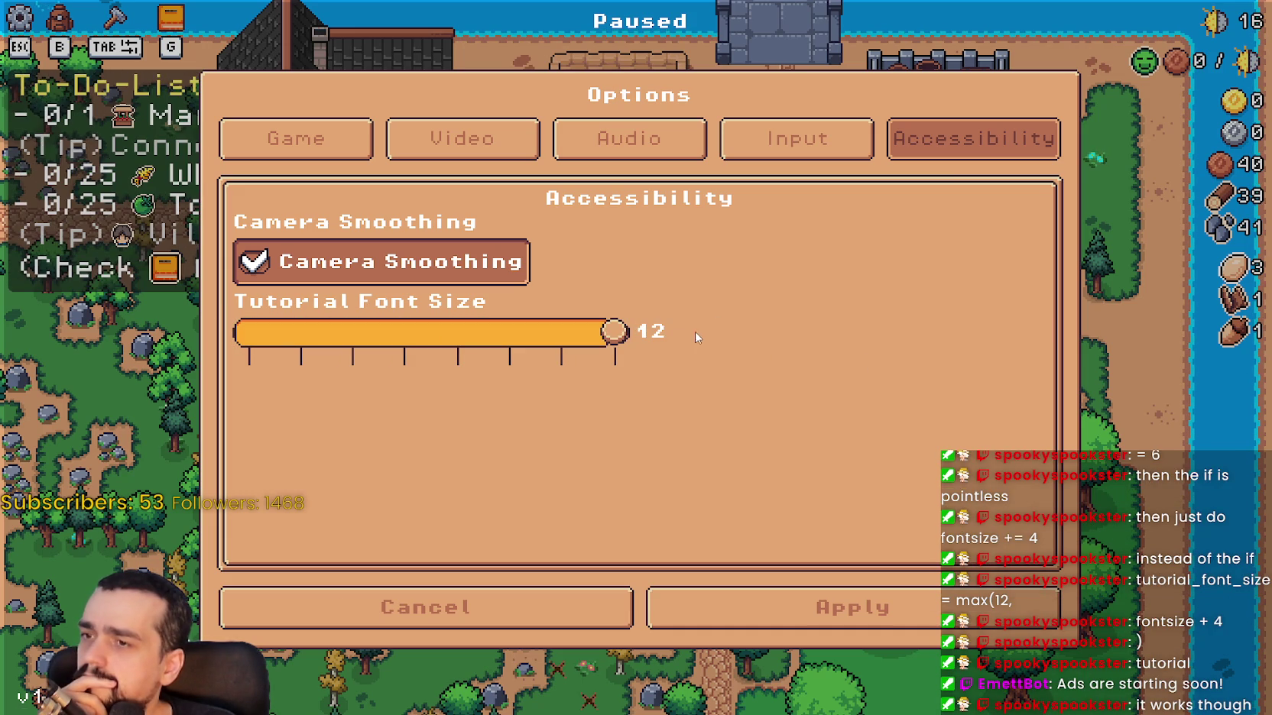
key("alt+Tab")
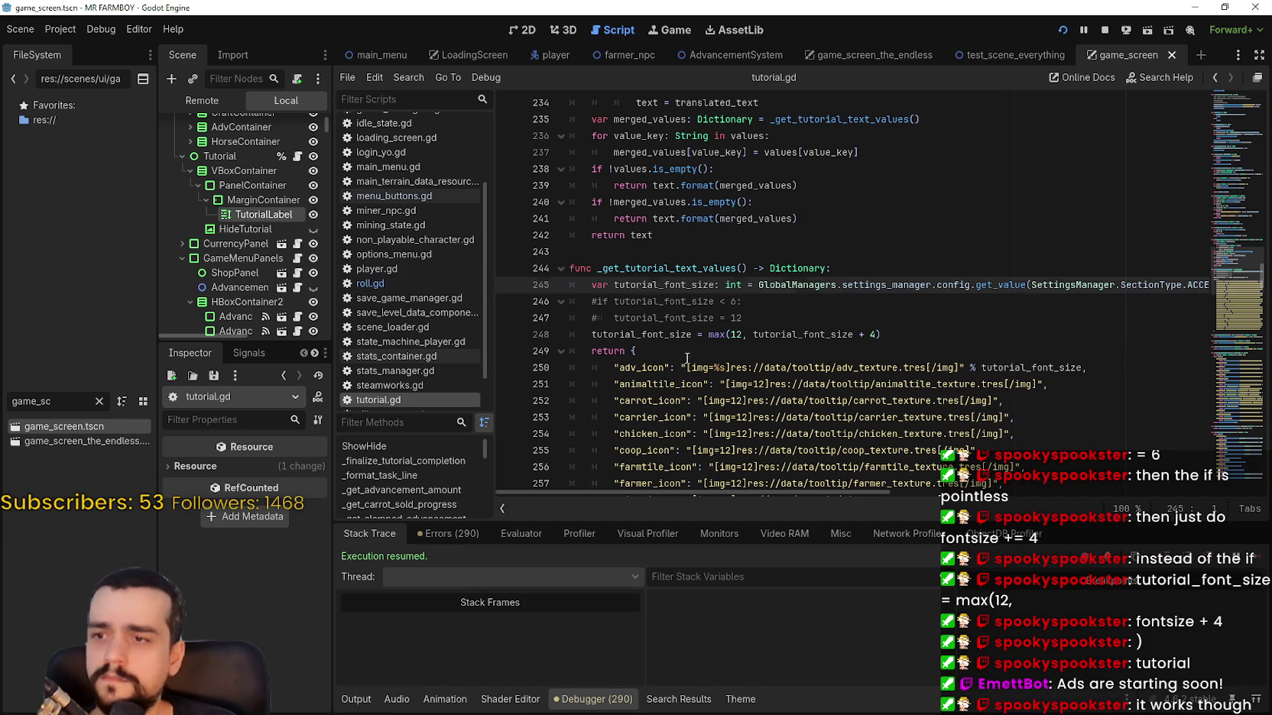
Change line 248 to max(16, save, and test the Tutorial Font Size slider down to 5 in-game.
left_click(688, 354)
left_click(739, 336)
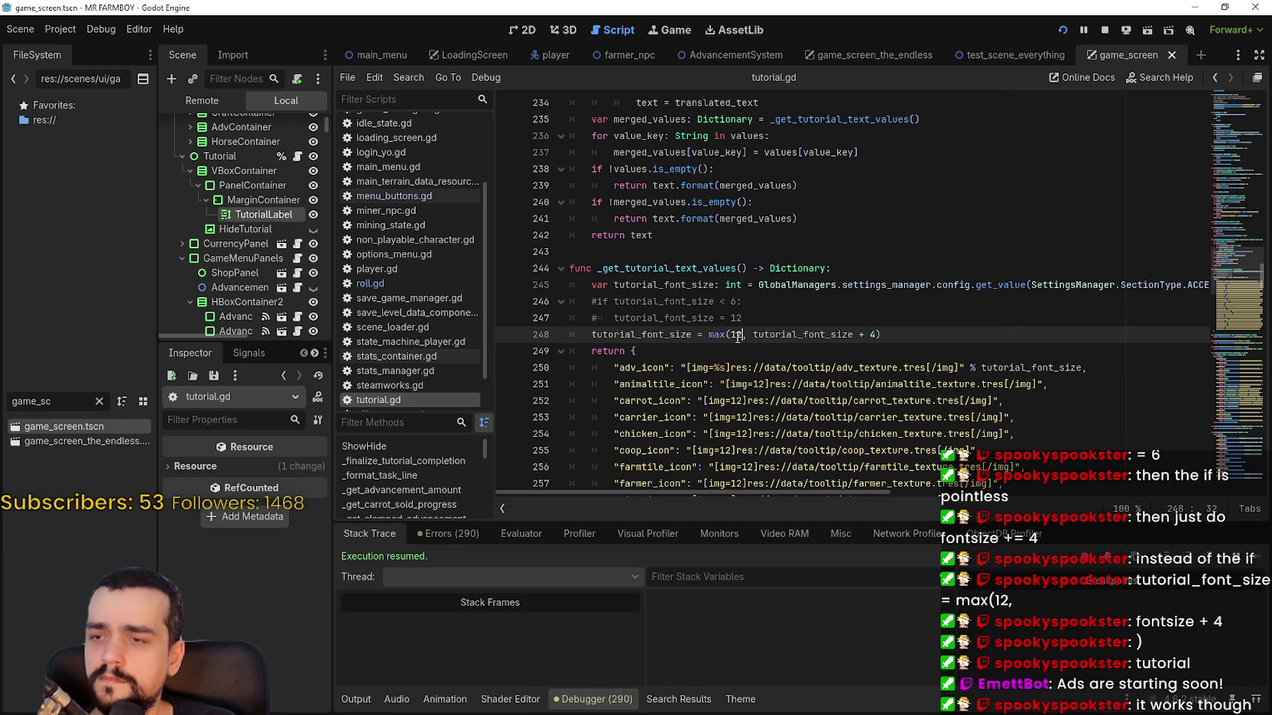
type("64")
key("ctrl+s")
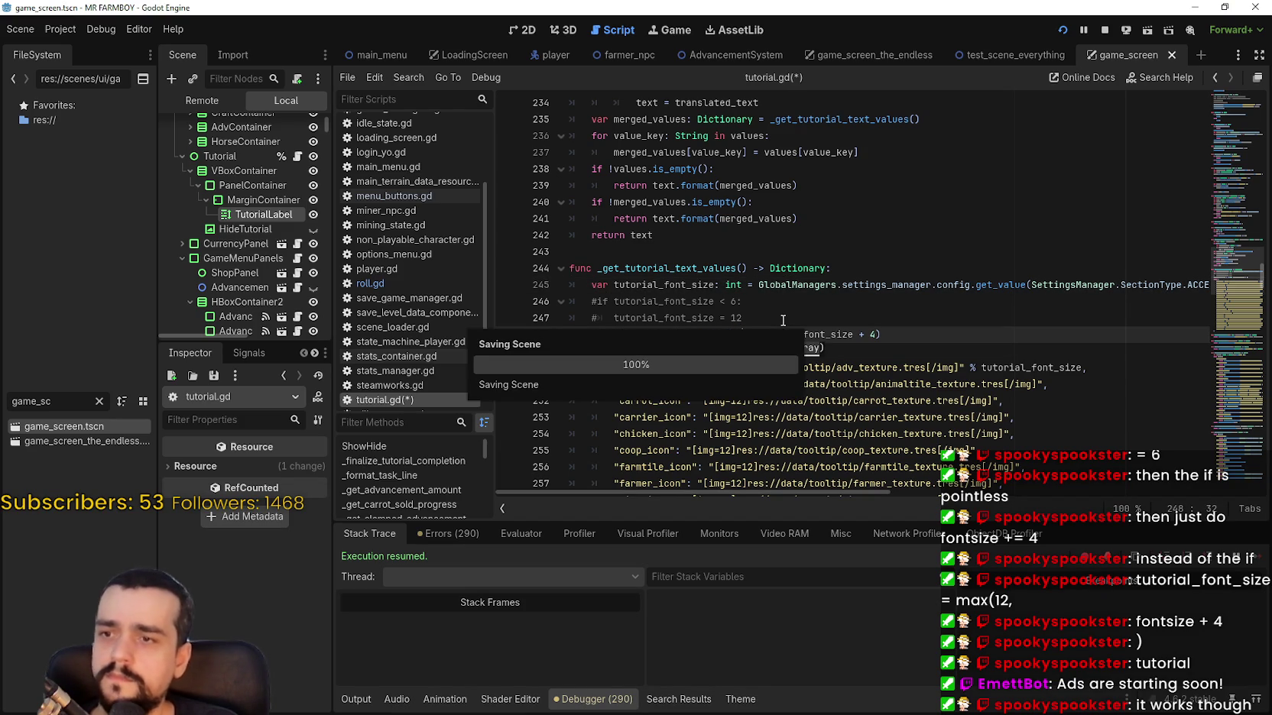
key("alt+Tab")
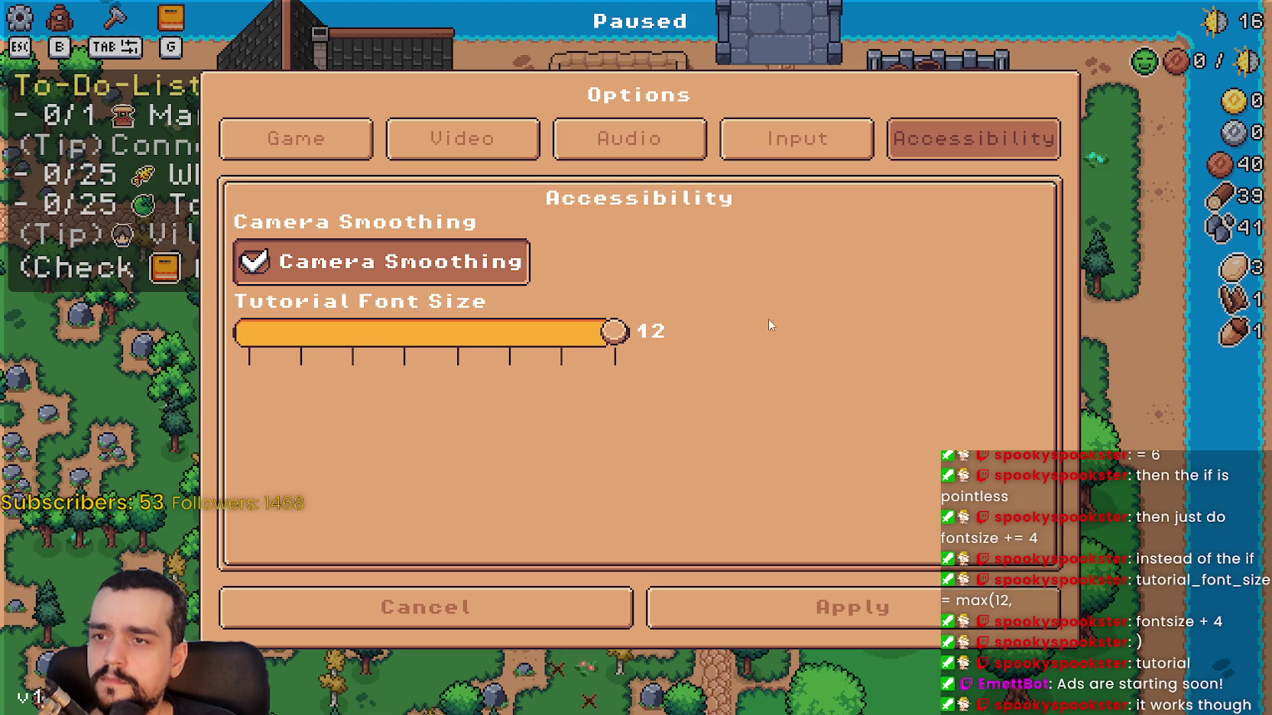
mouse_move(616, 330)
left_mouse_down()
mouse_move(257, 328)
mouse_move(634, 332)
mouse_move(247, 331)
mouse_move(983, 370)
left_mouse_up()
key("alt+Tab")
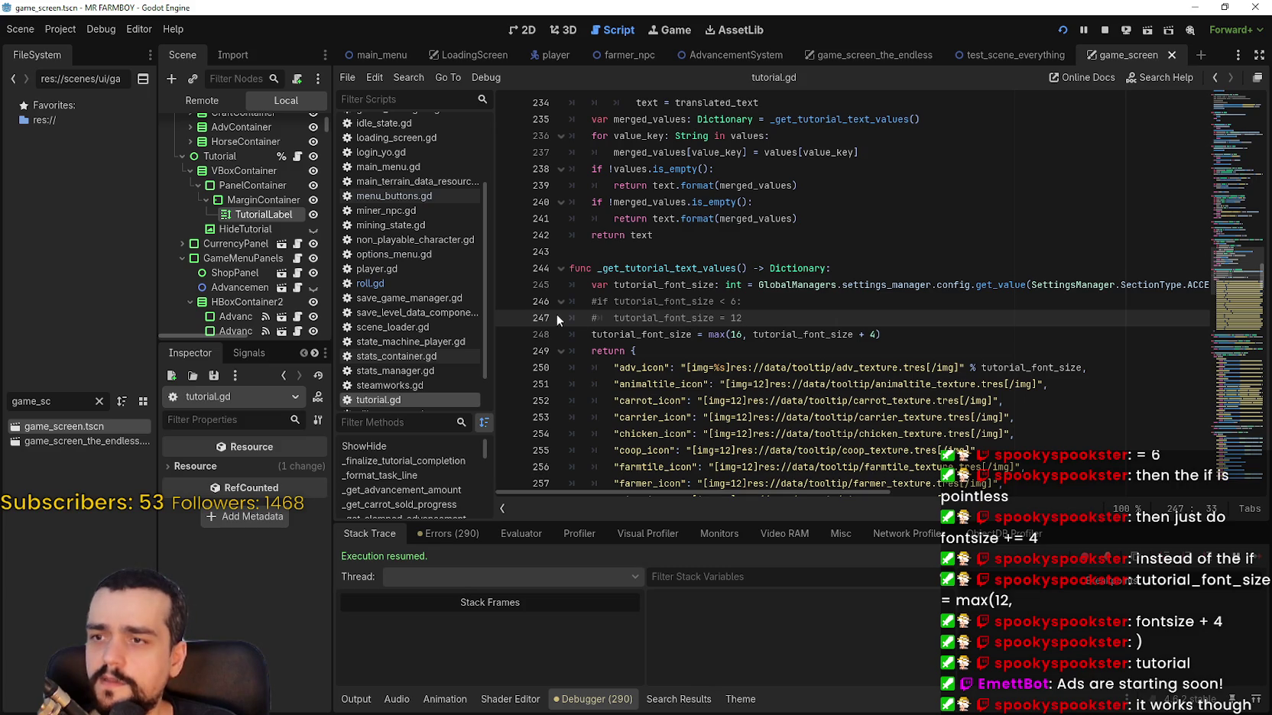
Restore line 248 to max(12, tutorial_font_size + 4), save tutorial.gd, and return to the game.
left_click(741, 334)
key("BackSpace")
type("2")
key("ctrl+s")
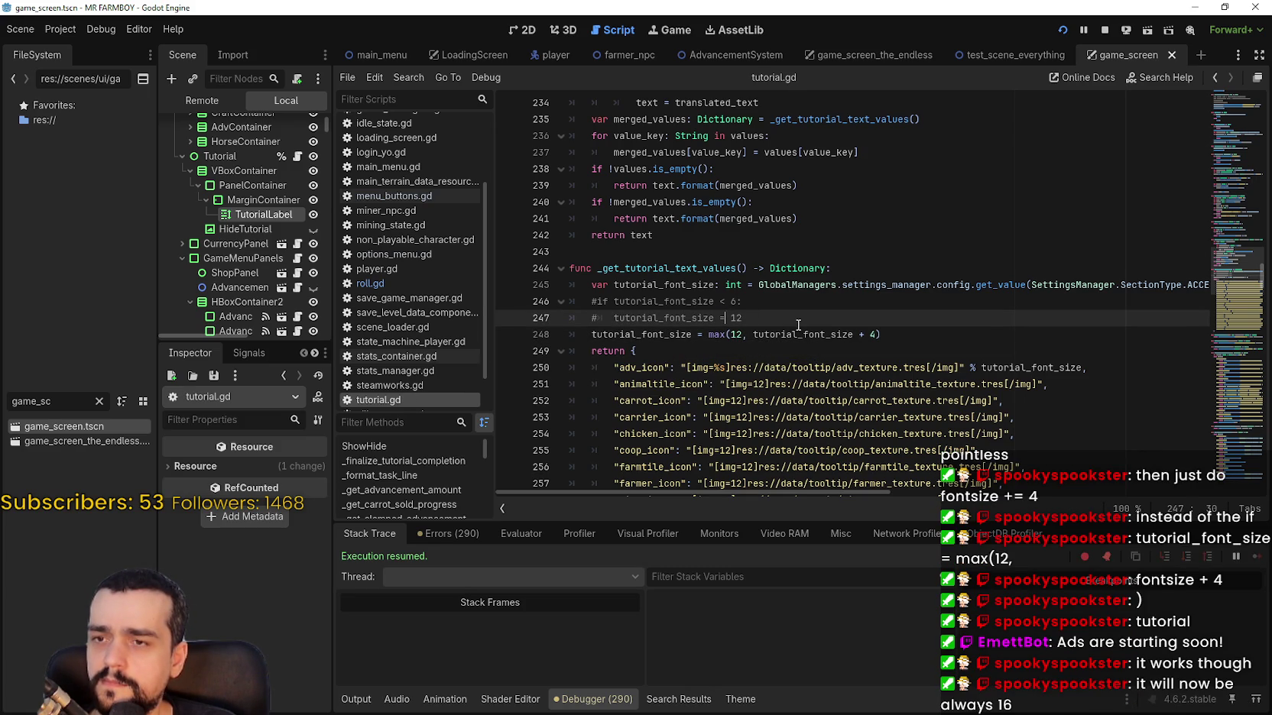
double_click(799, 334)
left_click(941, 334)
key("ctrl+s")
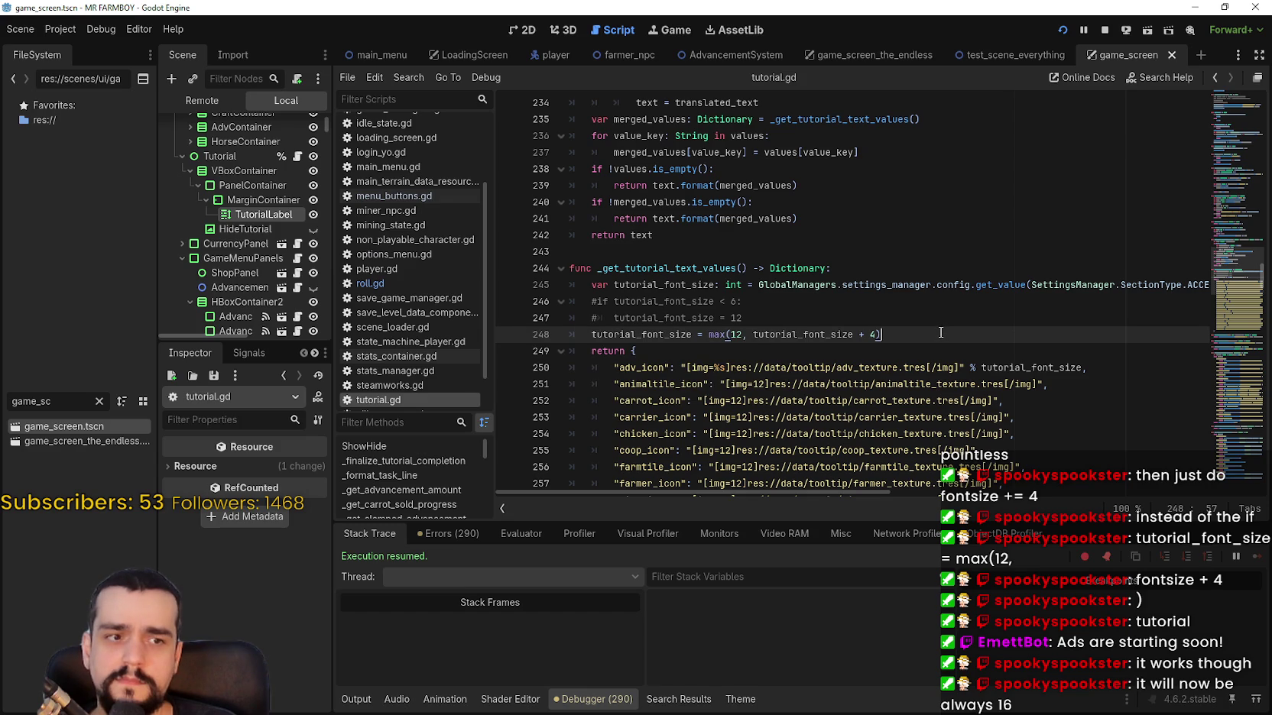
key("alt+Tab")
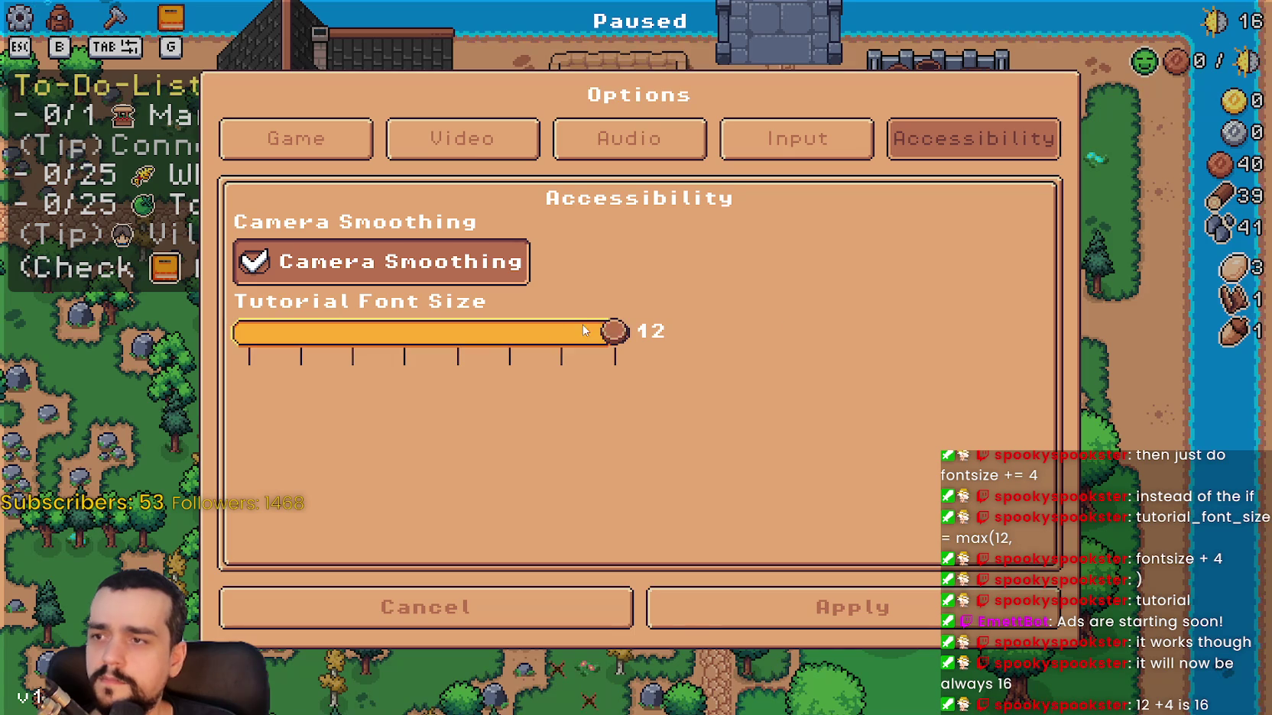
Drag Tutorial Font Size to 5, then 9 and 12, then return to tutorial.gd's icon dictionary.
mouse_move(588, 331)
left_mouse_down()
mouse_move(144, 298)
mouse_move(772, 356)
left_mouse_up()
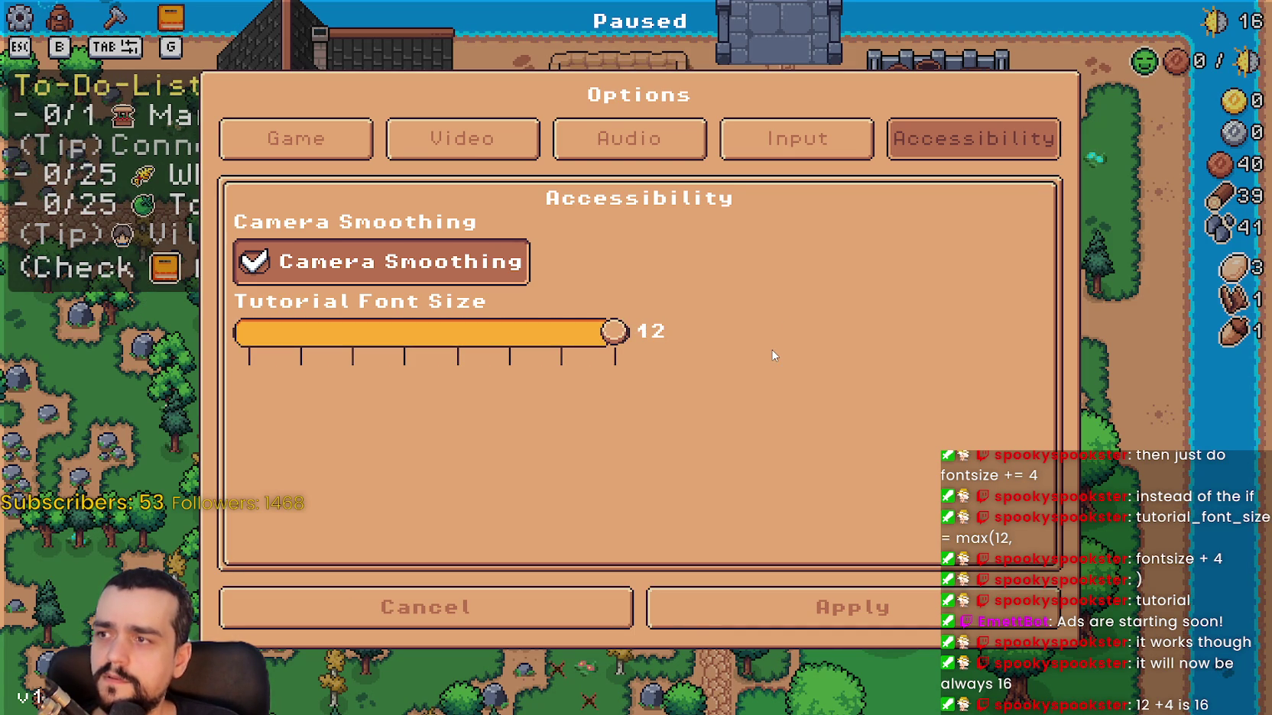
left_click_drag(489, 320, 655, 349)
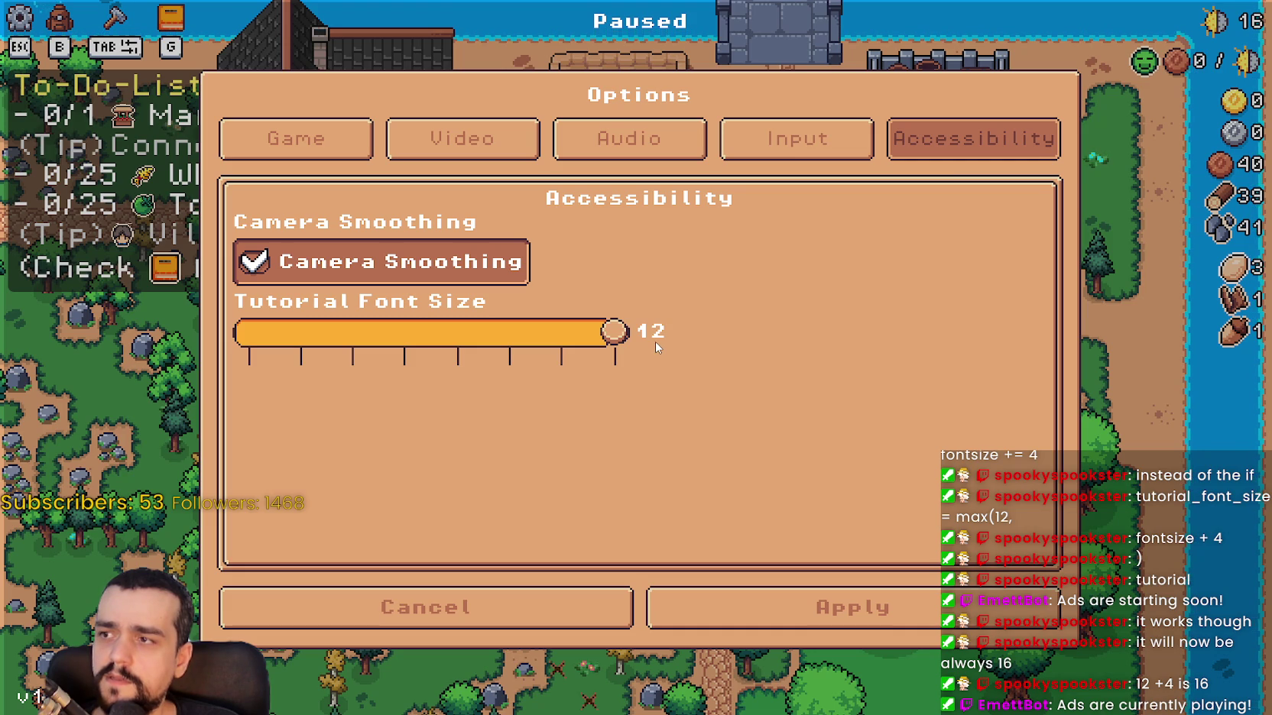
left_click_drag(613, 332, 247, 332)
key("alt+Tab")
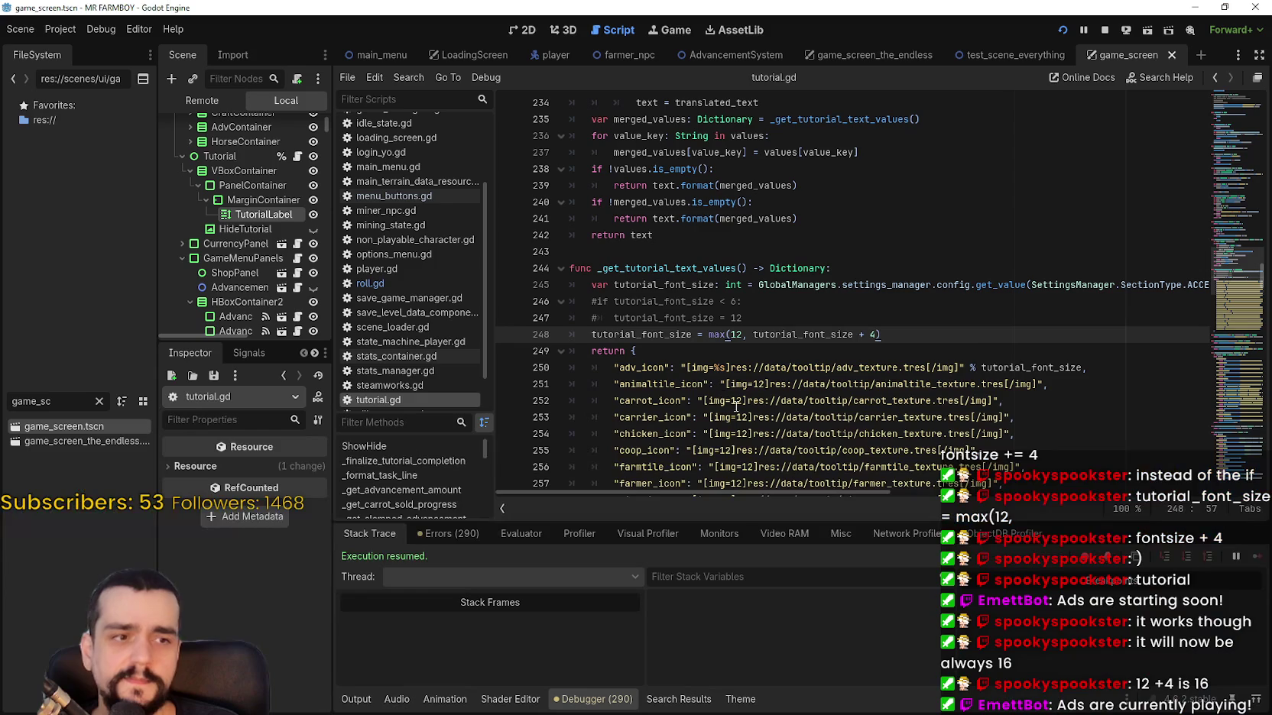
left_click(924, 356)
scroll(988, 309, "down", 2)
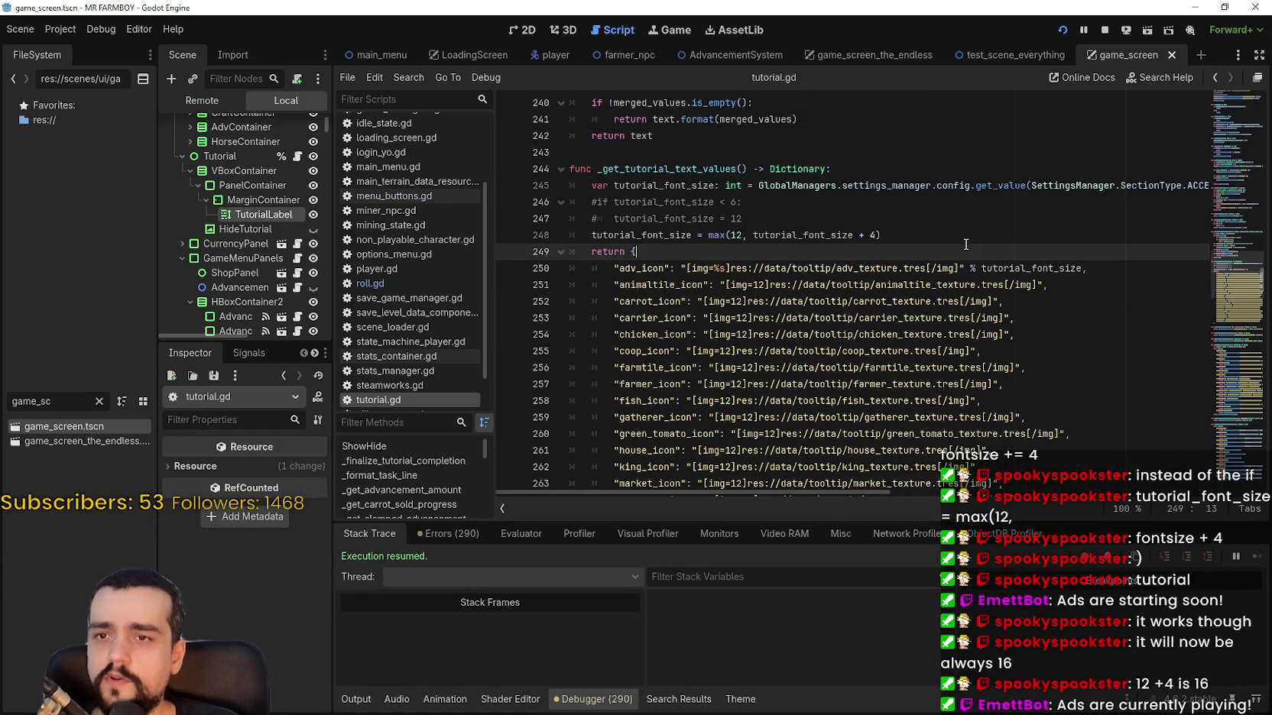
Copy % tutorial_font_size from adv_icon and append it to animaltile, carrot, coop, farmer, gatherer and green_tomato icons.
left_click_drag(1010, 267, 970, 266)
double_click(1009, 268)
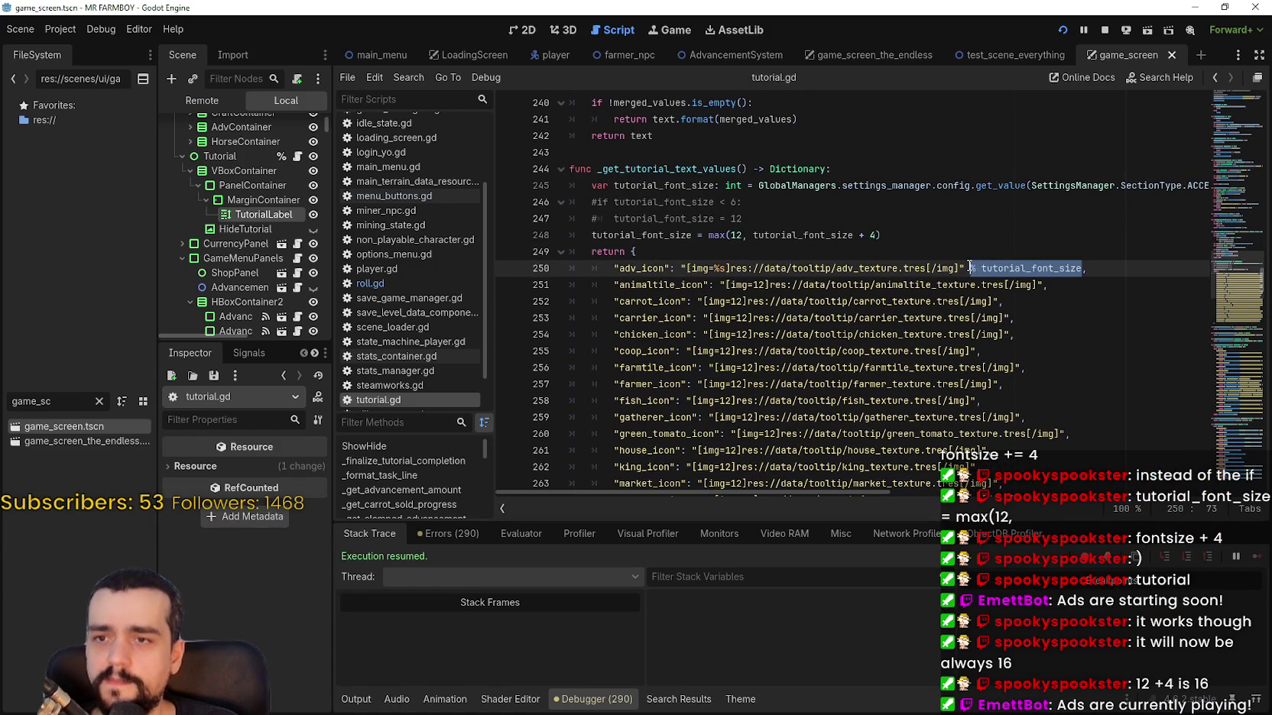
key("ctrl+c")
left_click(1044, 285)
key("ctrl+v")
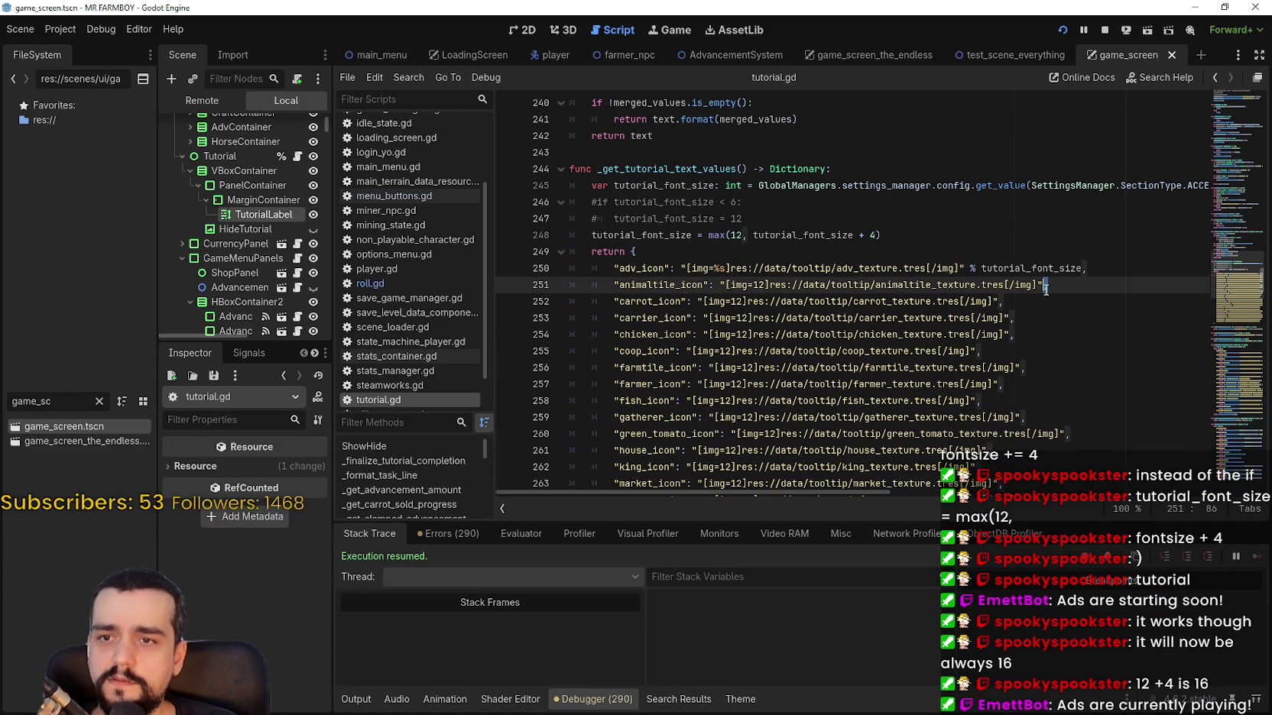
left_click(998, 301)
key("ctrl+v")
left_click(1009, 318)
left_click(1015, 336)
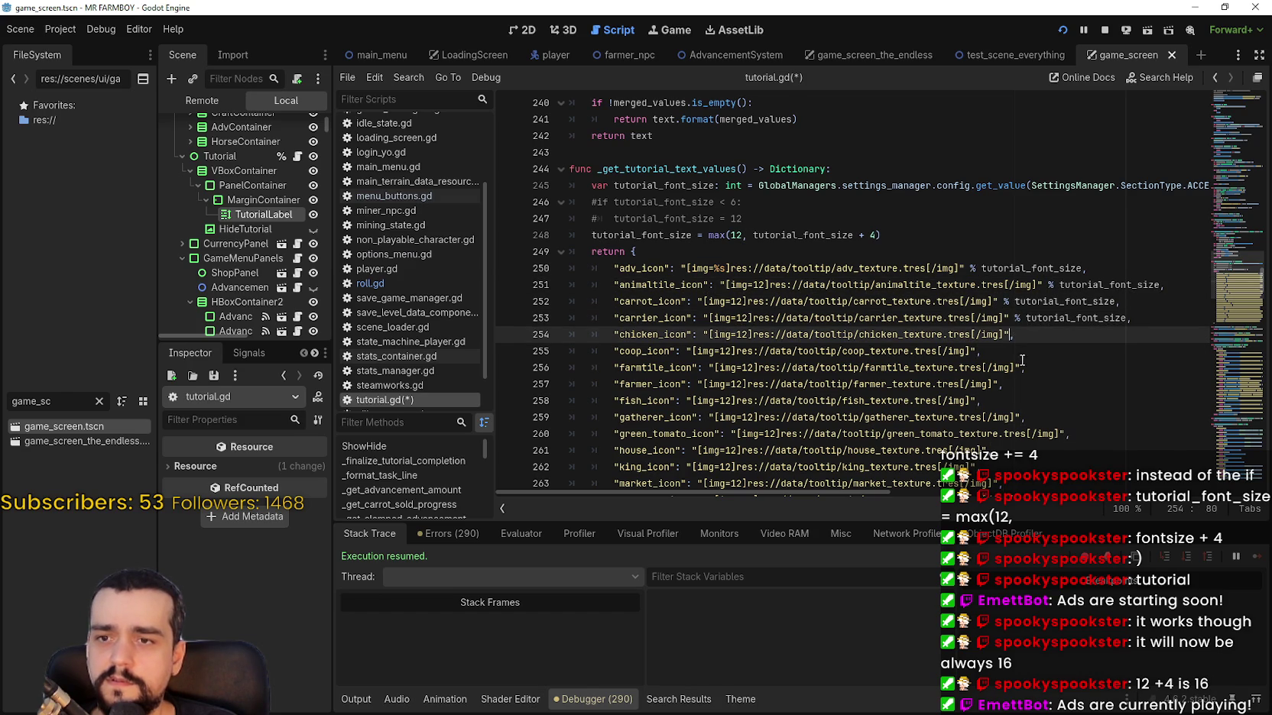
left_click(989, 352)
key("ctrl+v")
left_click(1017, 368)
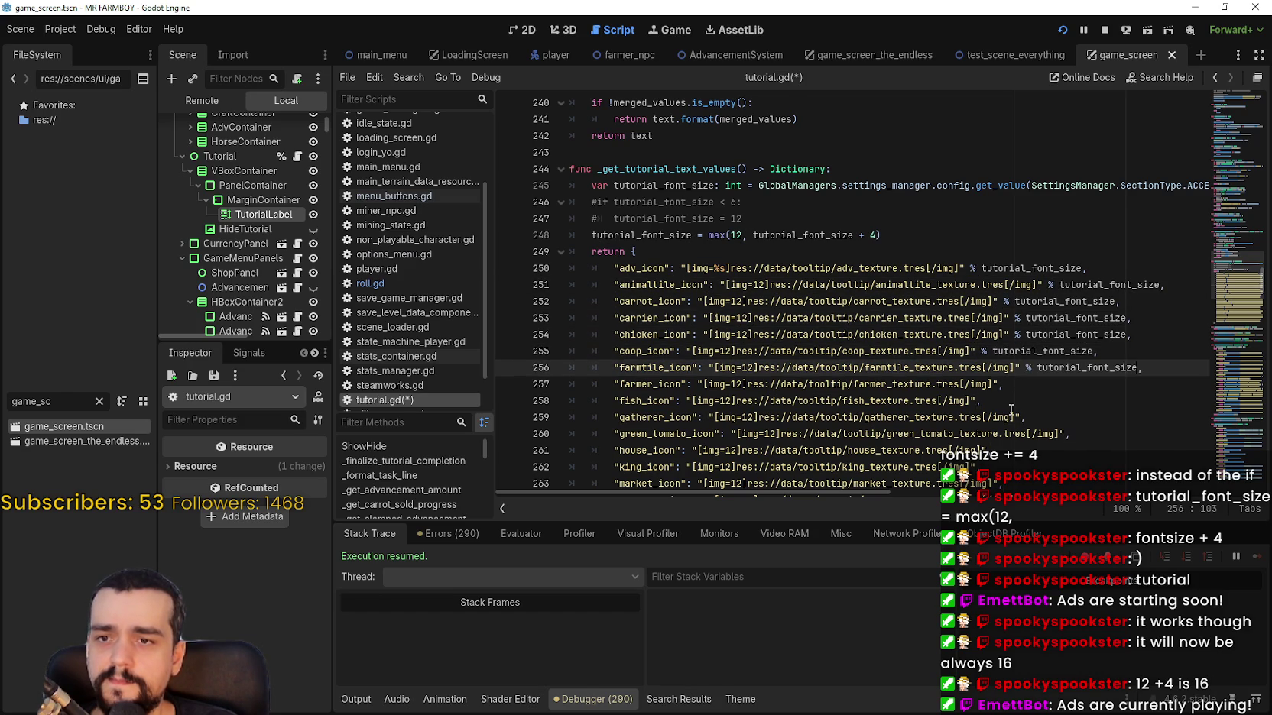
left_click(999, 386)
key("ctrl+v")
left_click(981, 402)
left_click(1021, 419)
key("ctrl+v")
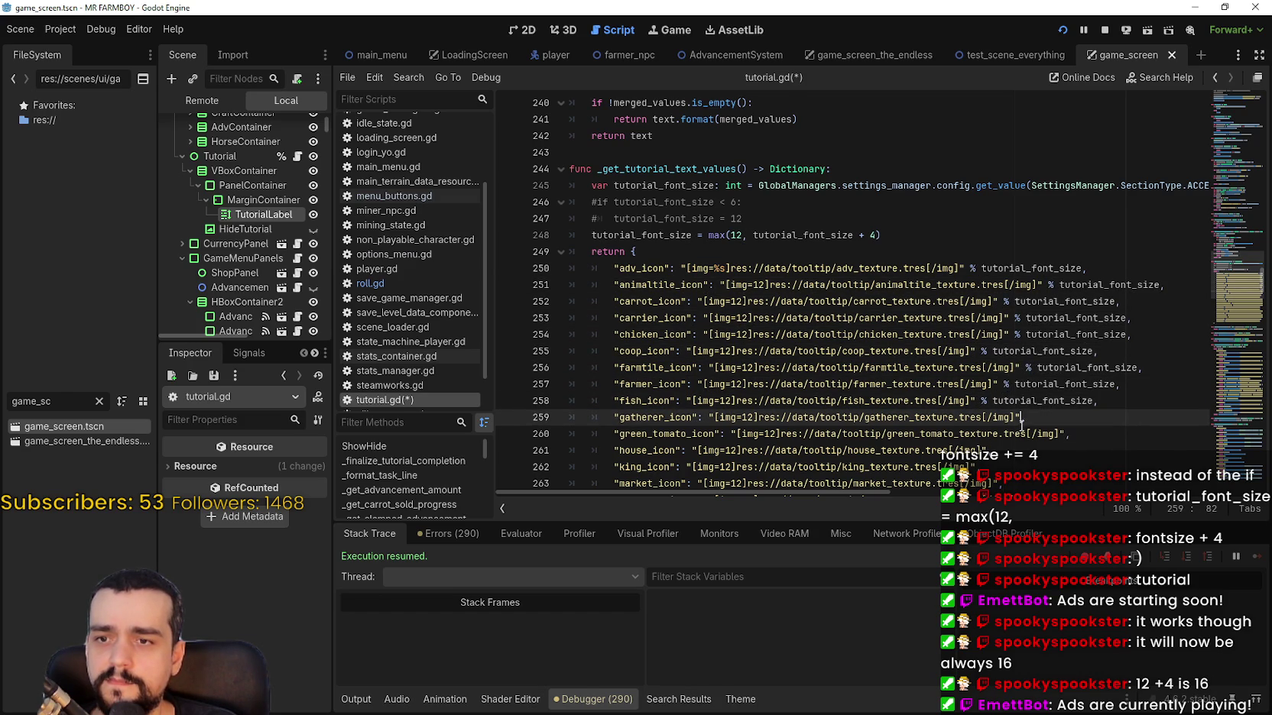
left_click(1062, 434)
key("ctrl+v")
Append % tutorial_font_size to the house, king, merchant, rancher_feeder and rancher_gatherer icon entries.
scroll(1015, 382, "down", 2)
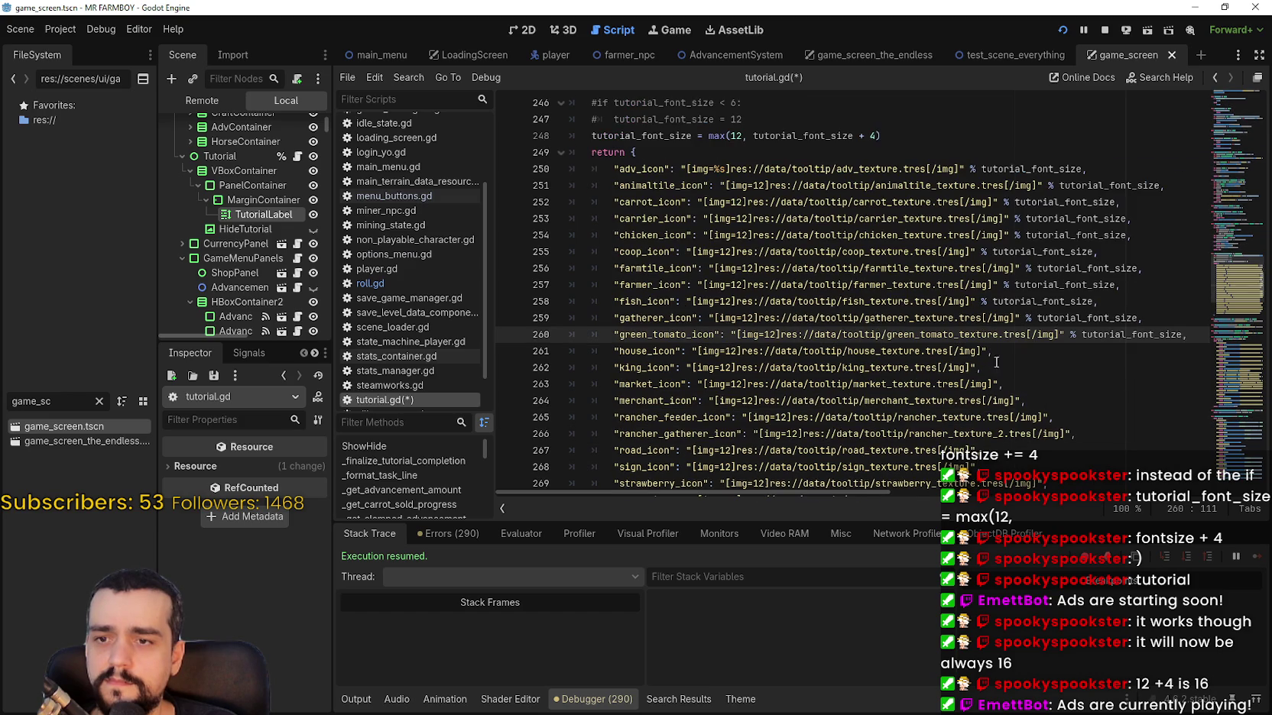
left_click(983, 350)
key("ctrl+v")
left_click(977, 368)
key("ctrl+v")
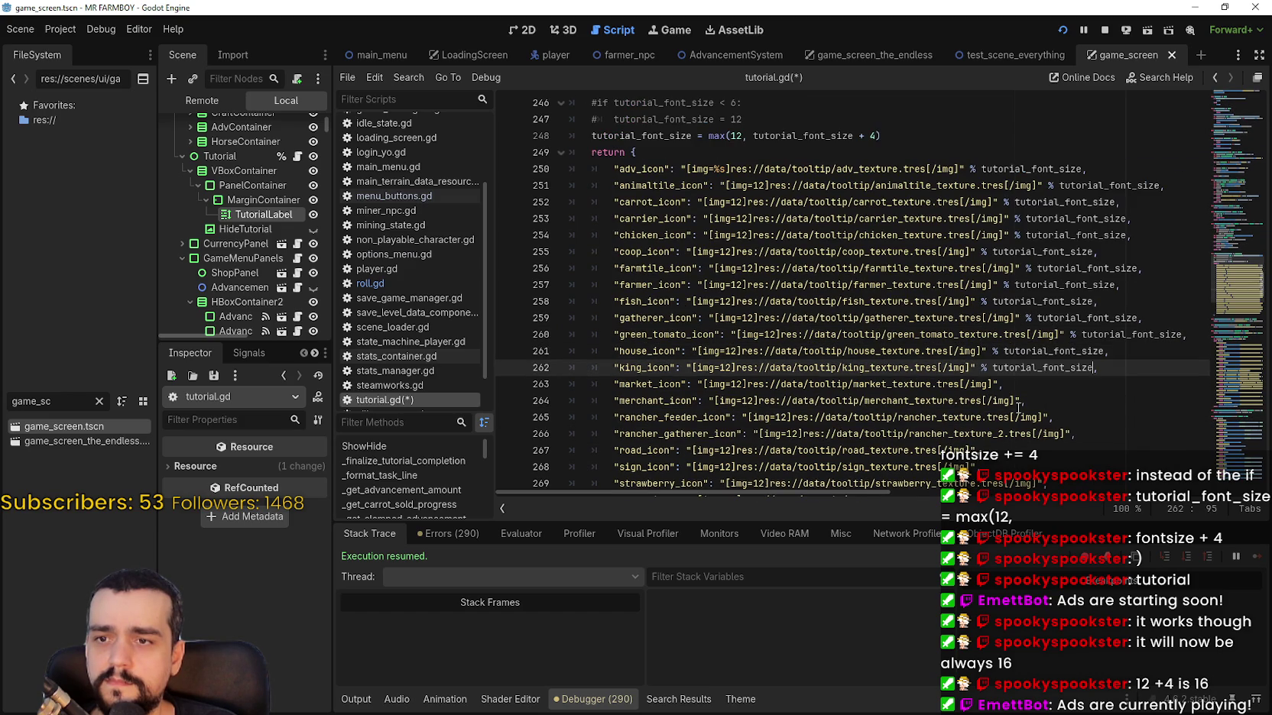
left_click(1002, 386)
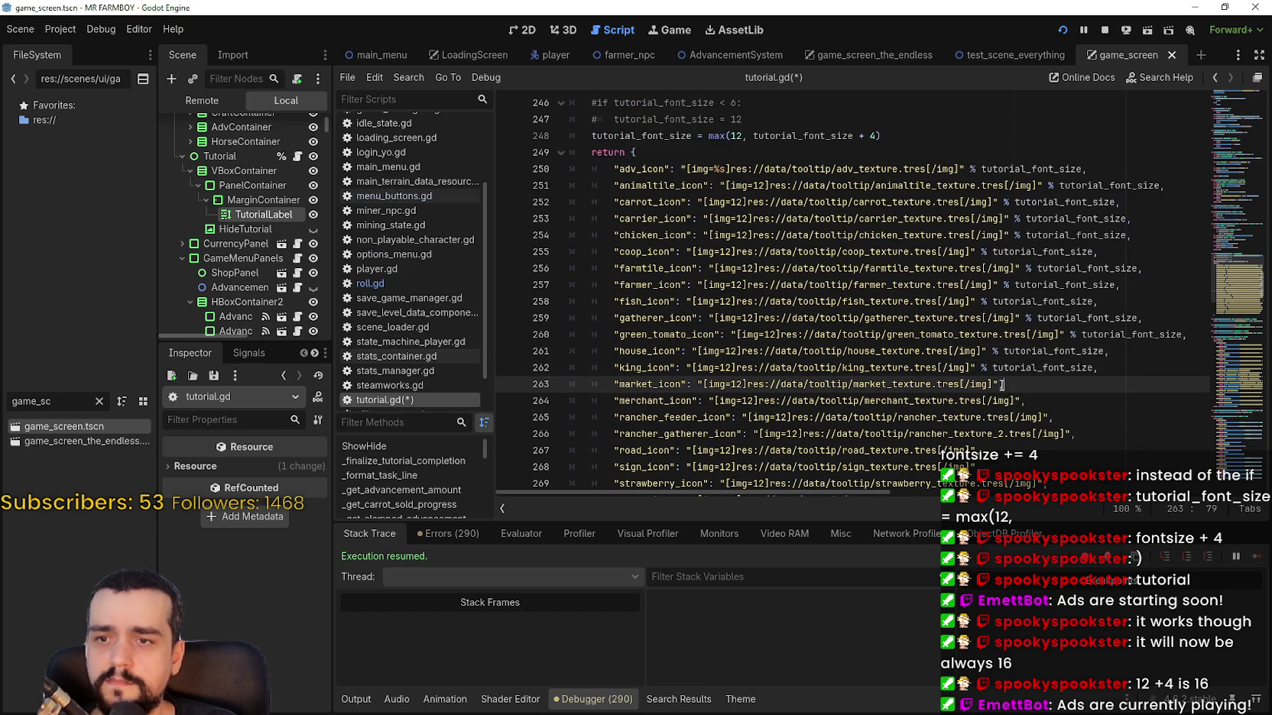
left_click(1021, 400)
key("ctrl+v")
left_click(1049, 417)
key("ctrl+v")
left_click(1071, 433)
key("ctrl+v")
Append % tutorial_font_size to the road, strawberry, wheat and wood icon entries and save tutorial.gd.
scroll(972, 330, "down", 3)
left_click(977, 302)
key("ctrl+v")
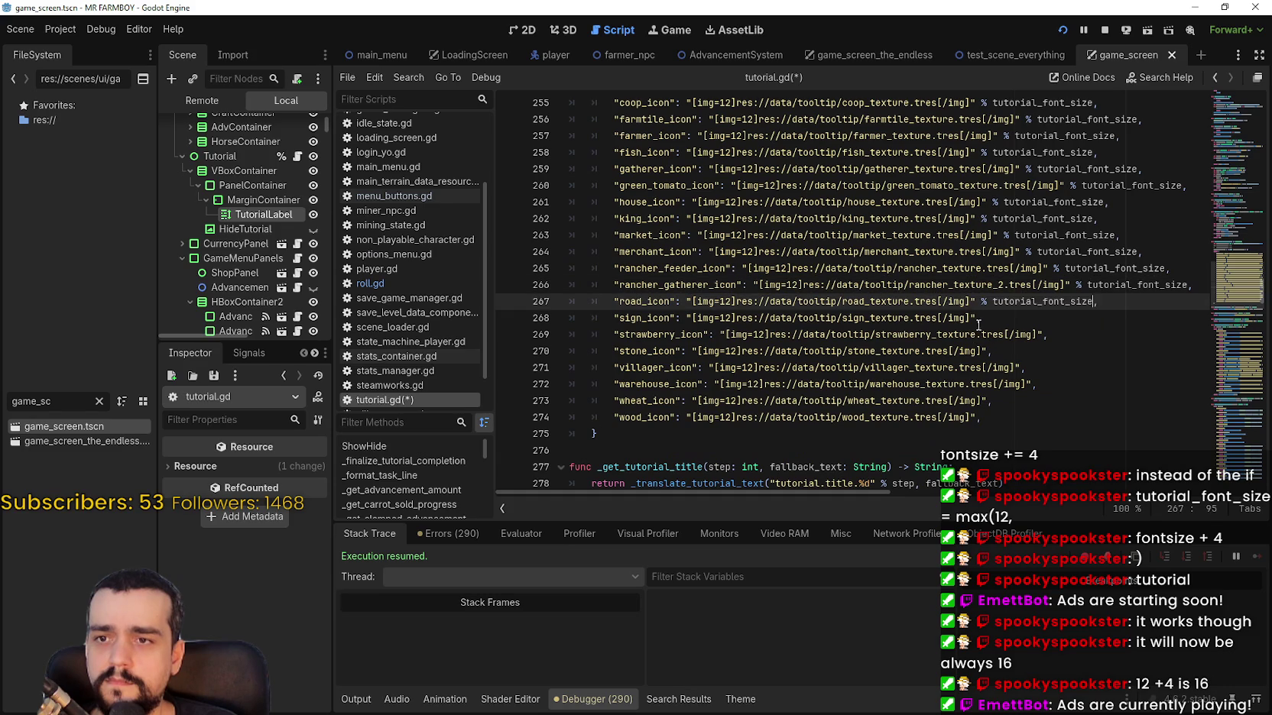
left_click(981, 318)
left_click(1041, 335)
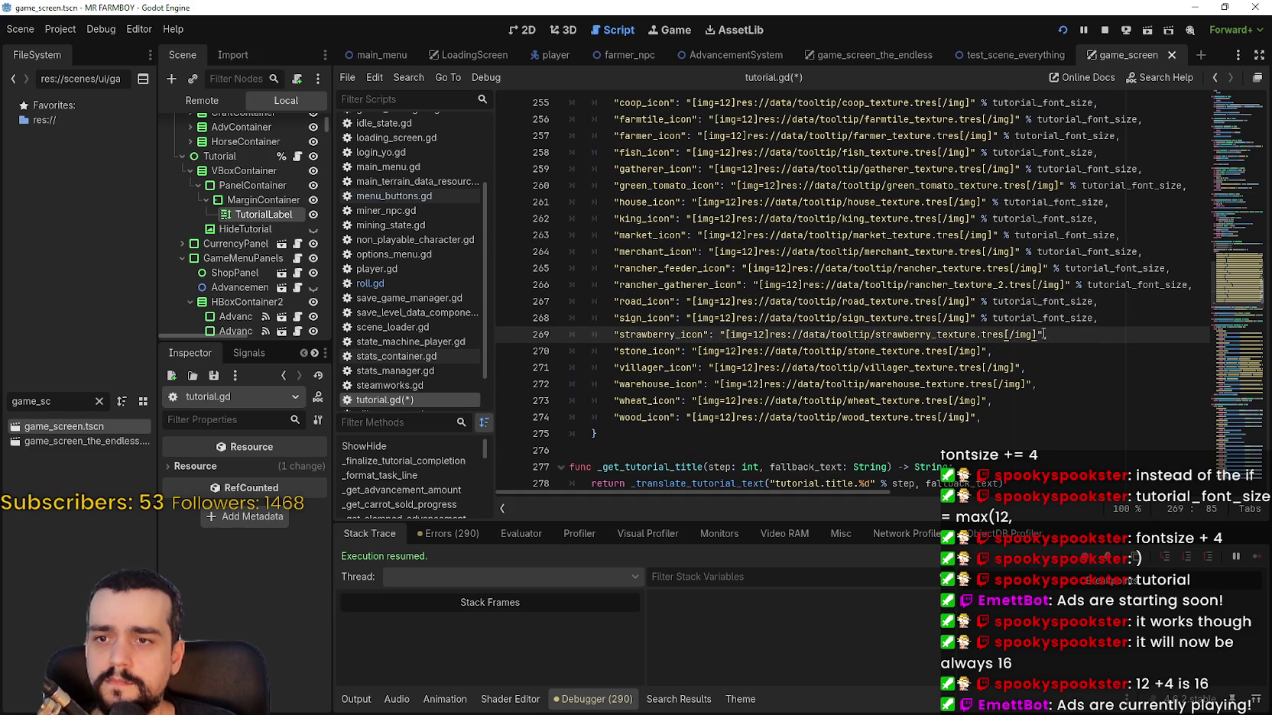
key("ctrl+v")
left_click(989, 353)
left_click(1023, 368)
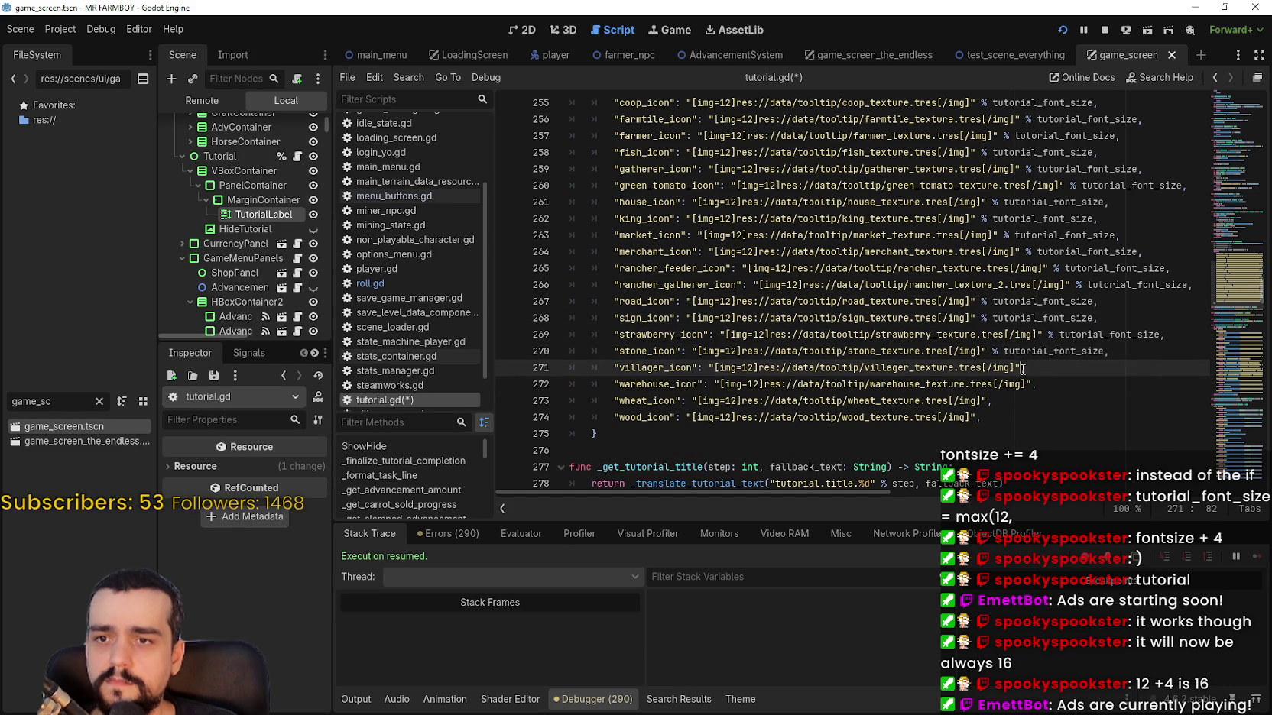
left_click(1032, 386)
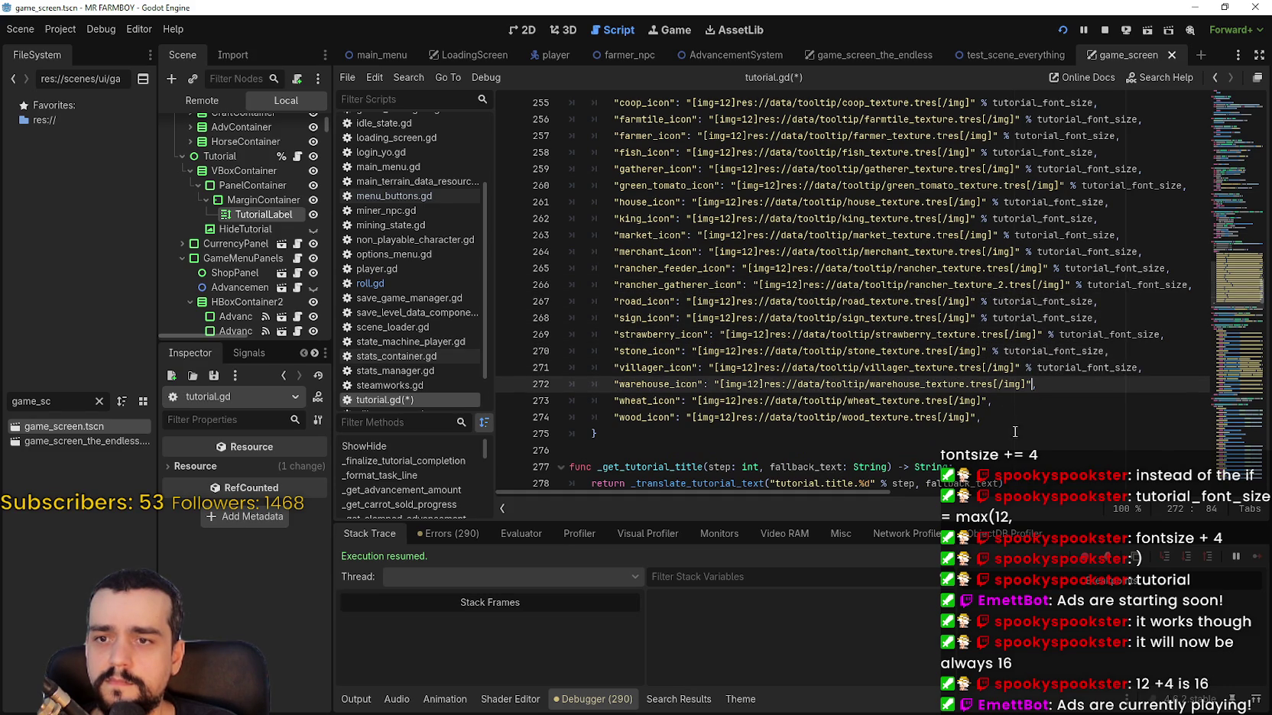
left_click(991, 400)
key("ctrl+v")
left_click(973, 418)
key("ctrl+v")
key("ctrl+s")
Review the font size calculation and the adv_icon entry's [img=%s] tag.
scroll(674, 300, "up", 7)
left_click(799, 334)
scroll(715, 308, "down", 1)
left_click(718, 318)
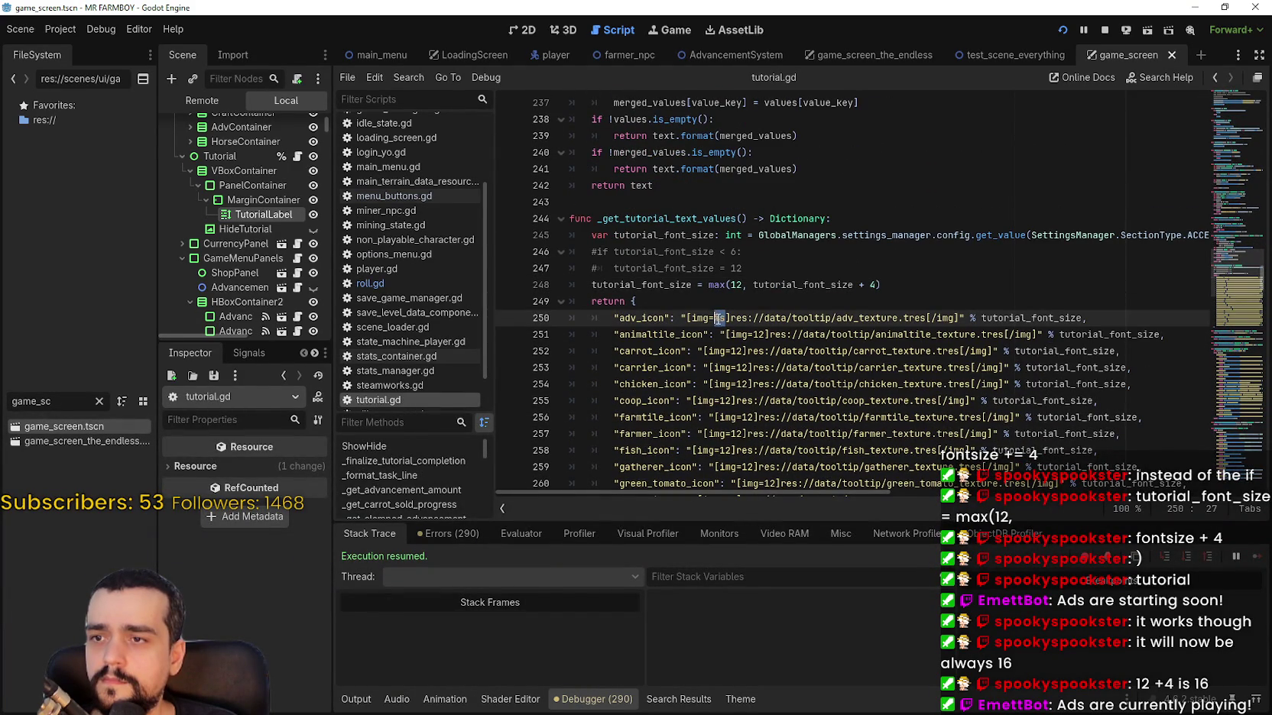
Change [img=12] to [img=%s] in the animaltile, carrot, carrier, chicken, coop and farmtile icon tags.
double_click(759, 335)
type("%s")
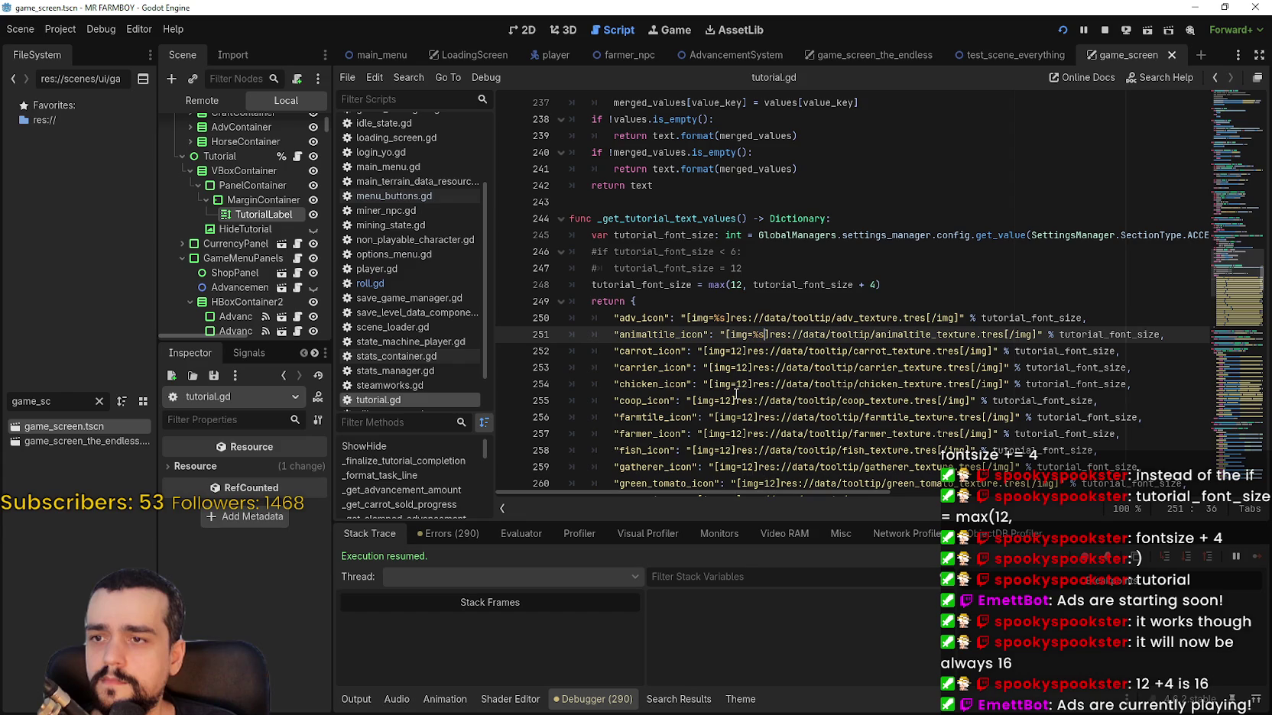
double_click(740, 352)
double_click(740, 368)
type("%s")
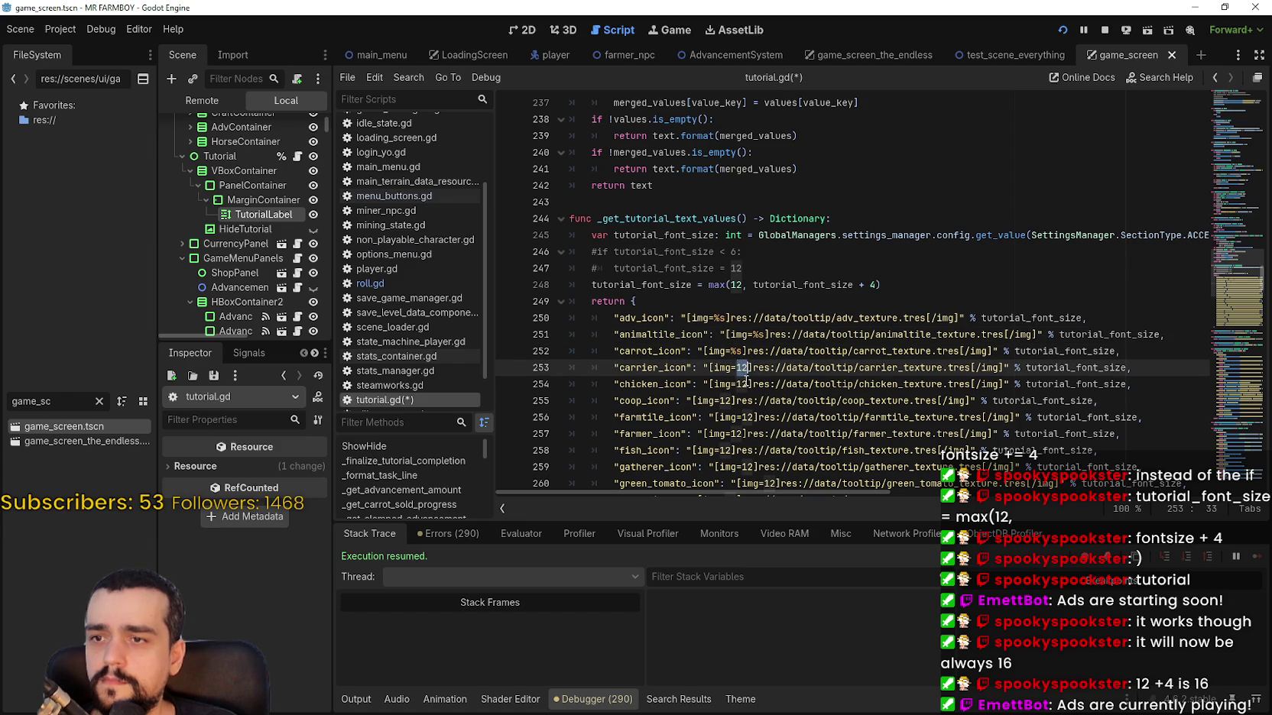
double_click(743, 383)
double_click(726, 401)
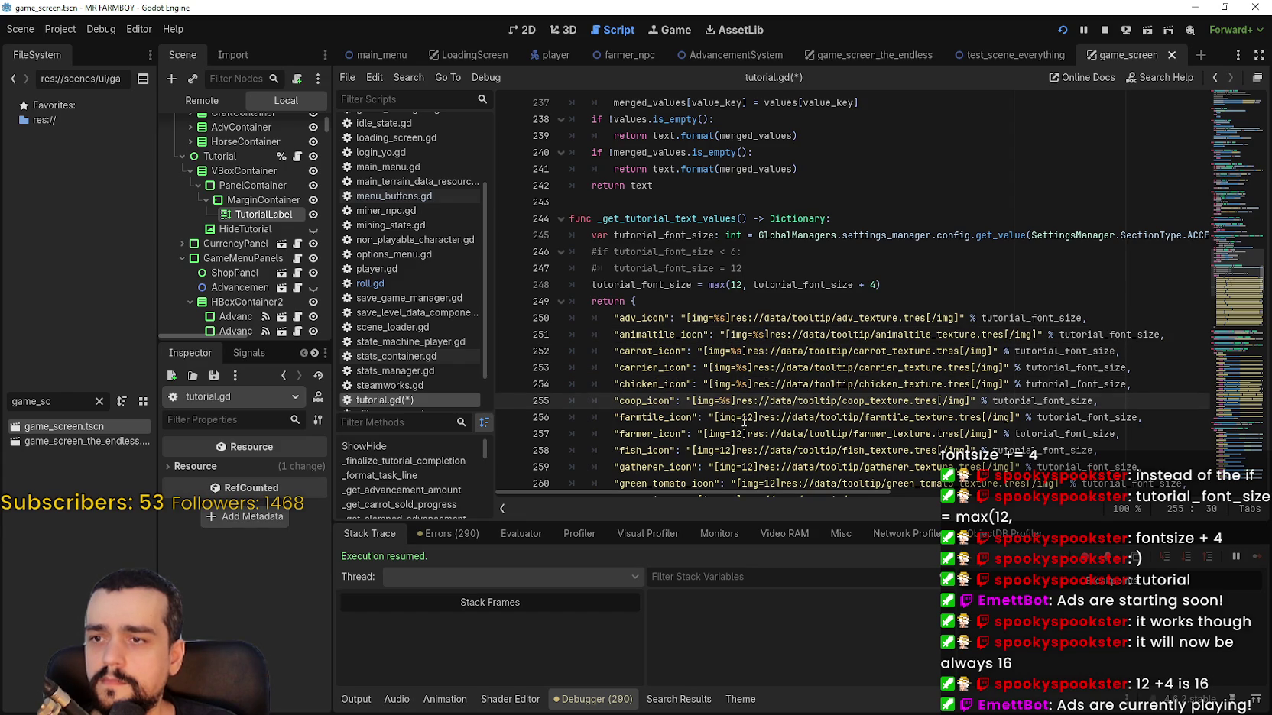
double_click(744, 417)
type("%s")
Change [img=12] to [img=%s] in the farmer, fish, gatherer and following icon entries.
scroll(737, 275, "down", 4)
left_click(732, 235)
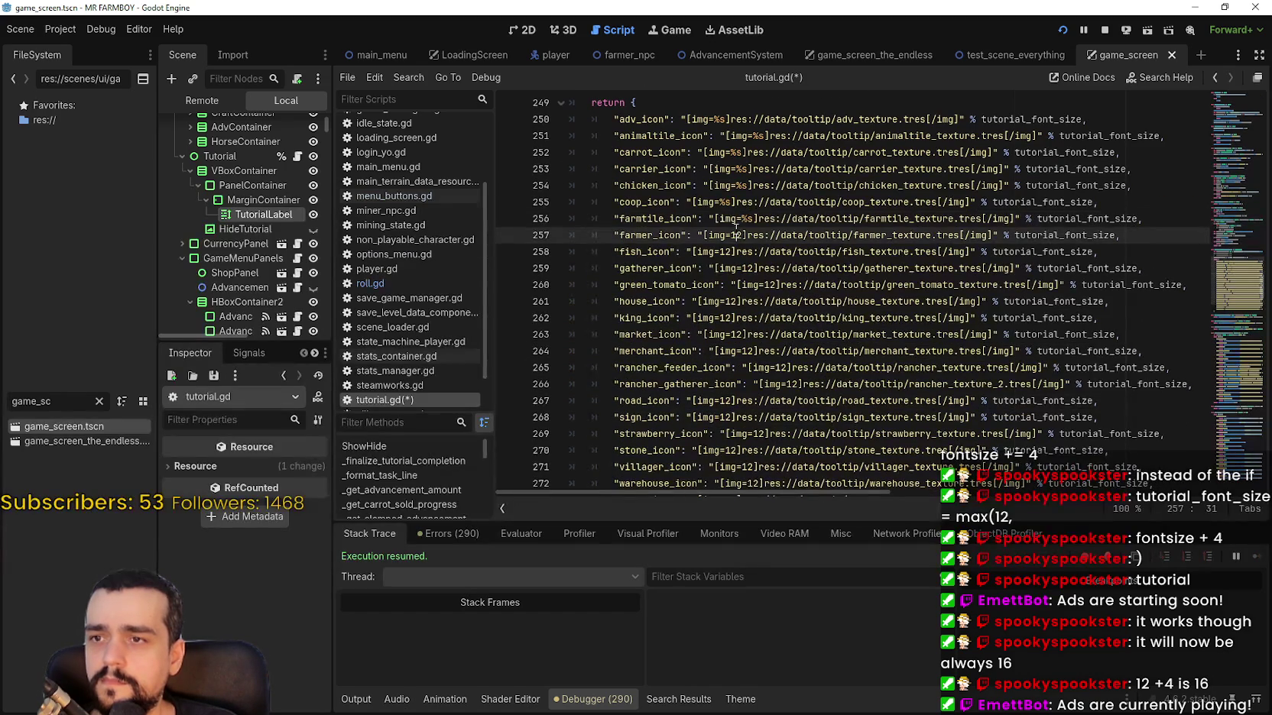
double_click(727, 252)
type("%s")
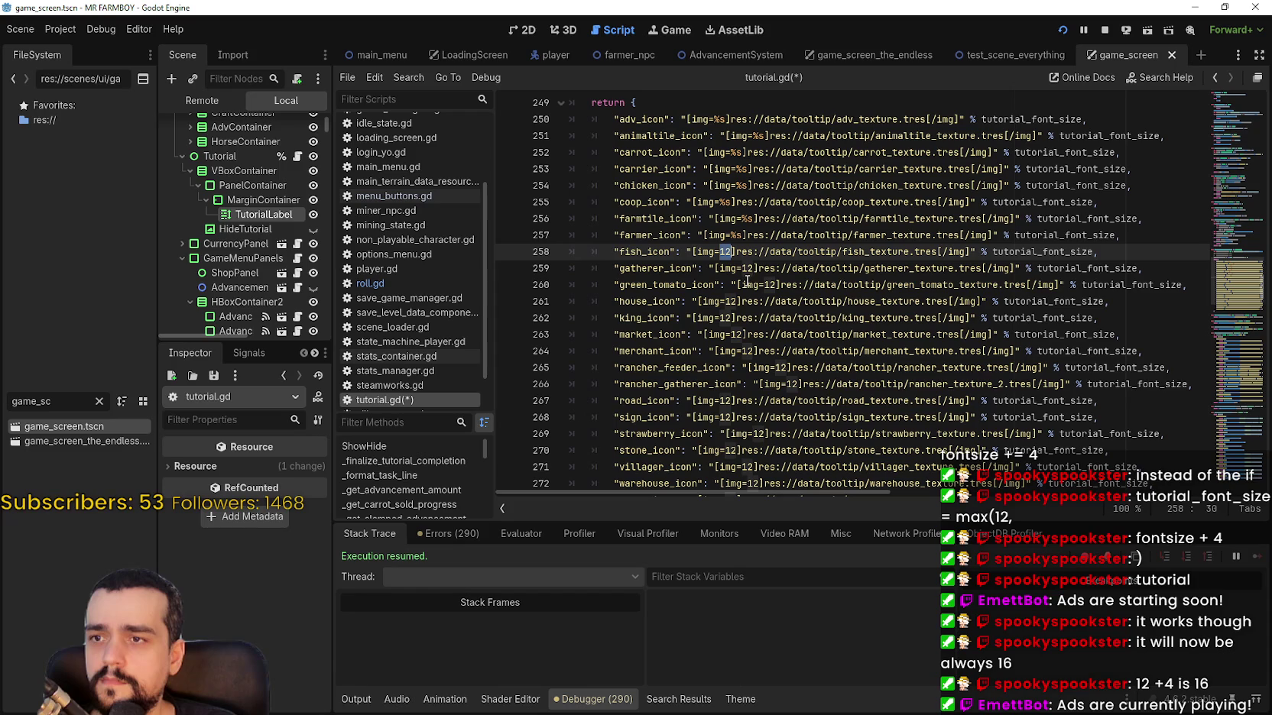
double_click(748, 268)
type("%s")
double_click(769, 284)
type("%s")
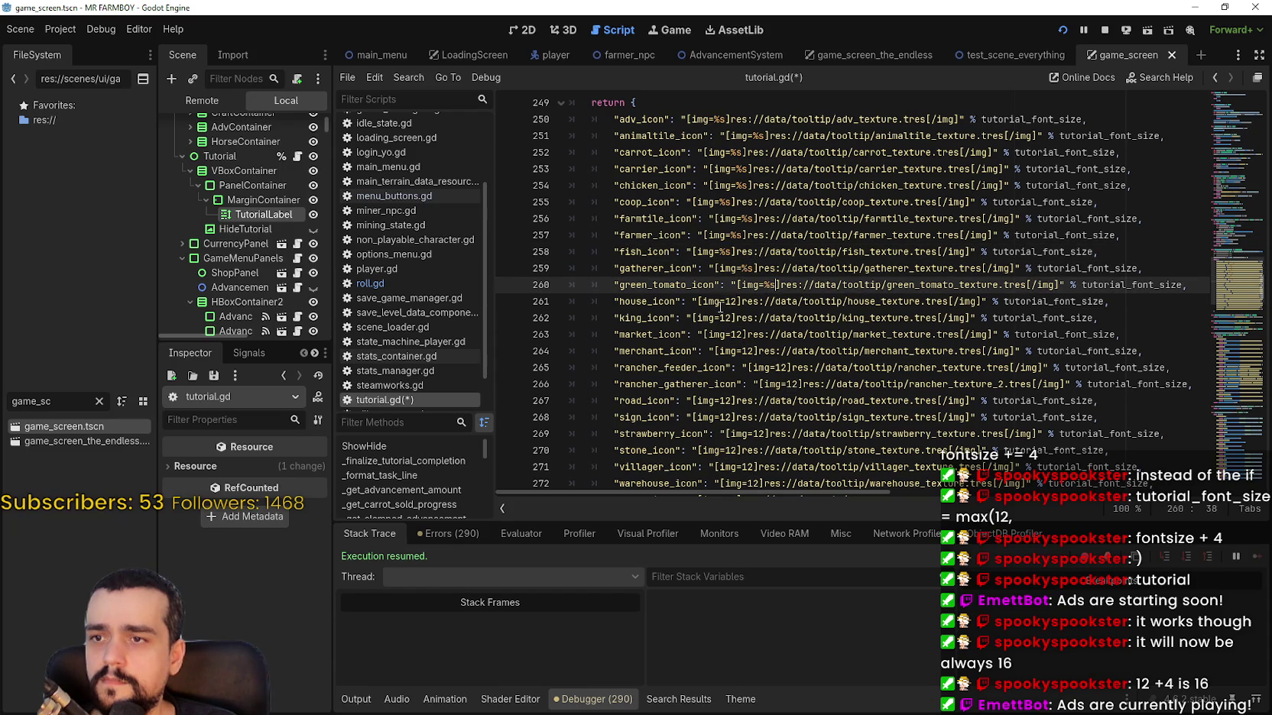
double_click(731, 301)
type("%s")
Change [img=12] to [img=%s] in the king through rancher_gatherer and road icon entries.
left_click(732, 318)
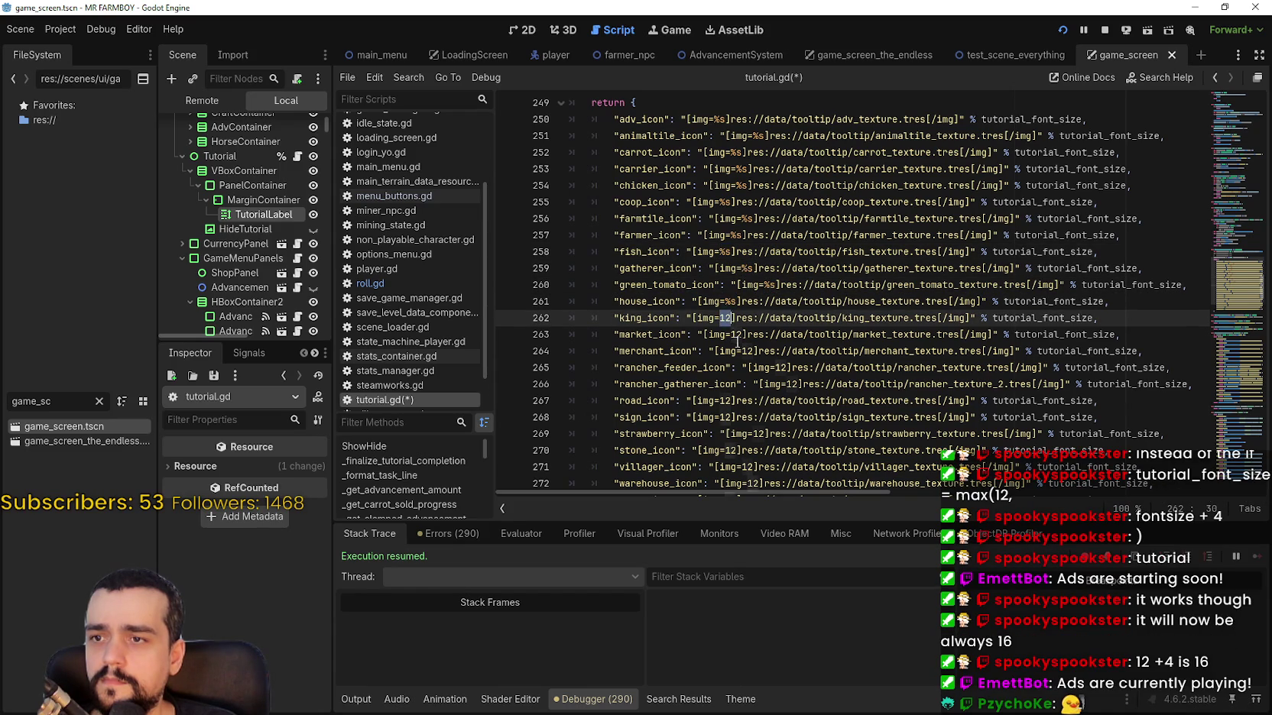
type("%s")
double_click(732, 334)
type("%s")
double_click(748, 351)
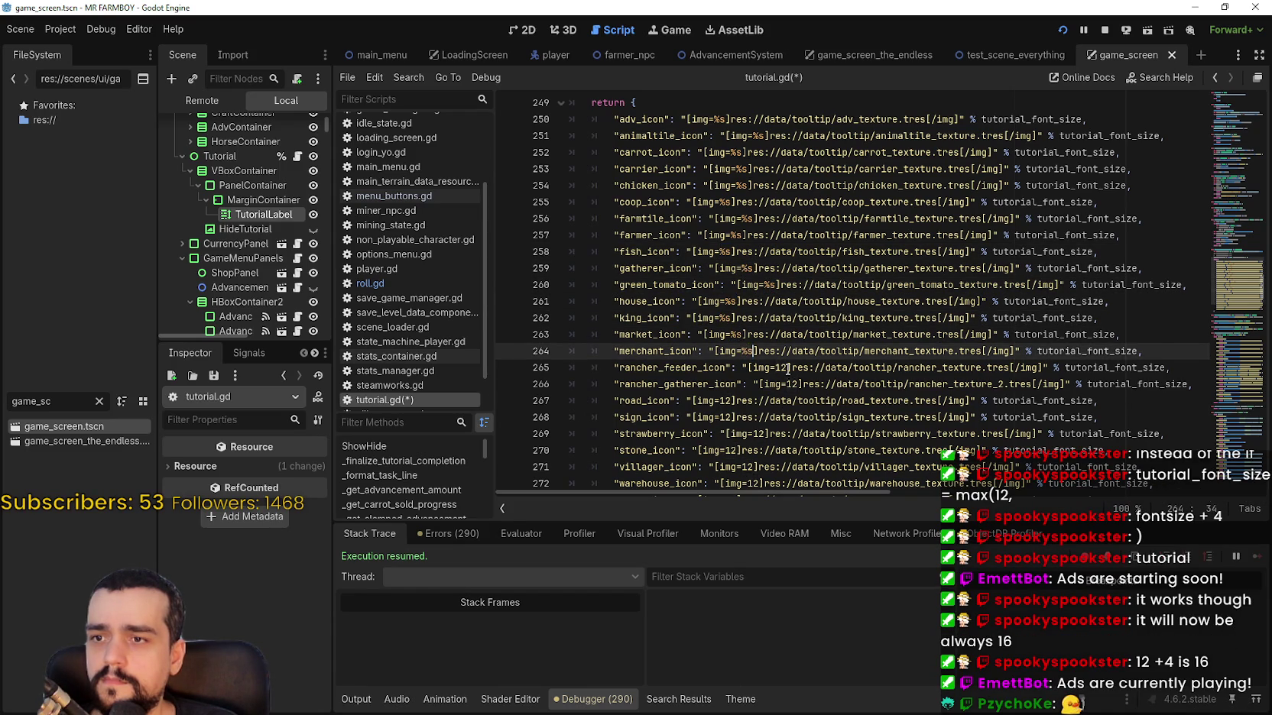
double_click(787, 368)
type("%s")
double_click(792, 384)
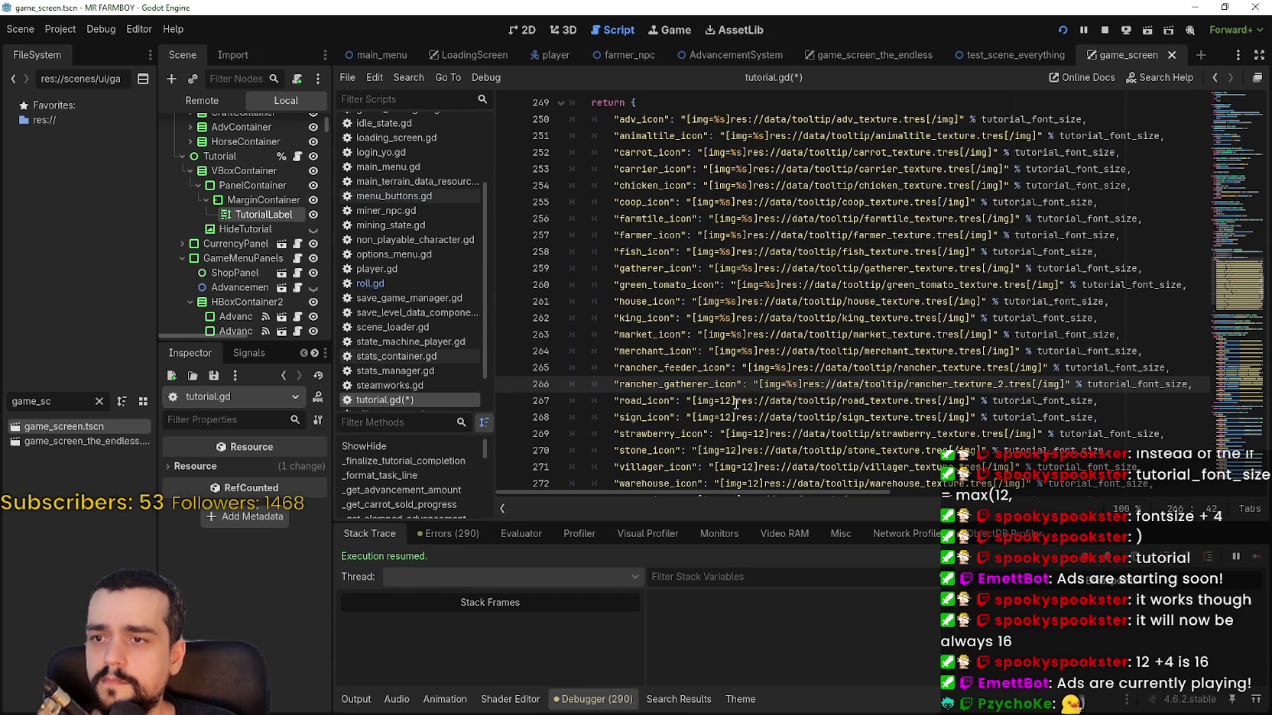
left_click(724, 400)
key("ctrl+d")
type("%s")
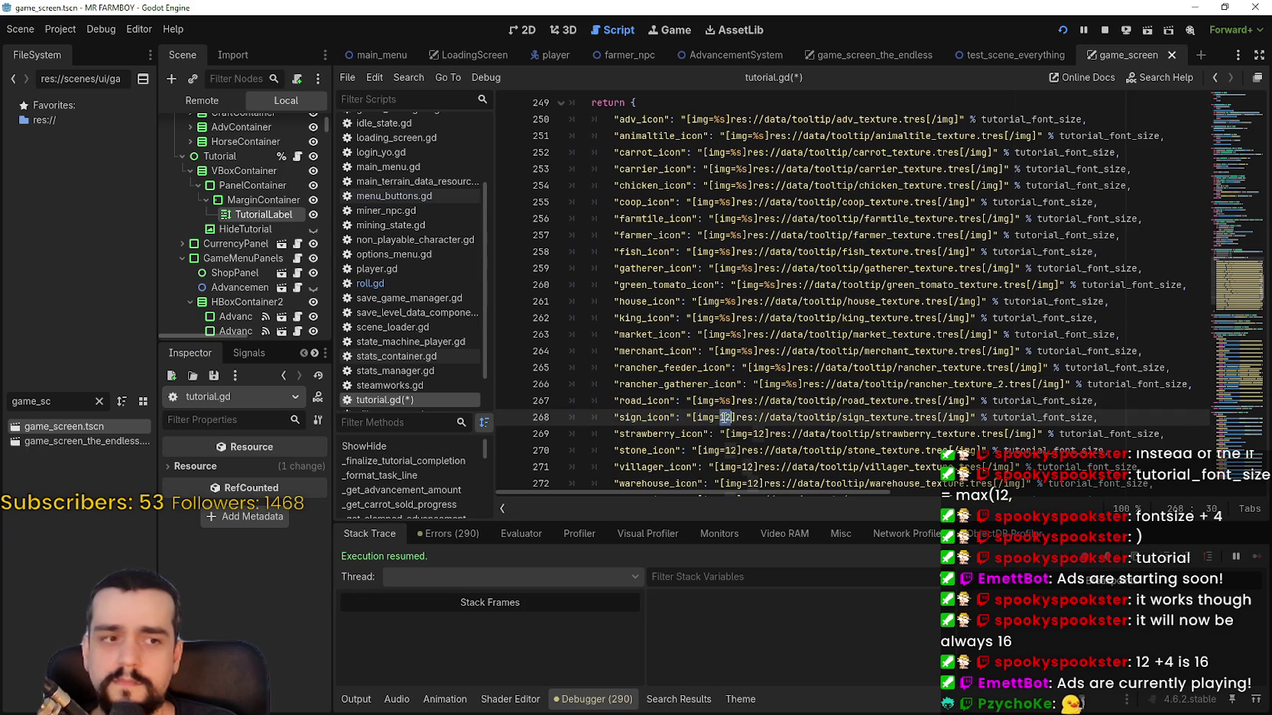
Change [img=12] to [img=%s] in the strawberry, stone, villager, warehouse, wheat and wood tags, then save tutorial.gd.
left_click(764, 433)
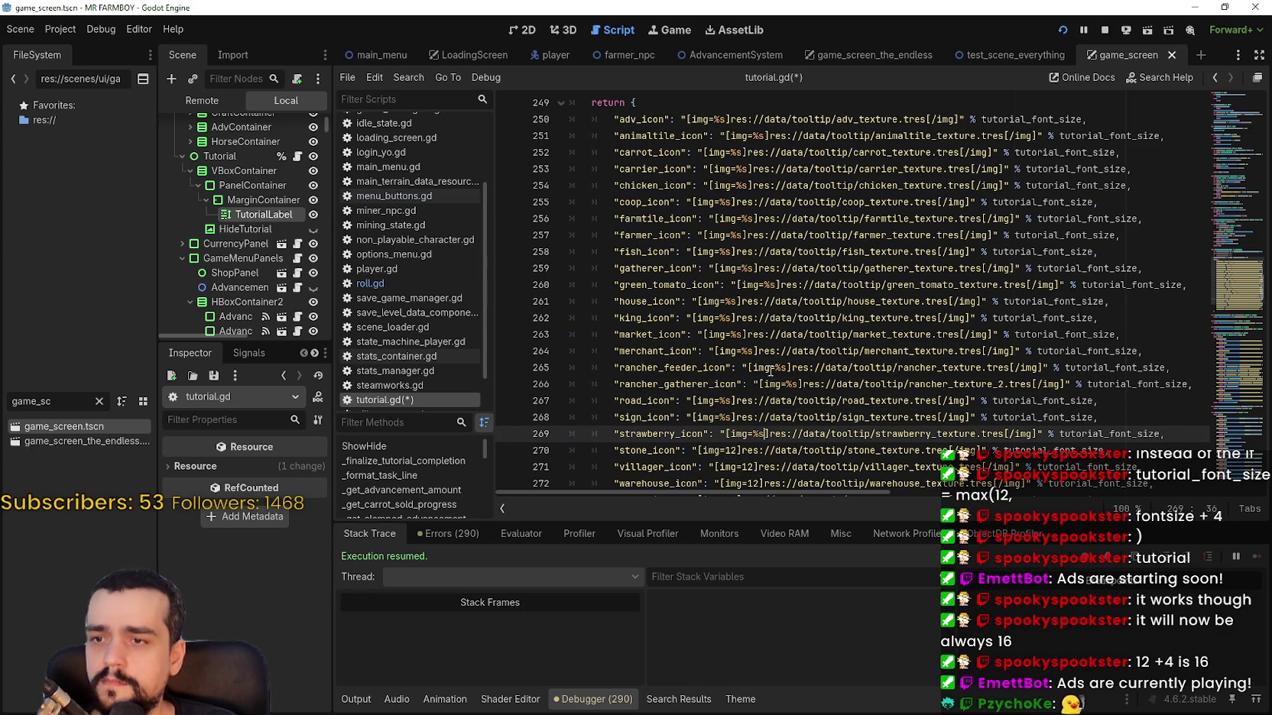
scroll(772, 373, "down", 3)
double_click(731, 300)
type("%s")
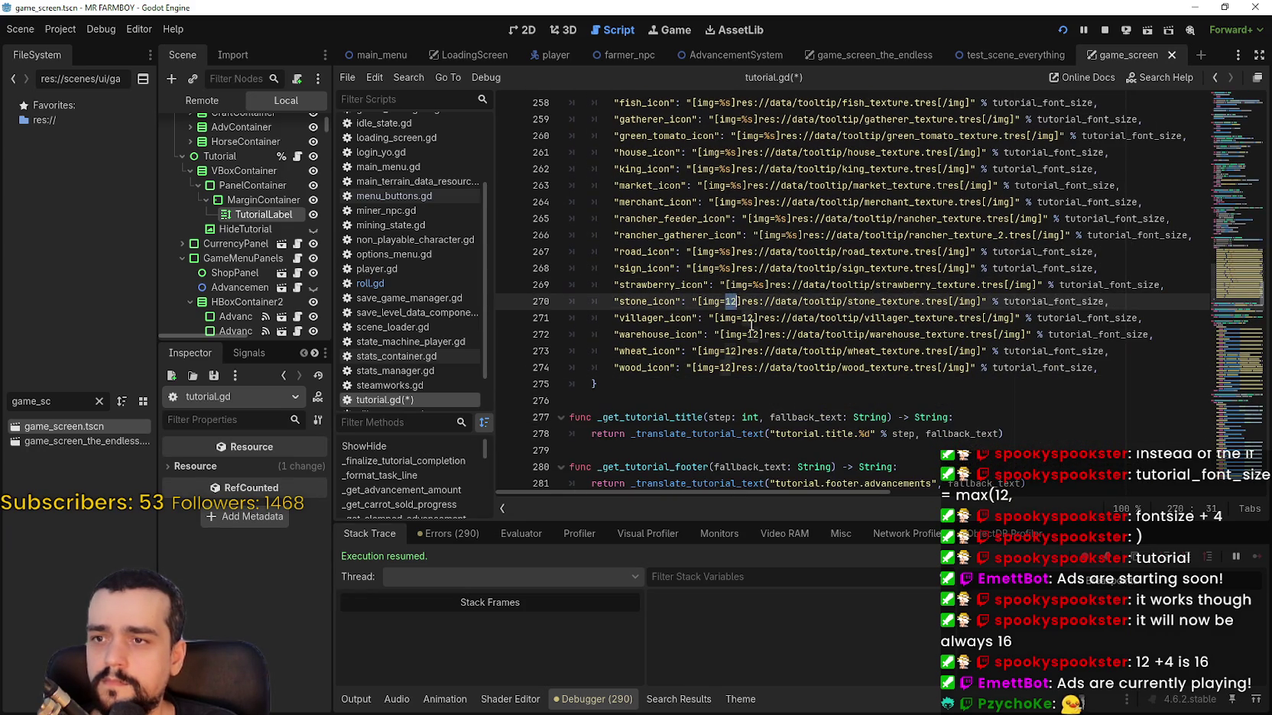
left_click(748, 319)
double_click(752, 335)
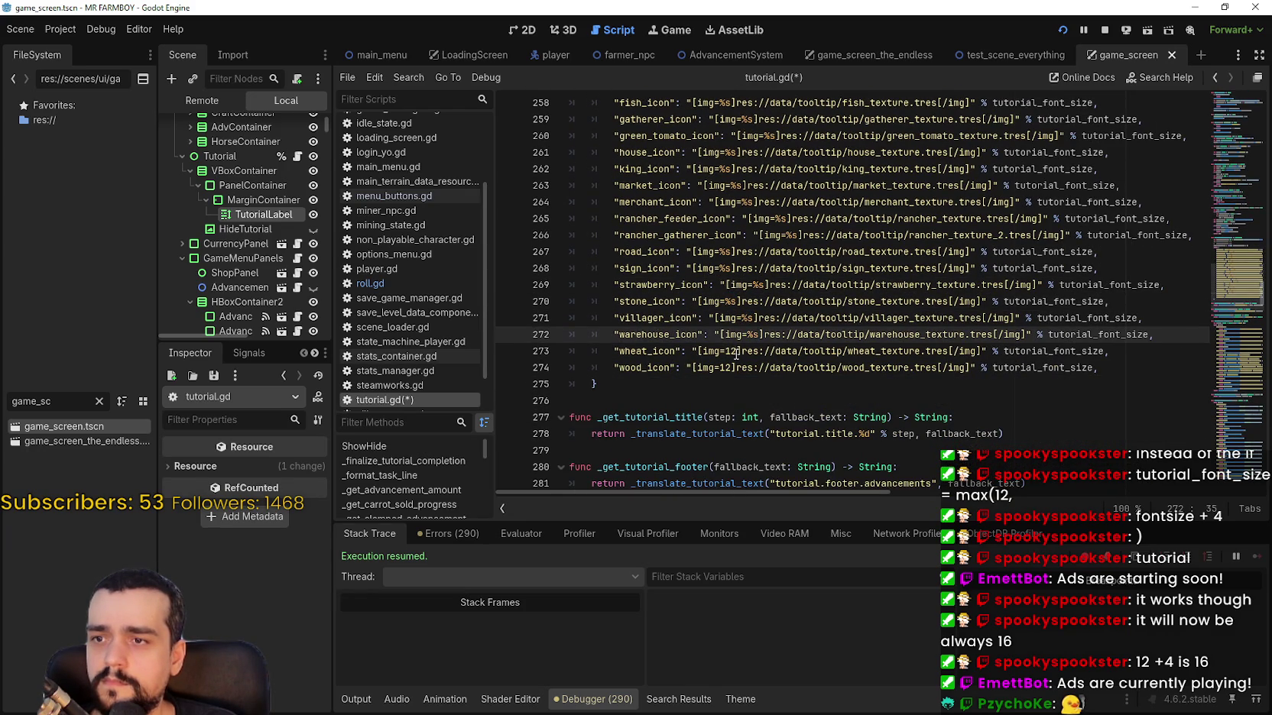
double_click(731, 352)
type("%s")
double_click(730, 367)
type("%s")
key("ctrl+s")
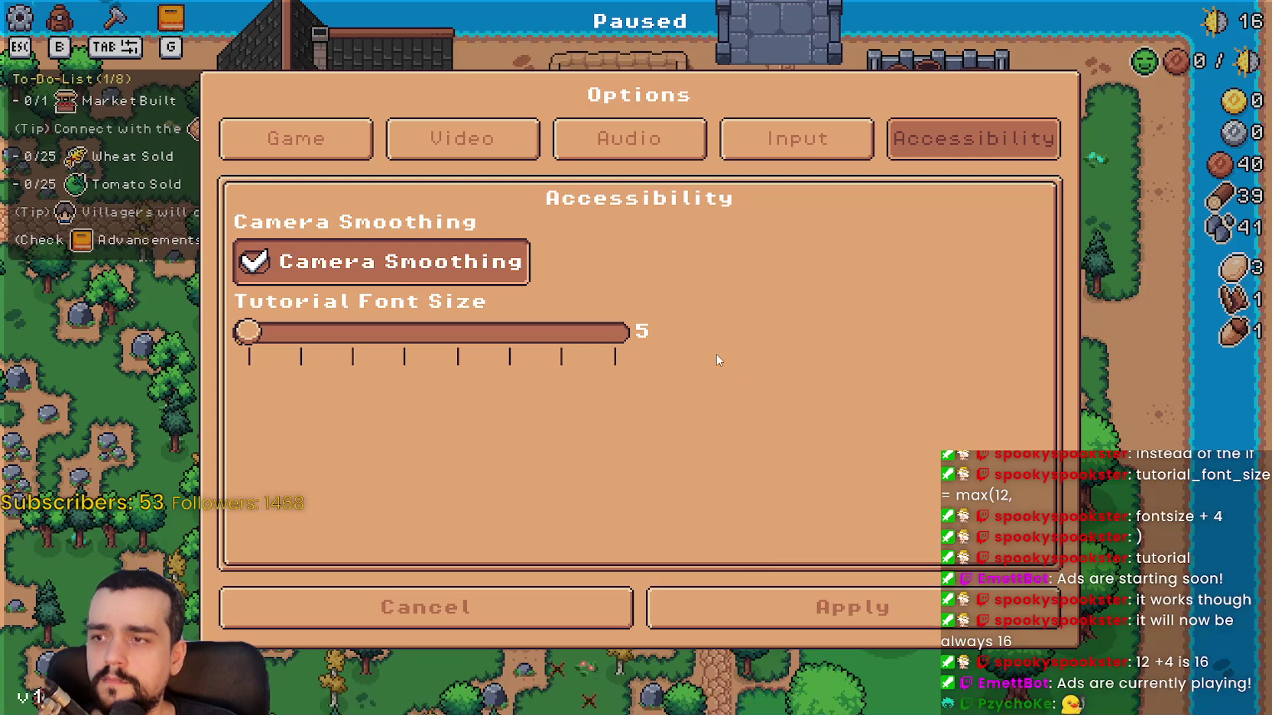
Raise the Tutorial Font Size slider to 12, close Options and resume the game.
left_click(290, 331)
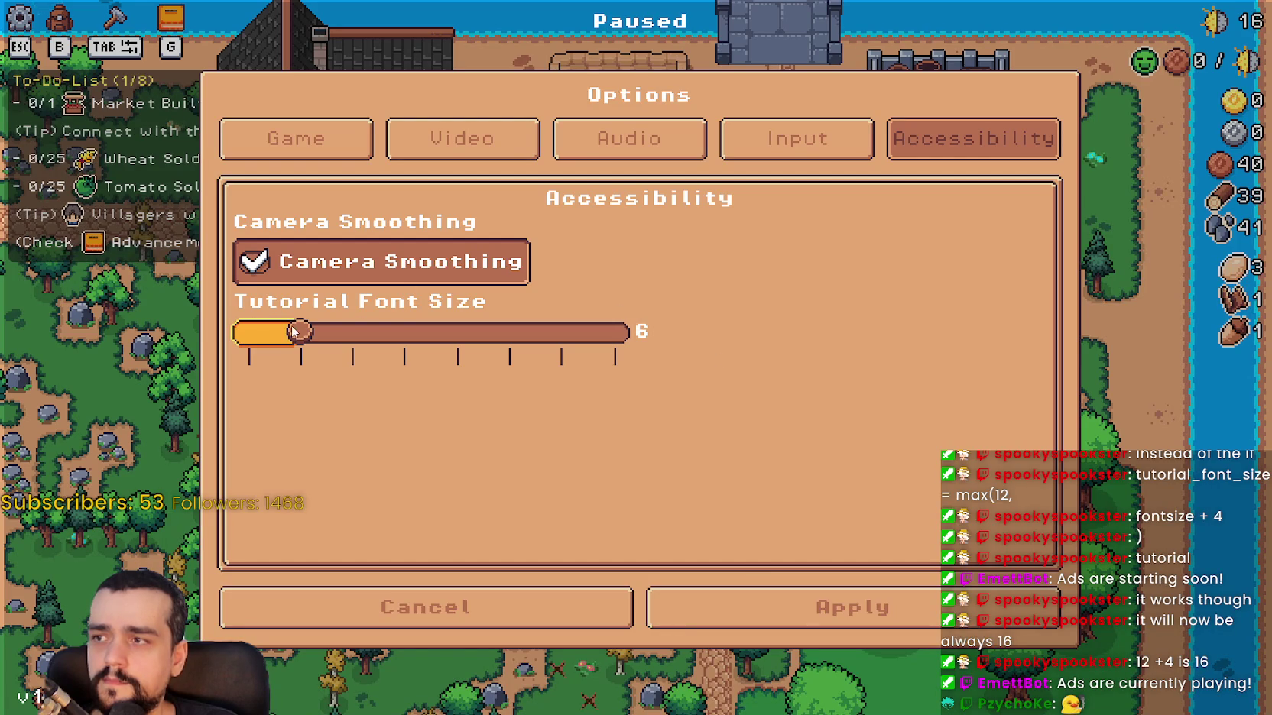
left_click_drag(290, 331, 704, 364)
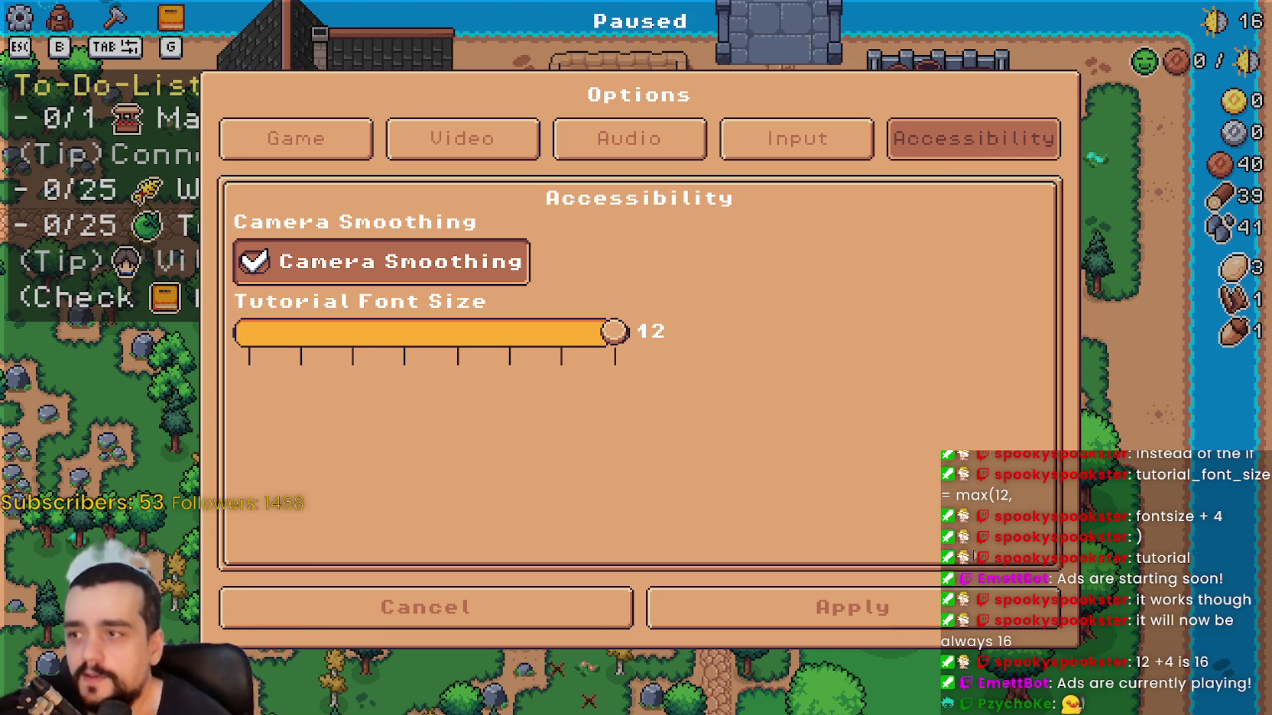
left_click(1006, 625)
left_click(696, 223)
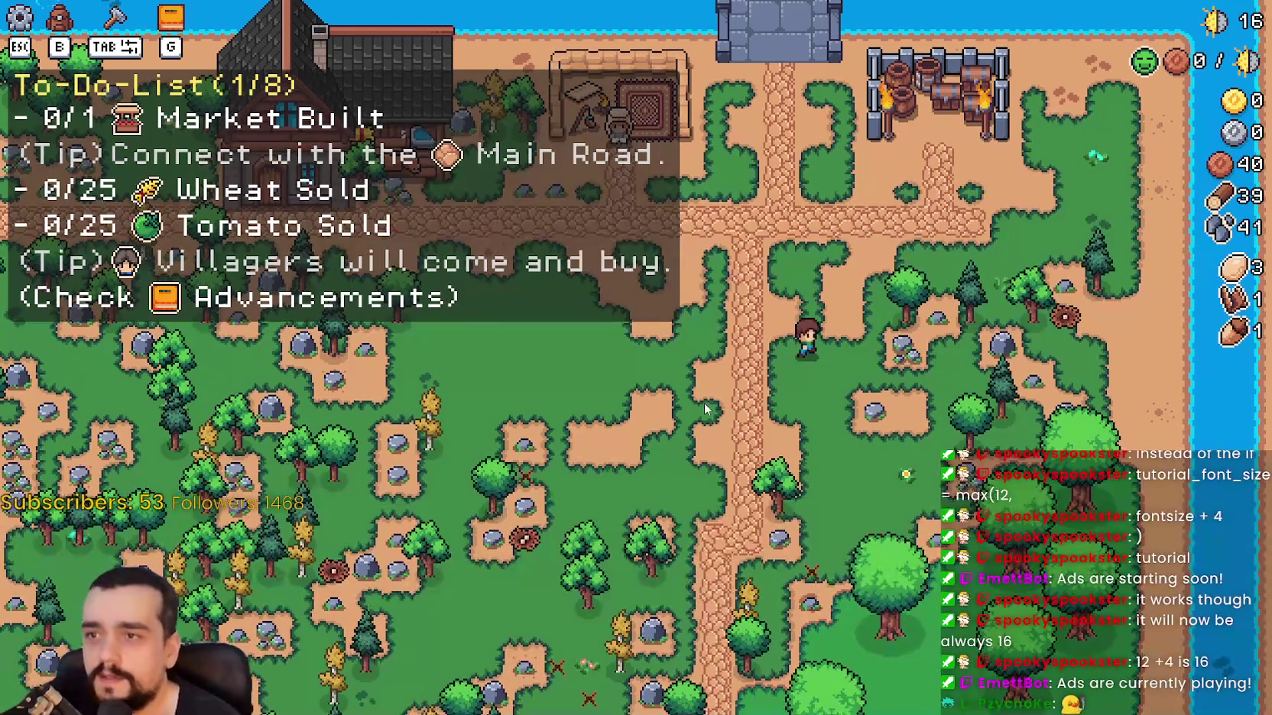
Zoom the farm map in and out to view the enlarged to-do list, then pause with Esc.
scroll(699, 403, "up", 5)
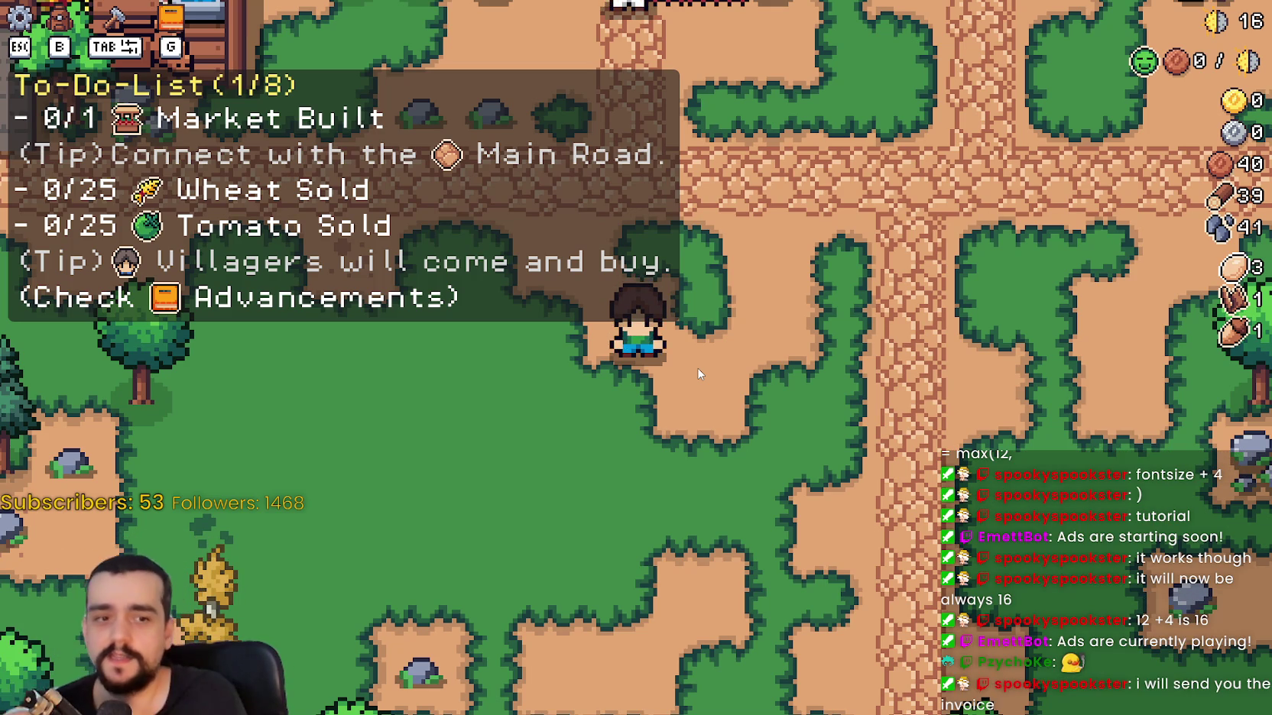
scroll(533, 332, "down", 5)
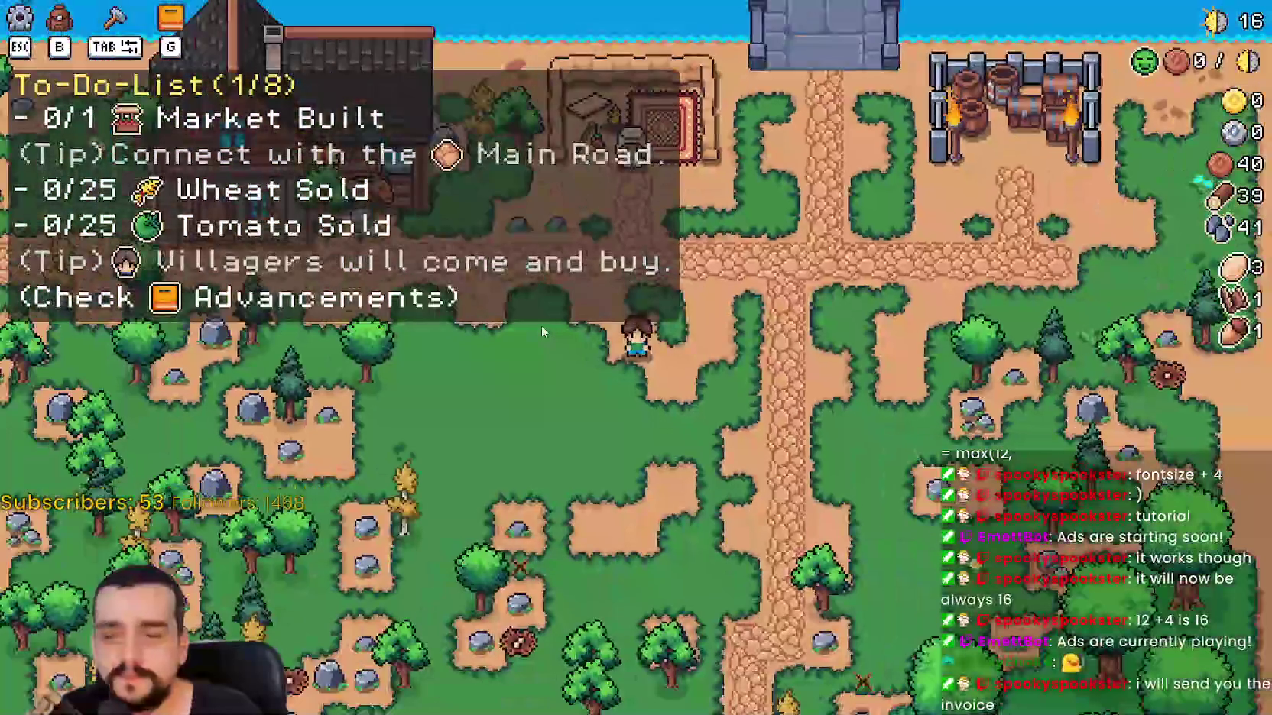
scroll(808, 369, "up", 5)
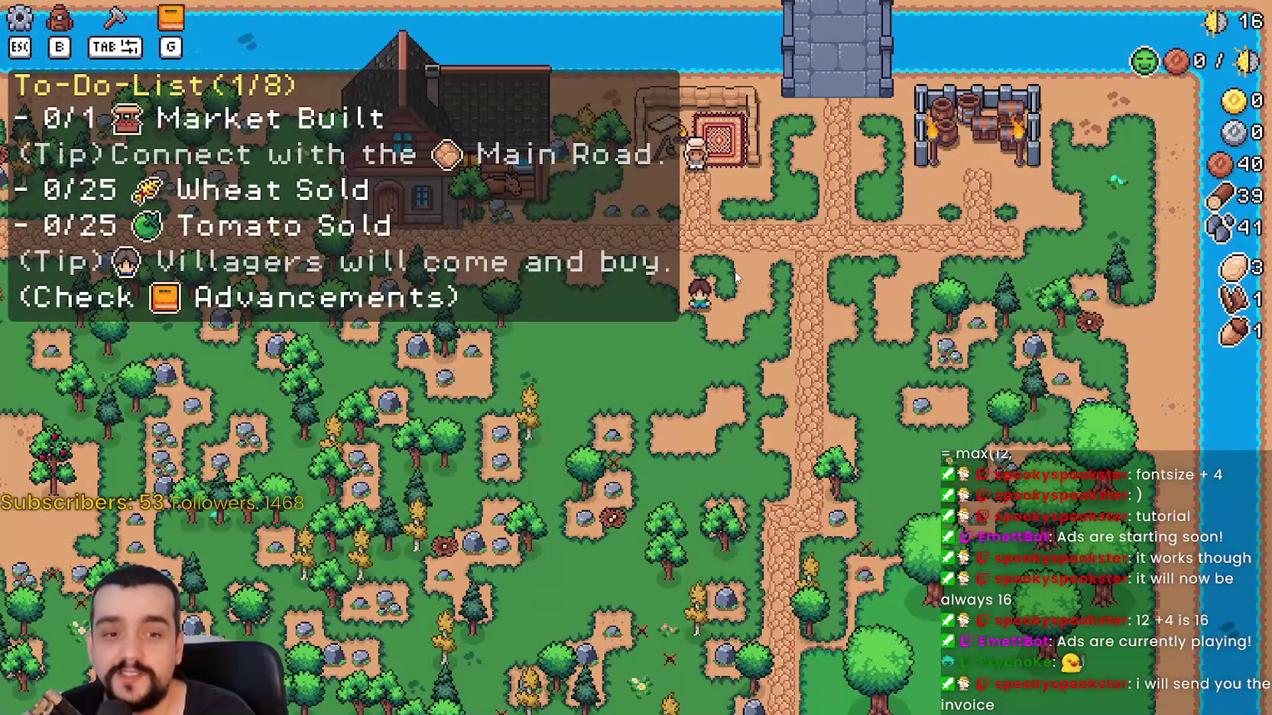
scroll(1029, 201, "up", 2)
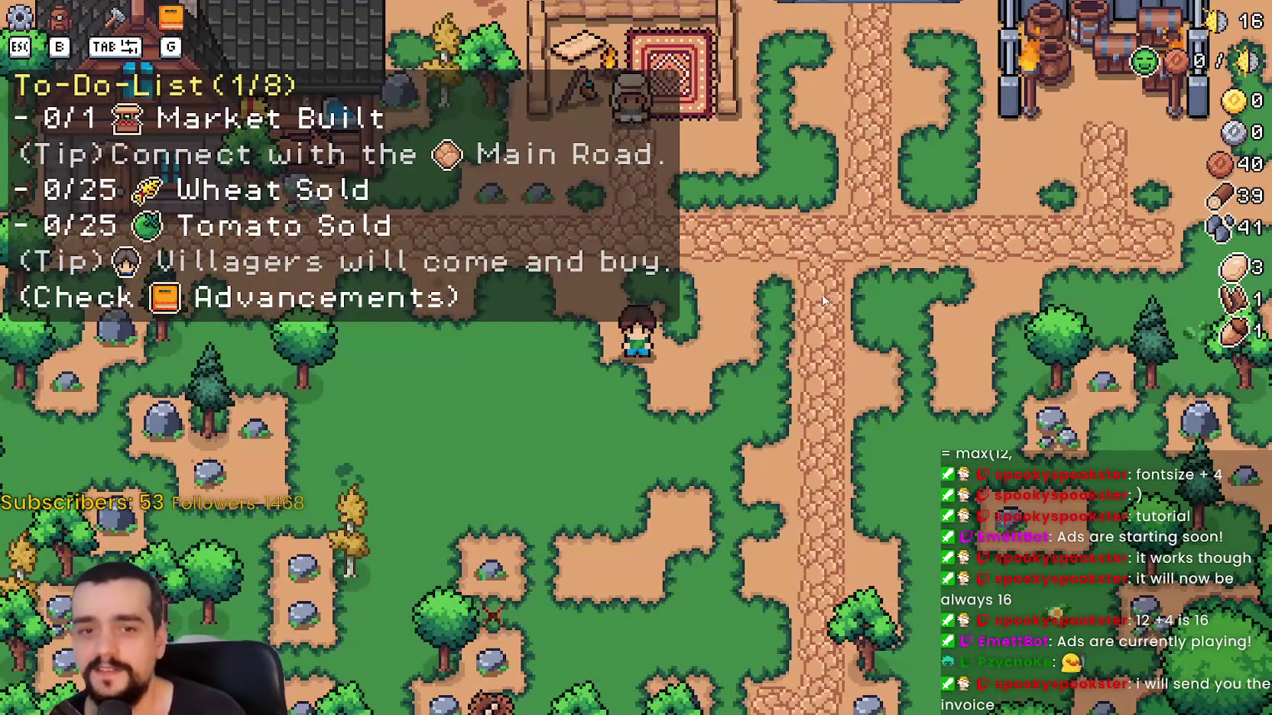
scroll(829, 301, "down", 5)
scroll(832, 265, "up", 5)
key("Escape")
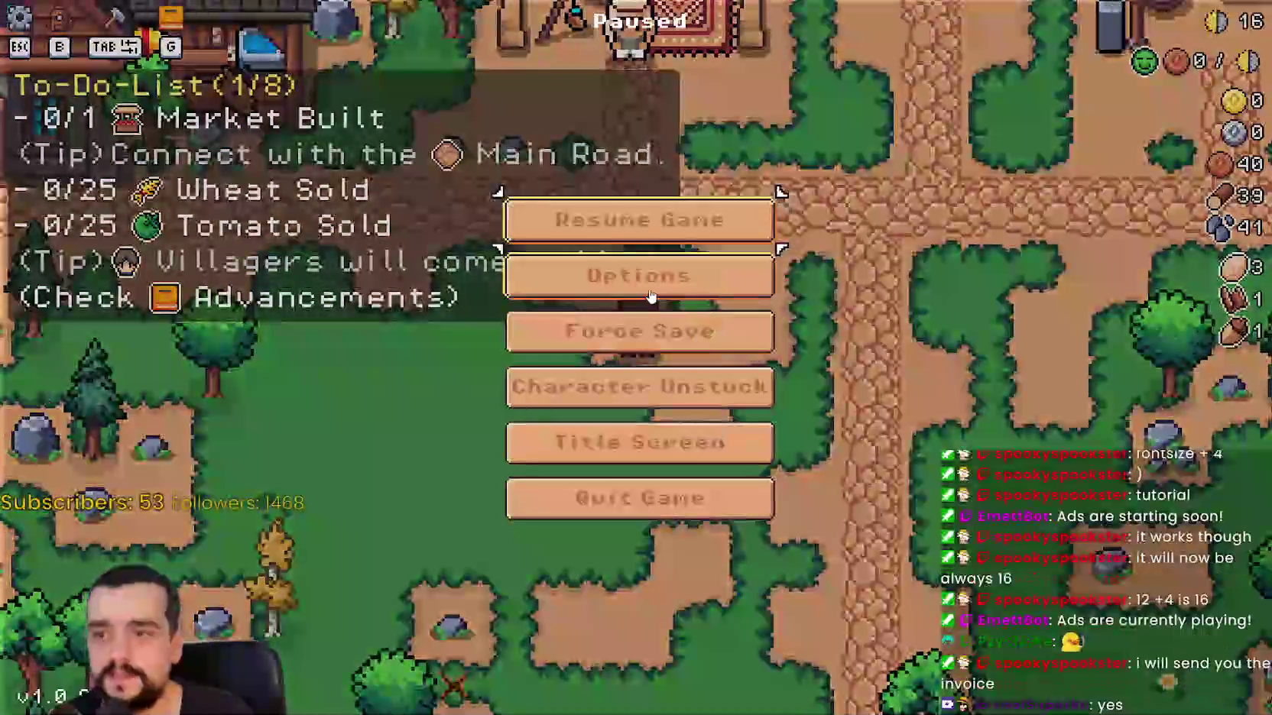
Lower the Tutorial Font Size from 12 to 8 in Options, apply it and resume.
left_click(764, 273)
left_click_drag(595, 331, 399, 331)
left_click(829, 628)
key("Escape")
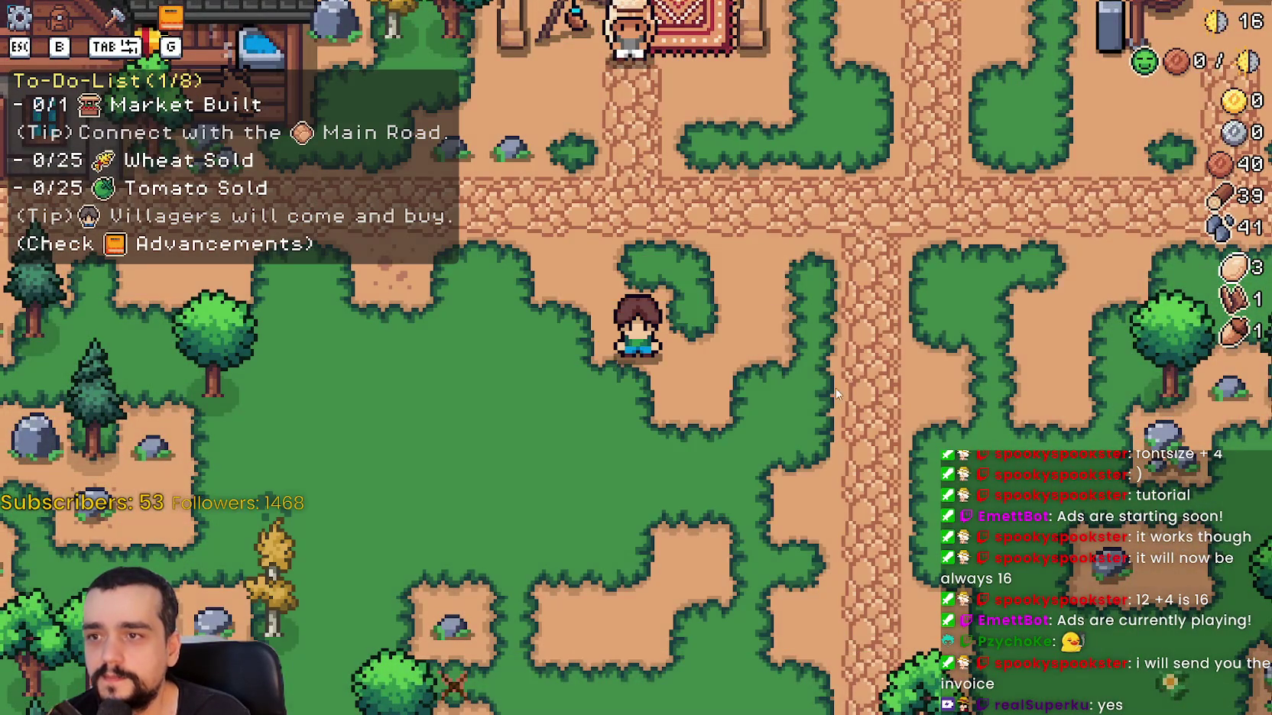
Walk the farmer right across the road while zooming the map to check the smaller to-do list.
scroll(812, 380, "down", 3)
scroll(812, 380, "up", 2)
scroll(812, 380, "up", 1)
key("d")
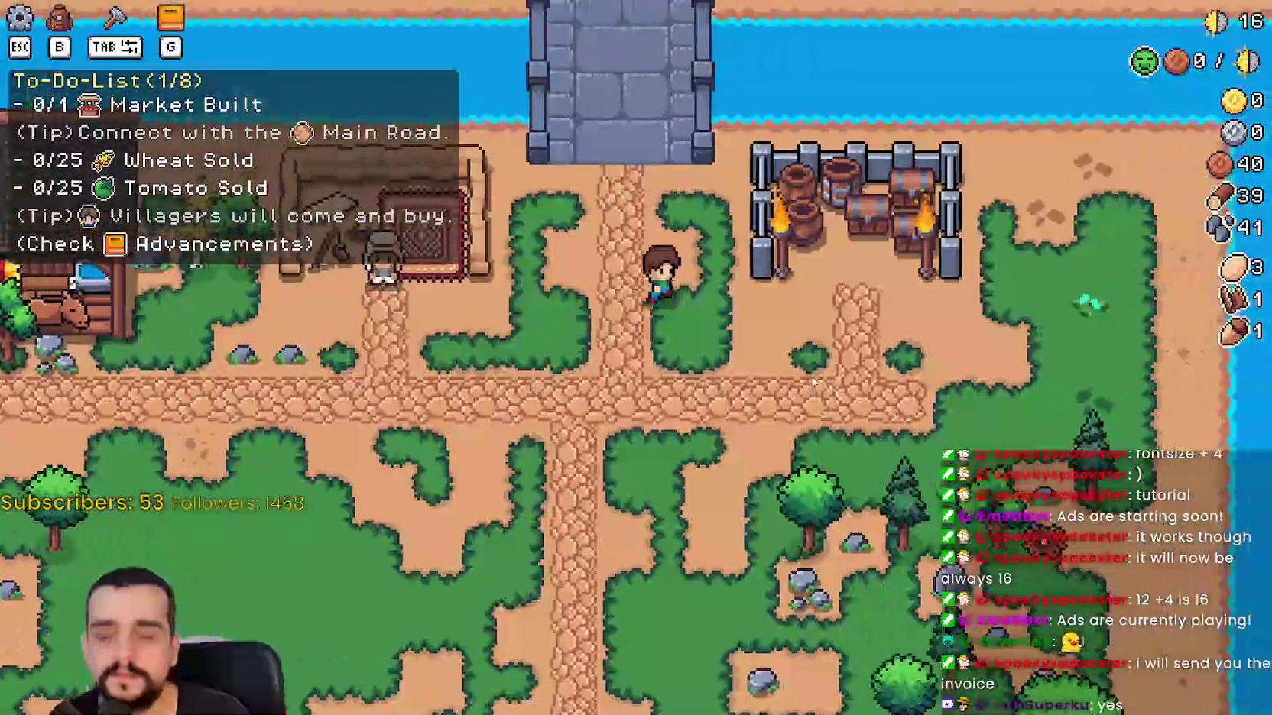
scroll(808, 369, "down", 2)
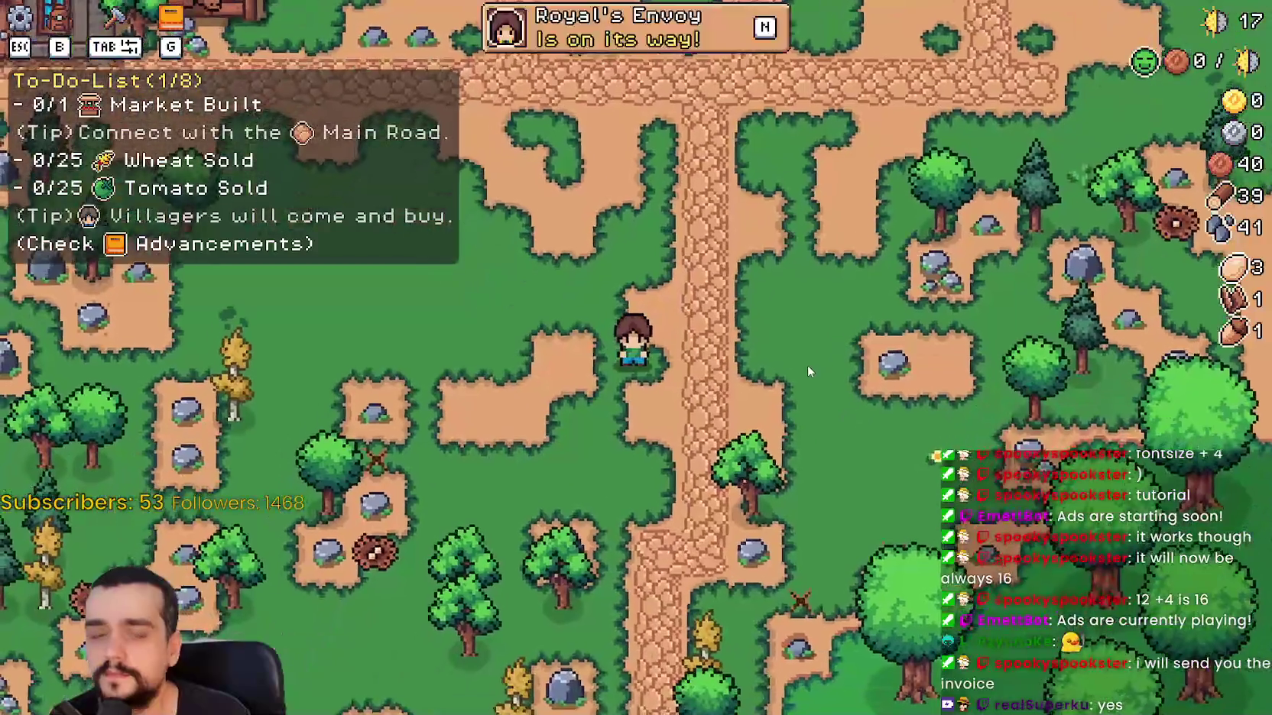
scroll(807, 365, "up", 2)
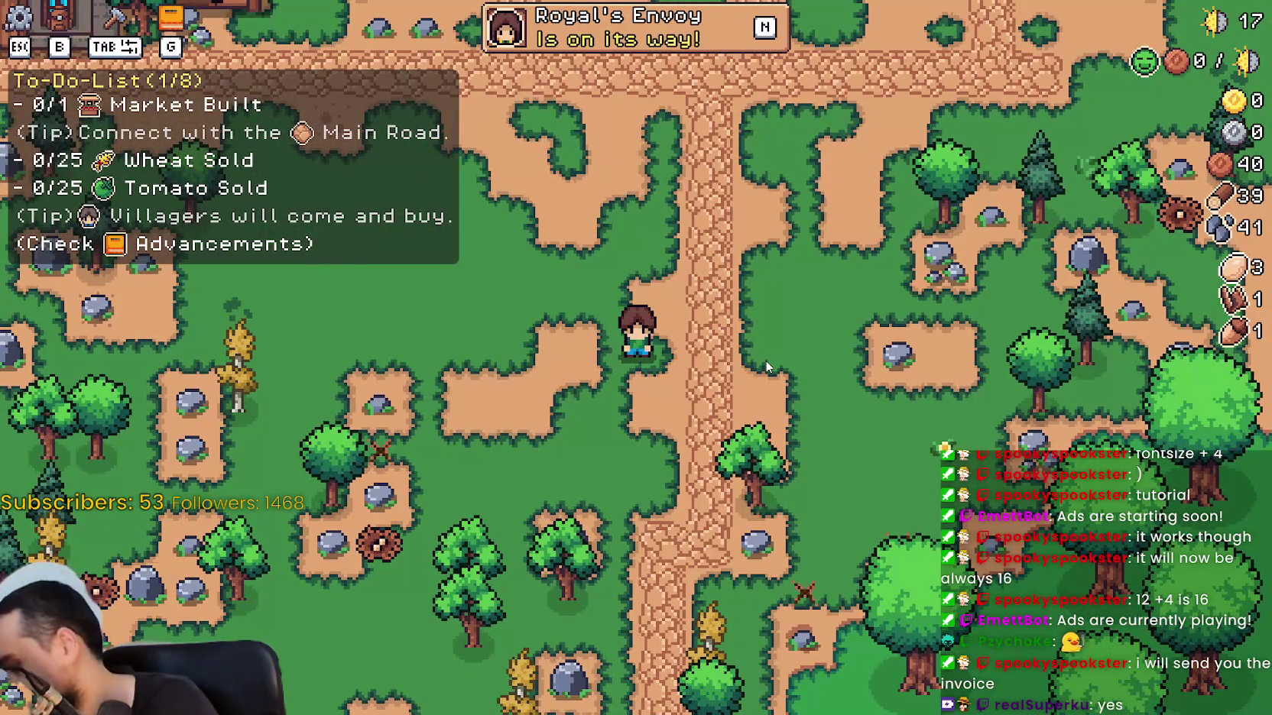
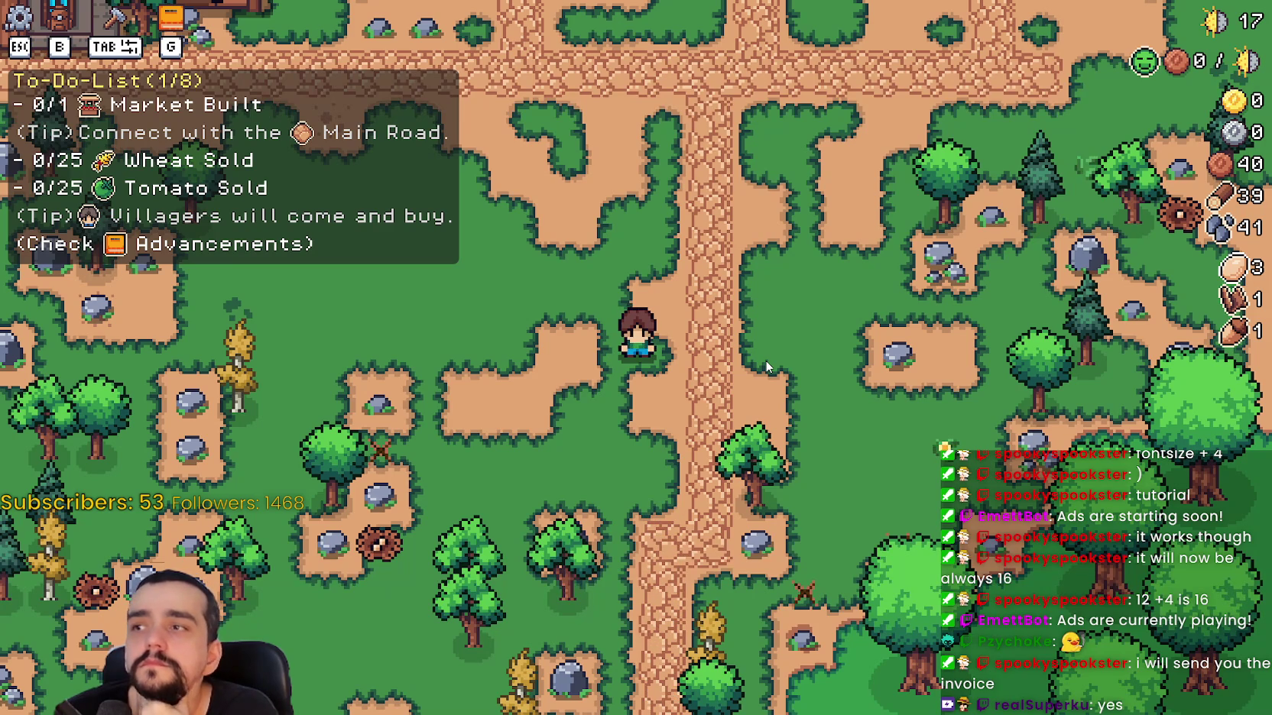
Browse the crafting menu's stone, decorations and first categories, then close it.
left_click(107, 21)
left_click(178, 151)
left_click(114, 153)
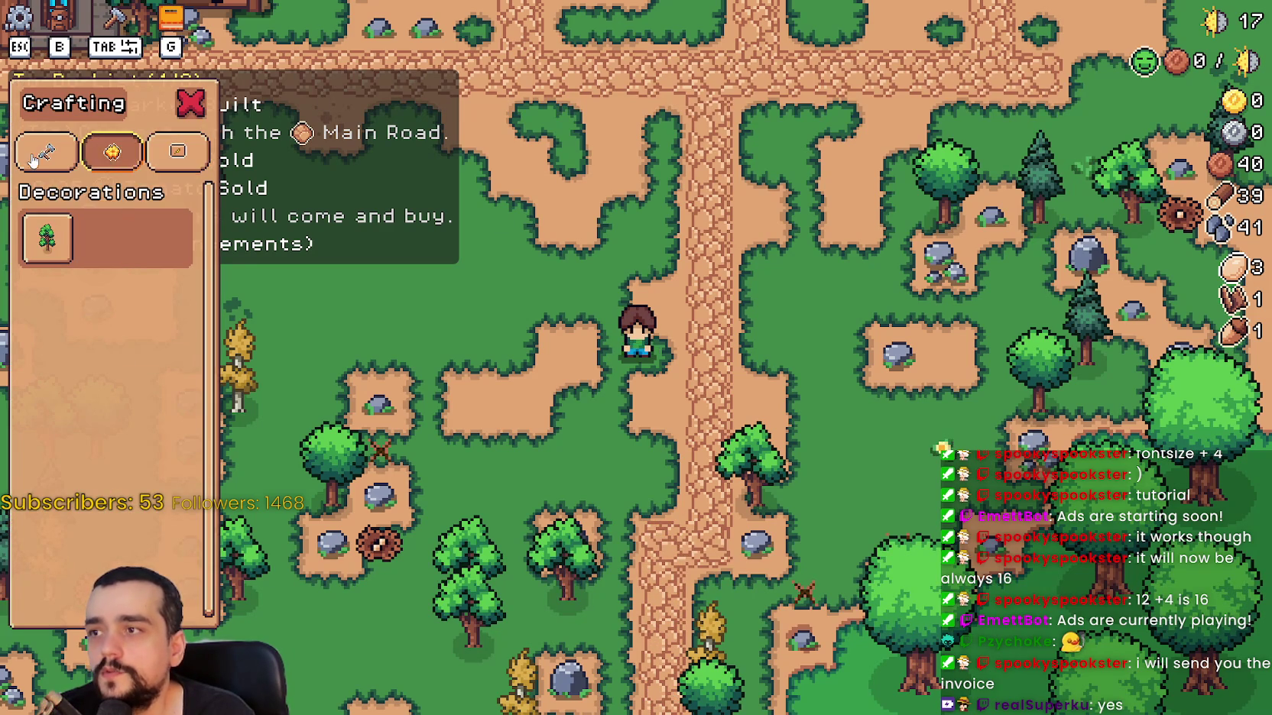
left_click(46, 156)
left_click(191, 103)
View the crops advancement tree, then close the advancements window.
left_click(170, 17)
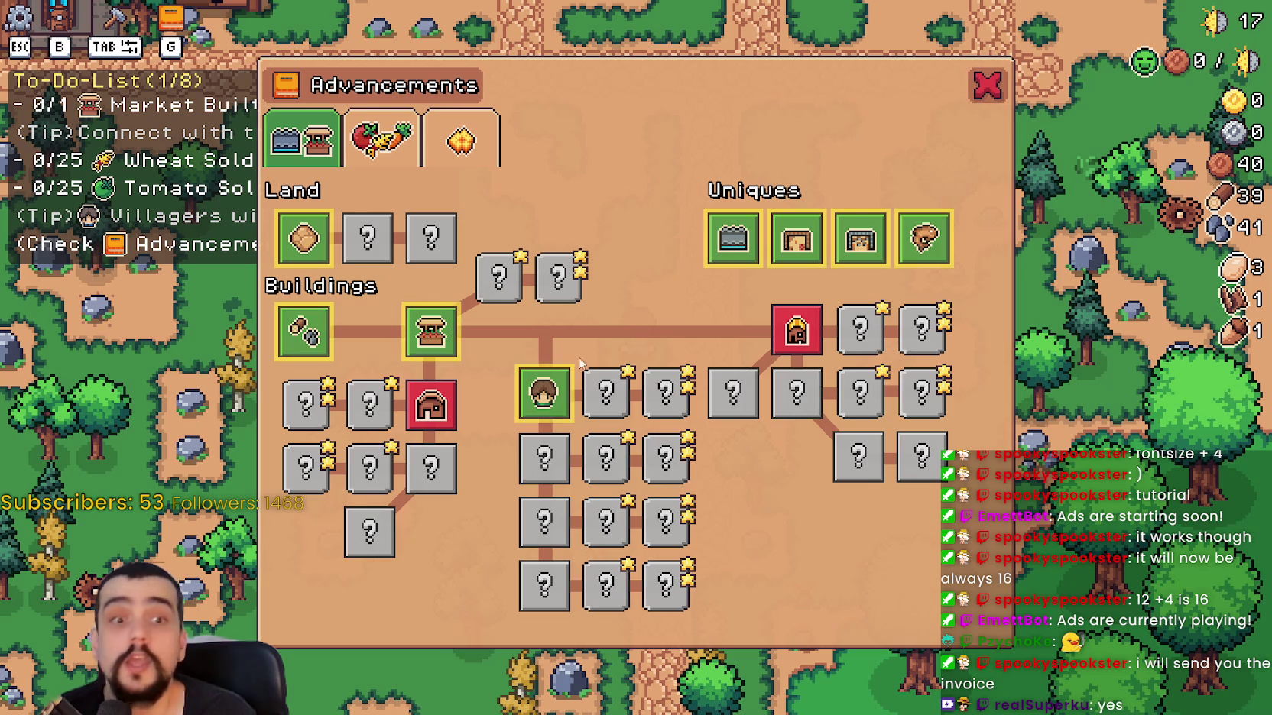
mouse_move(697, 227)
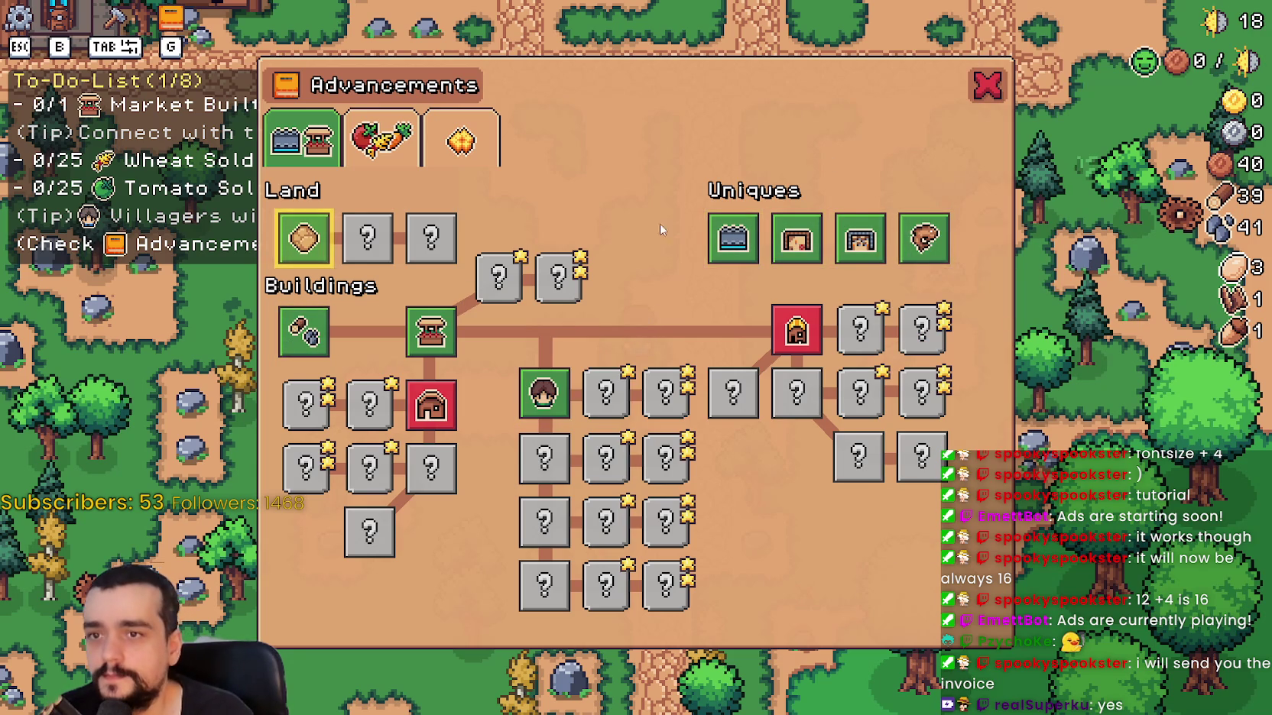
left_click(386, 132)
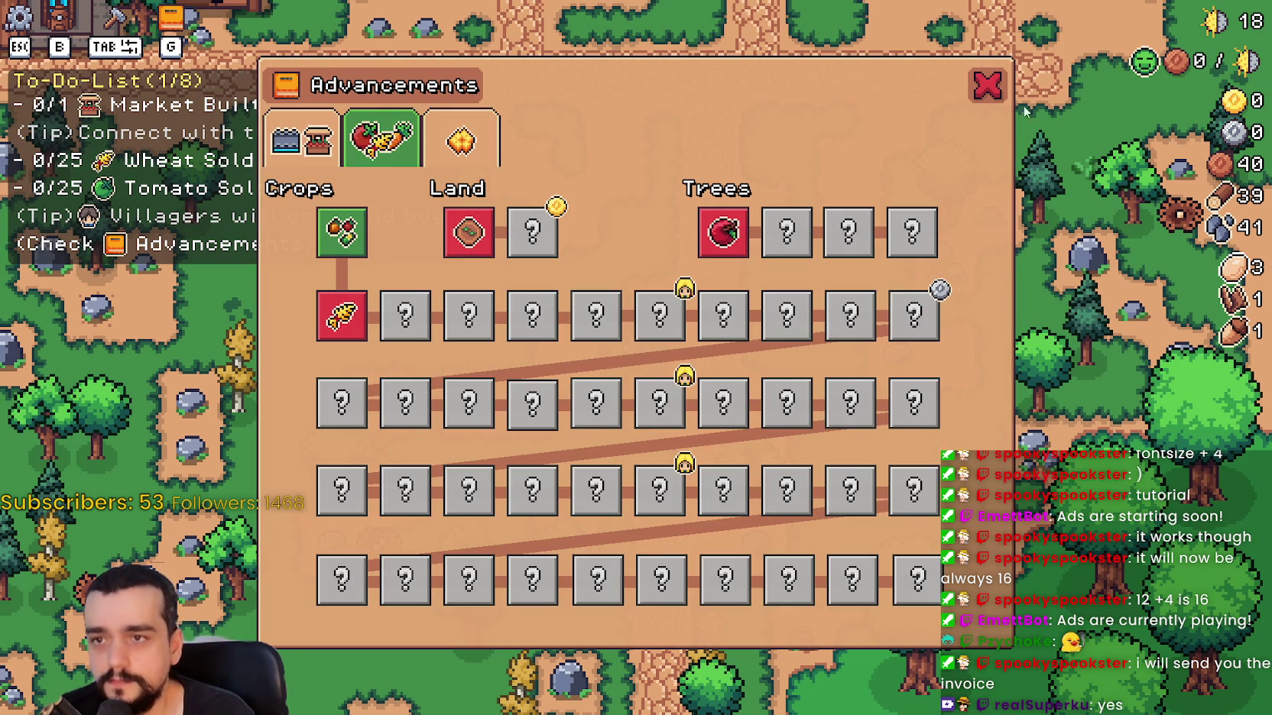
left_click(986, 84)
Quit to the title screen and load Save 2 from the save list.
key("Escape")
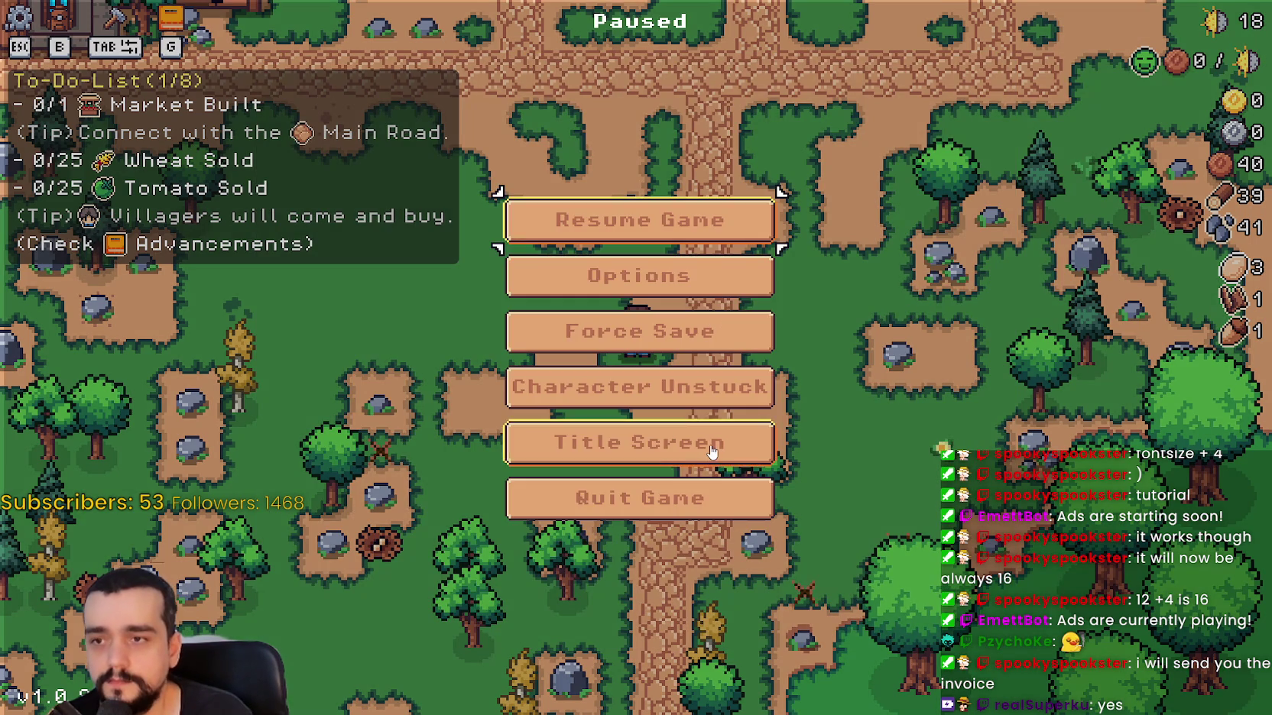
left_click(757, 442)
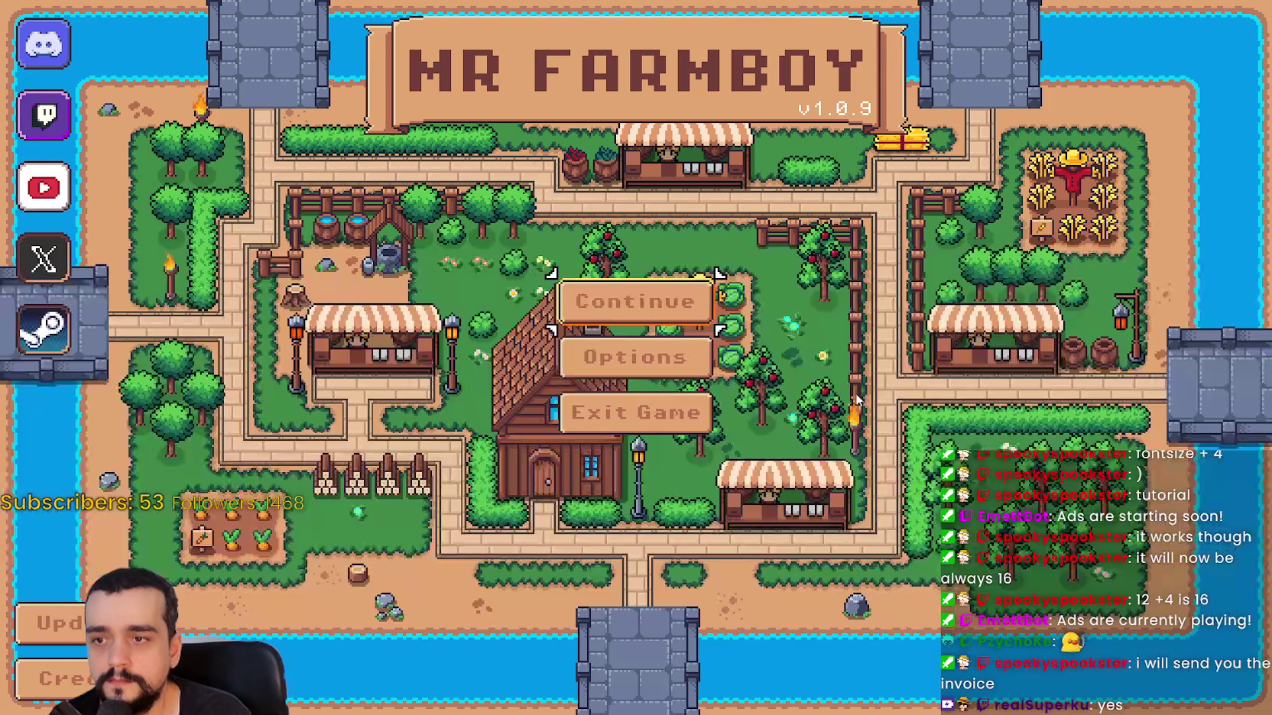
left_click(642, 301)
left_click(581, 337)
left_click(581, 350)
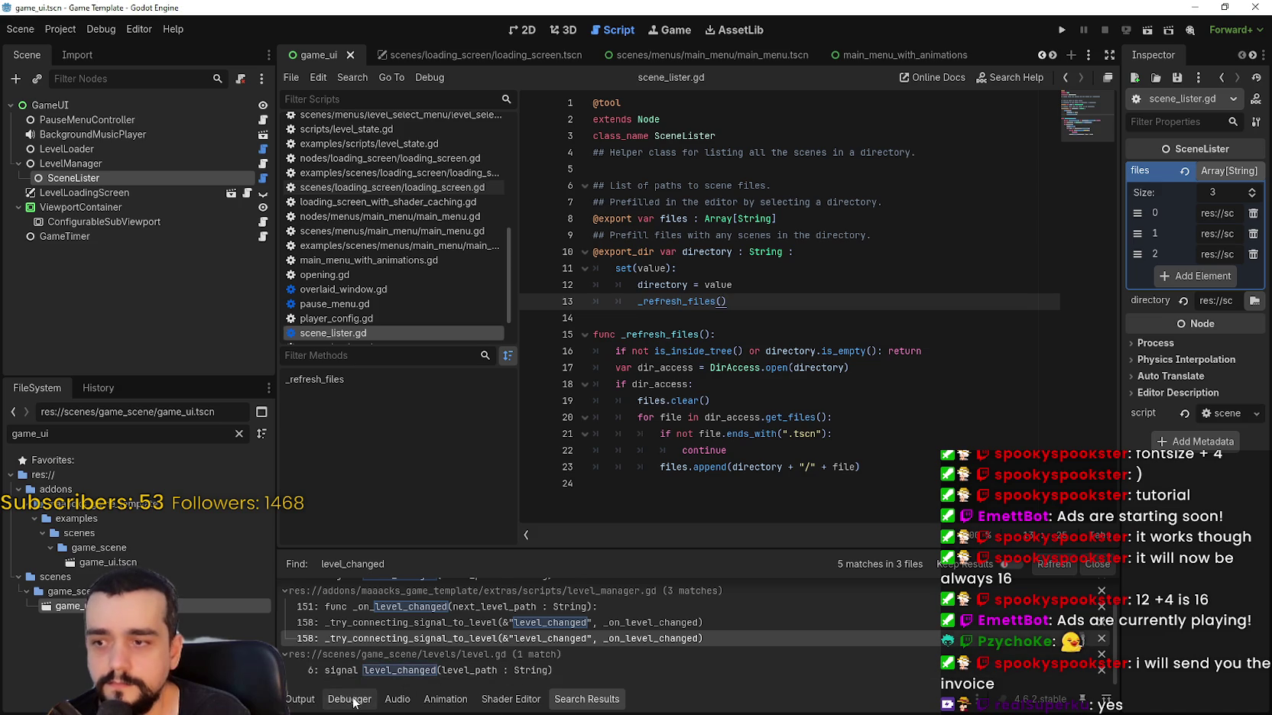
Check the Debugger output, then minimize the editor to bring the game back.
left_click(350, 700)
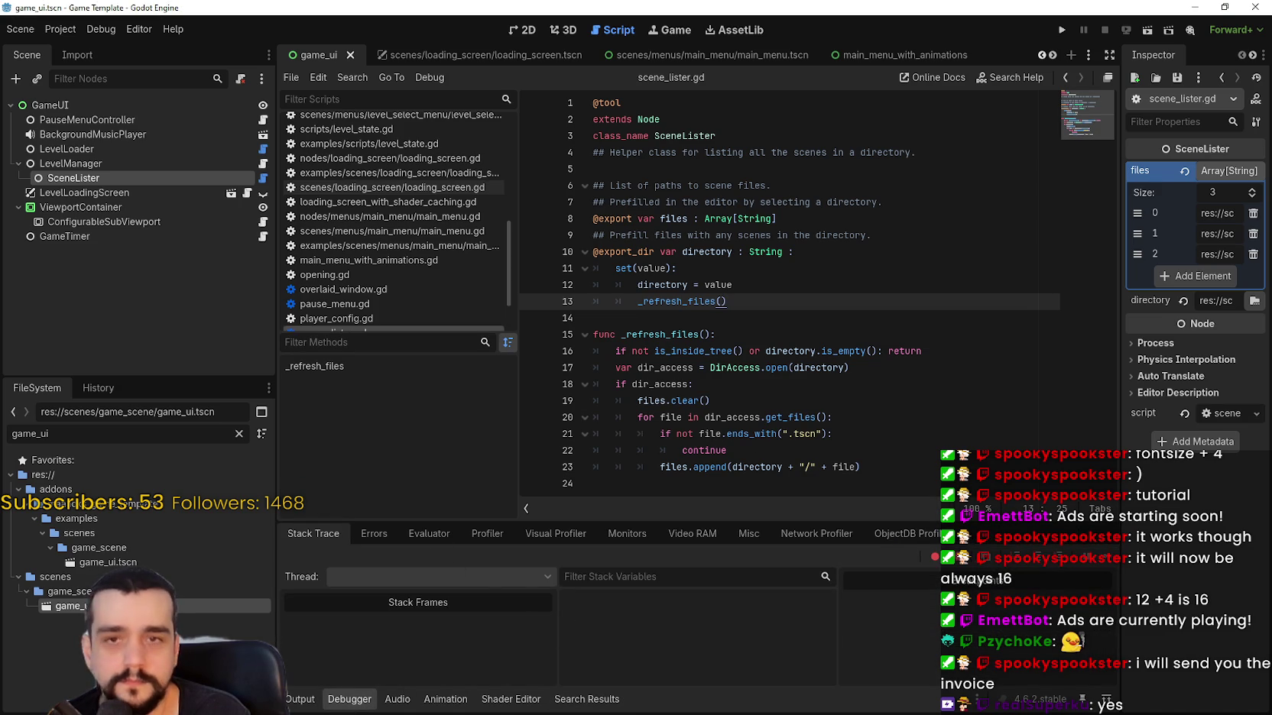
left_click(1196, 9)
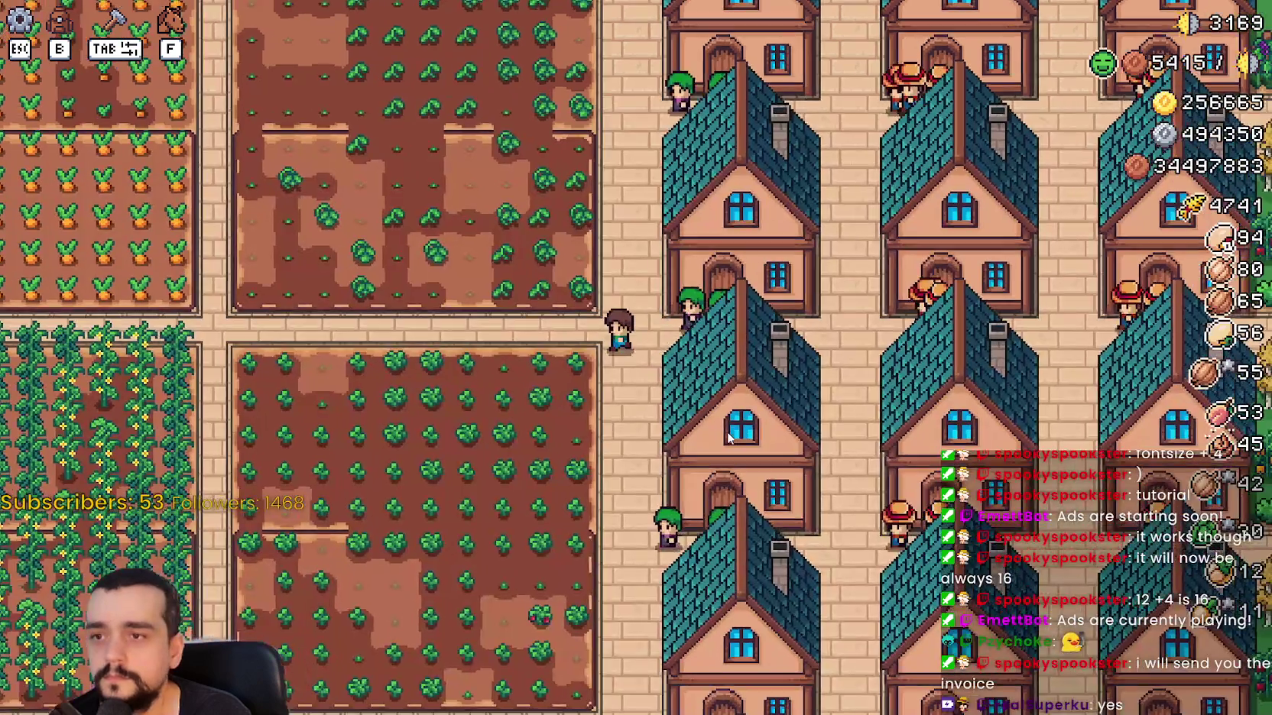
Return to the title screen and load Save 1.
key("Escape")
left_click(730, 437)
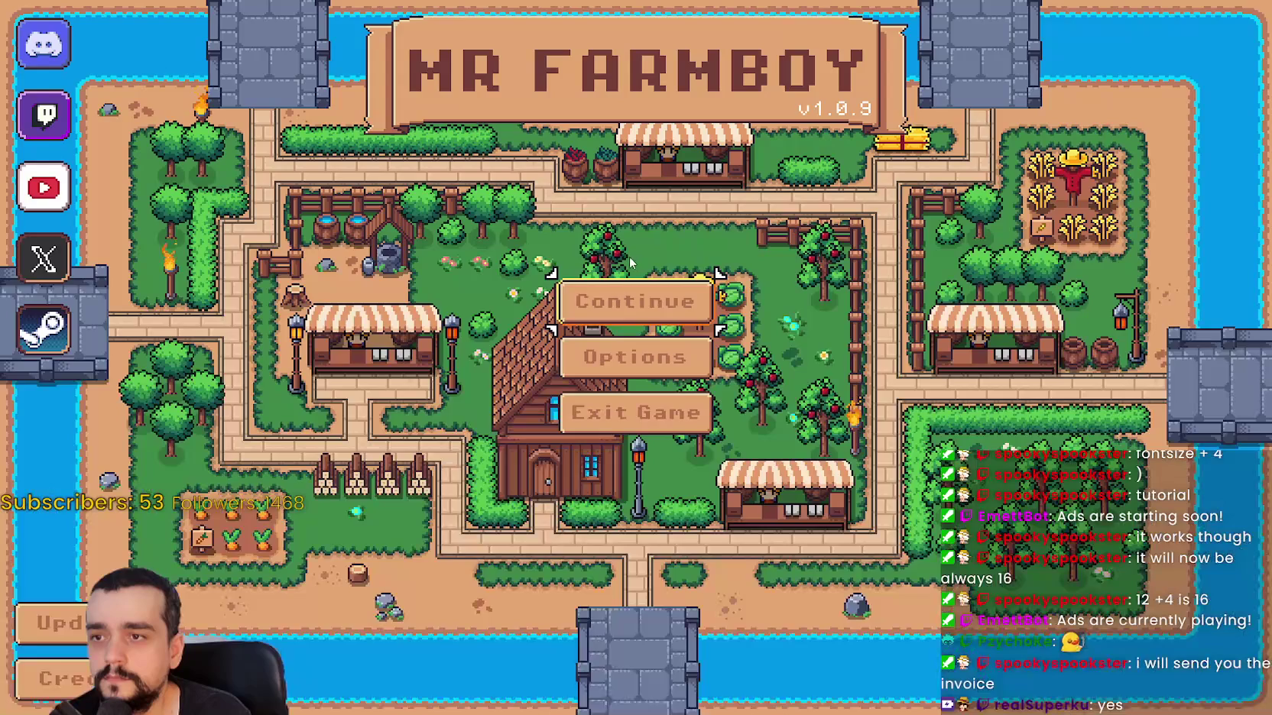
left_click(629, 299)
left_click(619, 260)
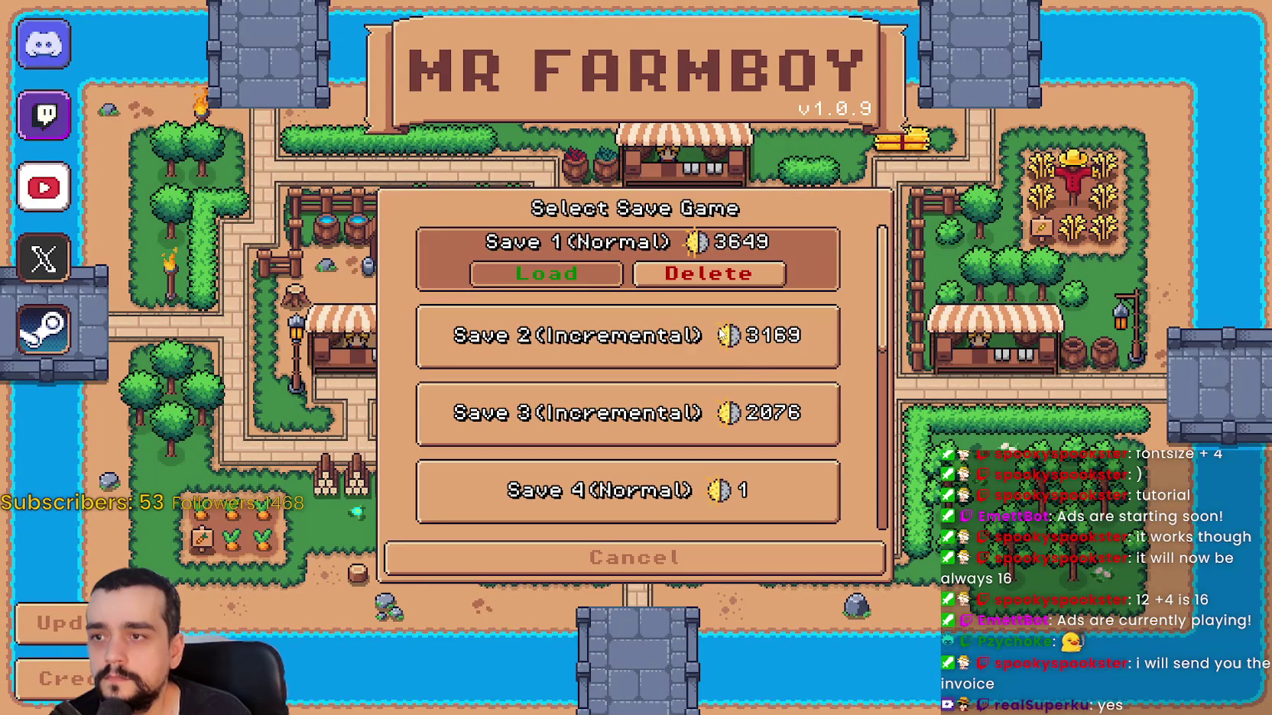
key("Return")
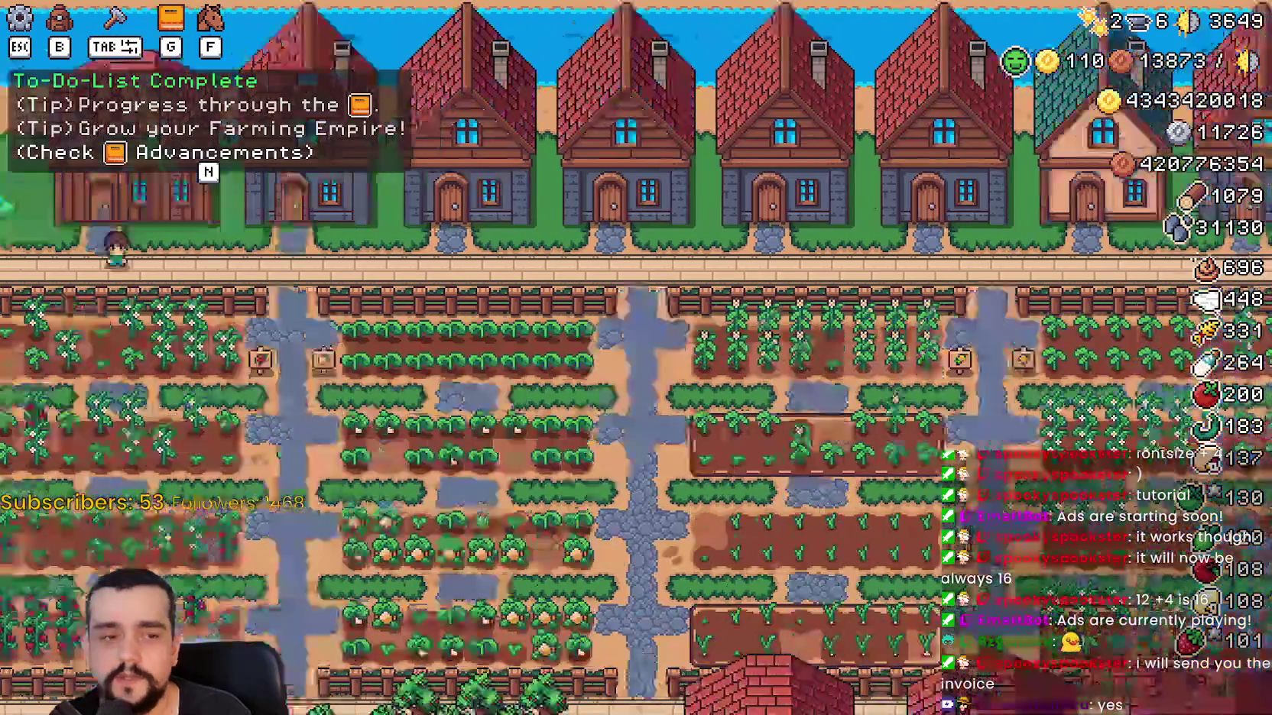
Restore the editor to a smaller window and bring the game back to the front.
key("alt+Tab")
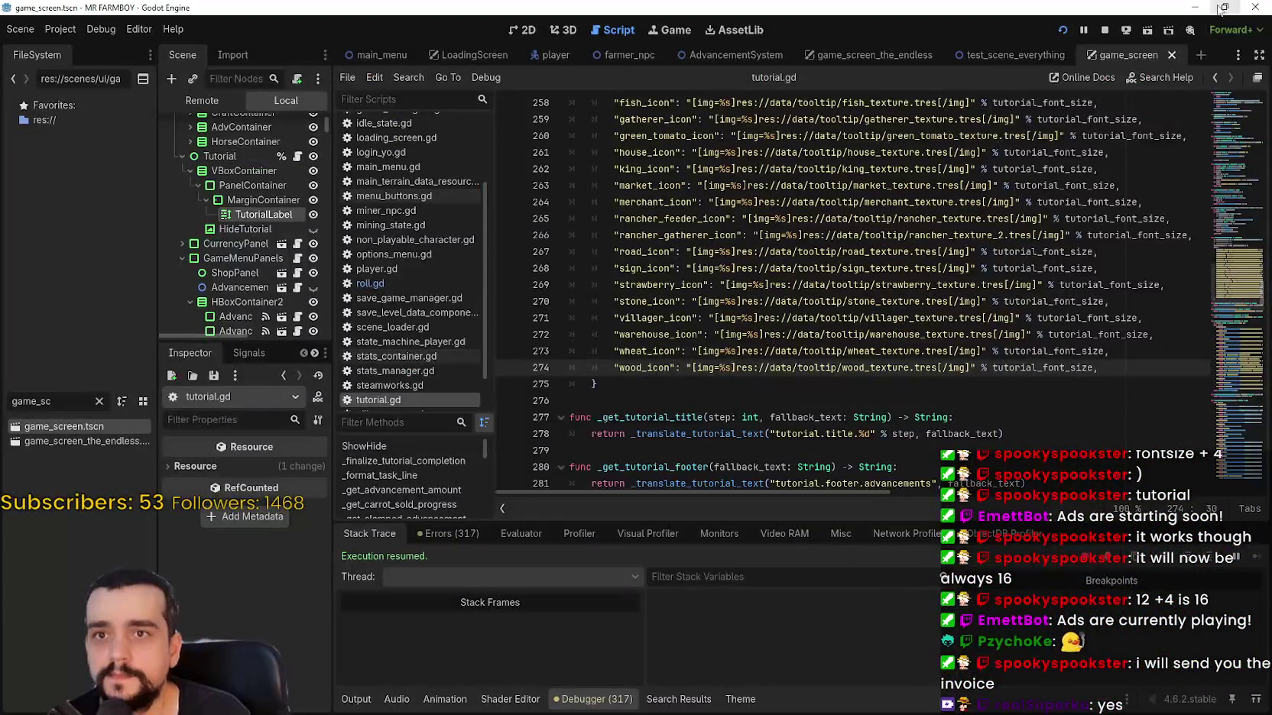
left_click(1223, 8)
key("alt+Tab")
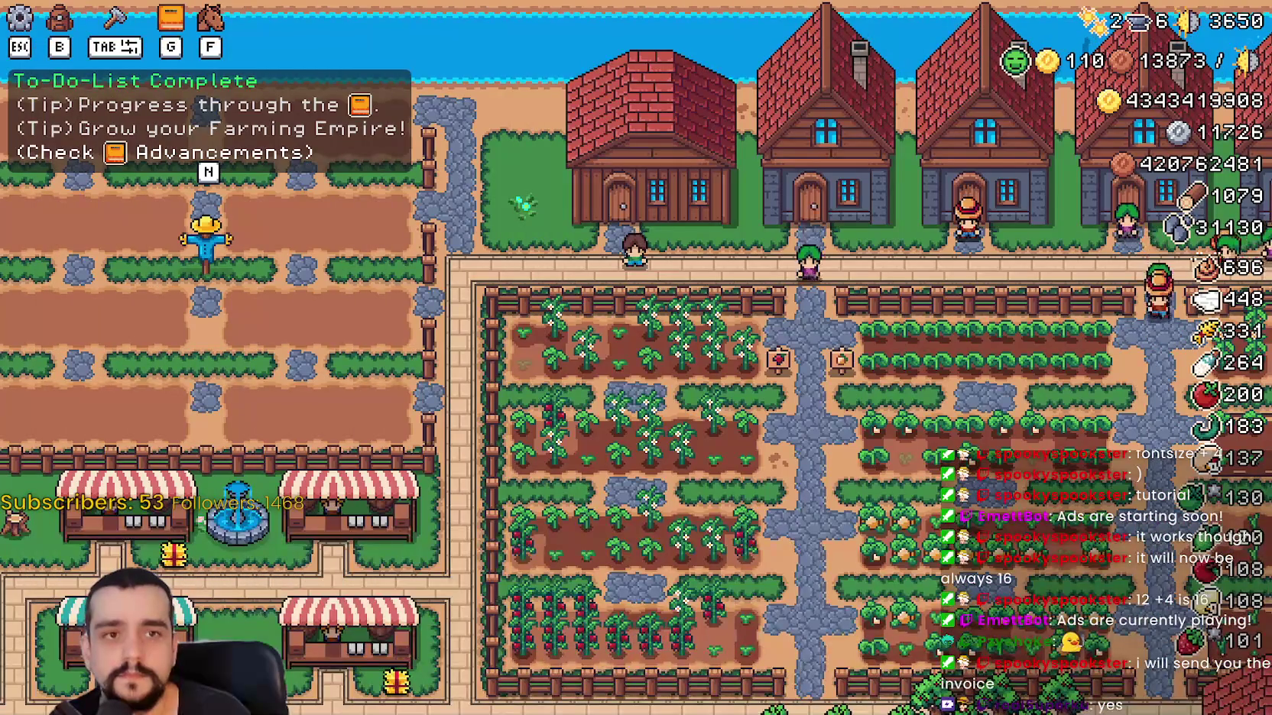
Go back to the title screen, load the older Save 3 (Incremental), and pause once loaded.
key("Escape")
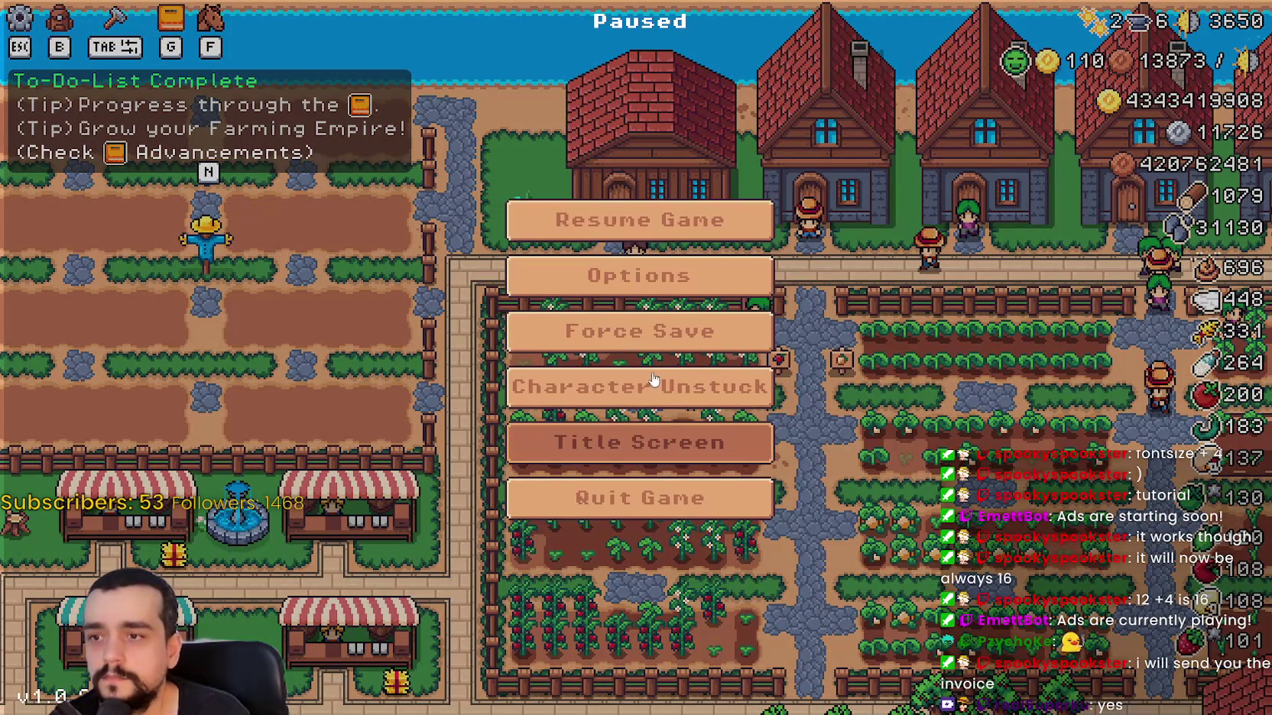
key("Return")
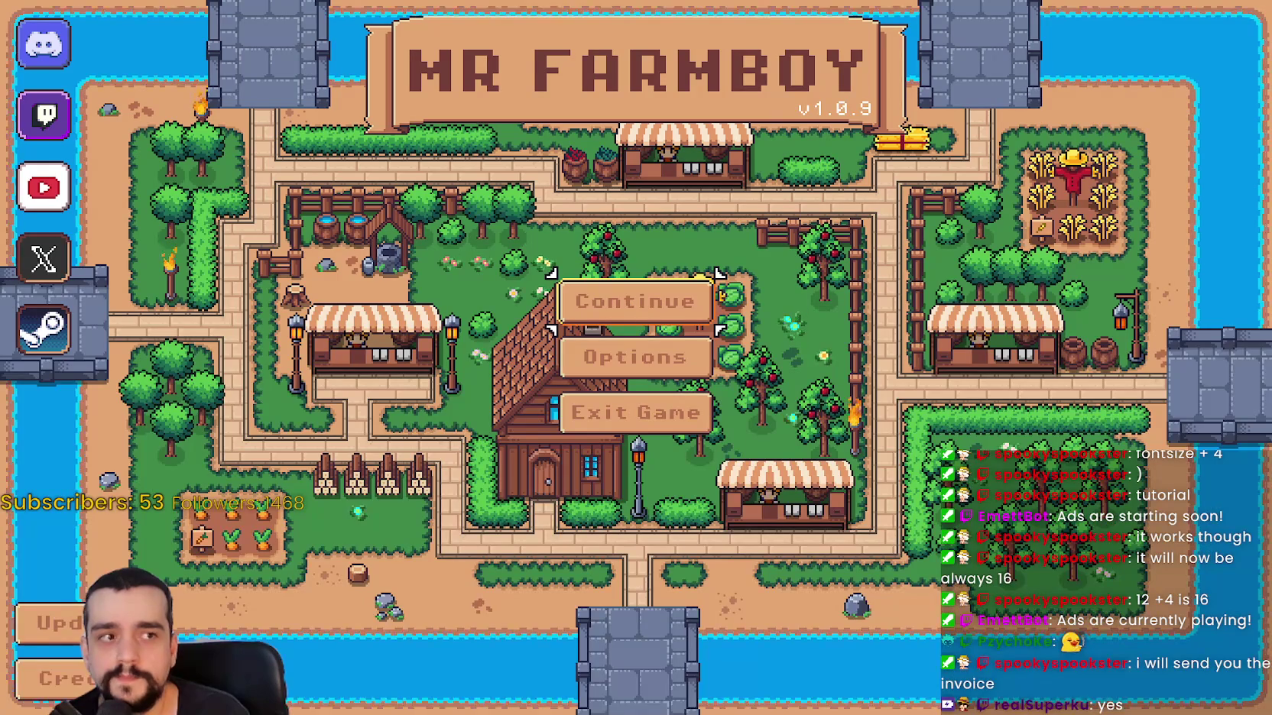
left_click(676, 298)
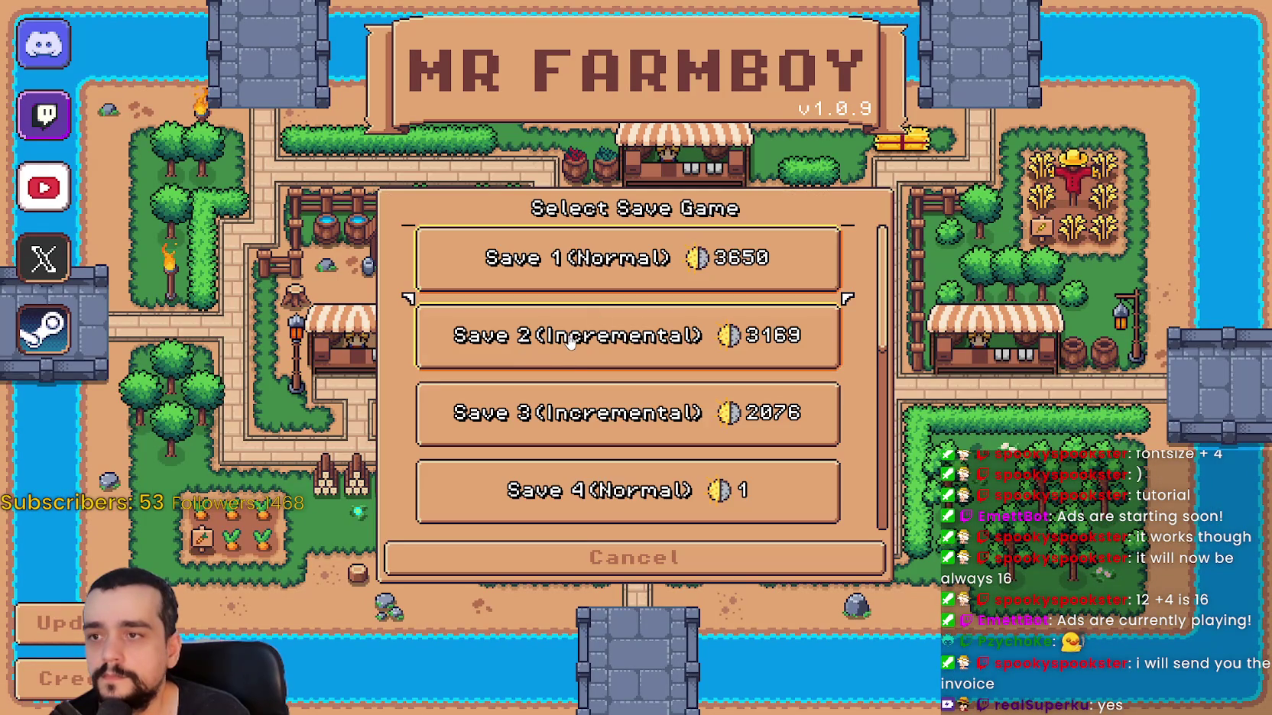
scroll(627, 367, "down", 1)
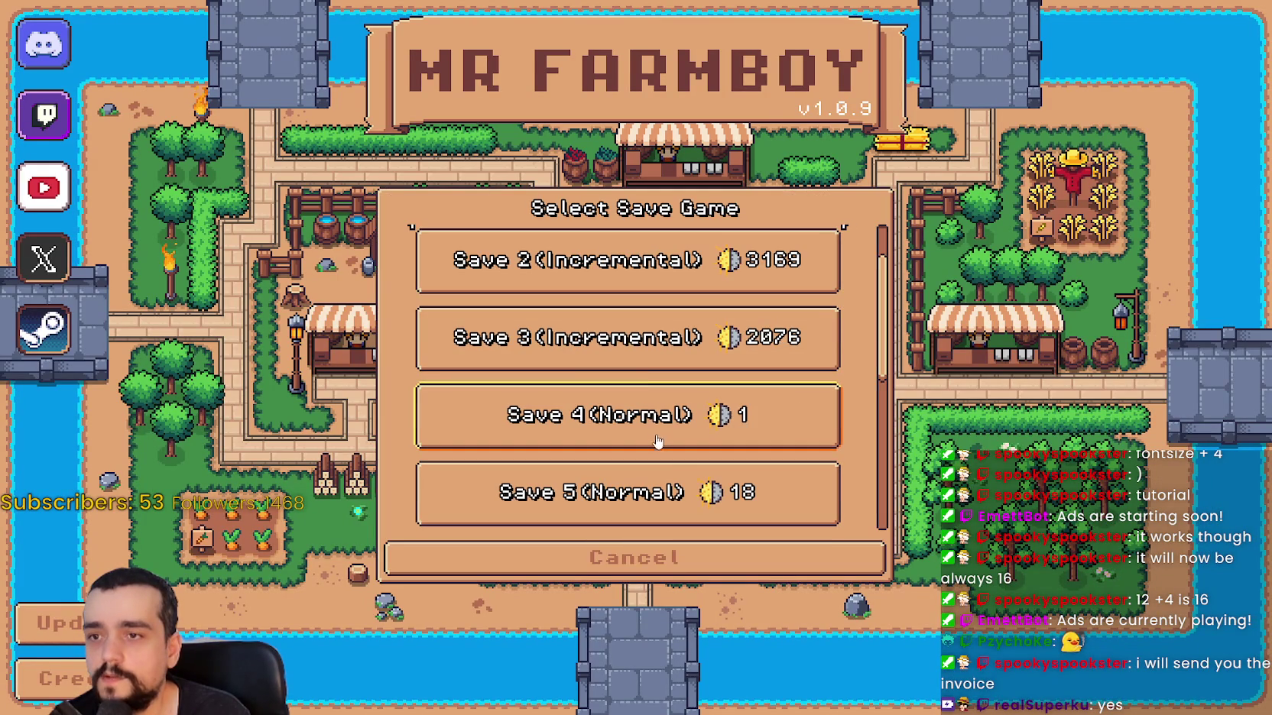
left_click(647, 356)
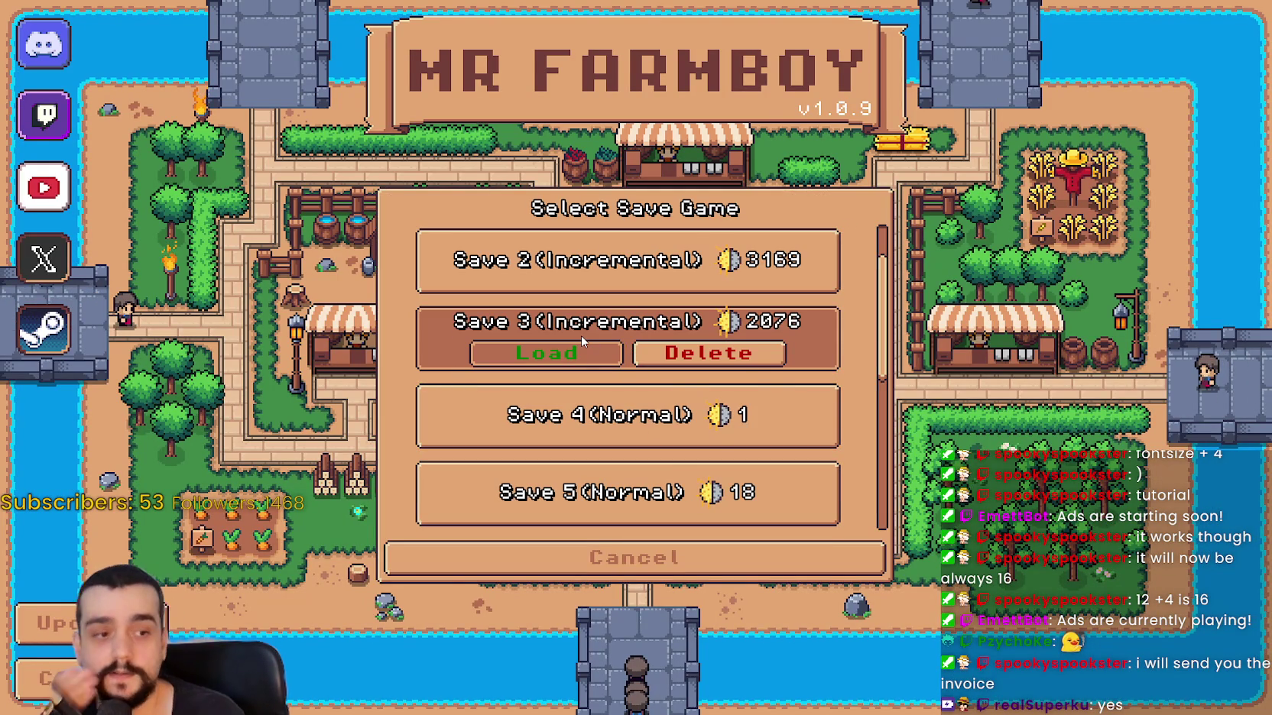
left_click(581, 336)
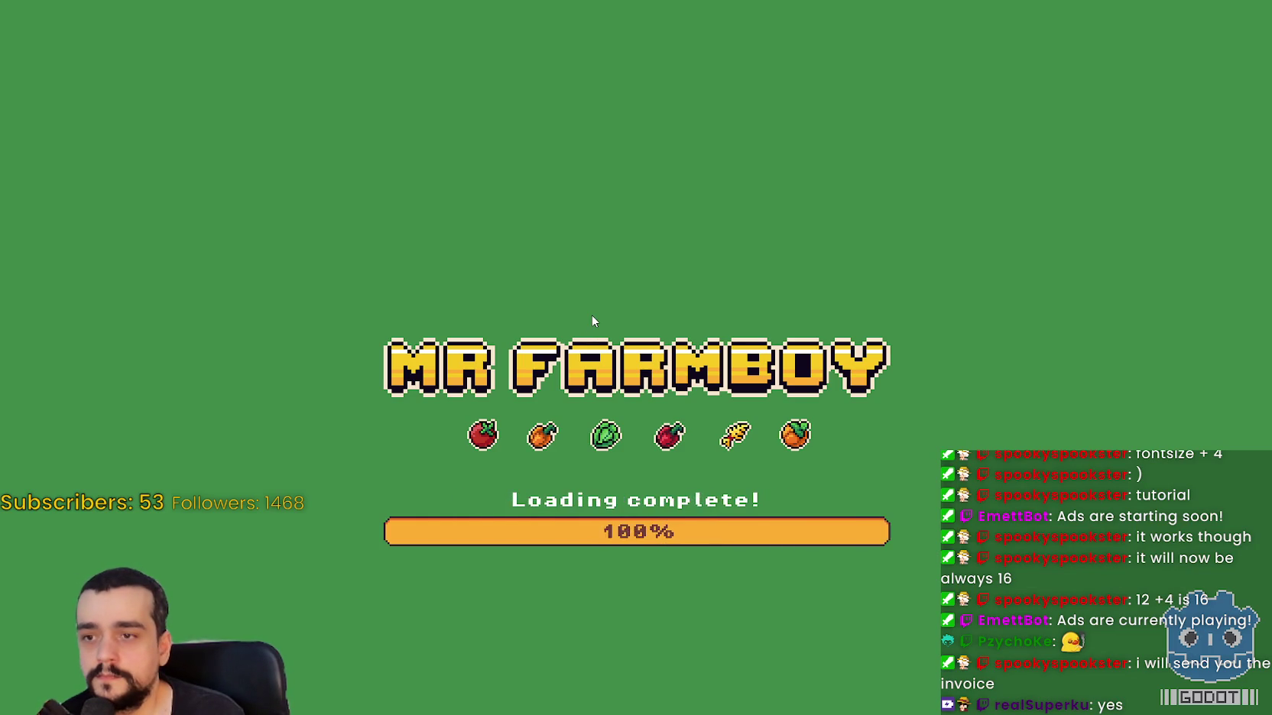
key("Escape")
key("Escape")
key("Escape")
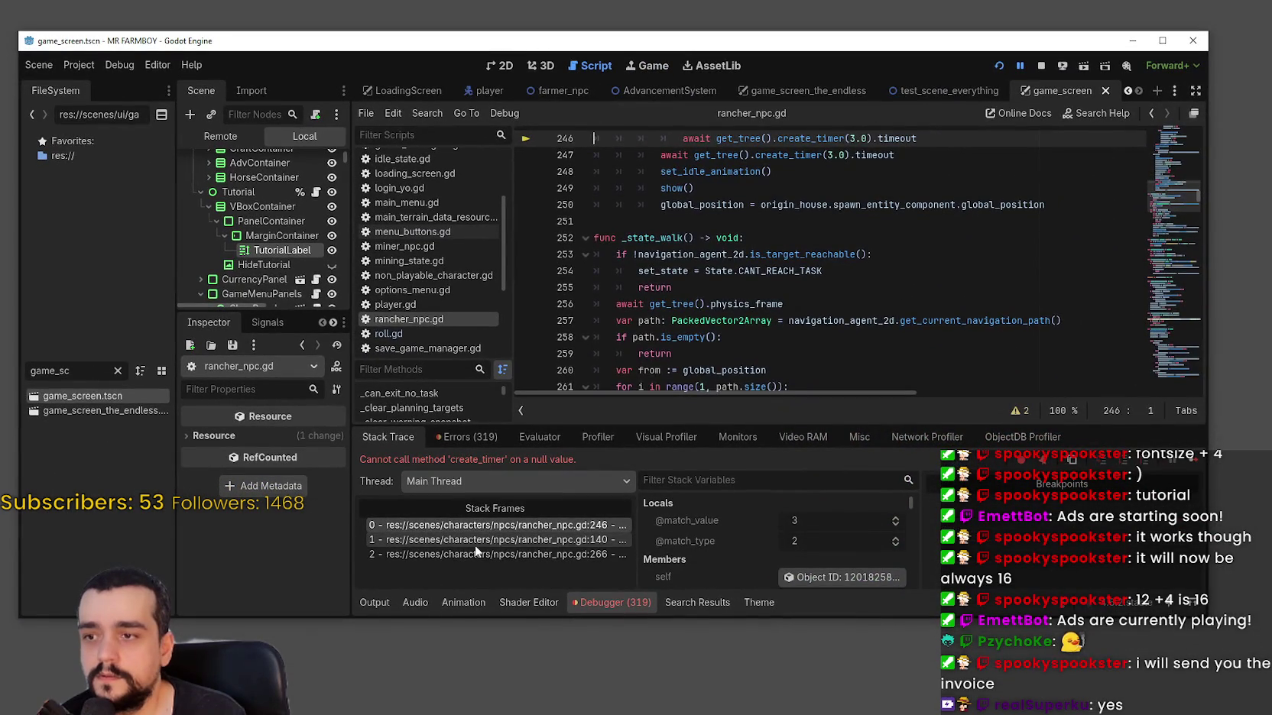
Follow the stack from the _state_work_on_task call on line 140 to the failing timer await on line 246.
left_click(470, 540)
mouse_move(833, 254)
left_mouse_down()
mouse_move(689, 243)
mouse_move(683, 254)
left_mouse_up()
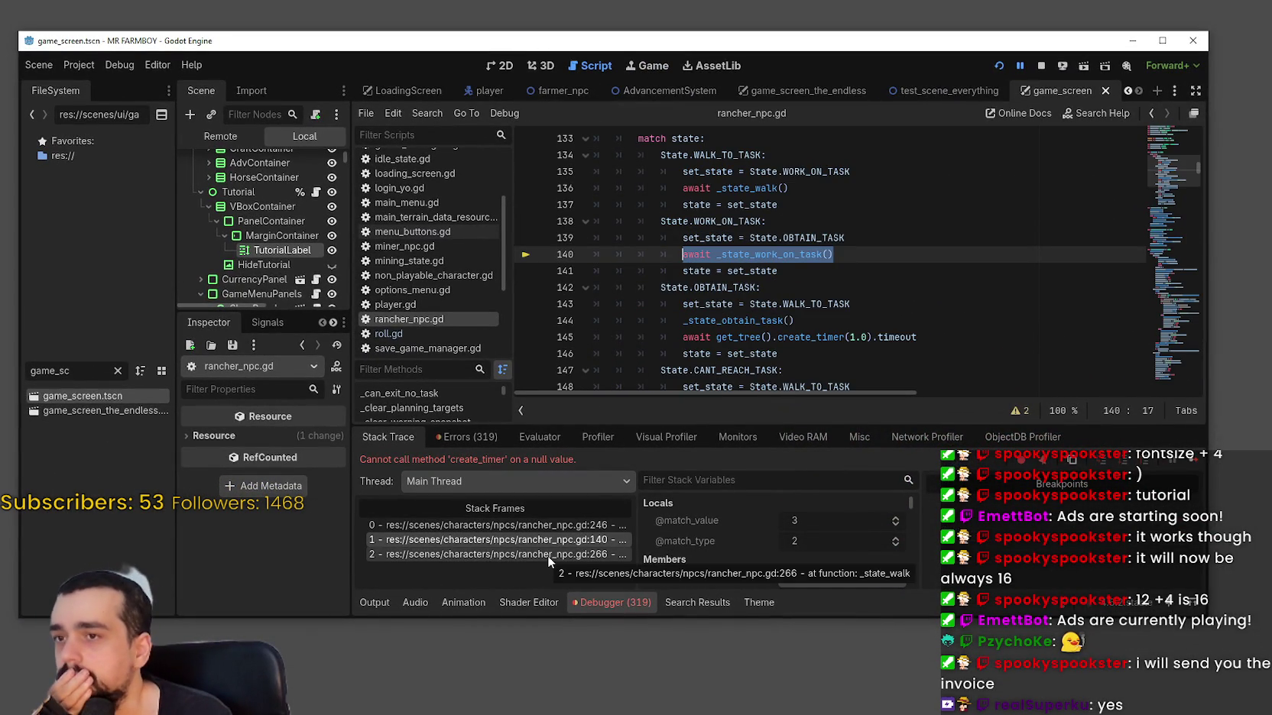
left_click(789, 255)
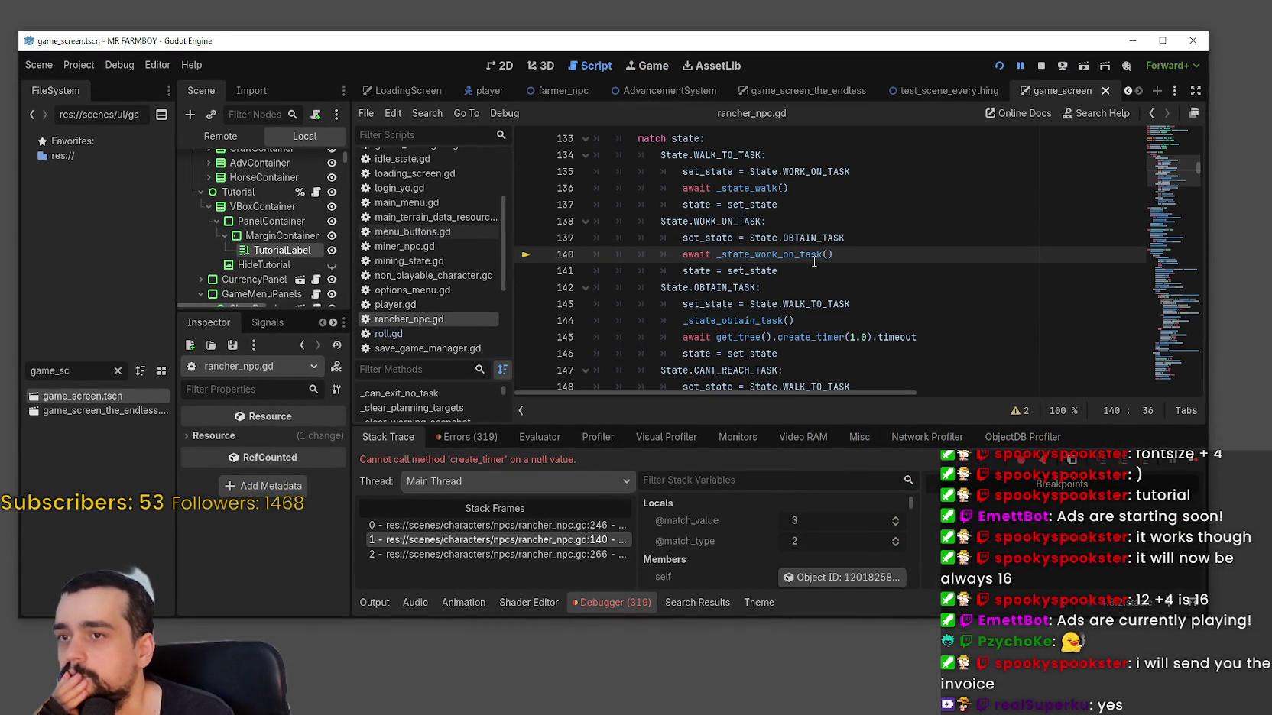
right_click(804, 256)
left_click(549, 525)
left_click(550, 524)
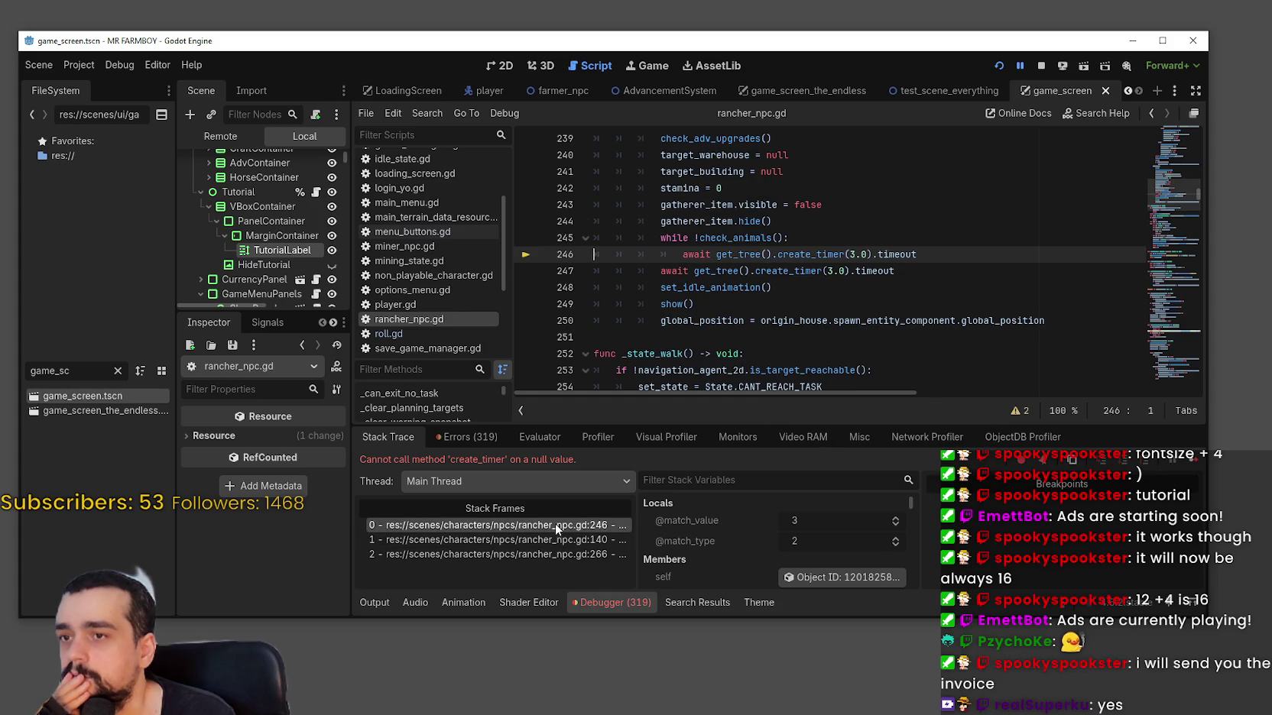
mouse_move(916, 254)
left_mouse_down()
mouse_move(687, 243)
mouse_move(682, 254)
left_mouse_up()
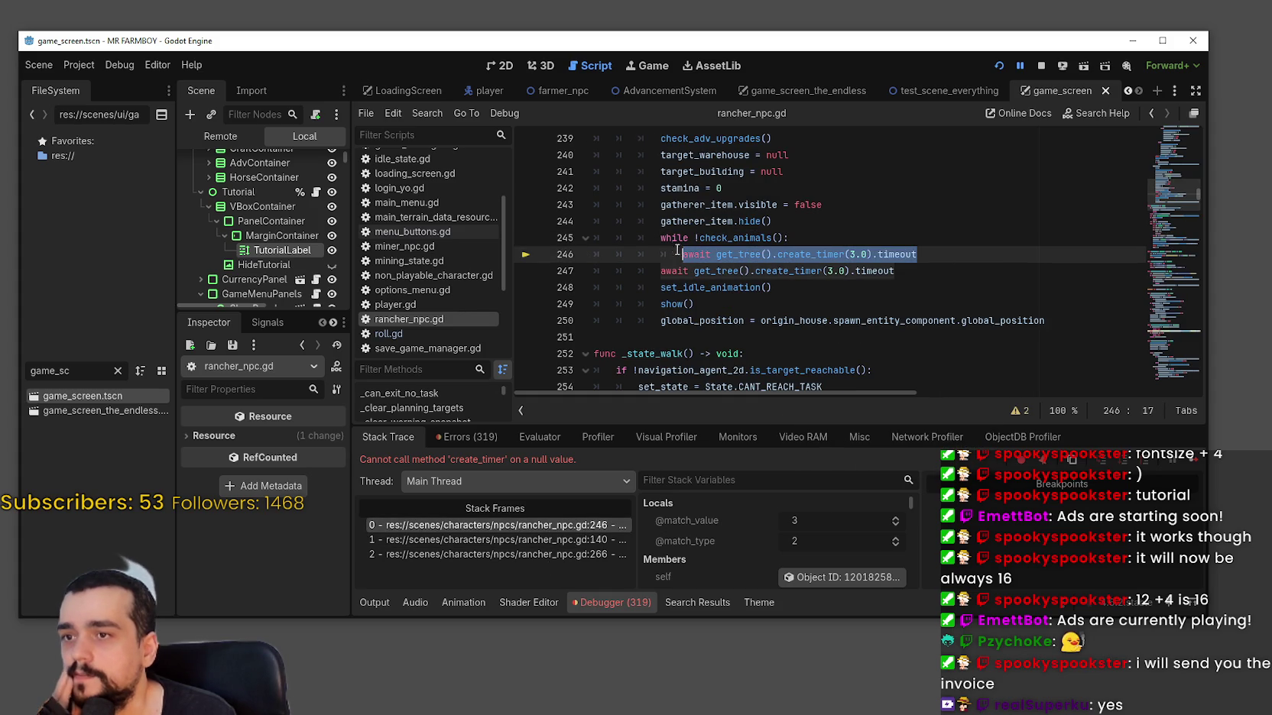
Show the remote scene tree, enlarge it, and select the awaited timer statement on line 246.
left_click(211, 136)
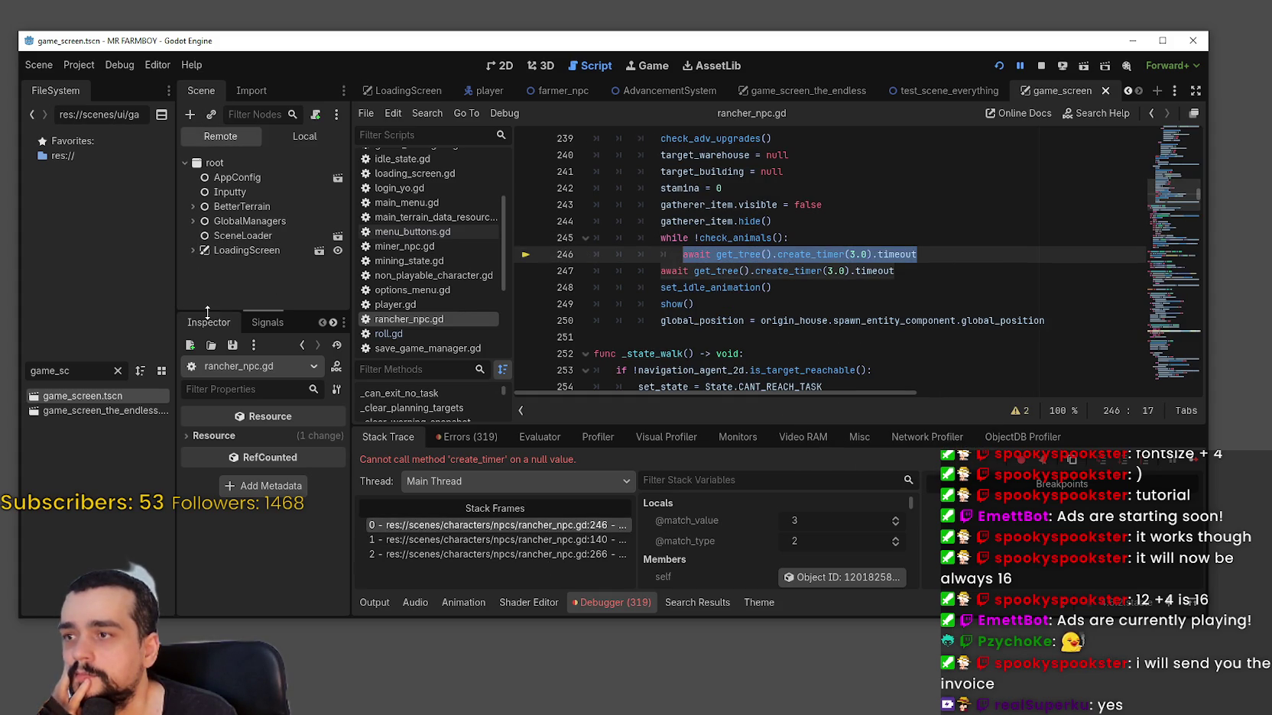
left_click_drag(243, 312, 251, 333)
left_click(743, 252)
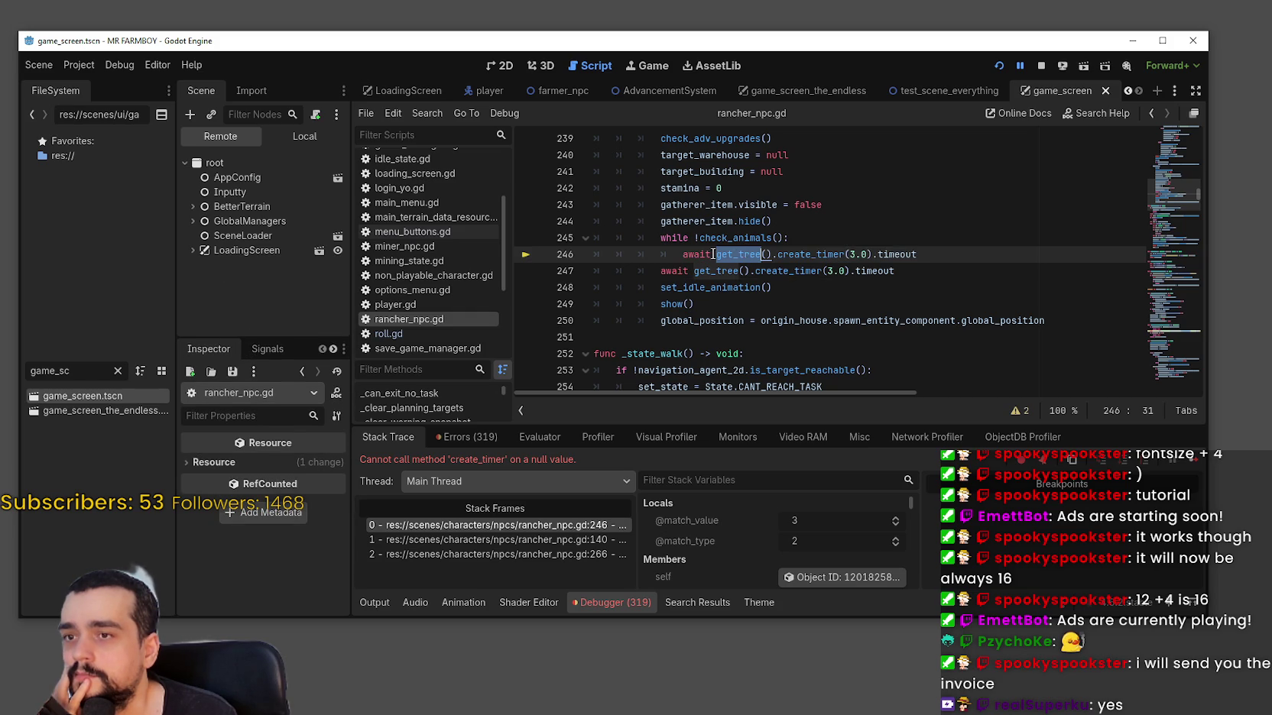
left_click_drag(689, 254, 957, 252)
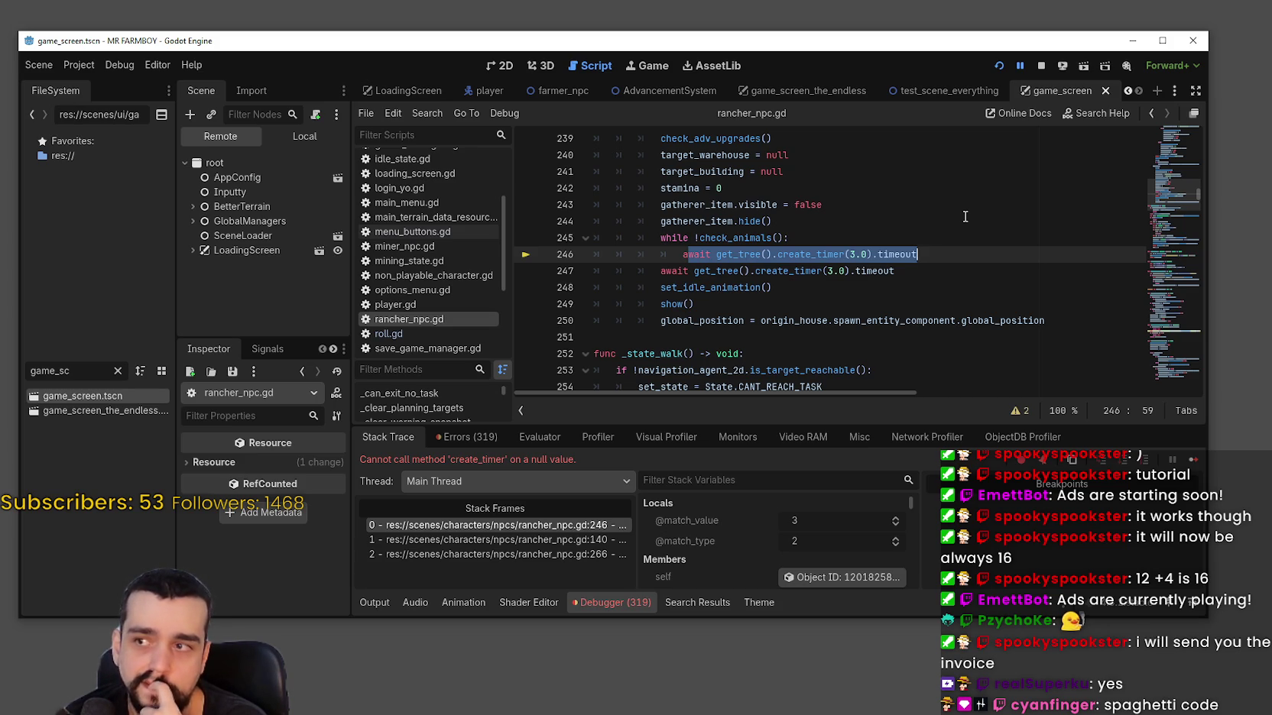
left_click_drag(351, 230, 381, 230)
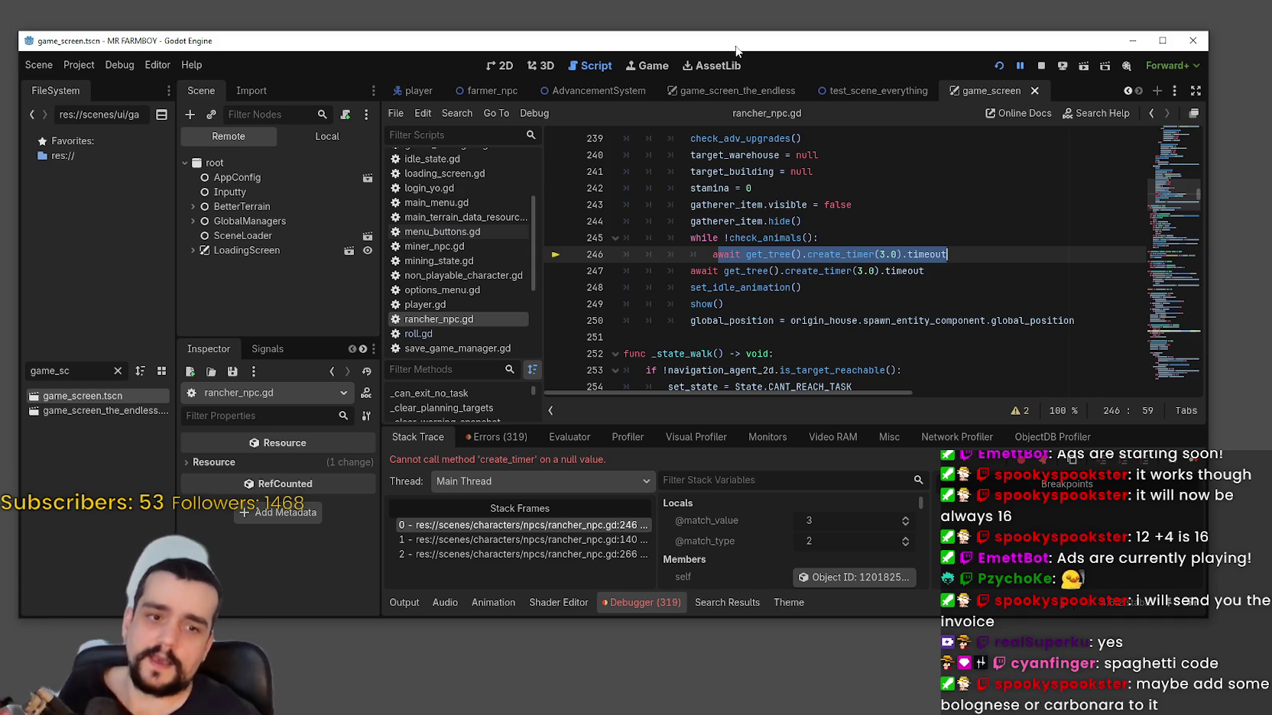
Open the Node class docs from get_tree on line 246, landing at is_inside_tree().
key("Up")
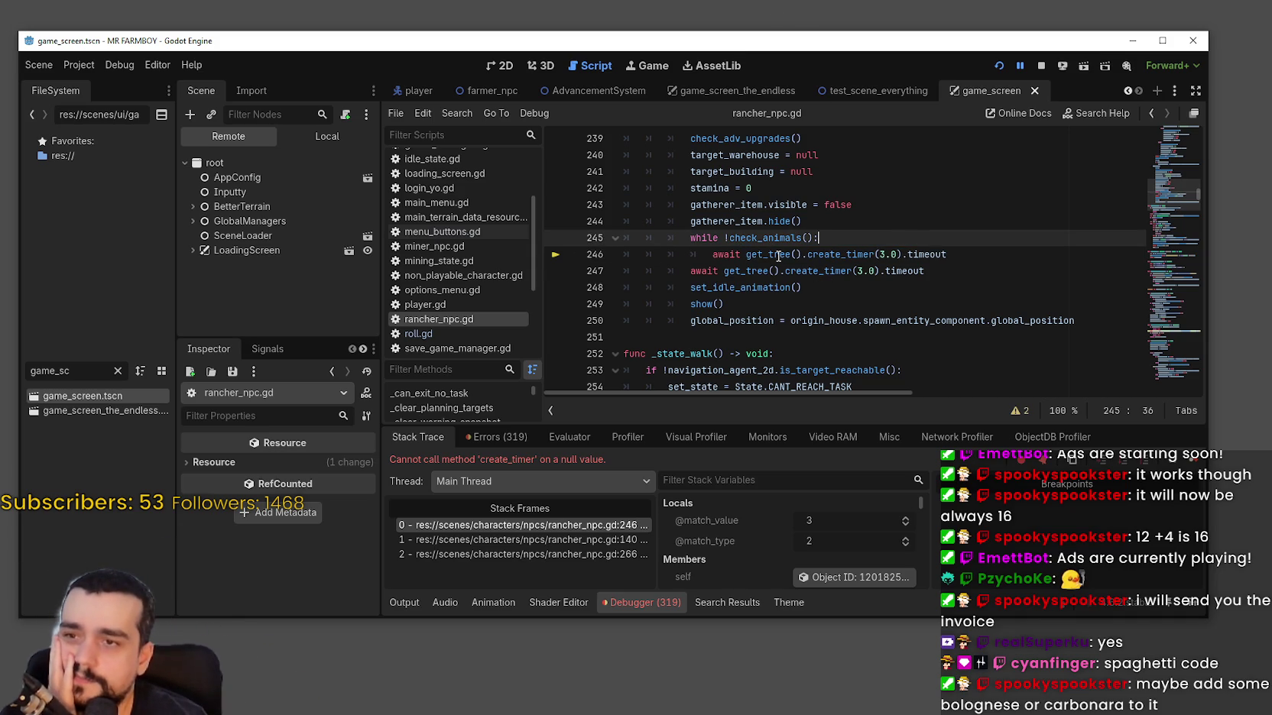
mouse_move(778, 256)
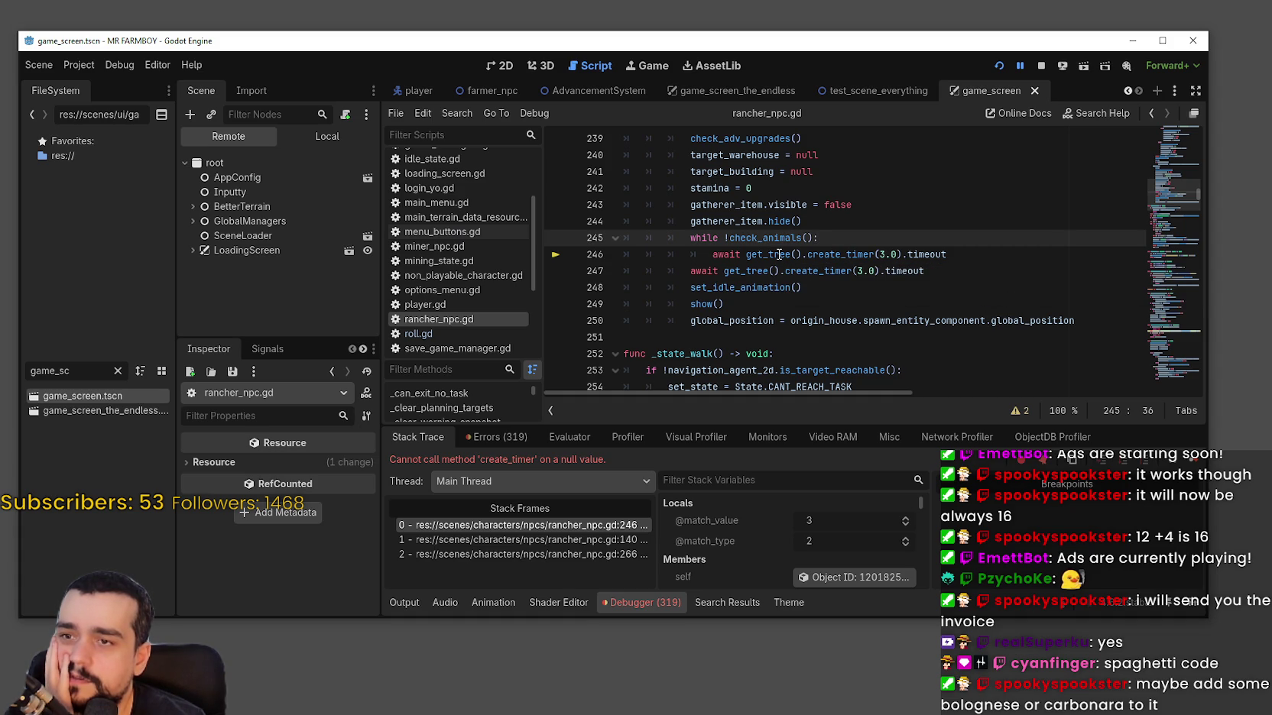
left_click(996, 298)
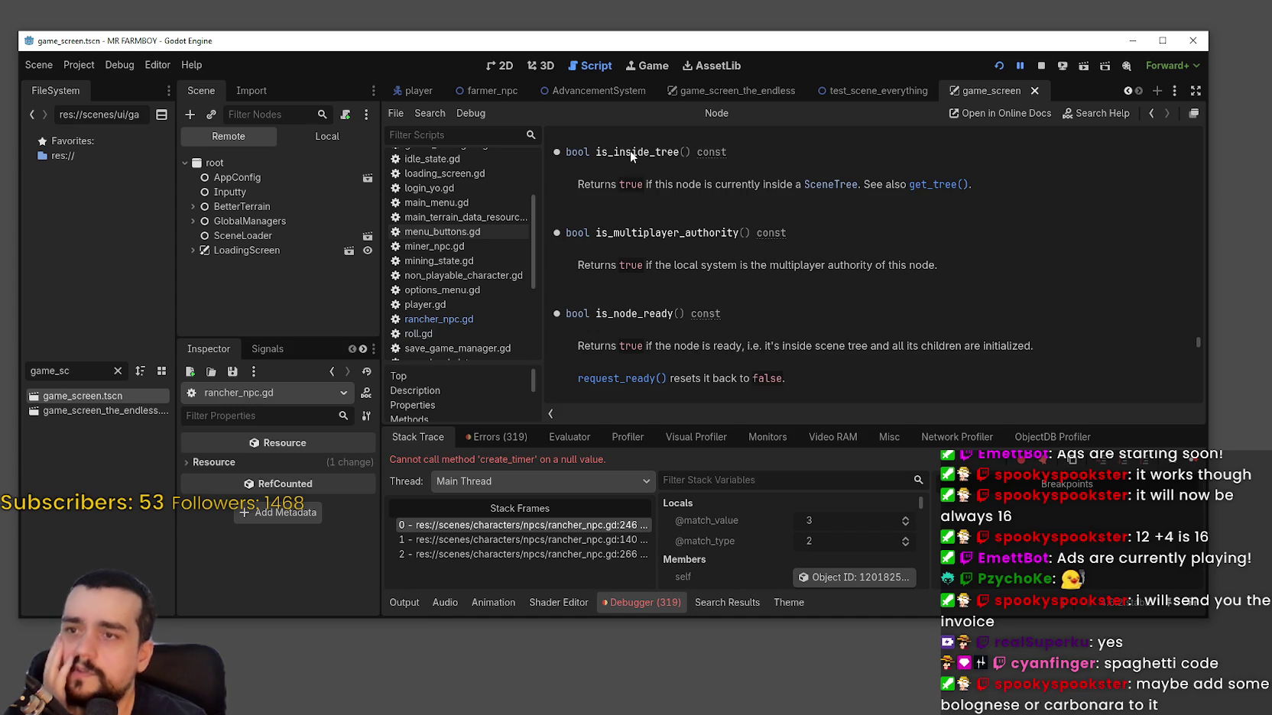
Select is_inside_tree() in the docs, then jump back to line 246 of rancher_npc.gd.
left_click_drag(631, 151, 691, 152)
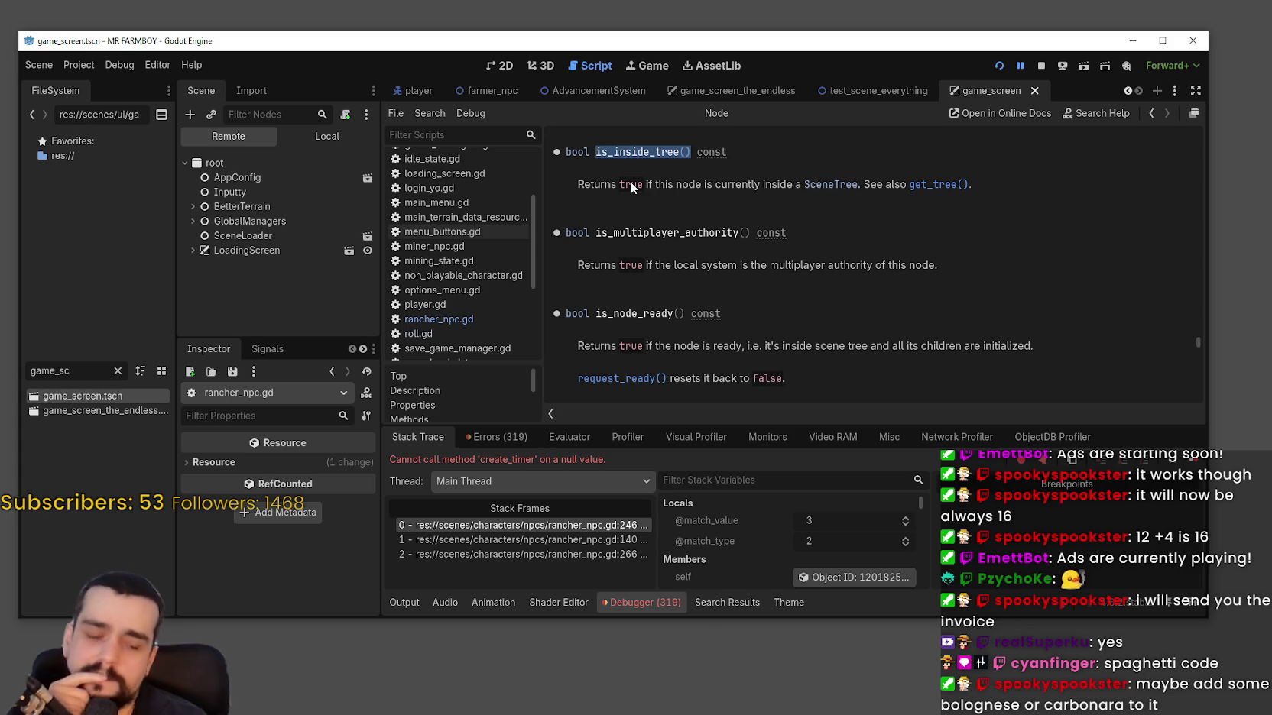
left_click(582, 526)
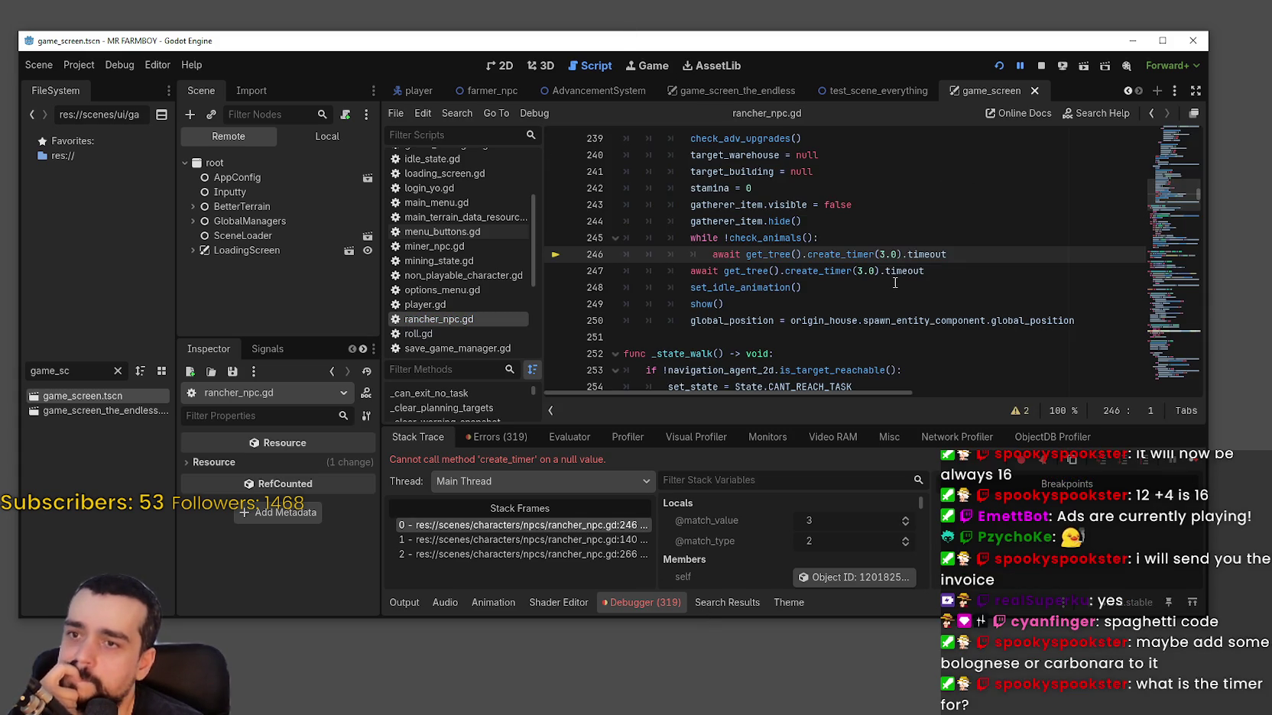
Select the timer expression on line 246 and review the neighbouring lines 246–248.
left_click_drag(746, 254, 977, 255)
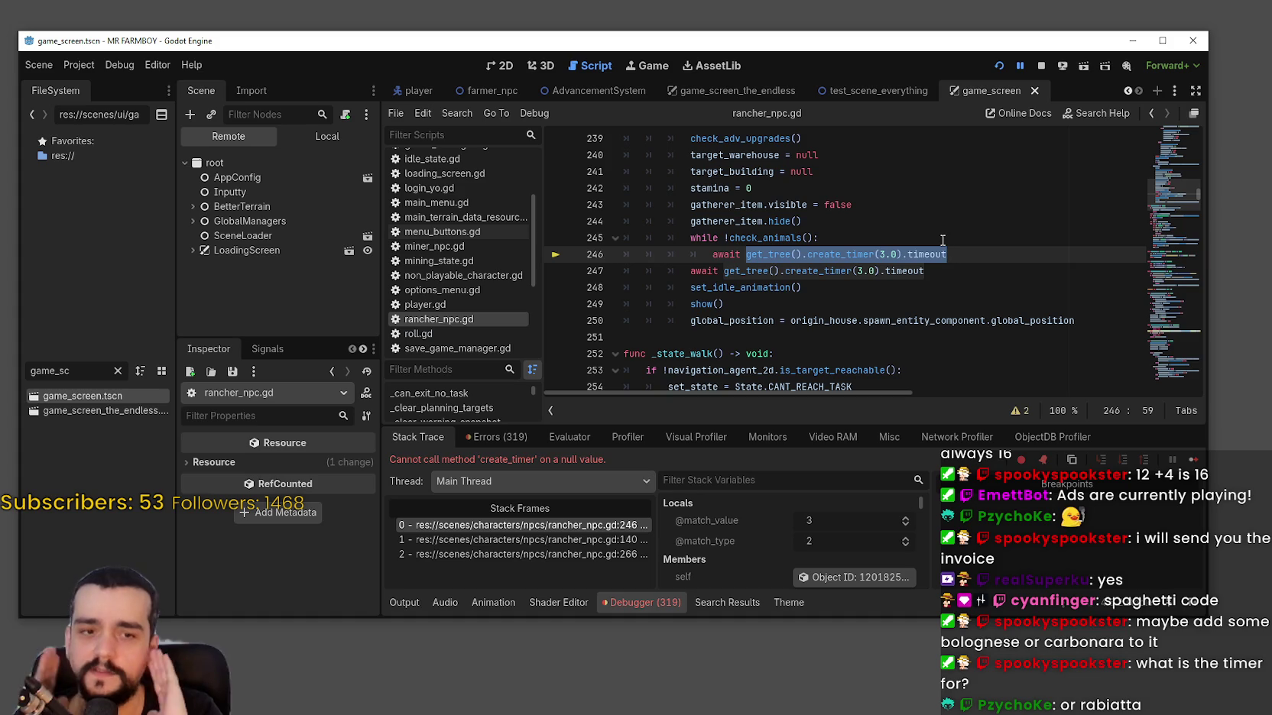
left_click(1020, 288)
scroll(863, 288, "up", 2)
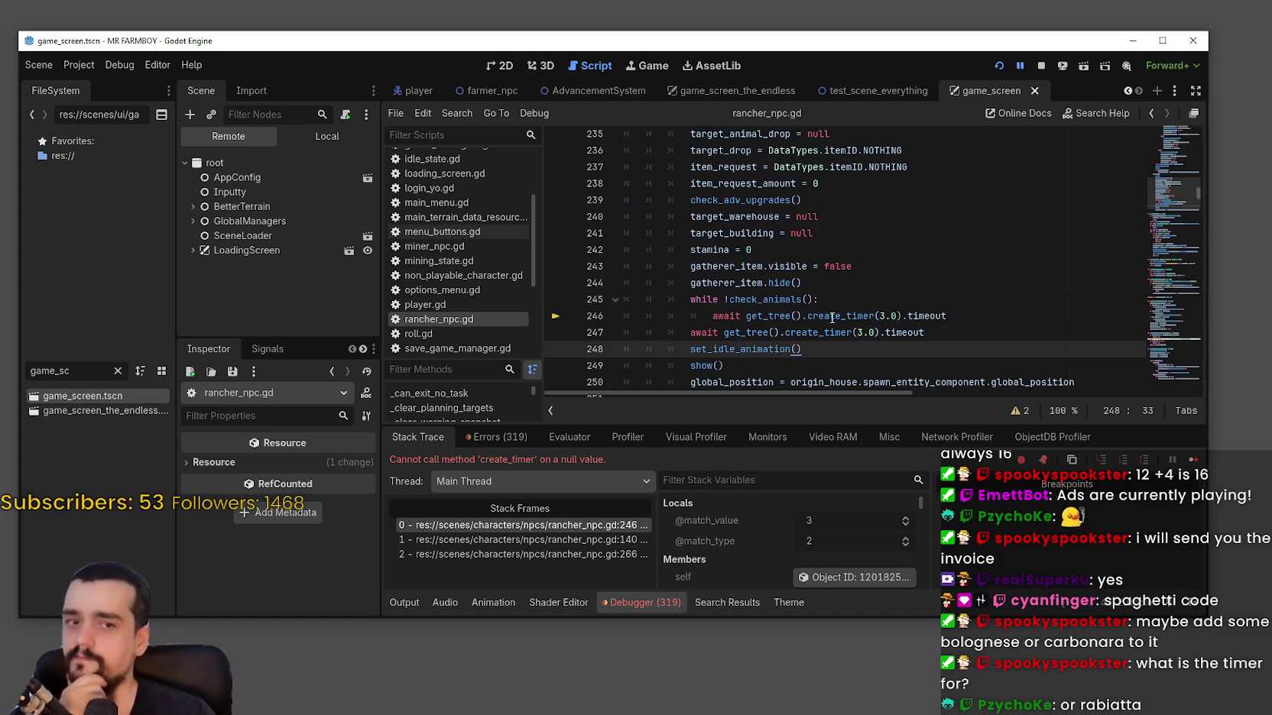
mouse_move(831, 320)
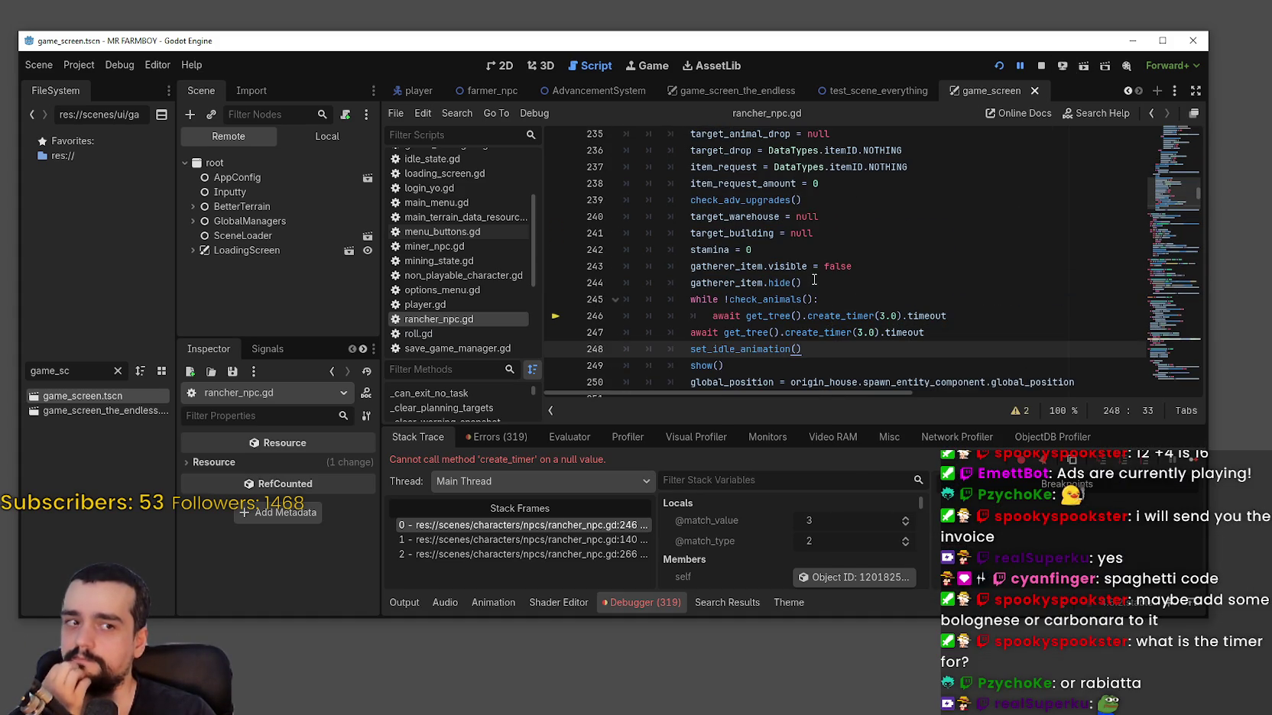
scroll(813, 271, "down", 3)
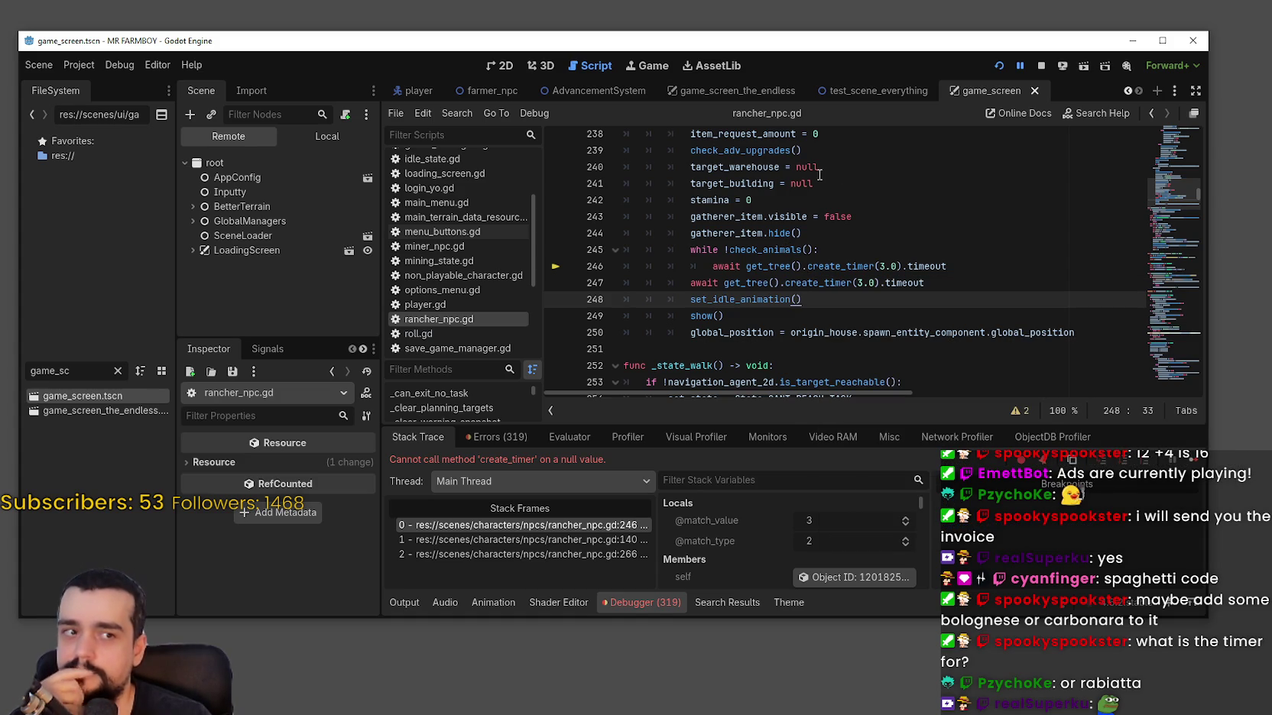
key("Up")
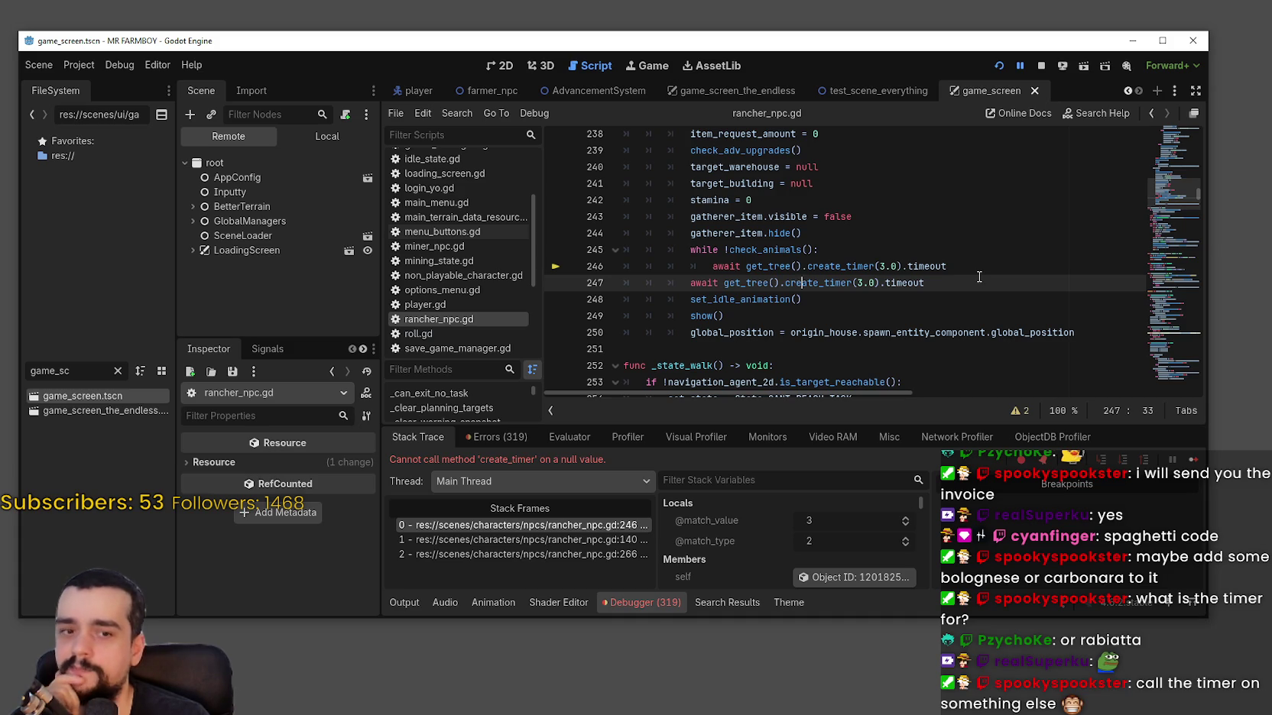
Inspect the wait loop on lines 245–247 and lines 248–250, select get_tree, and stop the game.
left_click(669, 250, "shift")
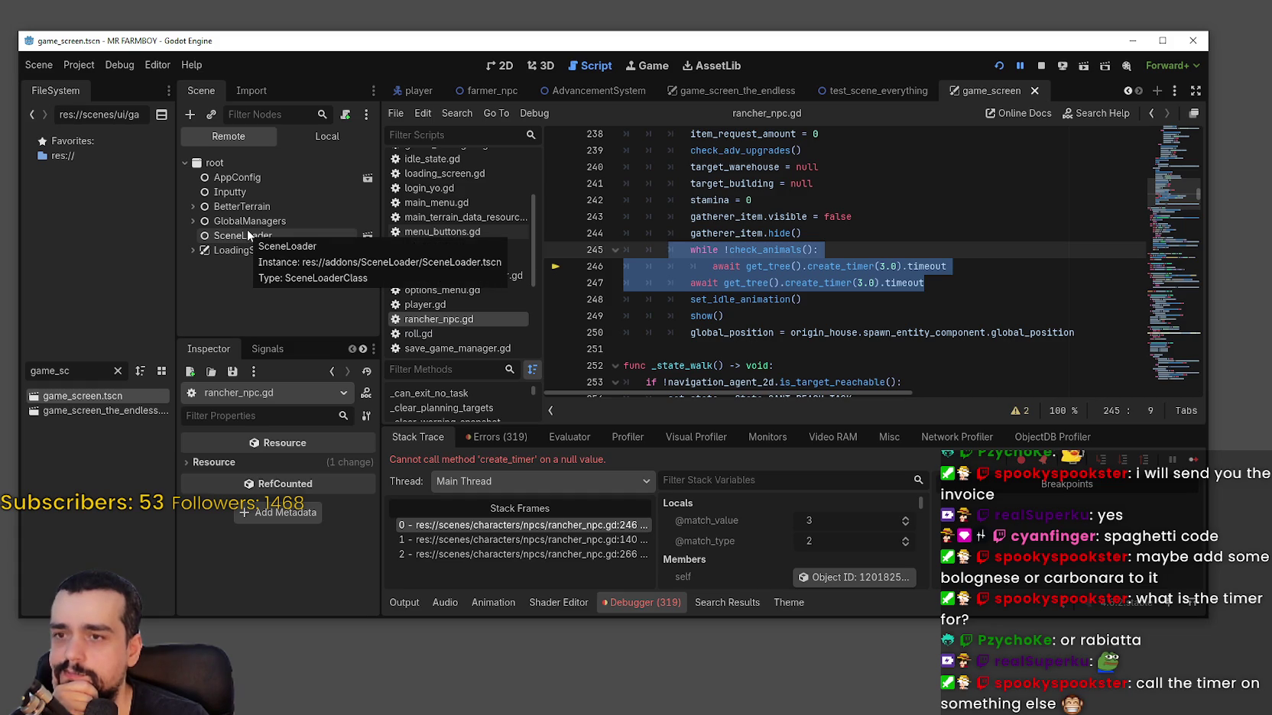
left_click(819, 250)
mouse_move(669, 300)
left_mouse_down()
mouse_move(774, 300)
mouse_move(623, 300)
mouse_move(1093, 334)
left_mouse_up()
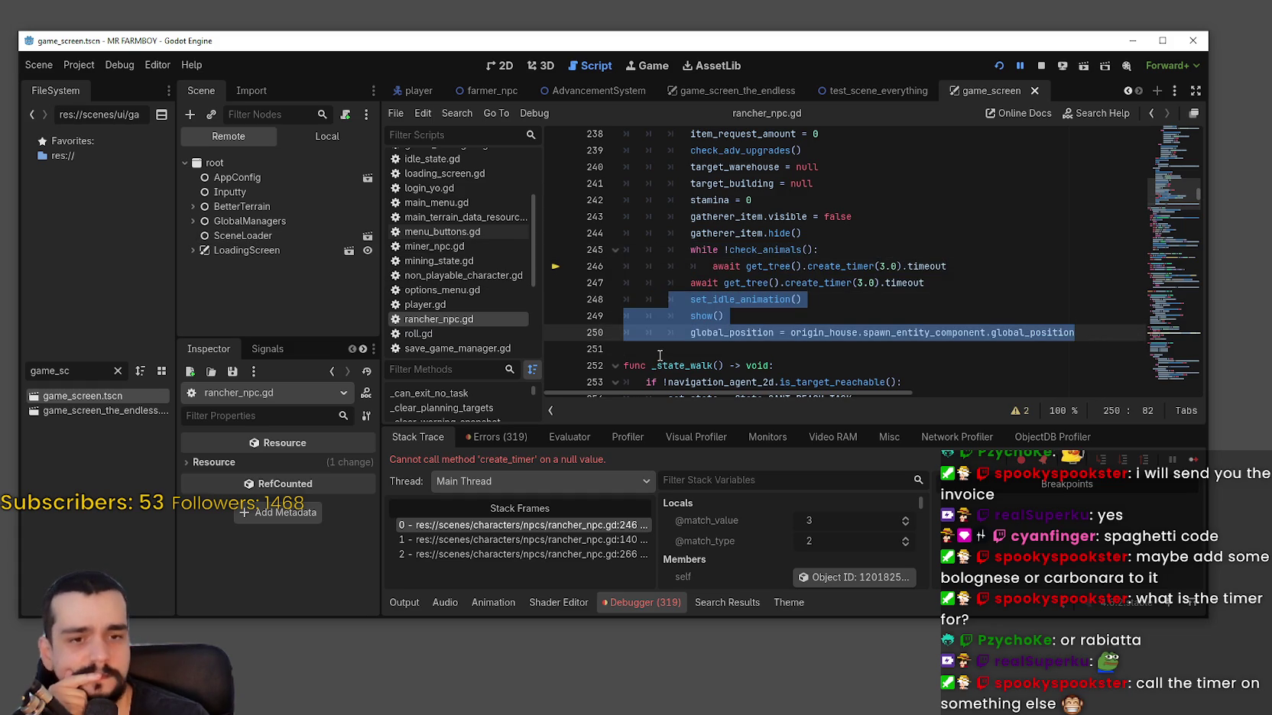
mouse_move(689, 282)
left_mouse_down()
mouse_move(1079, 338)
mouse_move(1128, 329)
left_mouse_up()
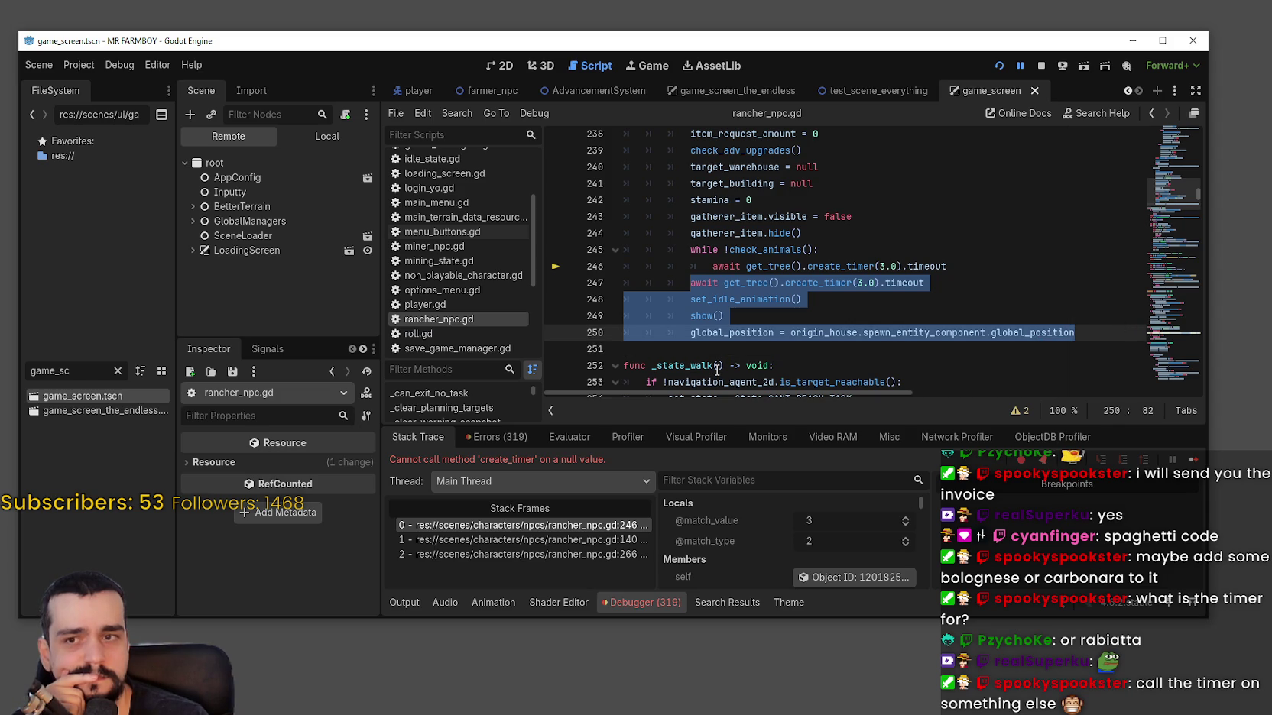
mouse_move(750, 303)
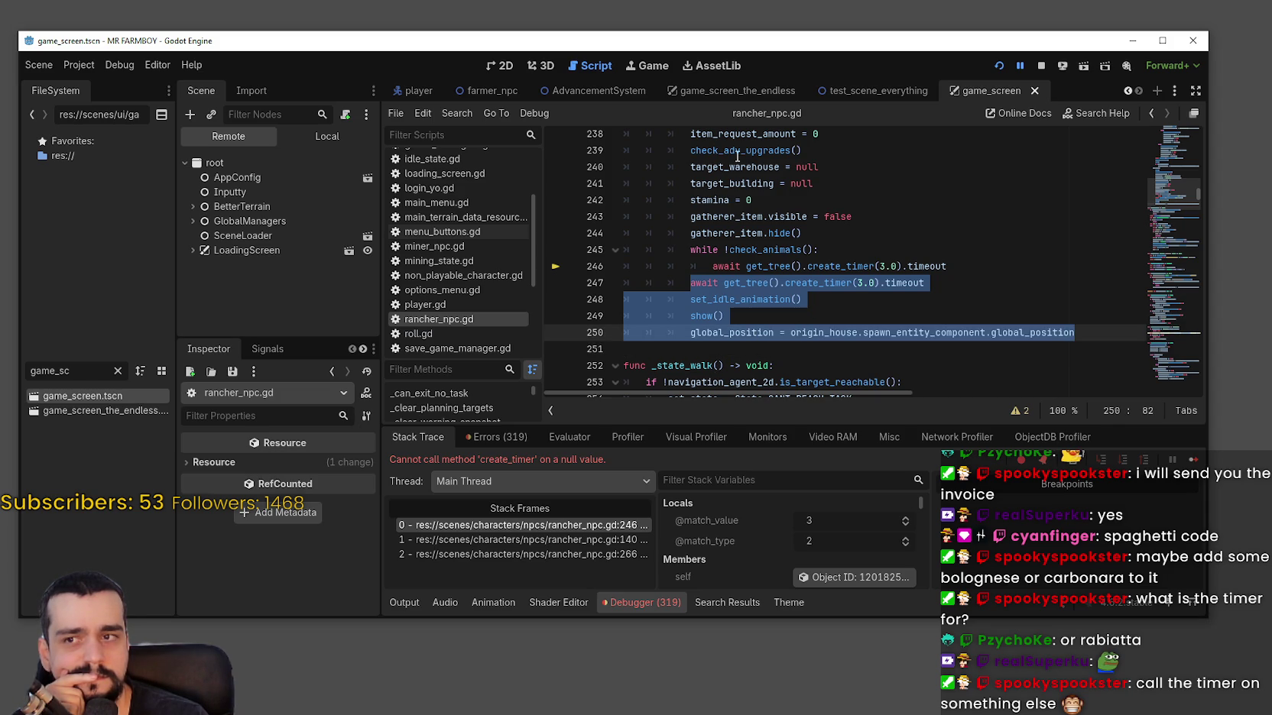
left_click(628, 280)
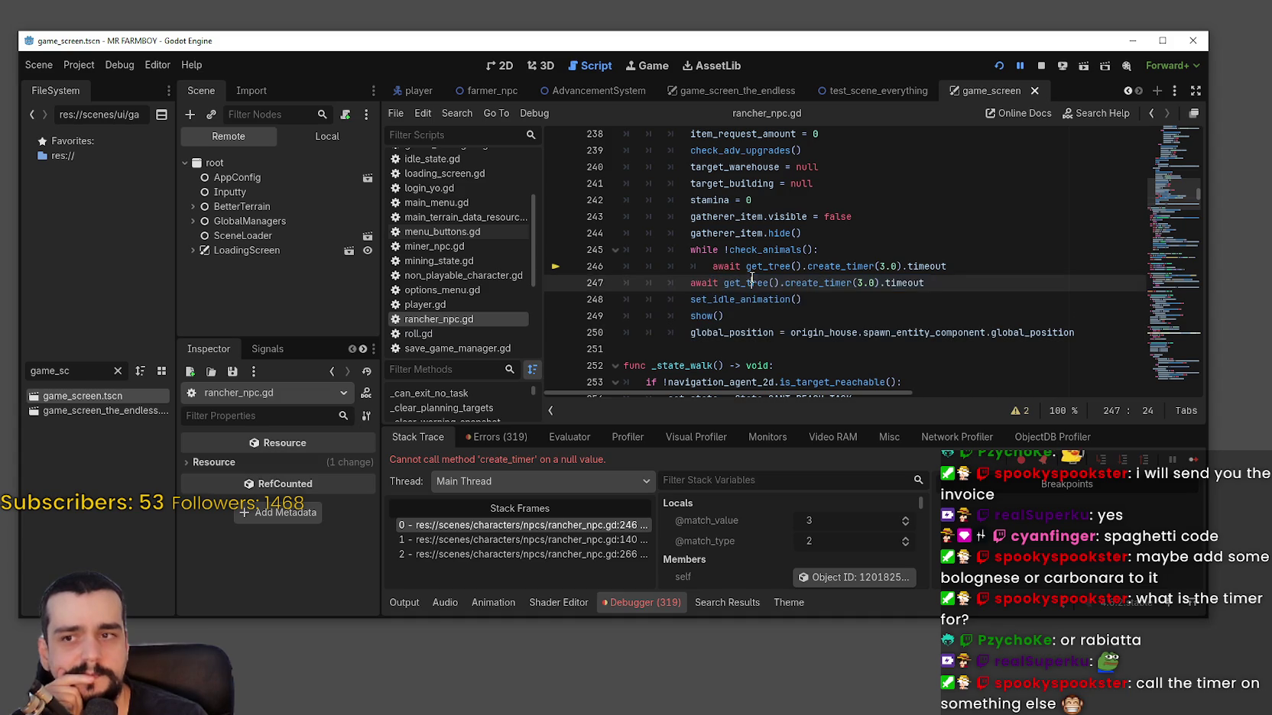
left_click_drag(927, 283, 624, 256)
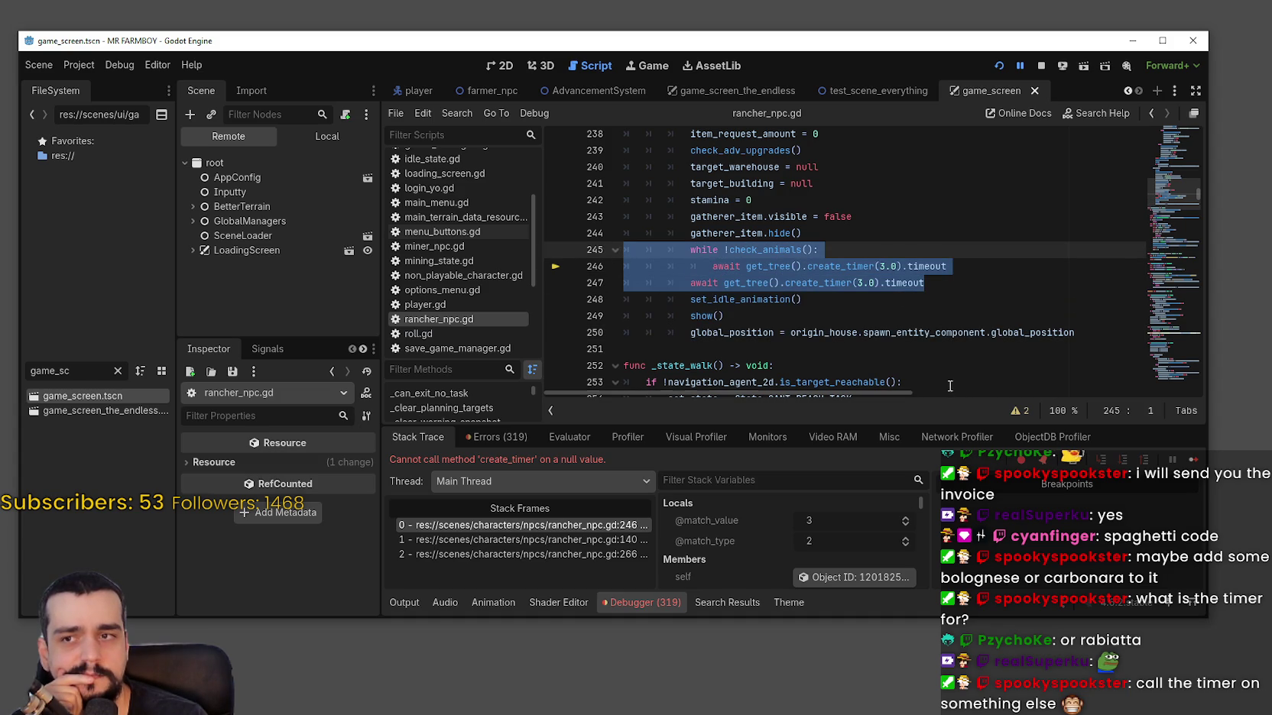
left_click(951, 284)
mouse_move(950, 287)
left_mouse_down()
mouse_move(600, 233)
mouse_move(610, 249)
left_mouse_up()
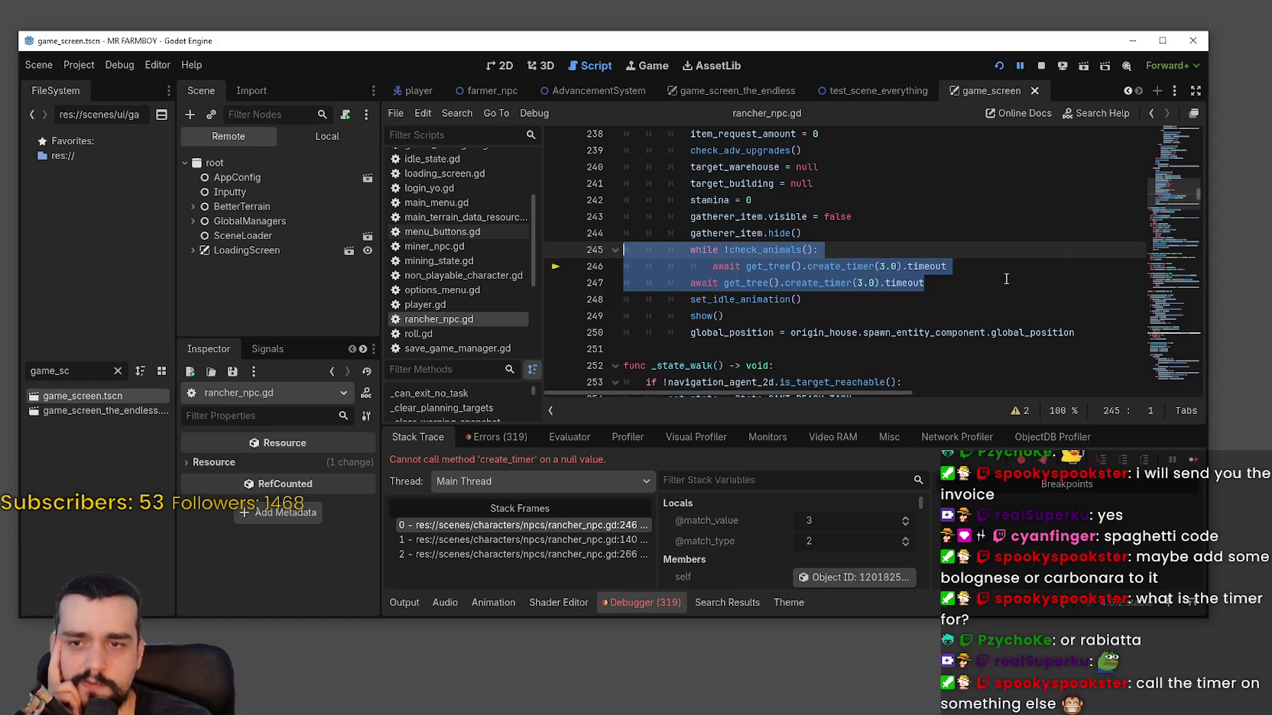
mouse_move(1086, 327)
left_mouse_down()
mouse_move(765, 316)
mouse_move(672, 284)
mouse_move(589, 299)
left_mouse_up()
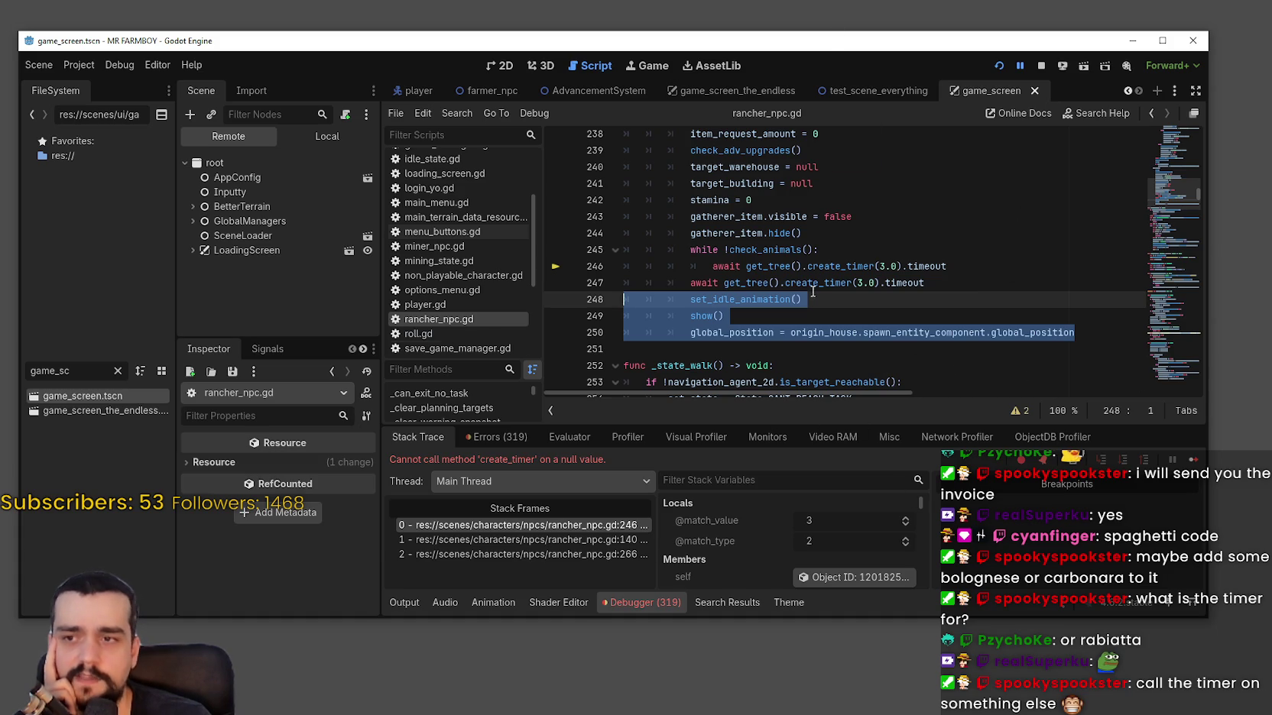
double_click(766, 266)
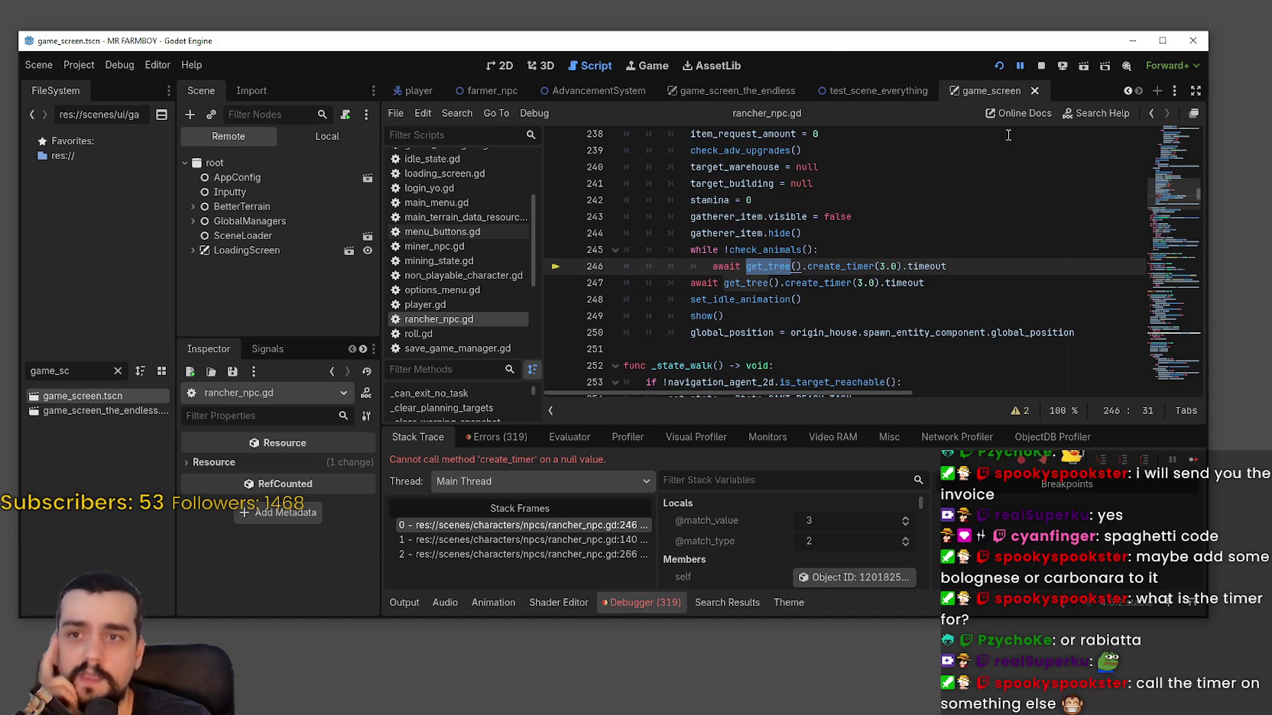
left_click(1041, 65)
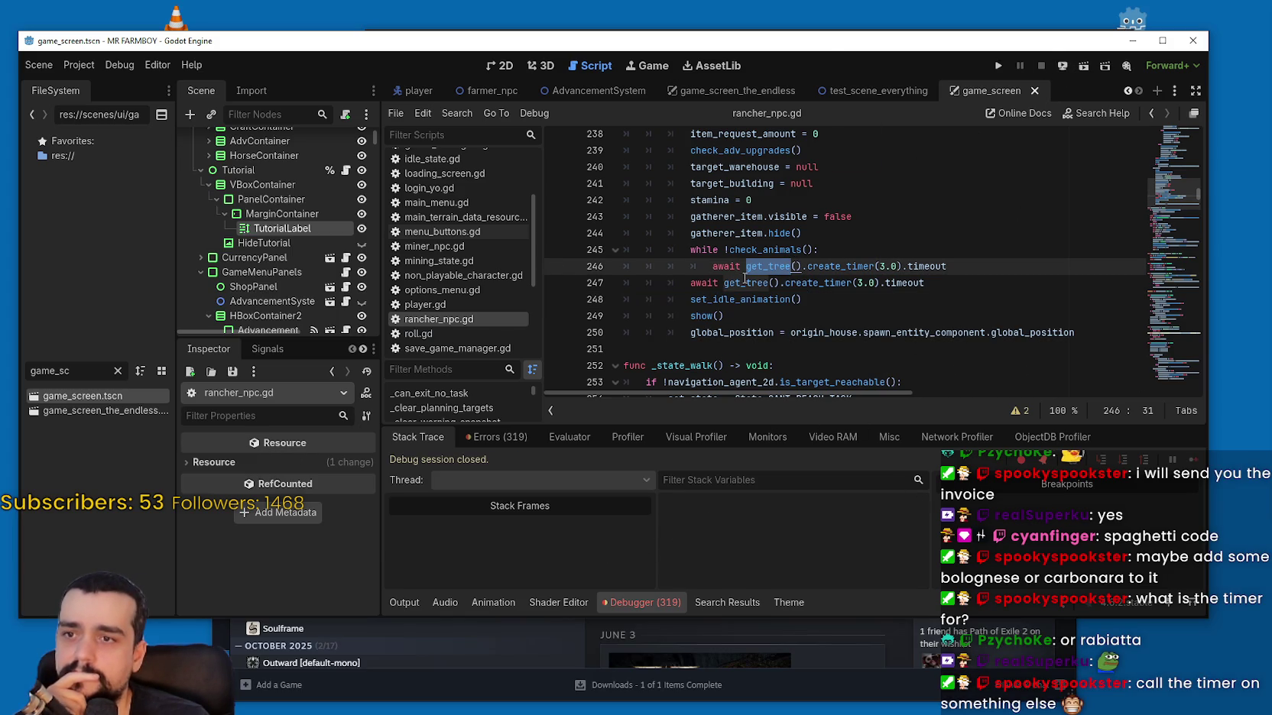
Replace get_tree() with SceneLoader on line 246.
left_click(800, 268, "shift")
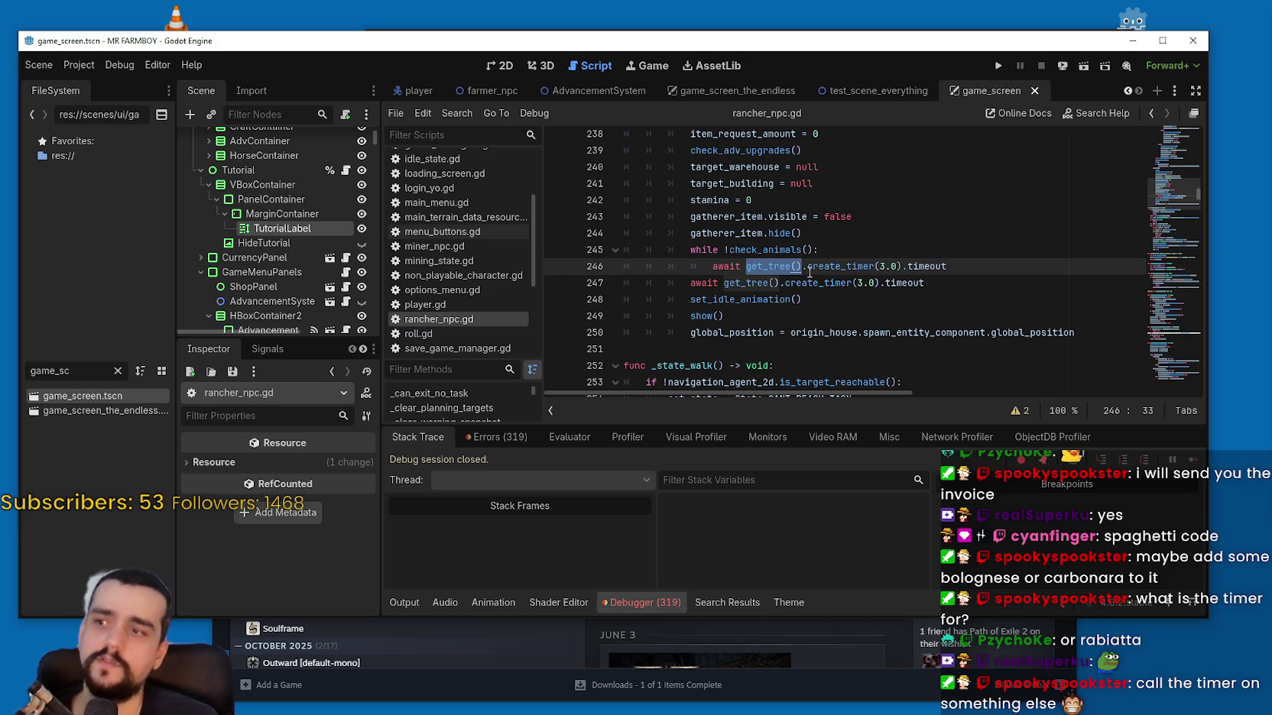
type("Scene")
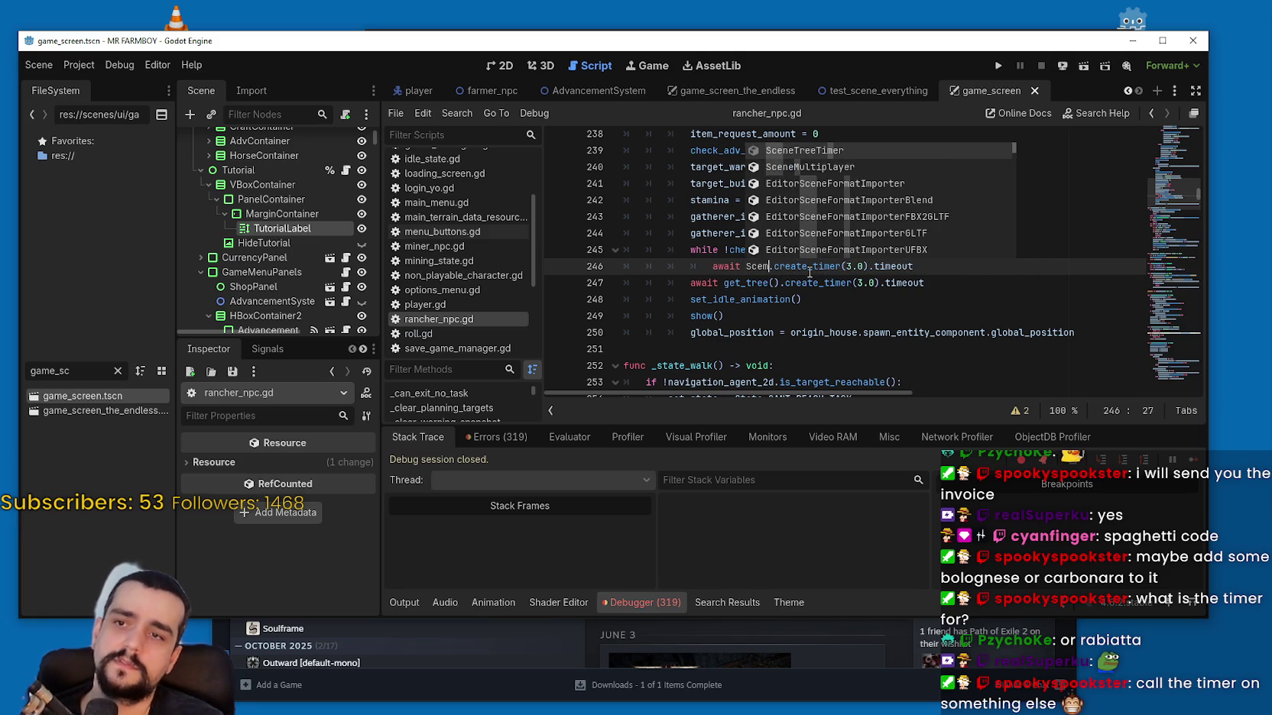
key("BackSpace")
key("BackSpace")
key("BackSpace")
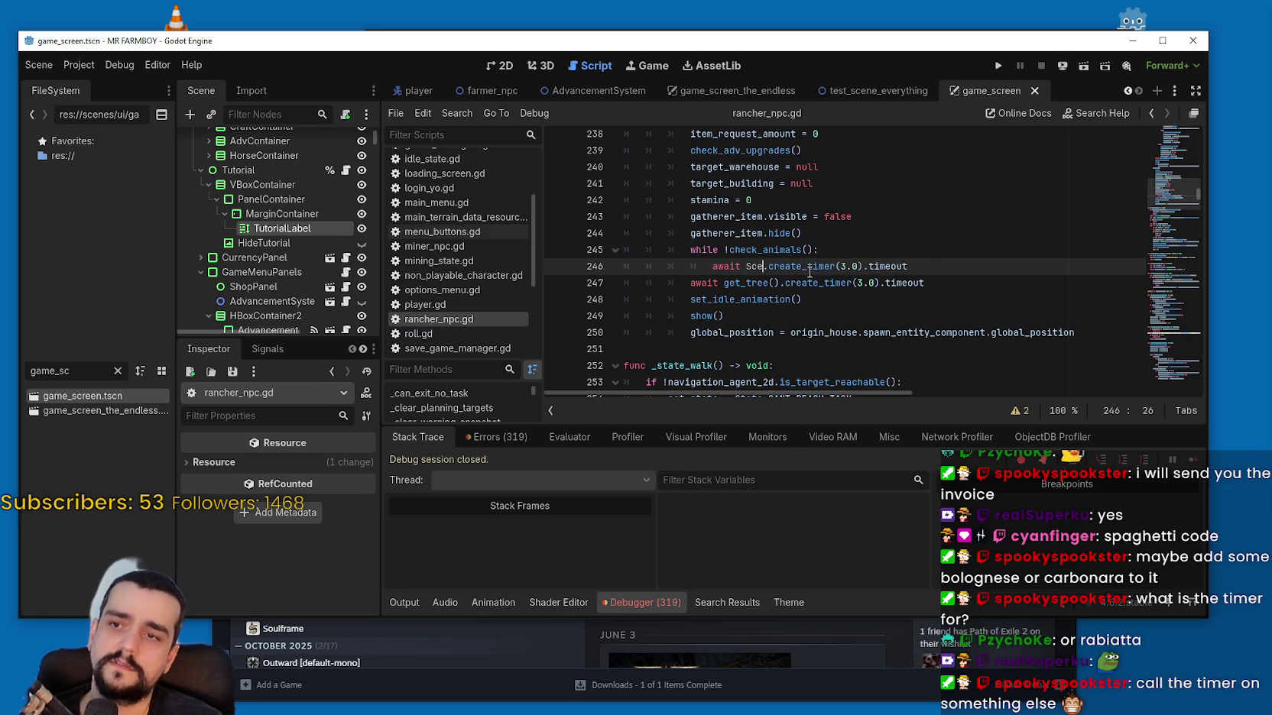
type("e")
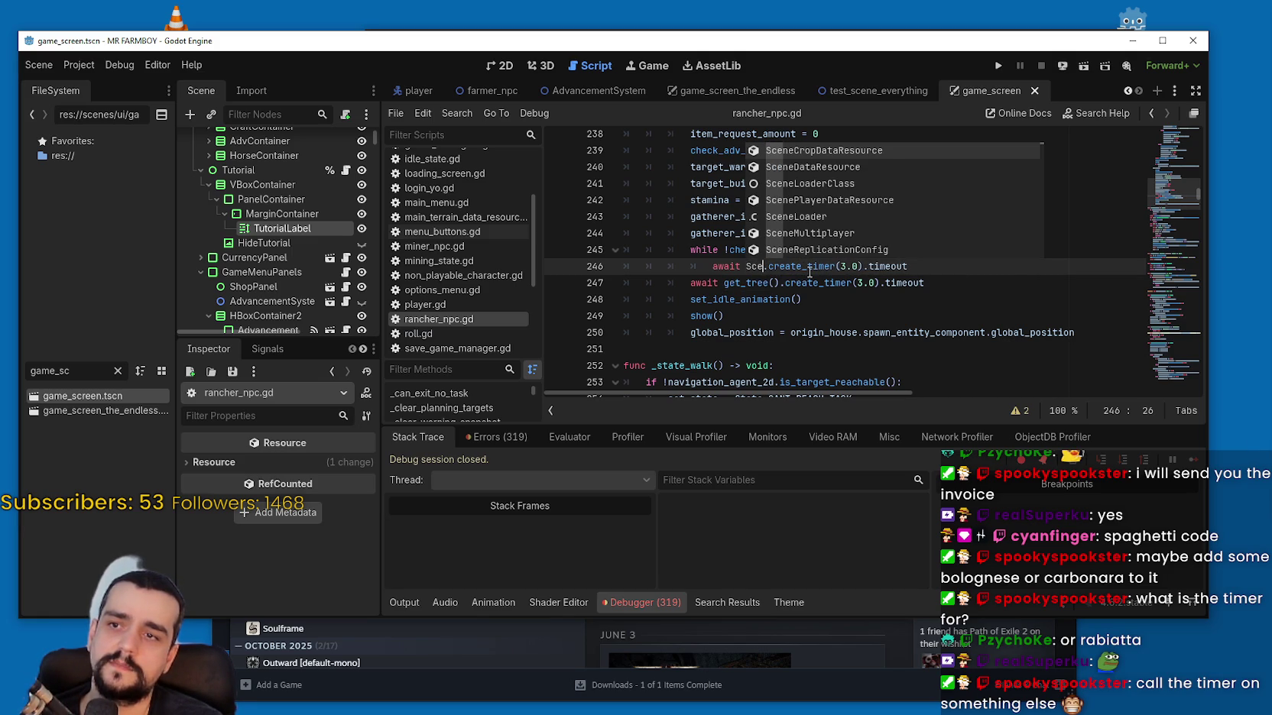
key("BackSpace")
key("BackSpace")
type("ceneLoa")
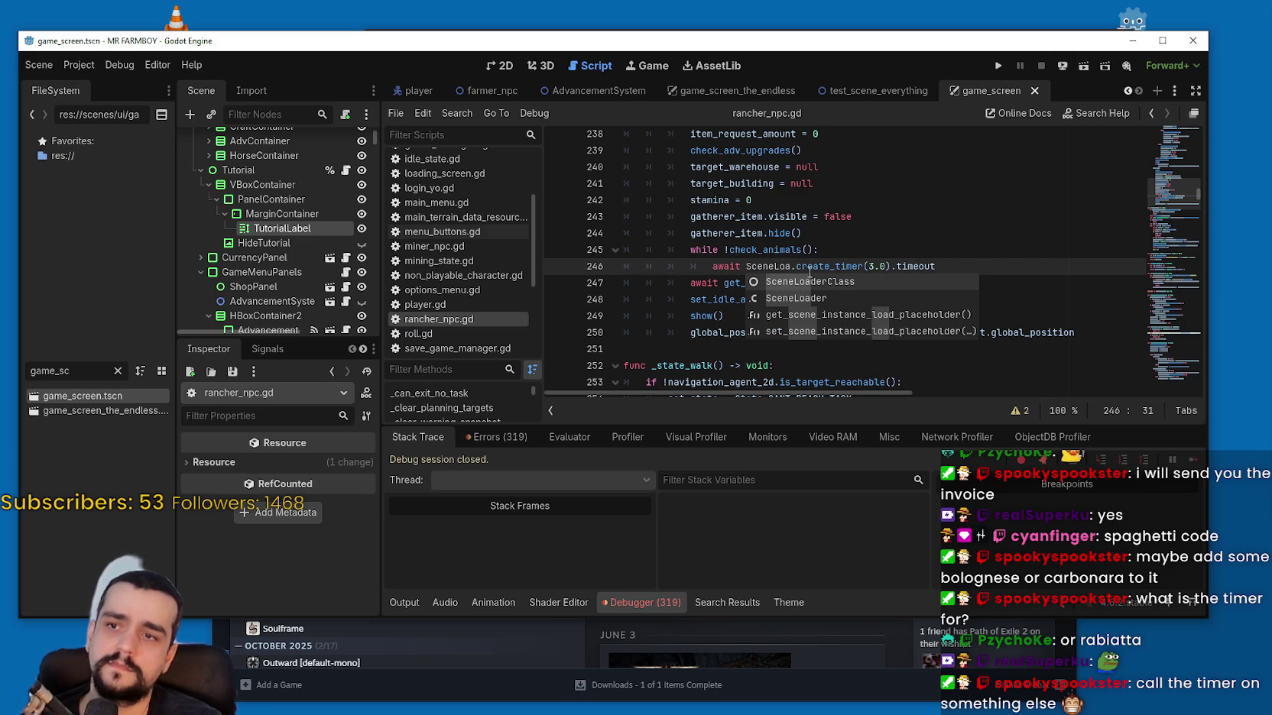
type("der")
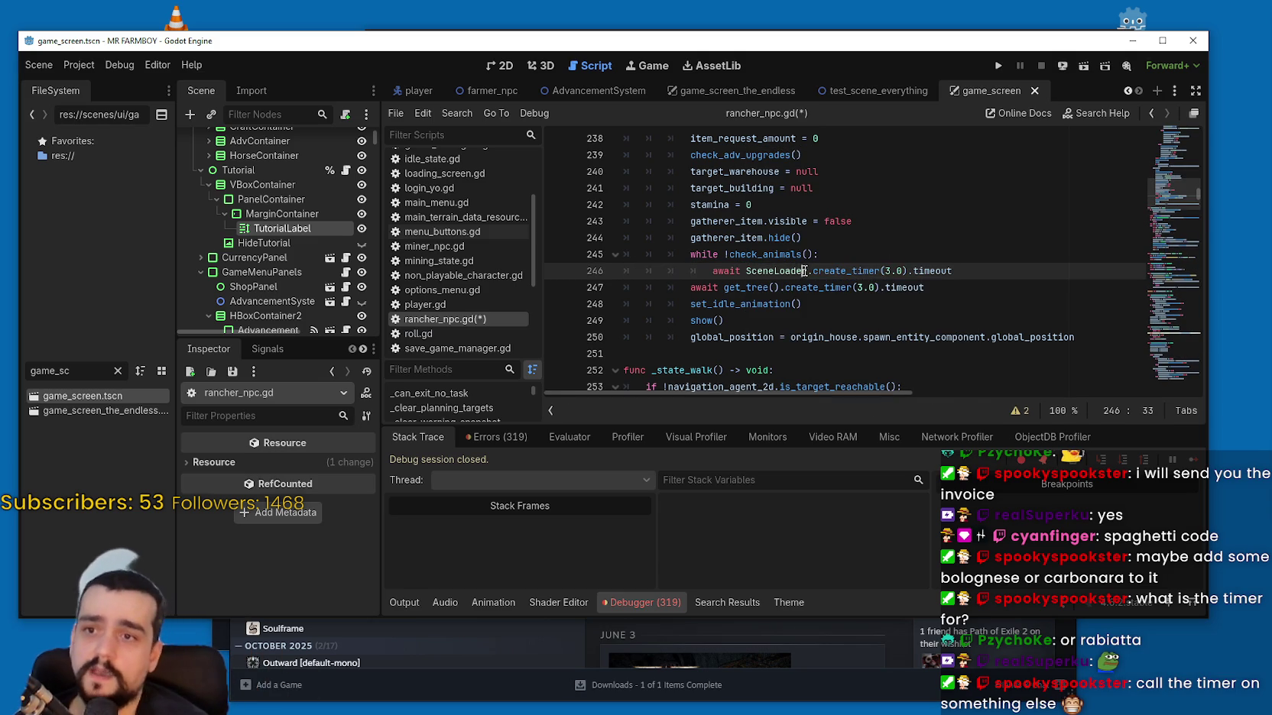
Paste 'SceneLoader.' over get_tree(). on line 247, drop the extra dot, save, and rerun the game.
double_click(778, 268)
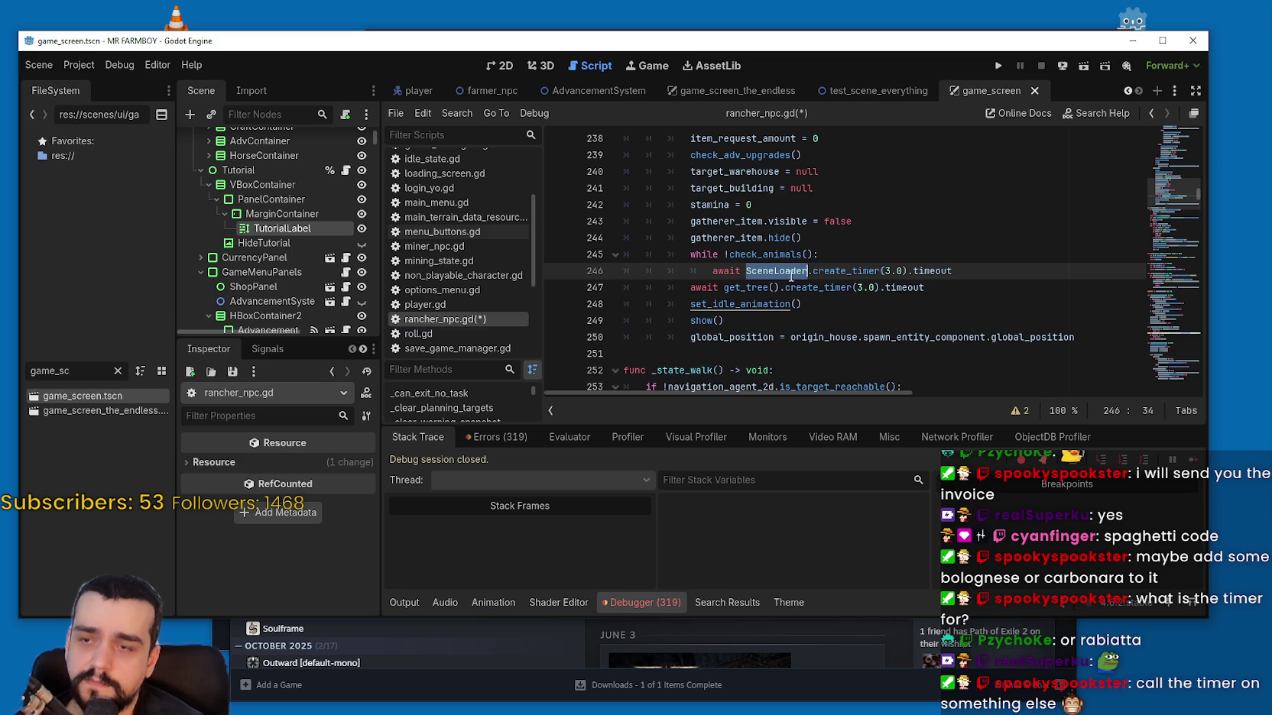
left_click(812, 270, "shift")
key("ctrl+c")
left_click_drag(723, 287, 783, 287)
key("ctrl+v")
key("BackSpace")
left_click(869, 298)
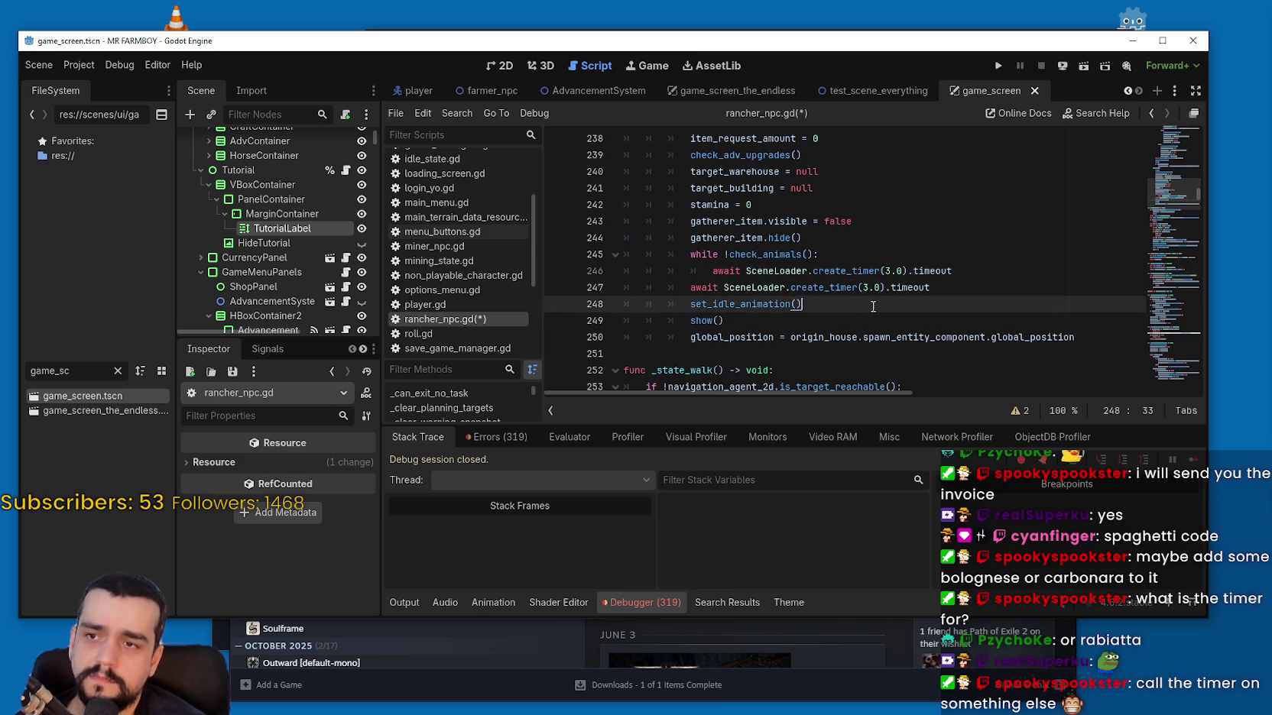
key("ctrl+s")
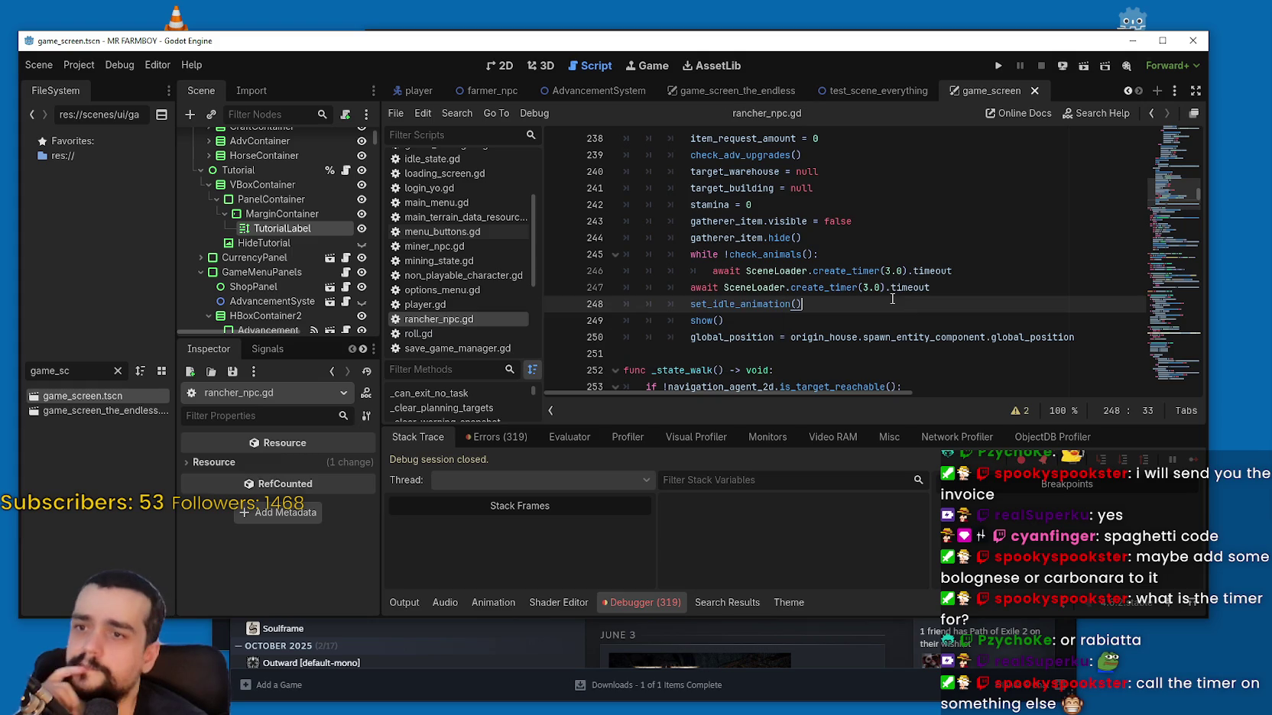
left_click(999, 66)
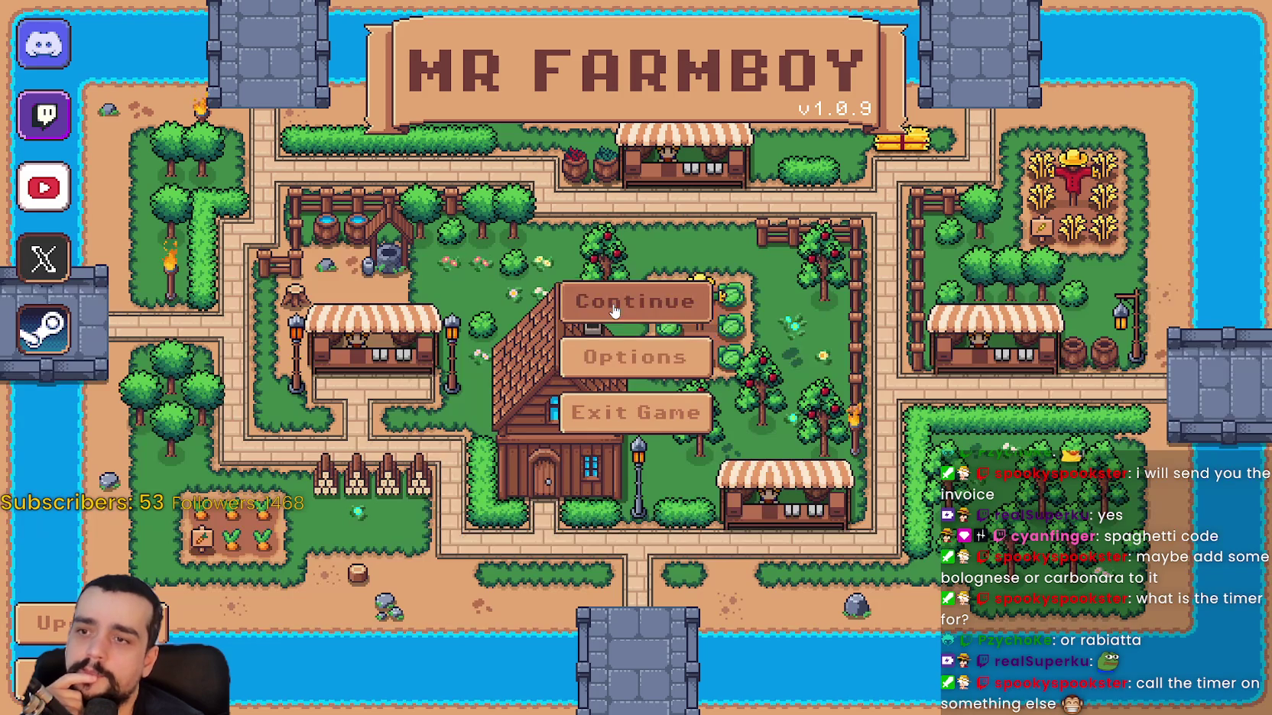
Continue to the save list and load Save 1, then hide the other editor window to watch loading.
left_click(614, 309)
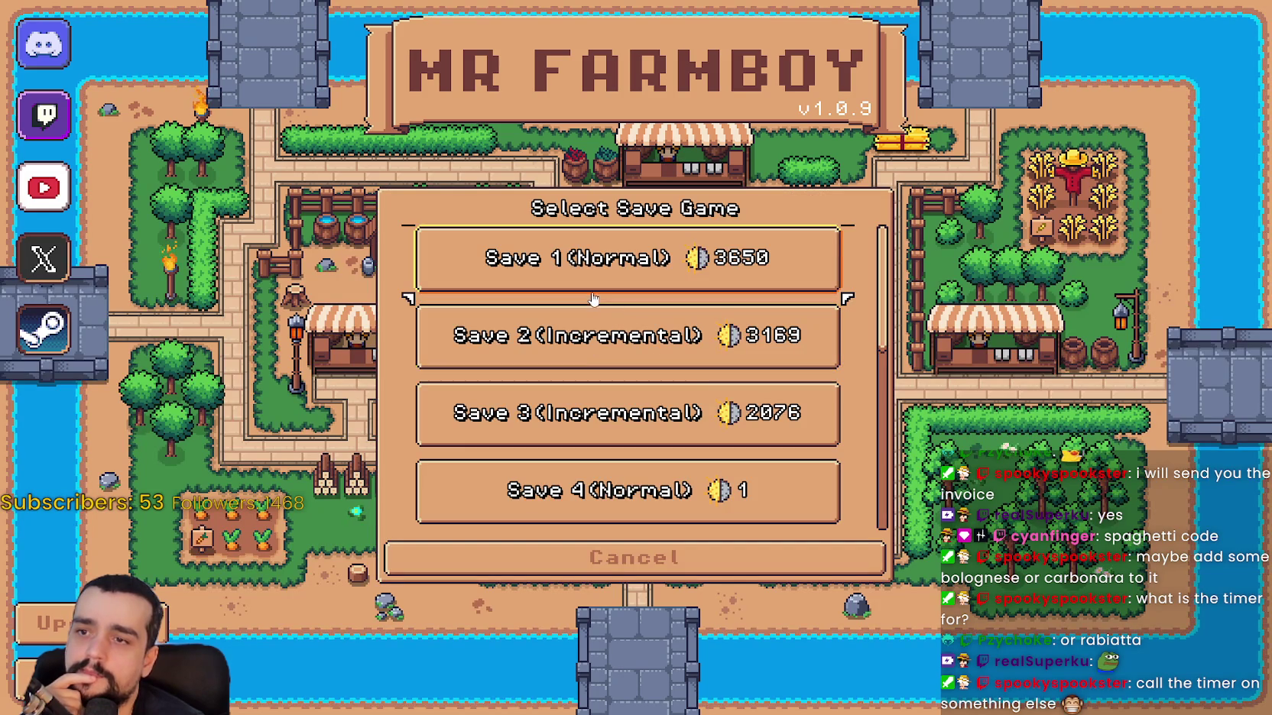
left_click(627, 259)
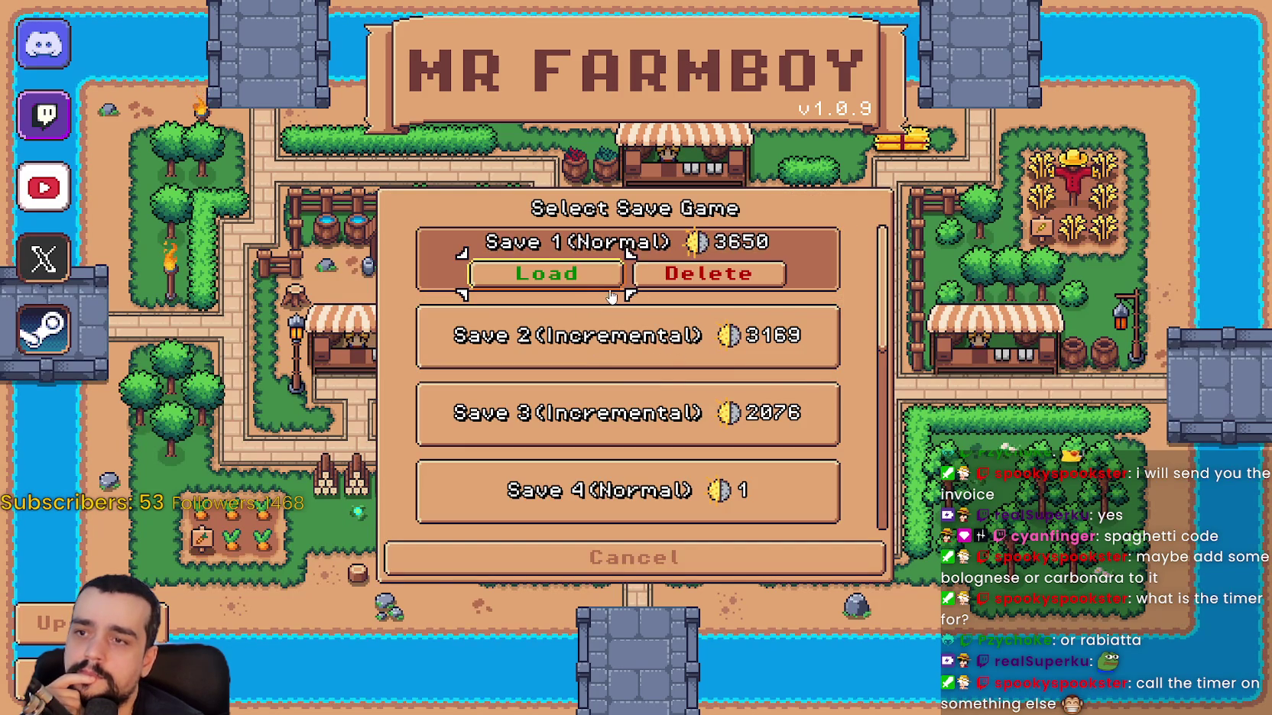
left_click(585, 279)
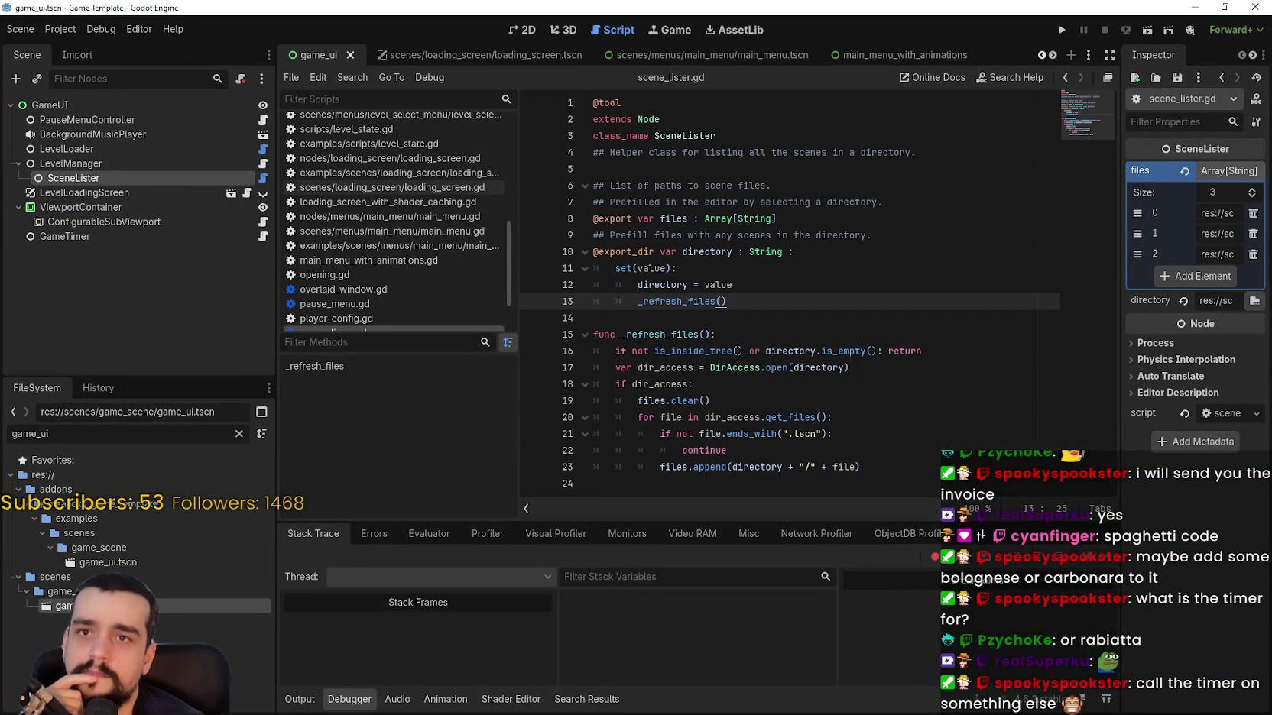
left_click(1193, 7)
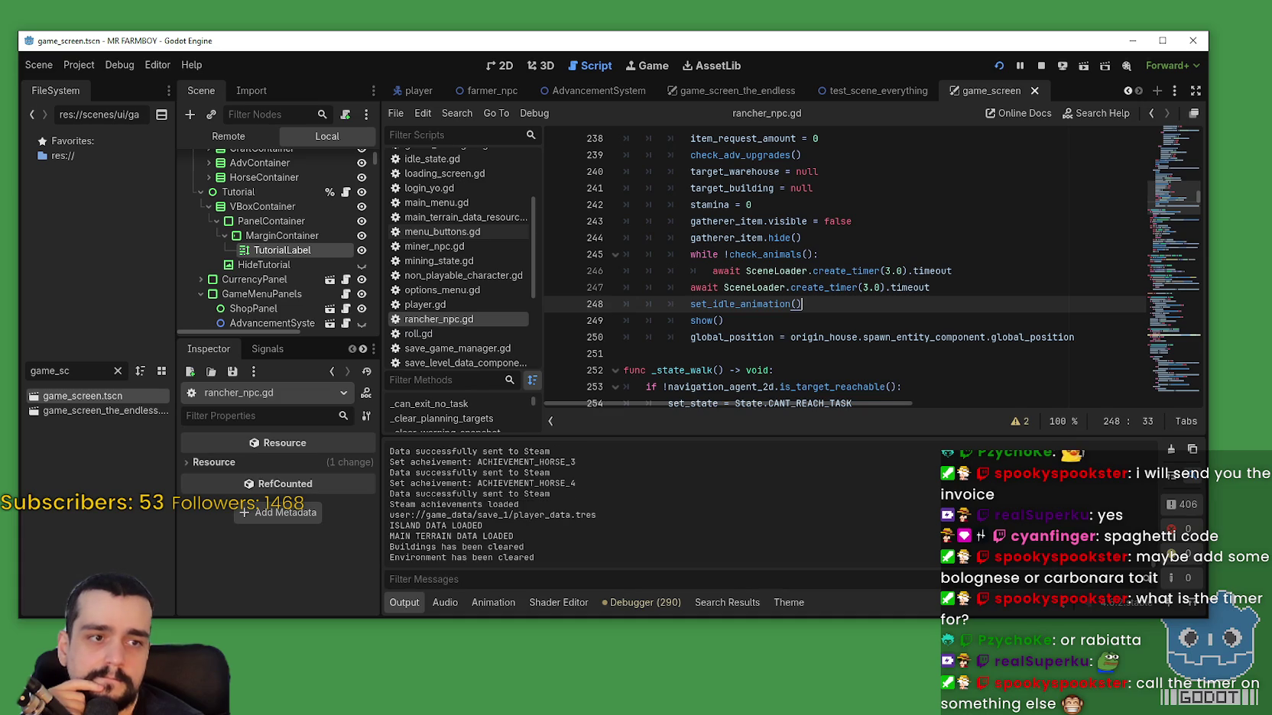
left_click(228, 137)
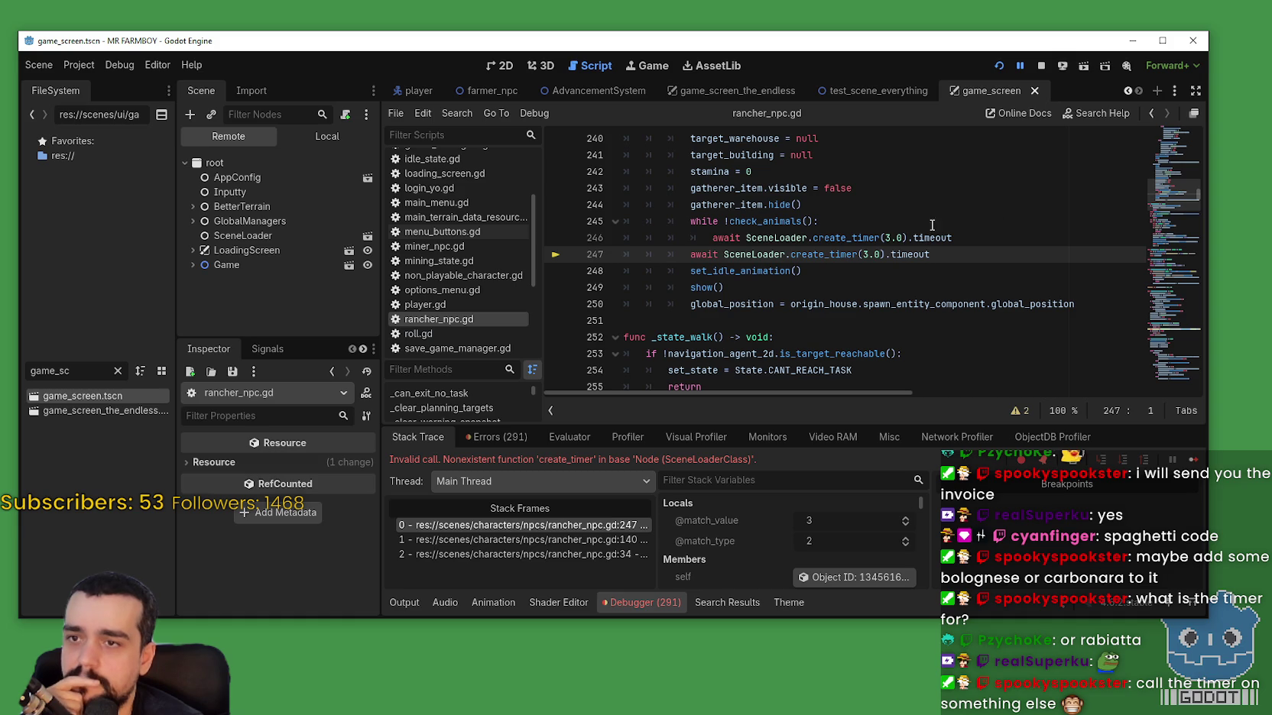
Expand the Game node in the remote scene tree and drag the split down to show more nodes.
mouse_move(785, 239)
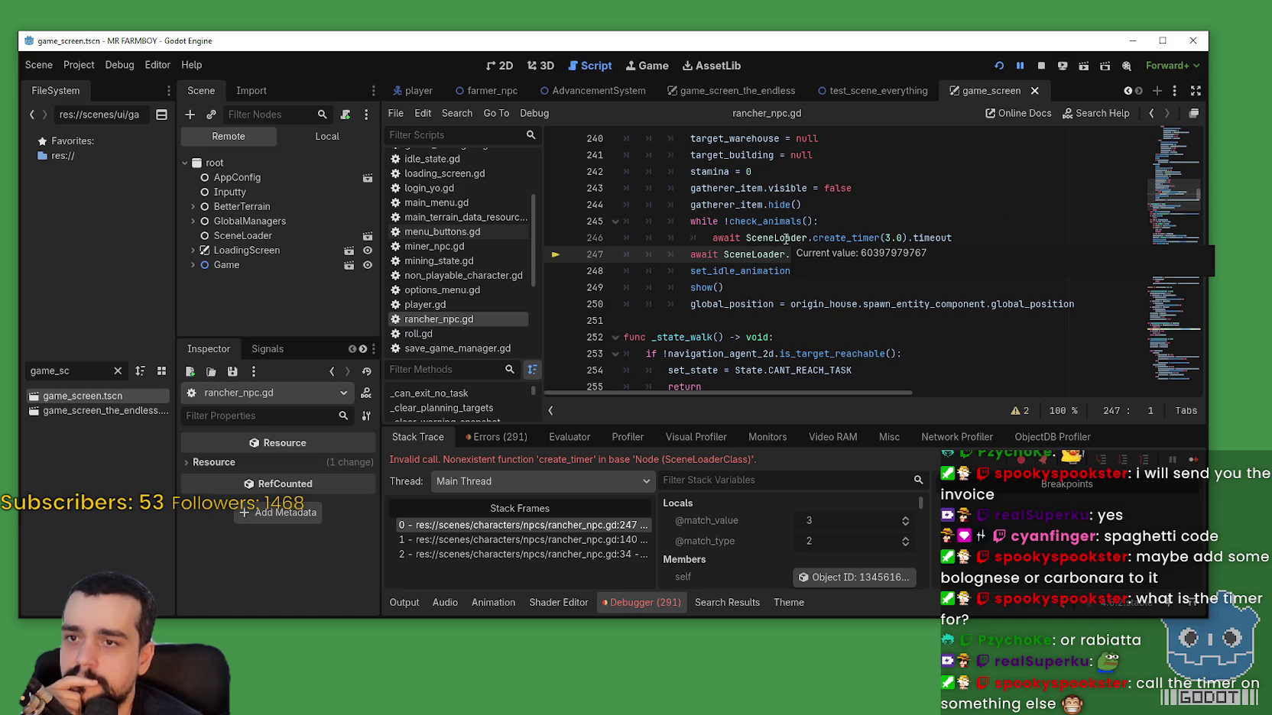
scroll(759, 529, "down", 2)
scroll(760, 529, "up", 1)
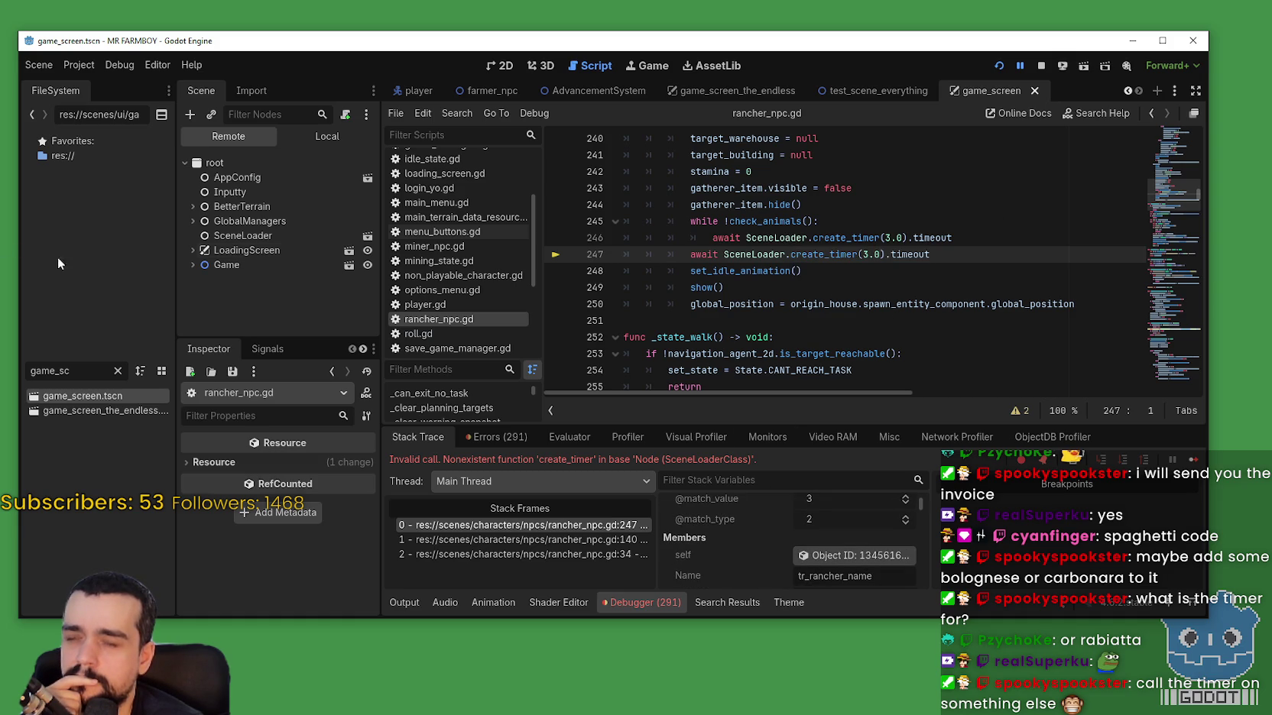
left_click(191, 264)
scroll(198, 263, "down", 5)
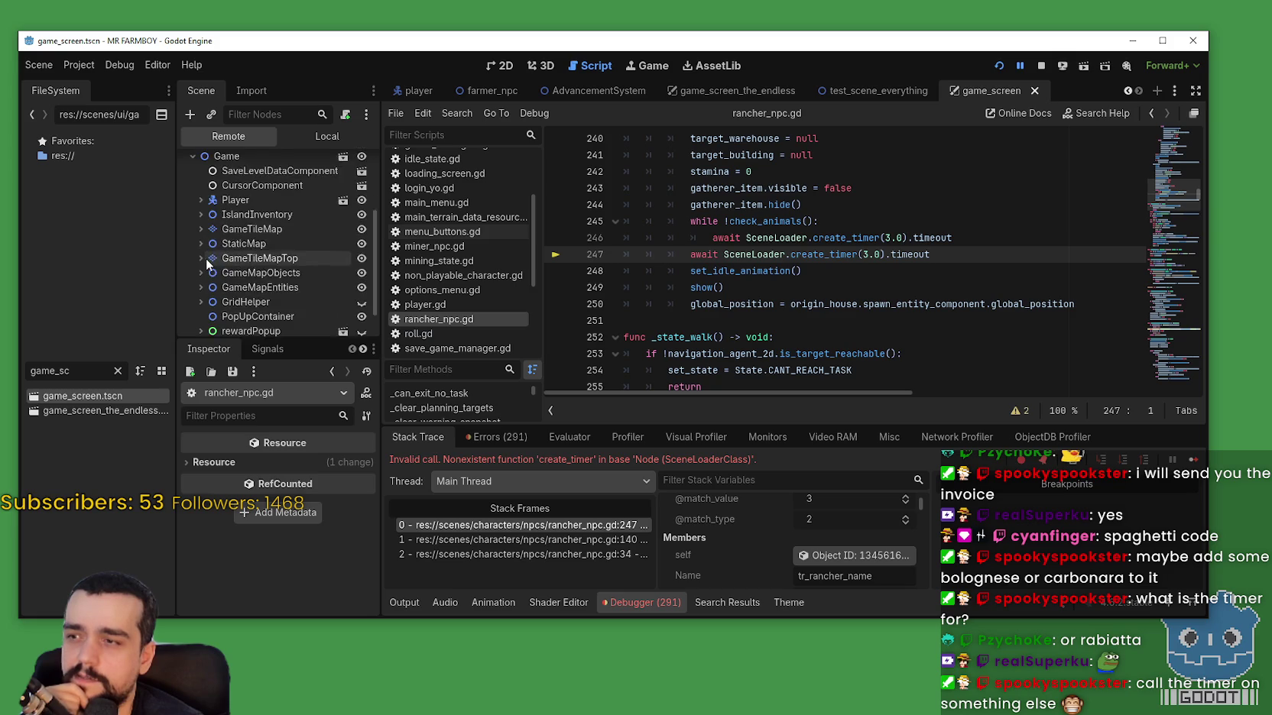
scroll(276, 279, "up", 1)
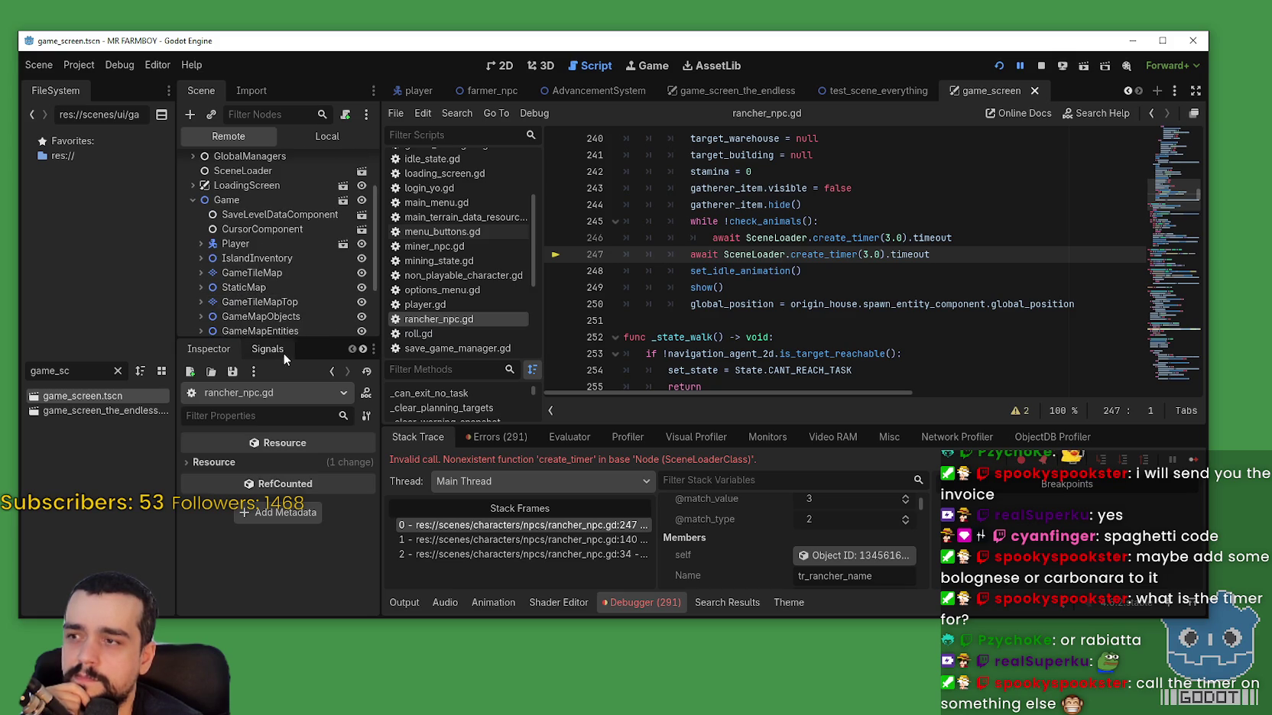
left_click_drag(246, 343, 348, 541)
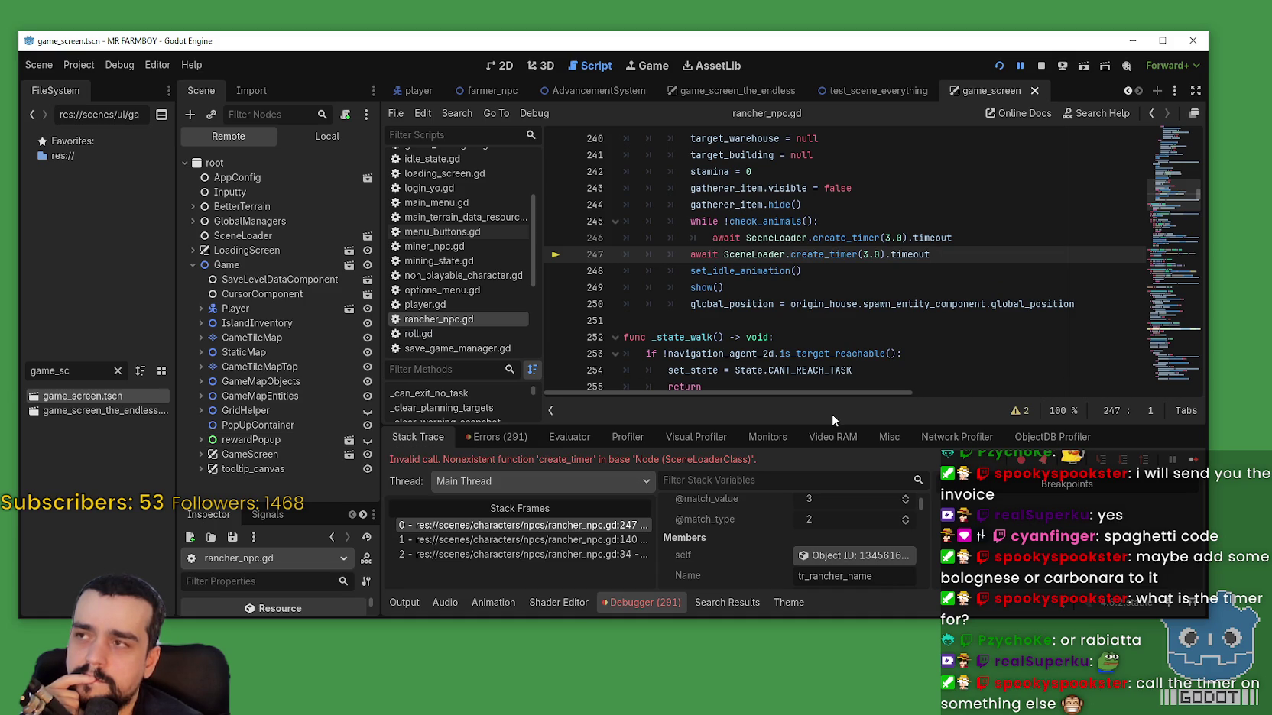
mouse_move(772, 305)
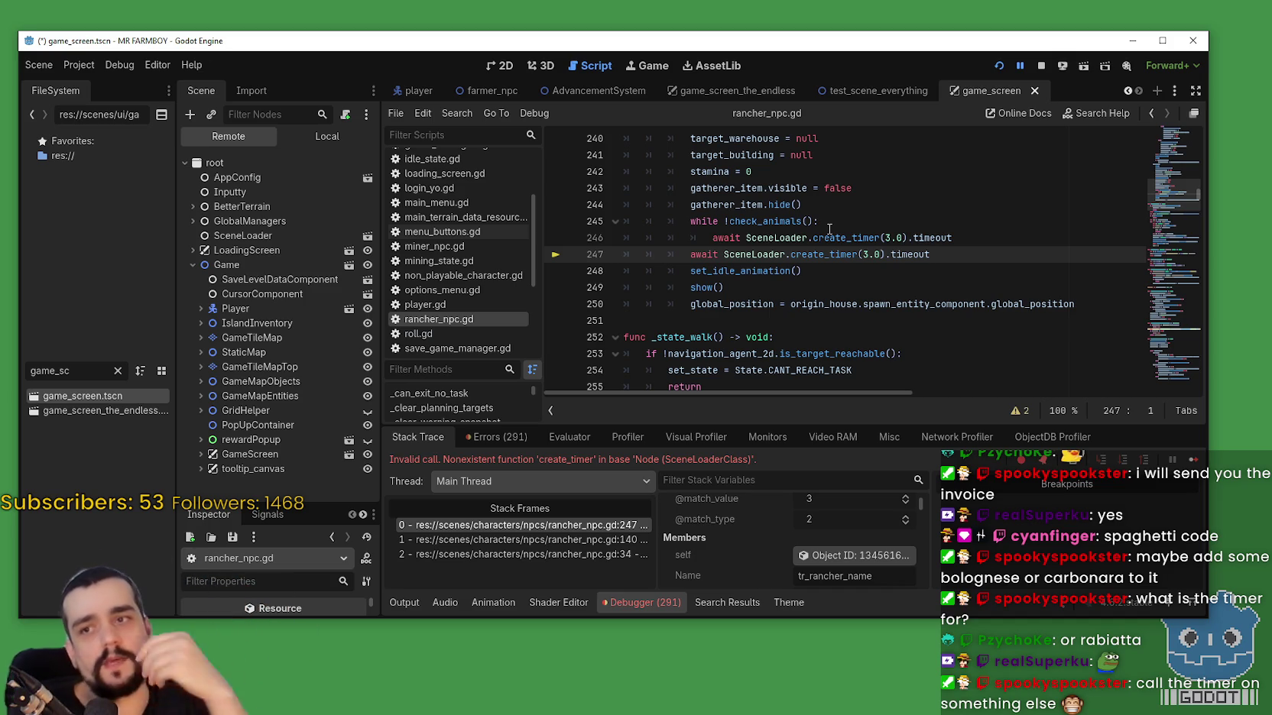
type(".")
Revert lines 246–247 of rancher_npc.gd from SceneLoader back to get_tree() using autocomplete.
key("ctrl+z")
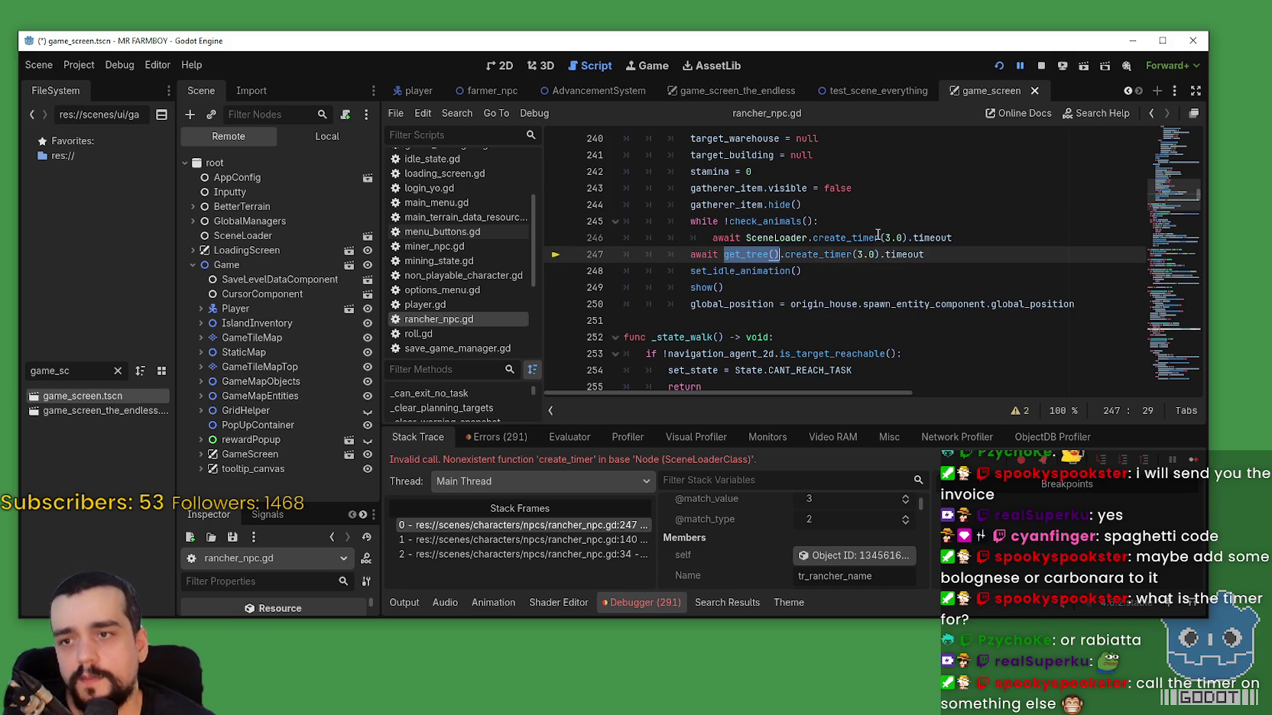
double_click(776, 237)
key("BackSpace")
type("Sc")
key("ctrl+z")
key("ctrl+z")
Select the whole get_tree() call on line 246.
left_click(746, 256)
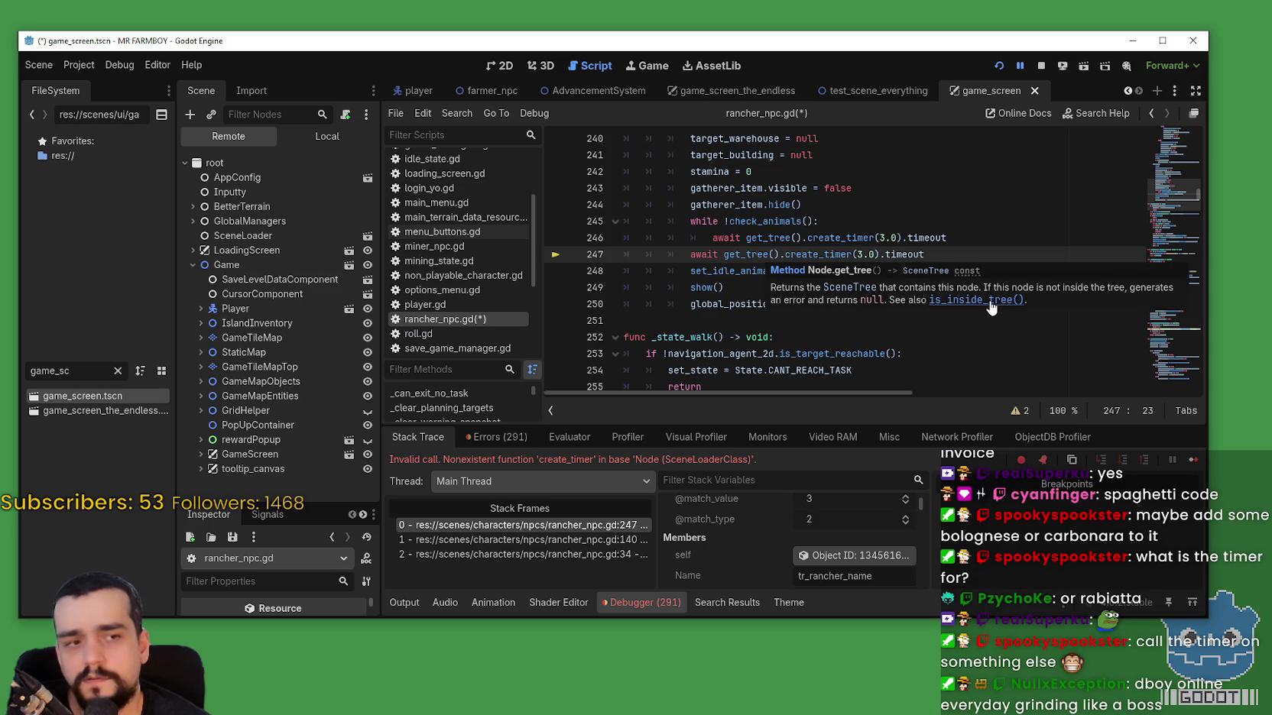
left_click(770, 237)
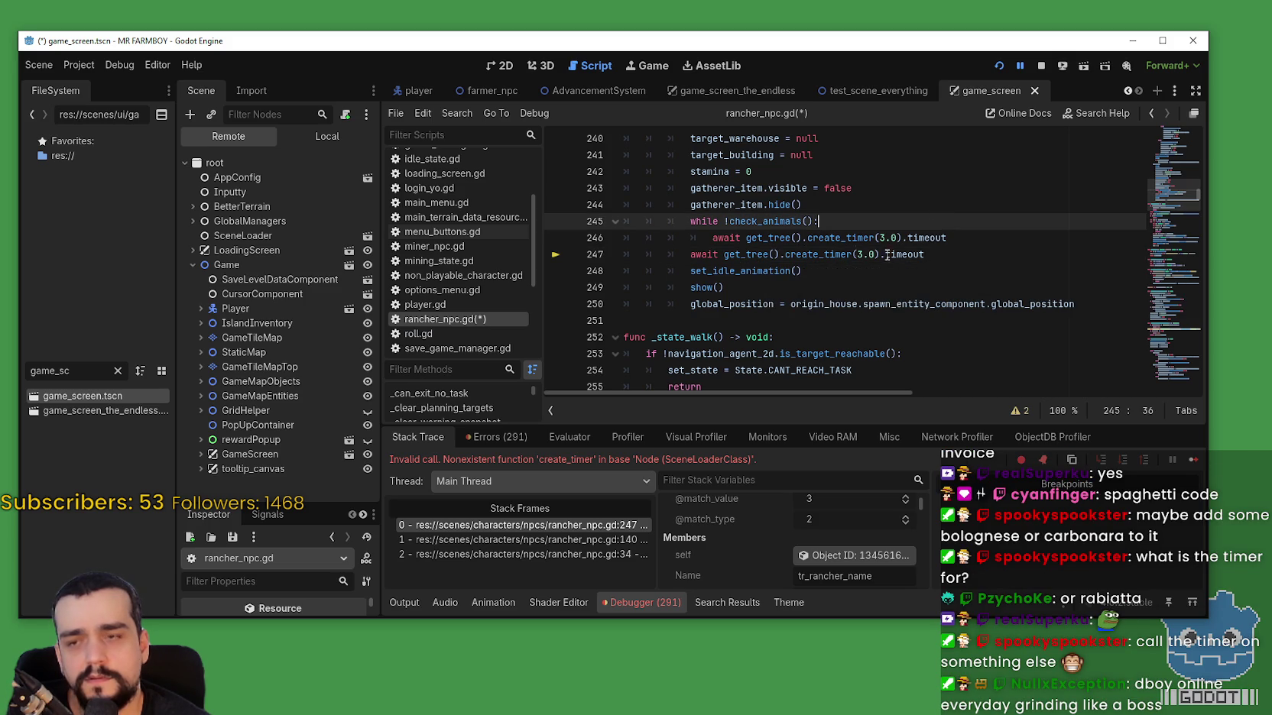
double_click(770, 238)
left_click_drag(746, 238, 802, 238)
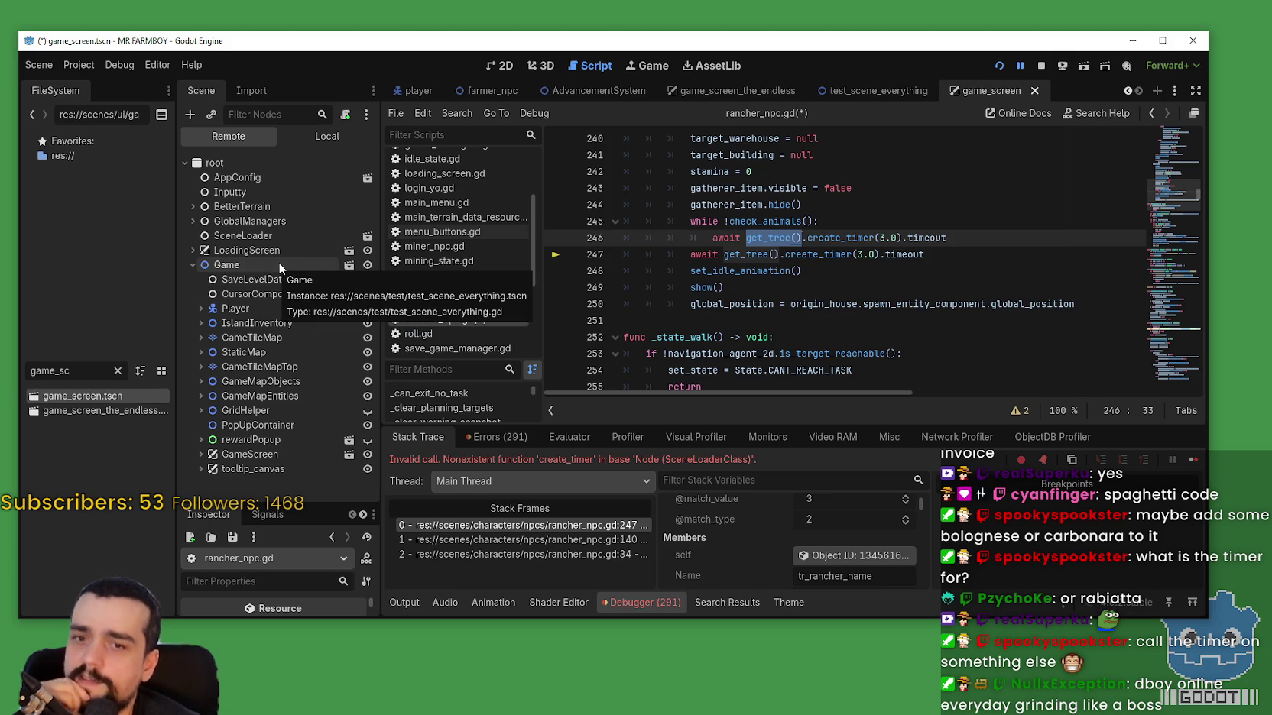
Select get_tree() on line 246 of rancher_npc.gd.
mouse_move(772, 235)
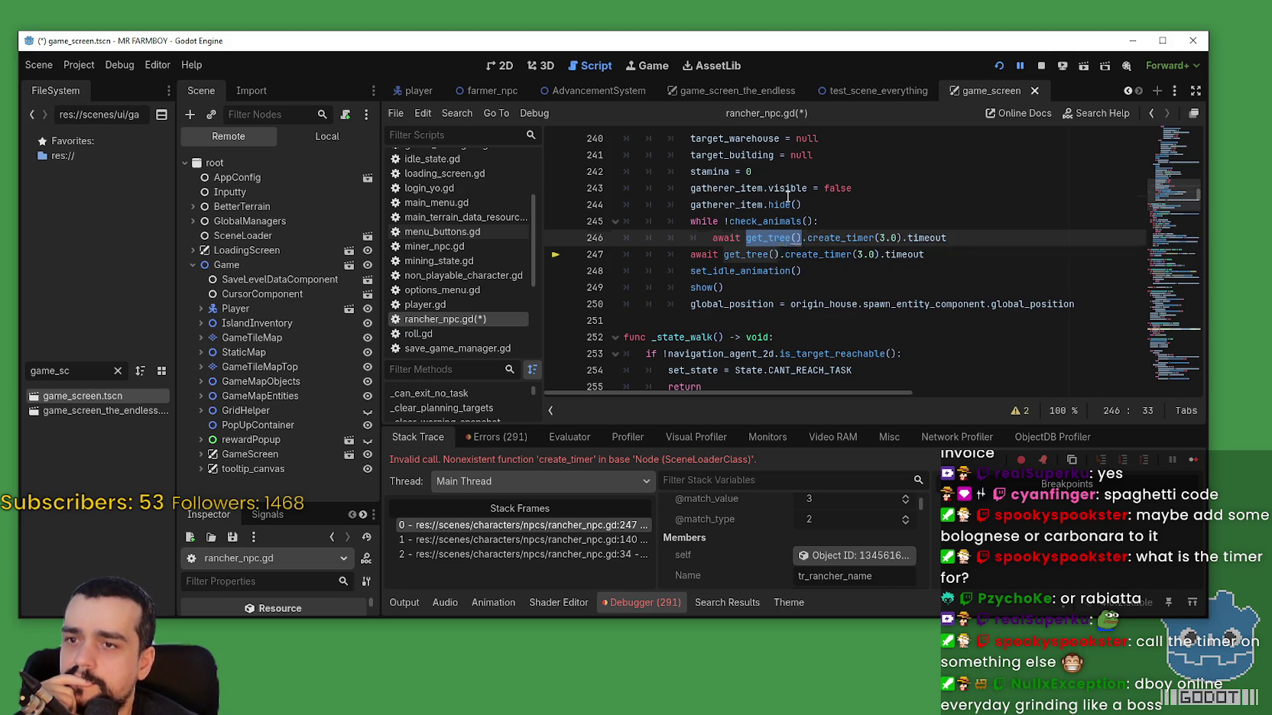
left_click(779, 238)
double_click(778, 238)
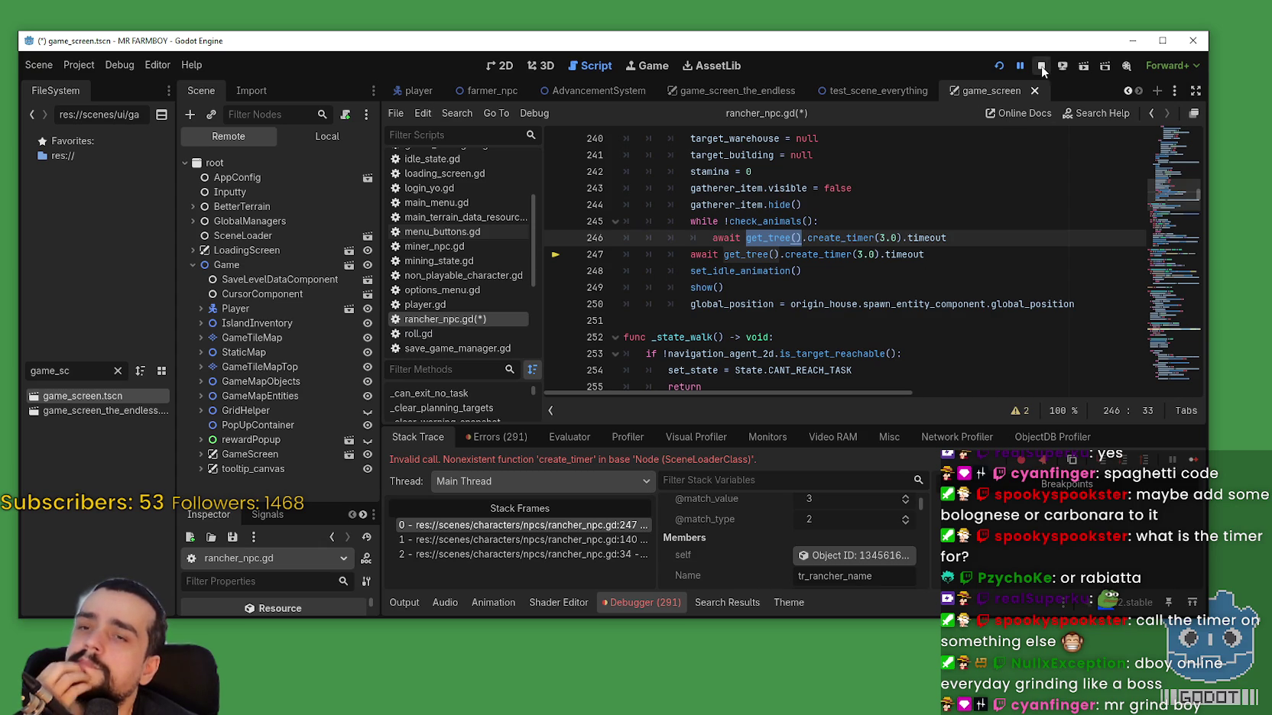
Expand GlobalManagers in the Remote tree, browse its nodes, then open the SceneTree class reference.
left_click(191, 220)
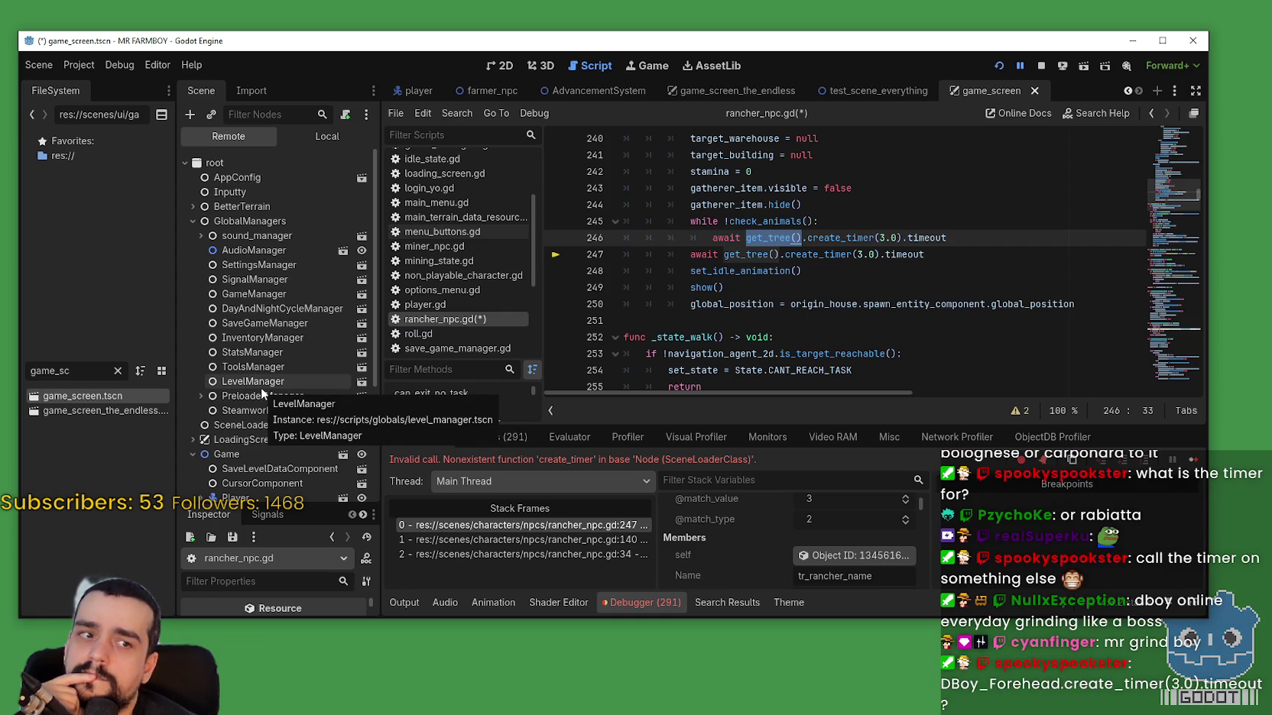
scroll(274, 333, "down", 3)
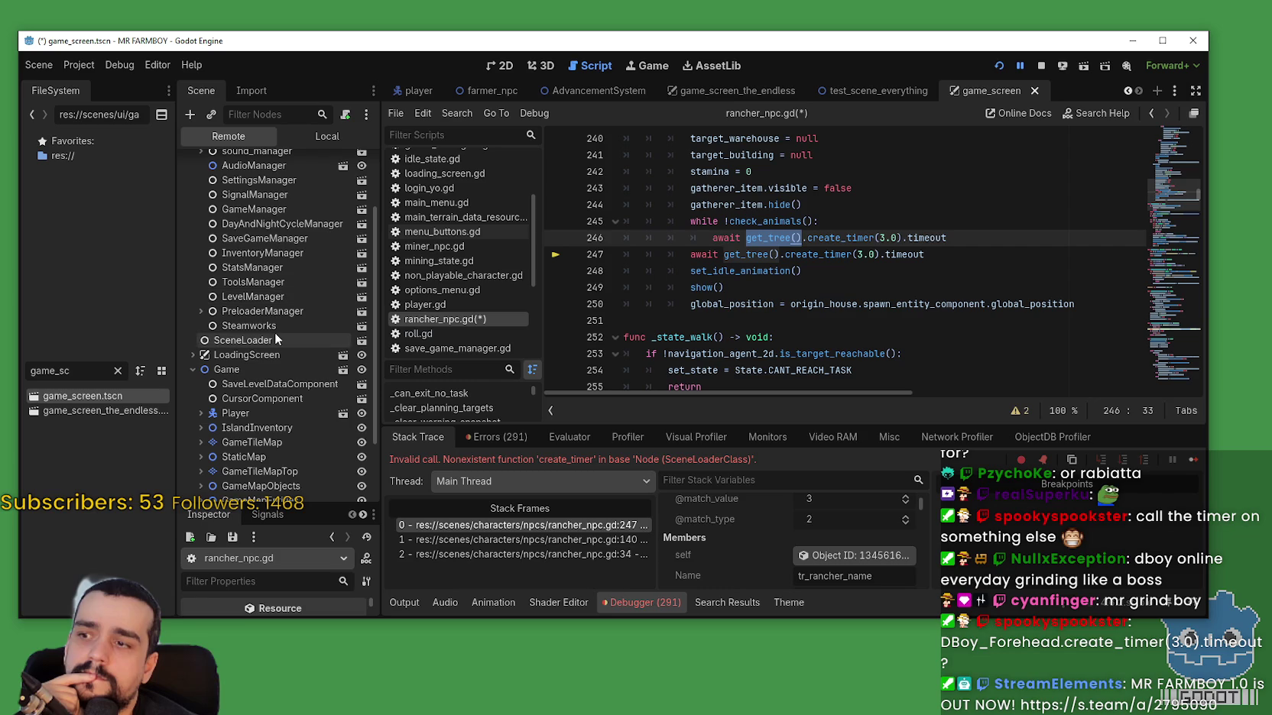
scroll(285, 339, "up", 3)
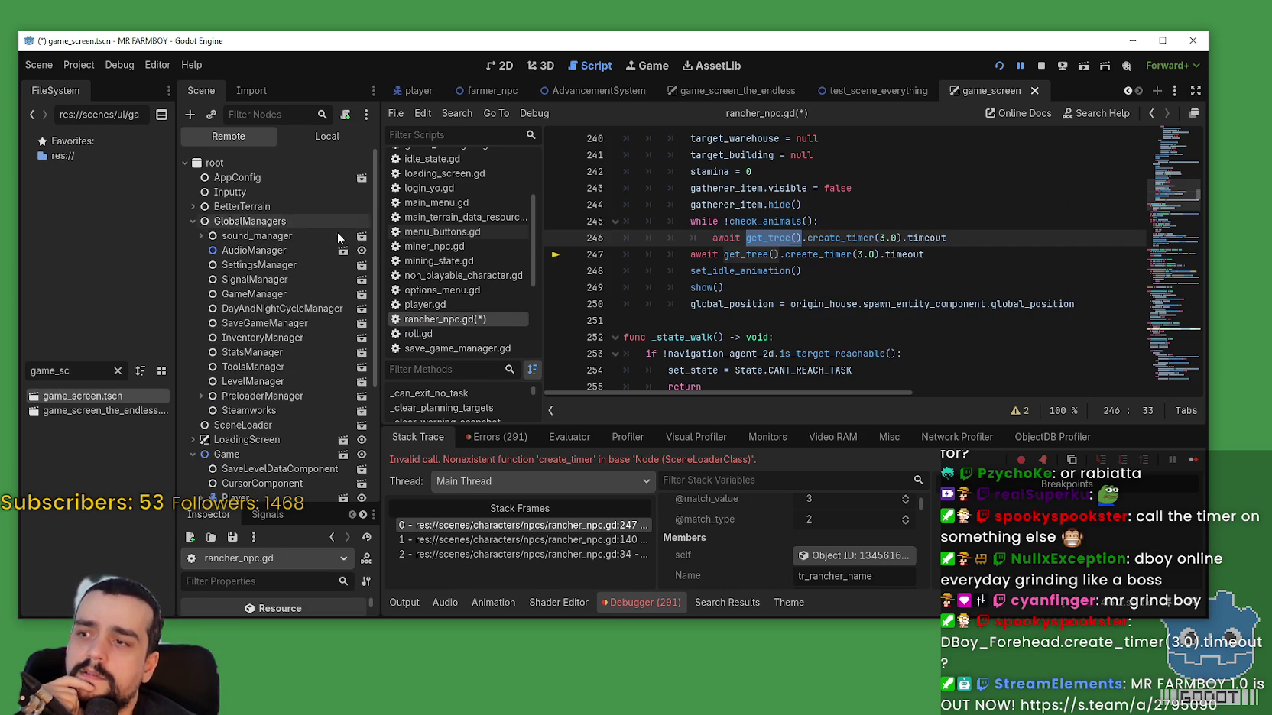
scroll(257, 389, "down", 3)
scroll(256, 389, "down", 2)
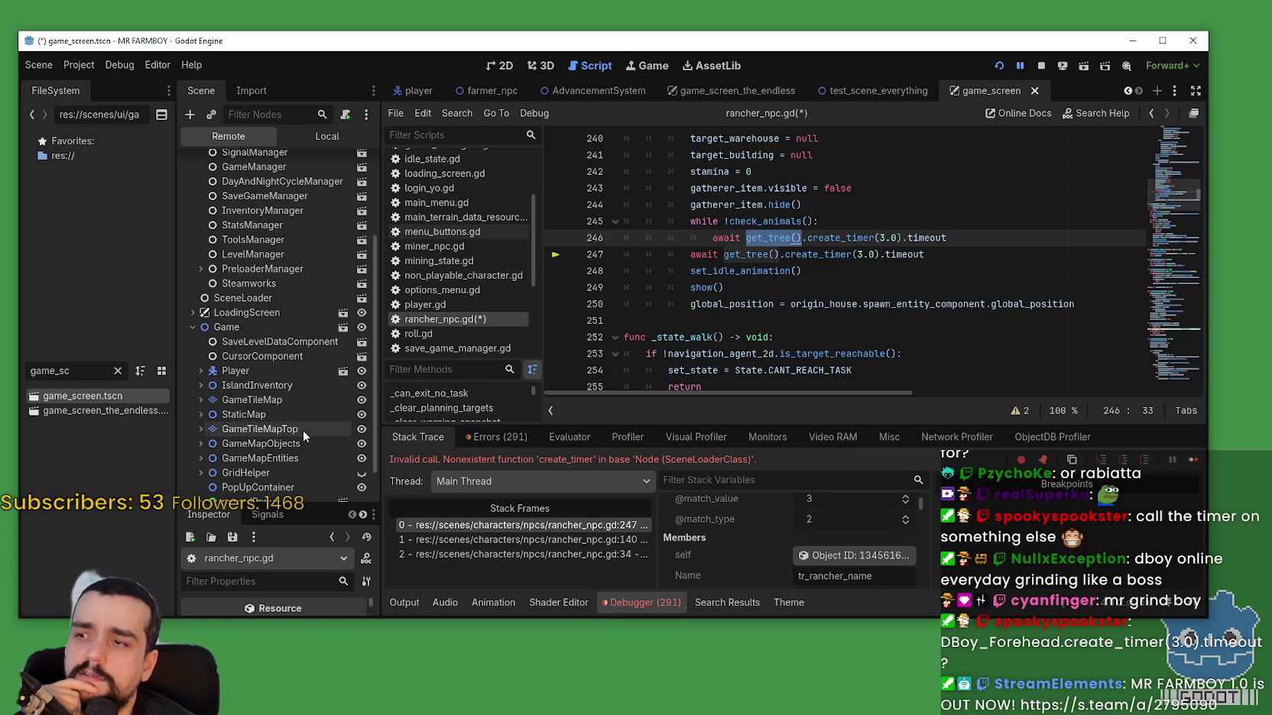
scroll(300, 424, "up", 5)
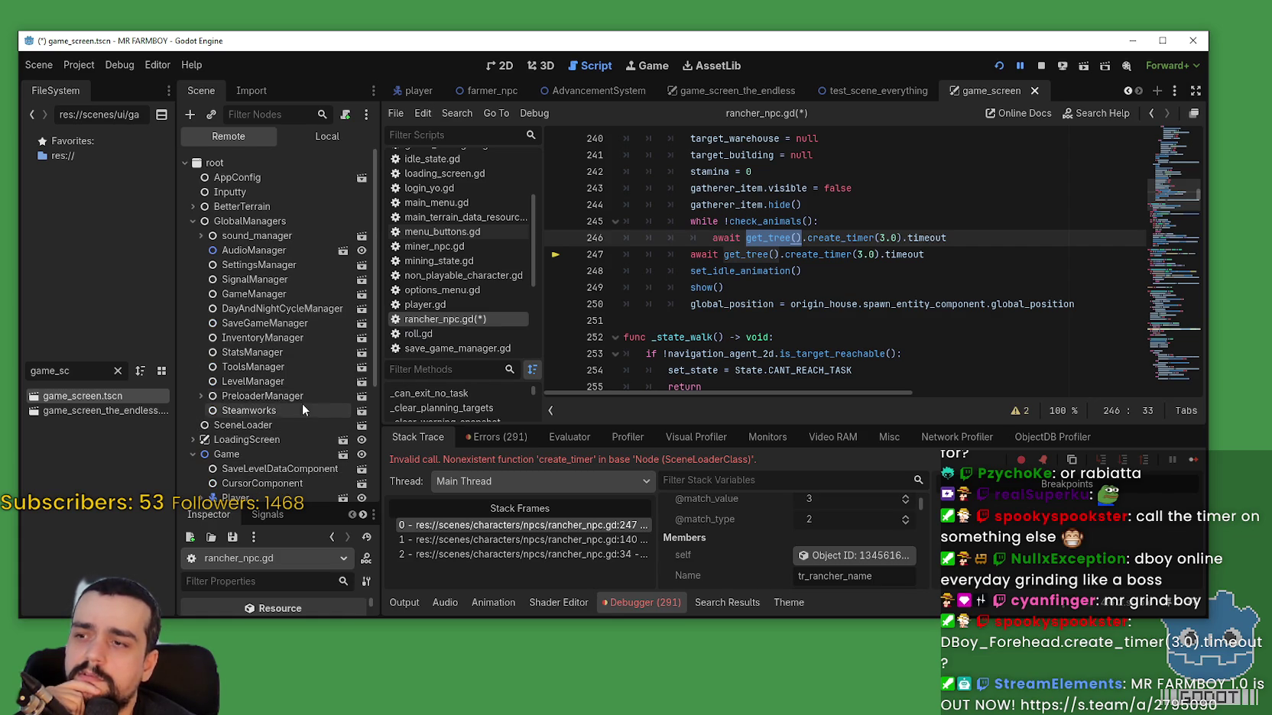
scroll(304, 402, "down", 4)
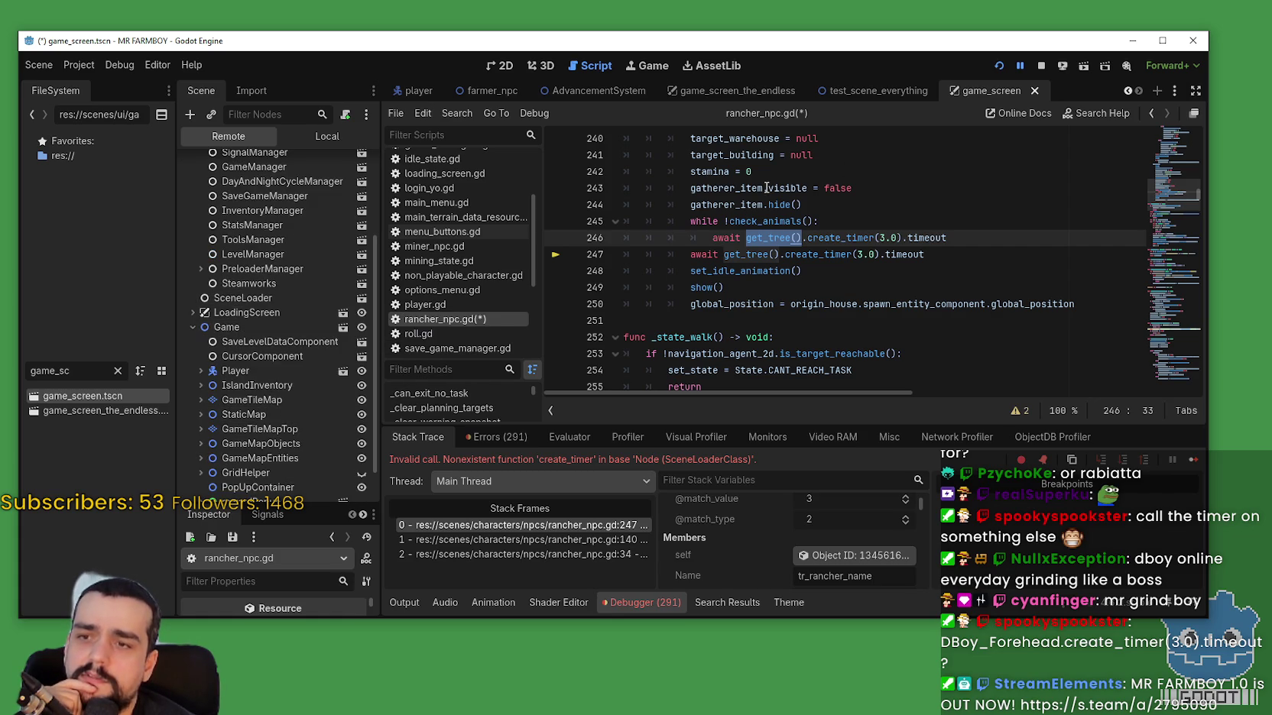
mouse_move(776, 239)
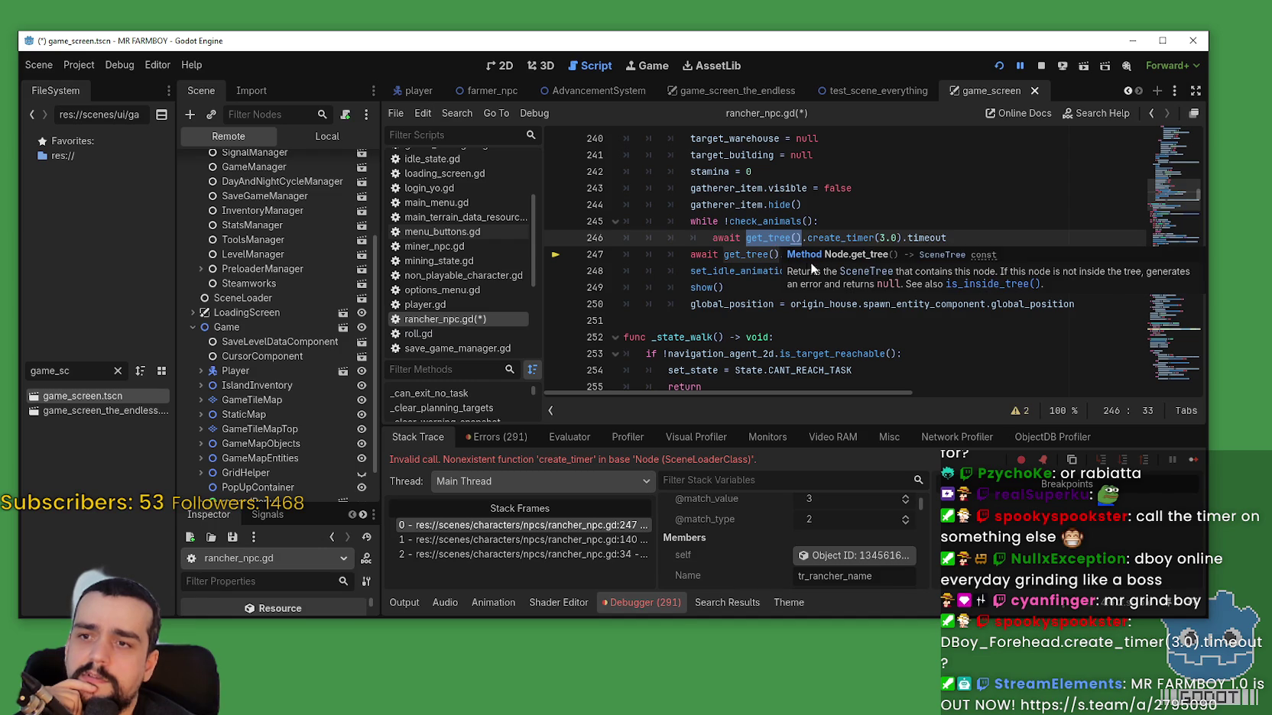
left_click(866, 272)
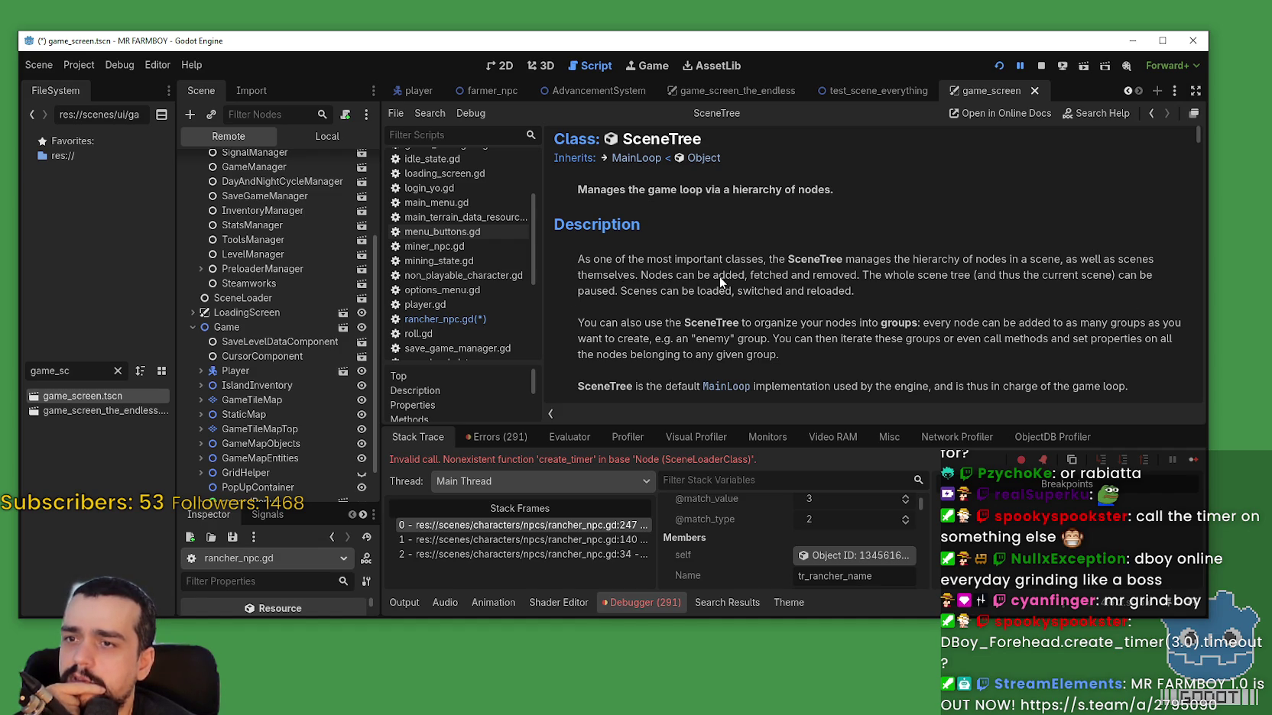
Collapse GlobalManagers and inspect the SceneLoader node in the Remote scene tree.
scroll(942, 278, "down", 1)
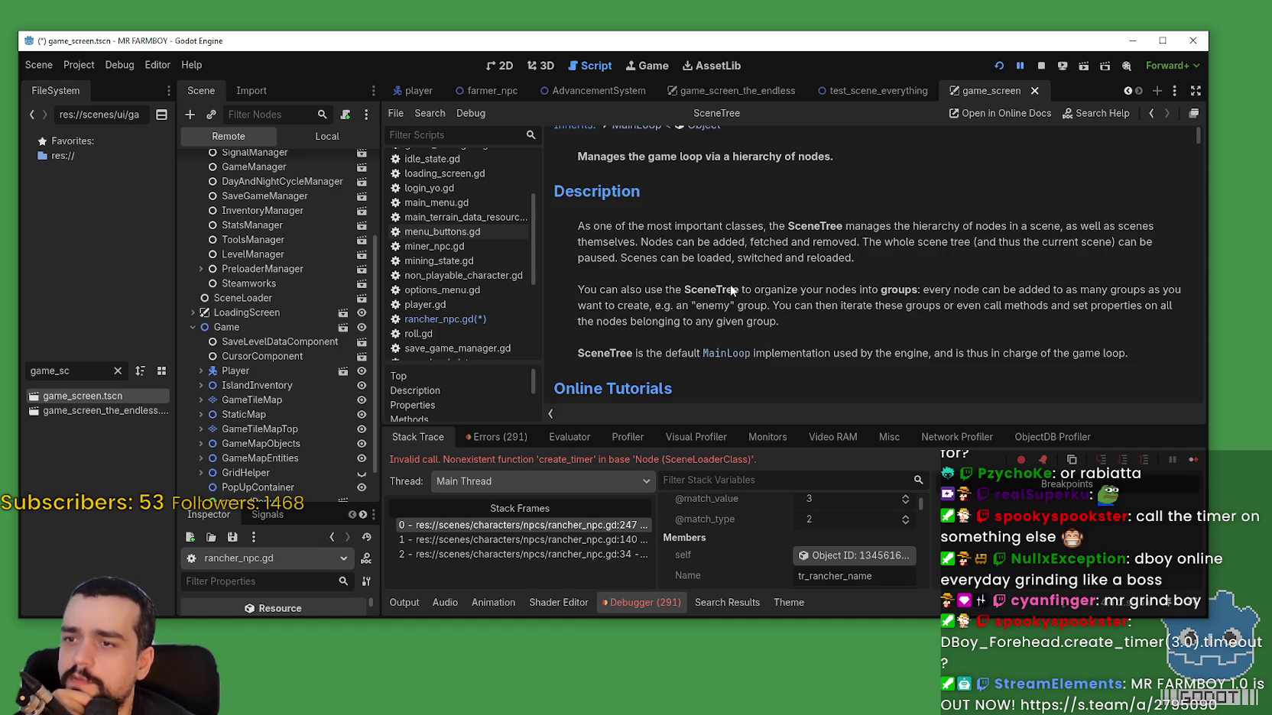
scroll(963, 308, "down", 8)
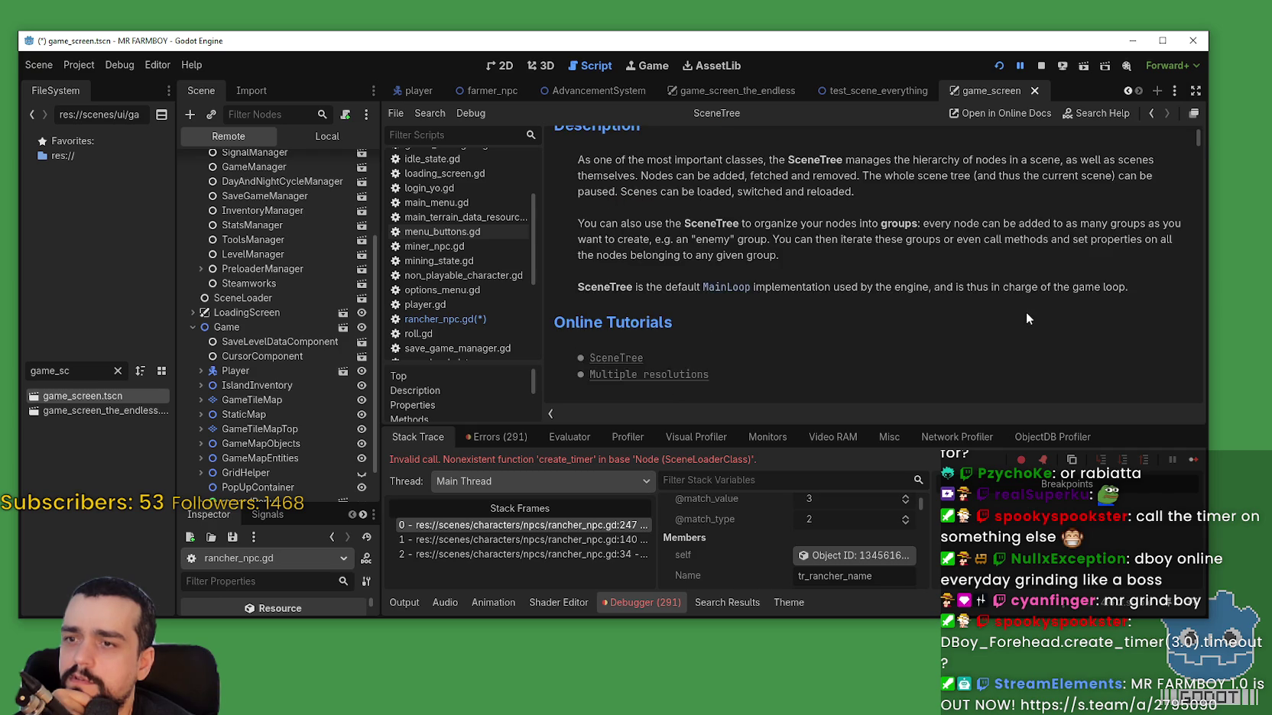
scroll(961, 308, "down", 1)
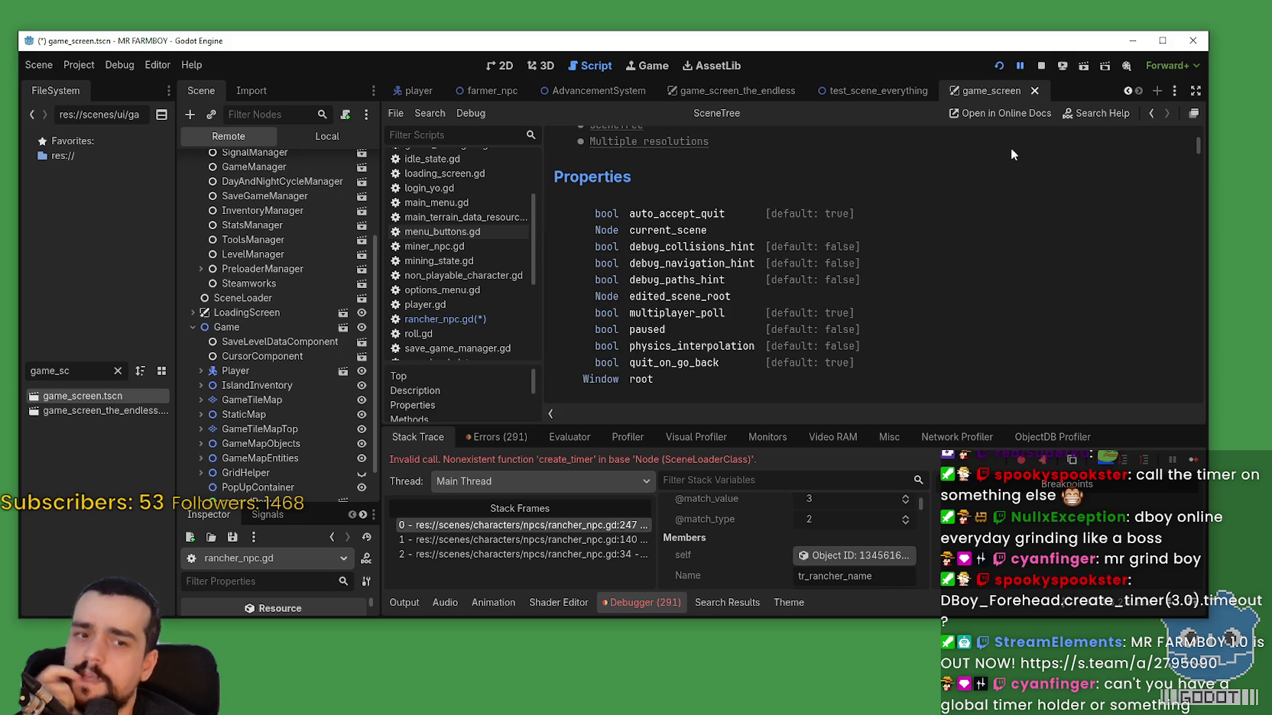
scroll(288, 276, "up", 2)
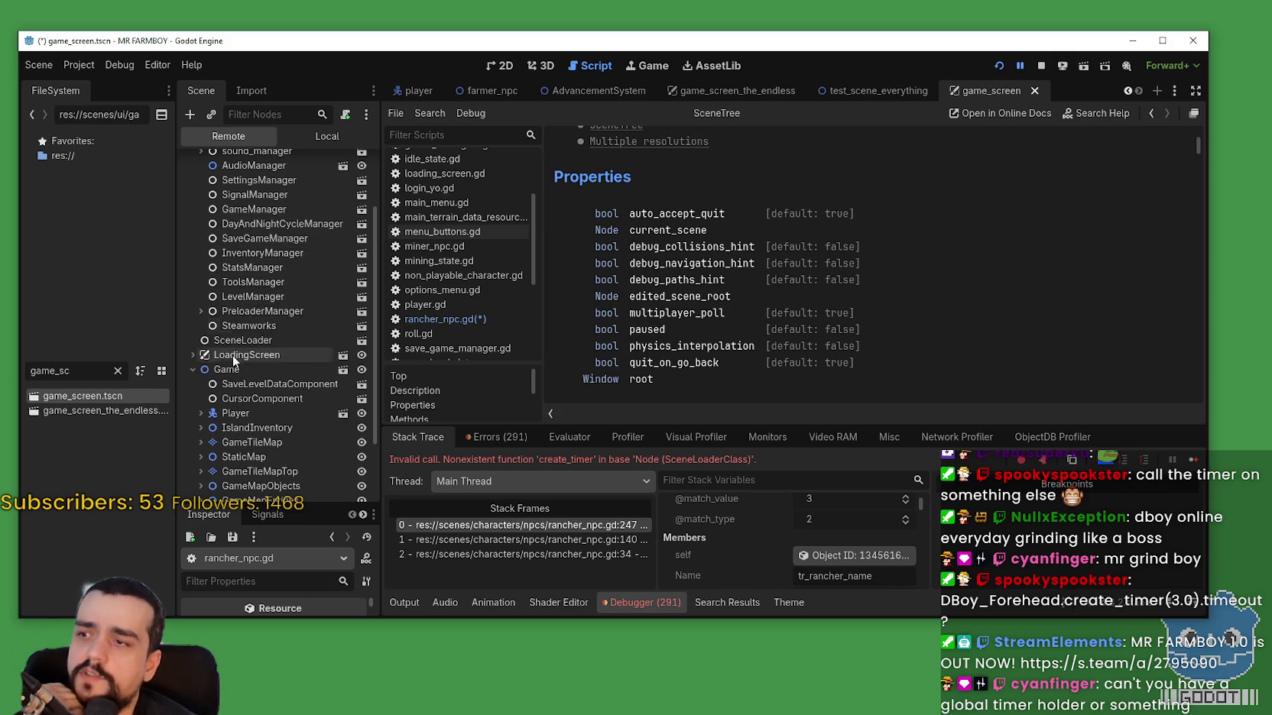
scroll(251, 315, "up", 2)
left_click(189, 178)
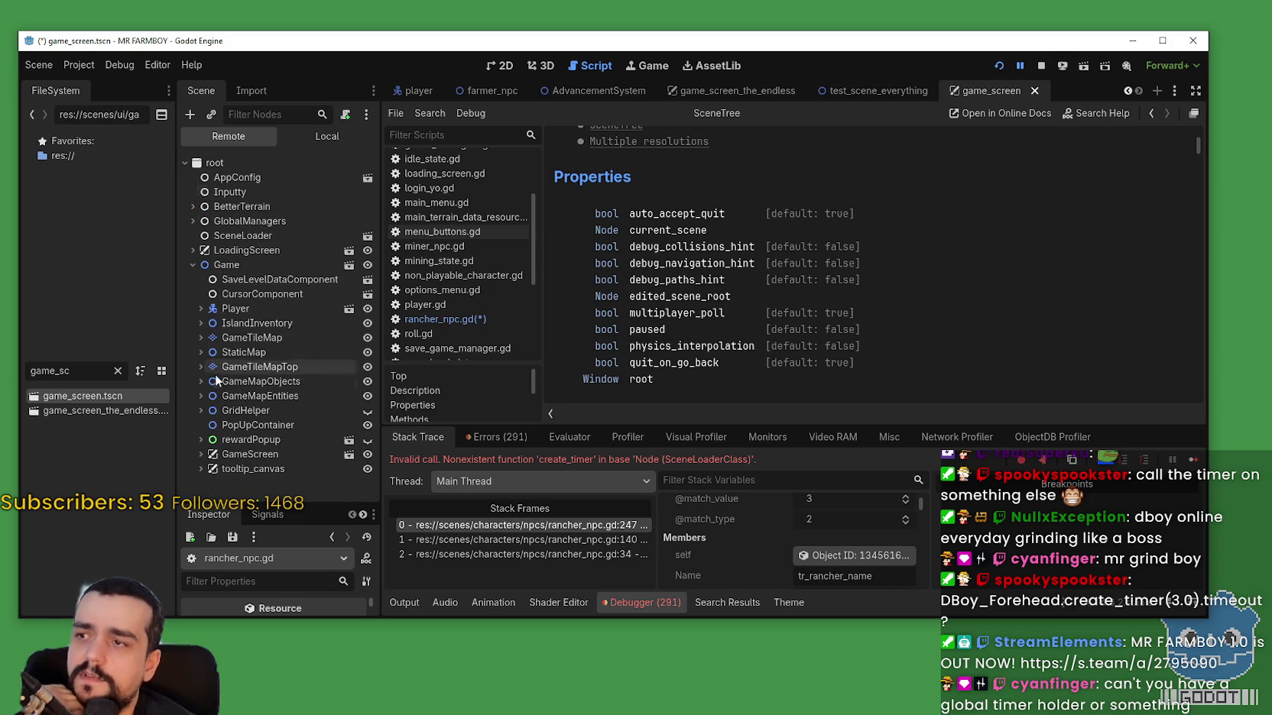
left_click(225, 236)
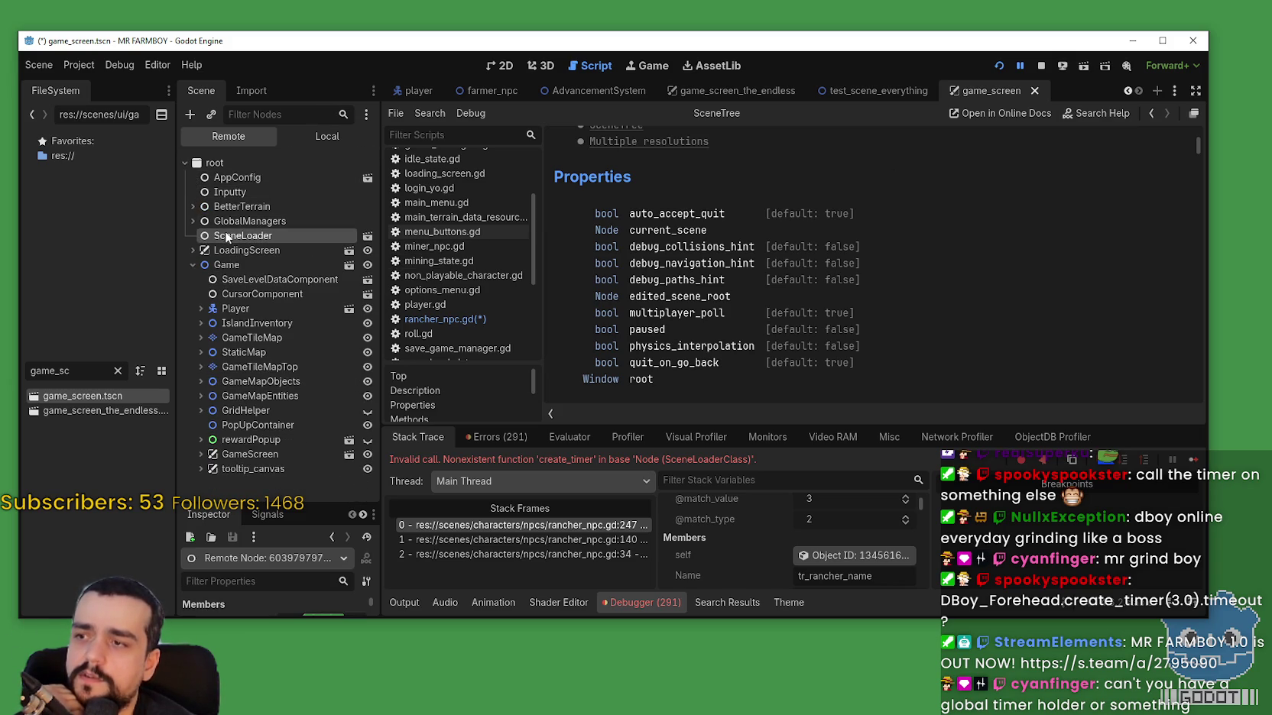
Jump to rancher_npc.gd line 247 from stack frame 0 and open Project Settings.
left_click(615, 526)
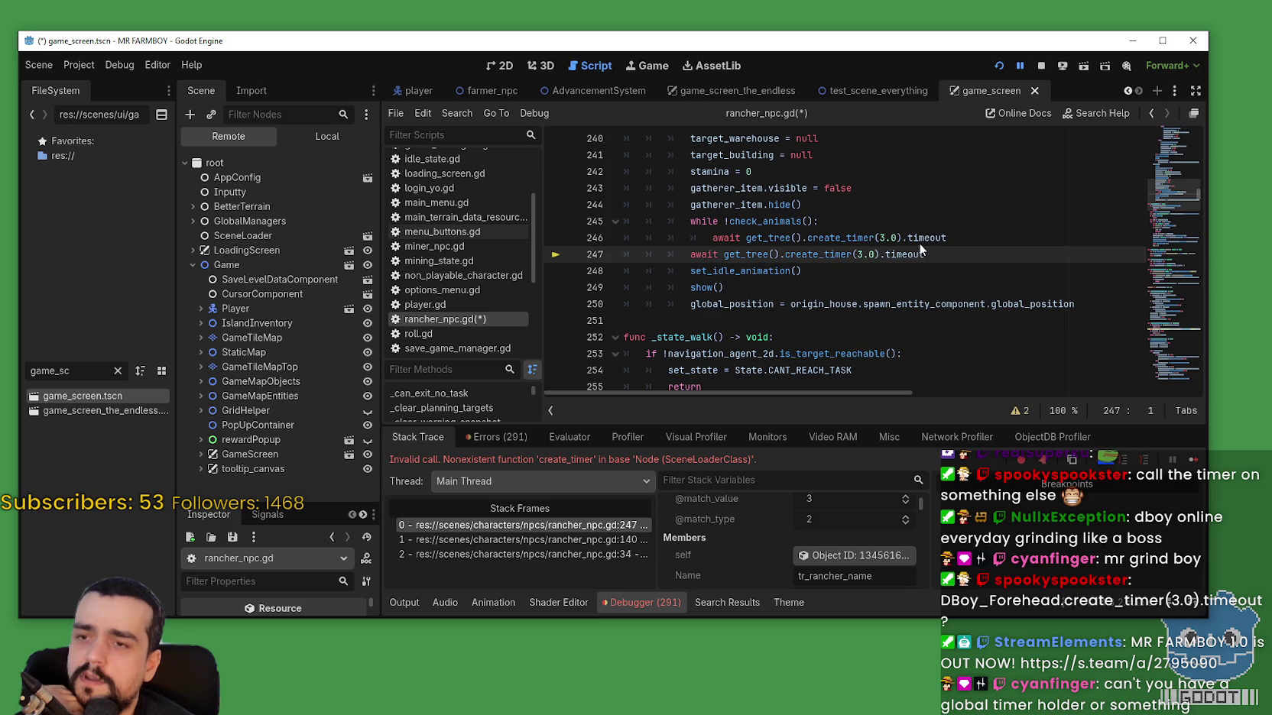
left_click(79, 65)
left_click(88, 85)
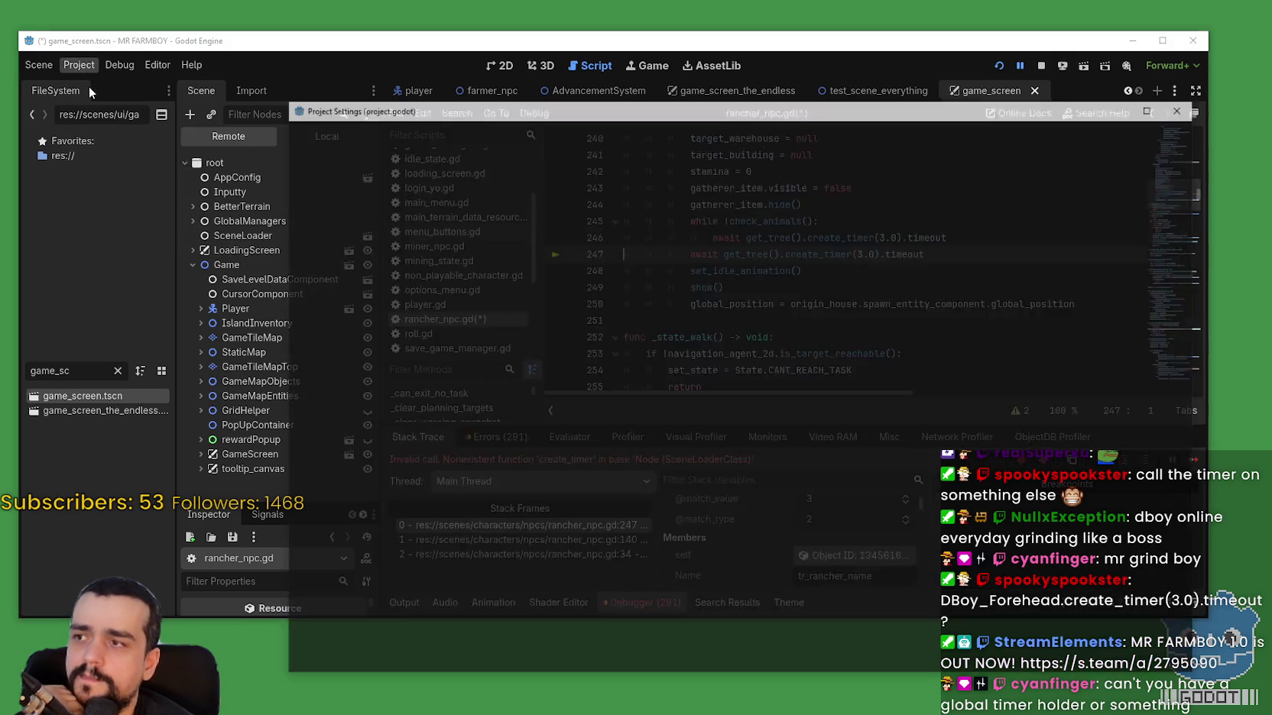
Check SceneLoader in the Globals Autoload list, then close Project Settings.
left_click(425, 133)
left_click(404, 134)
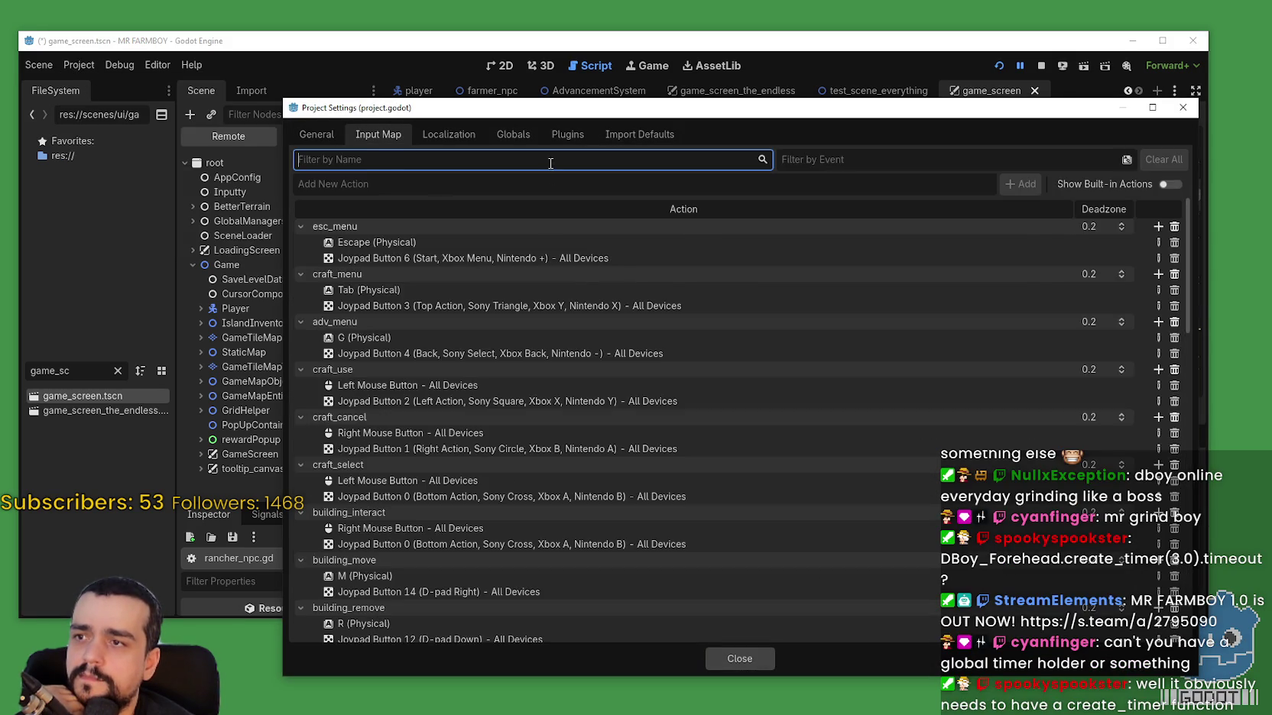
left_click(513, 135)
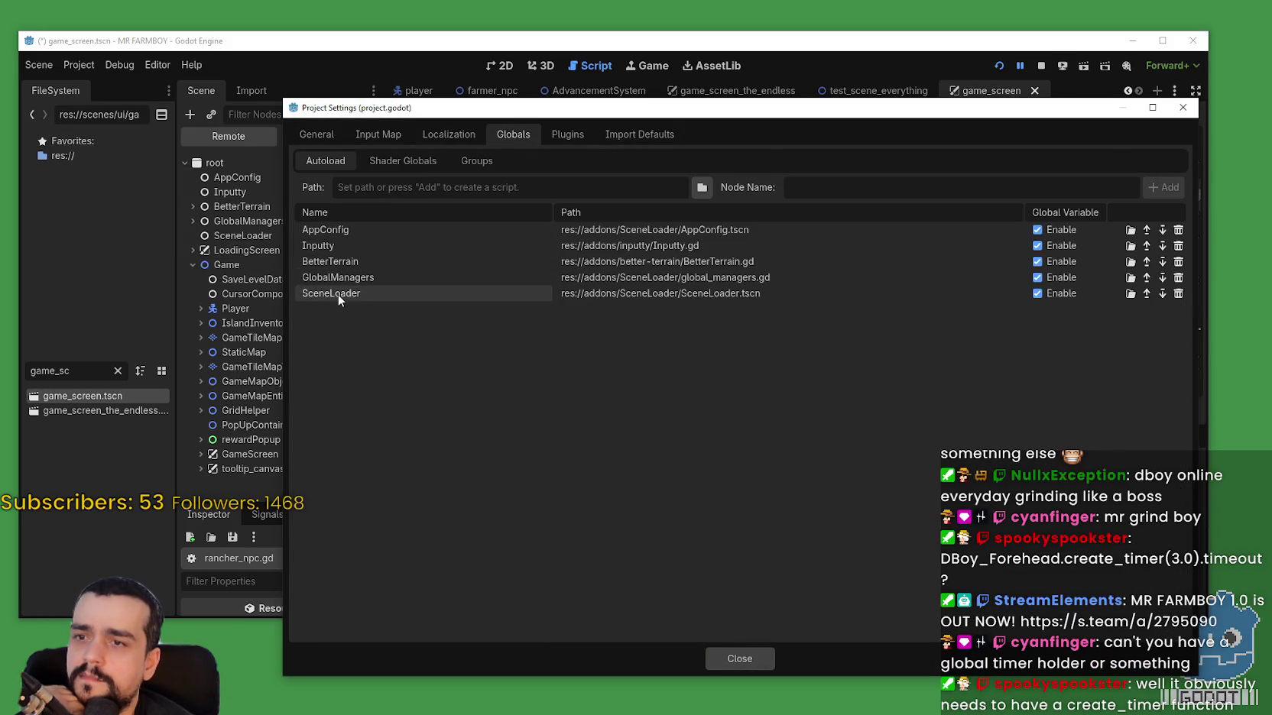
left_click(744, 659)
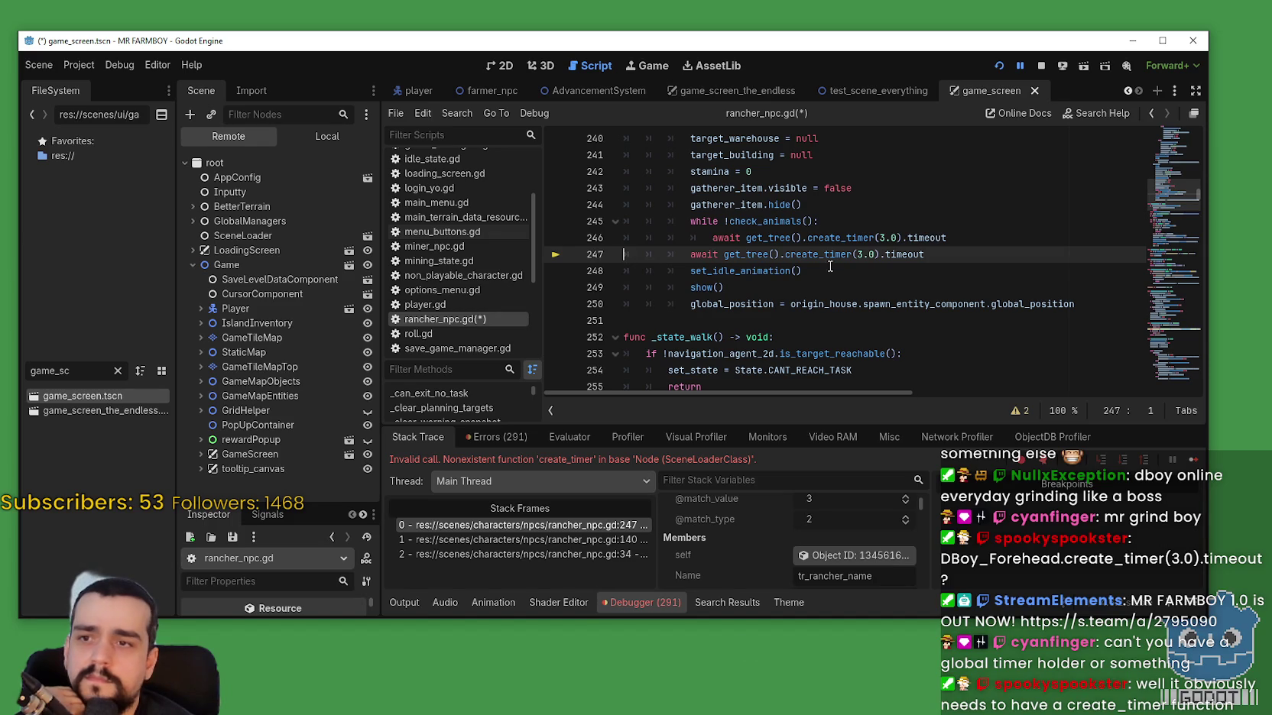
mouse_move(833, 253)
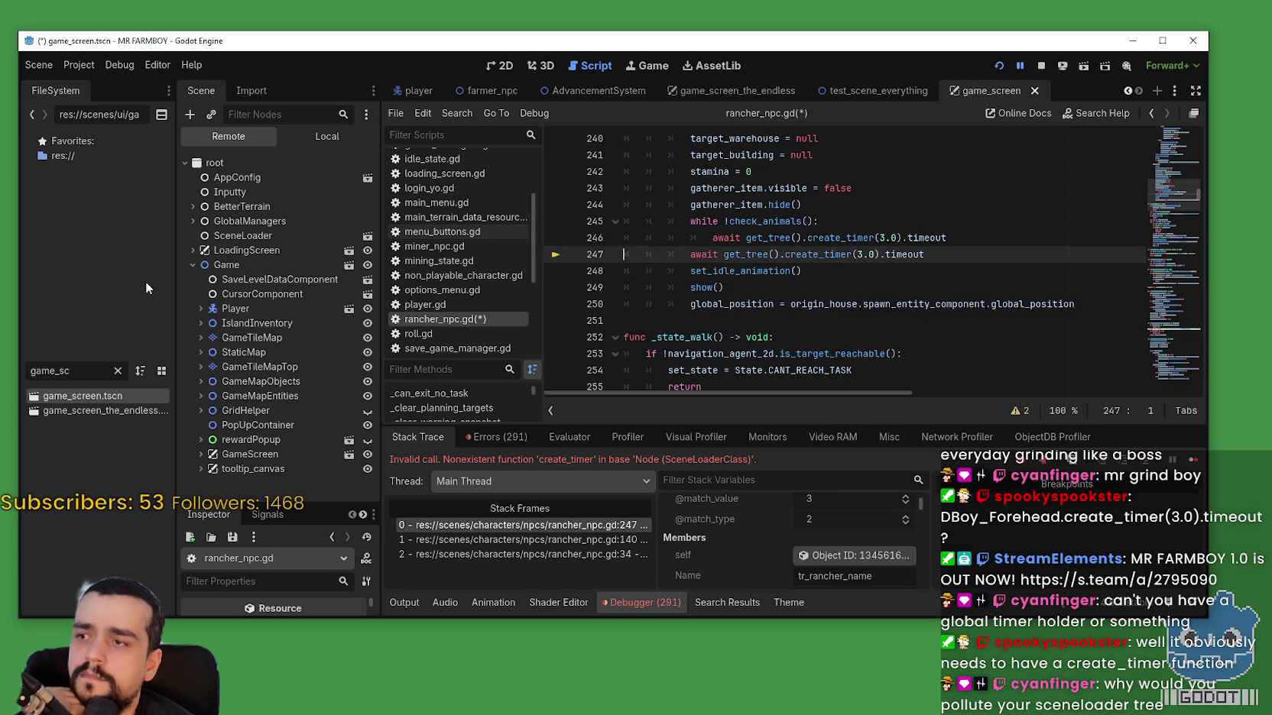
left_click(194, 264)
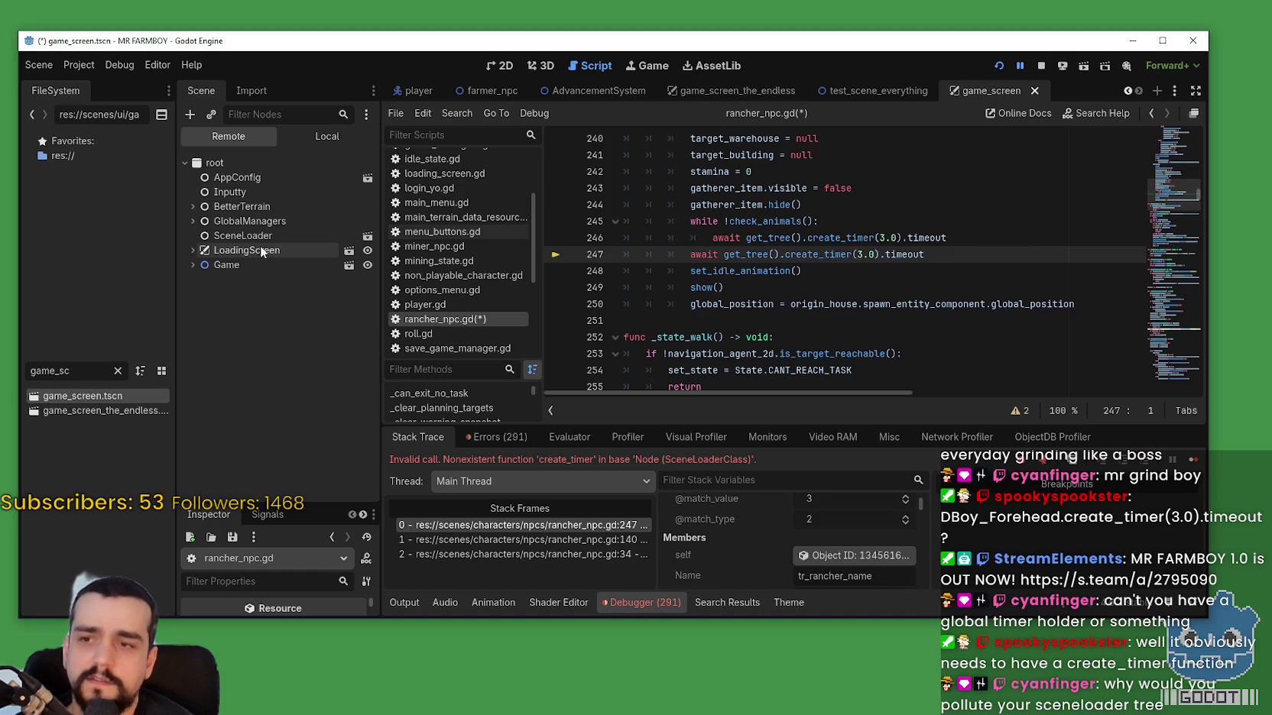
left_click(193, 221)
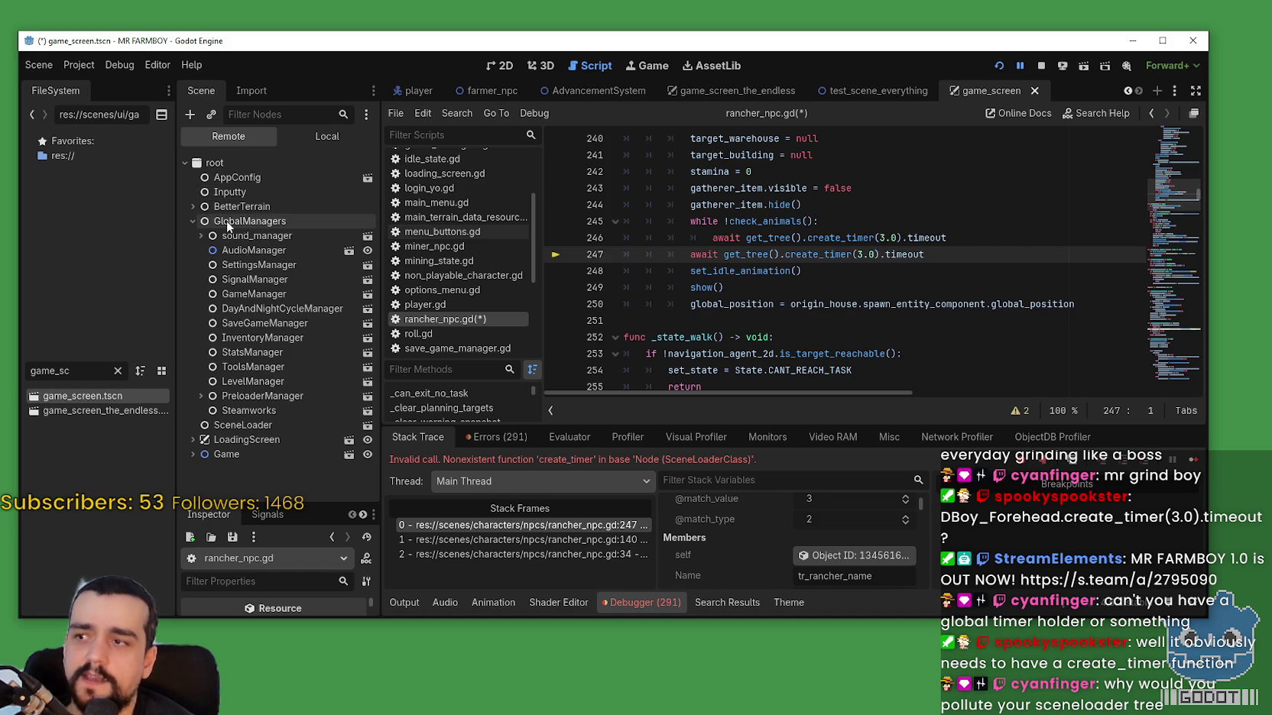
left_click(191, 221)
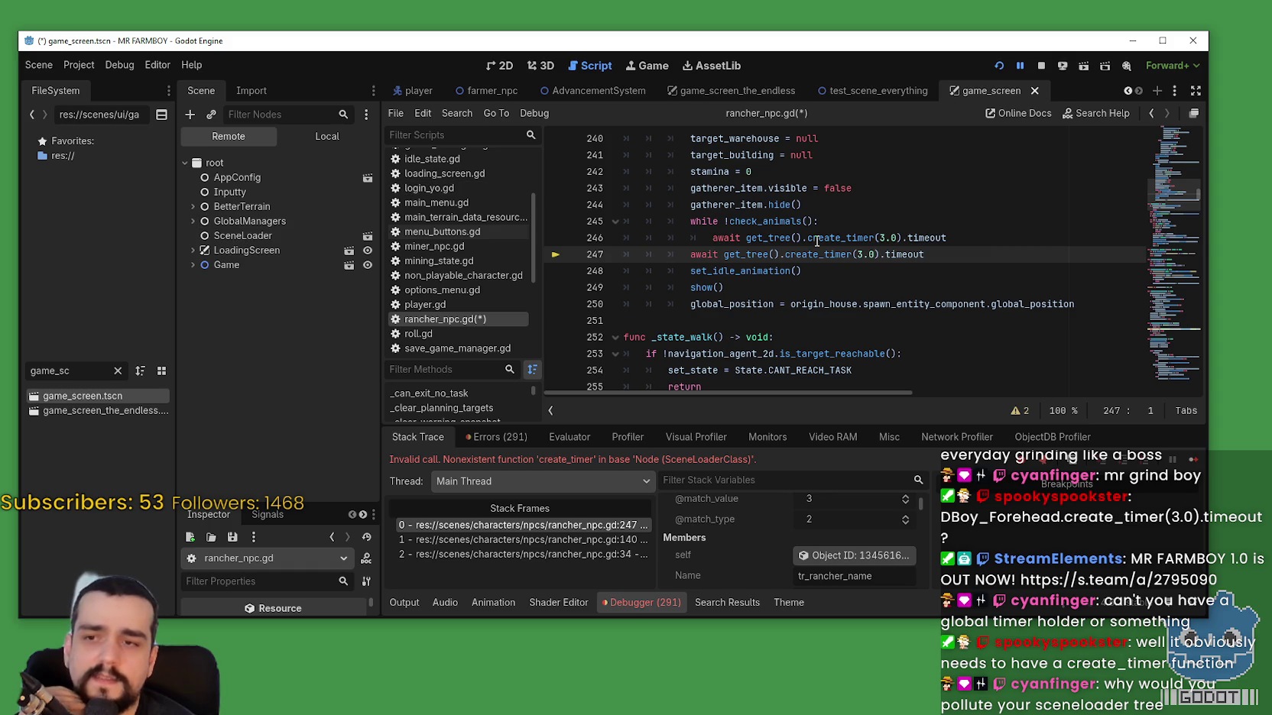
left_click(879, 287)
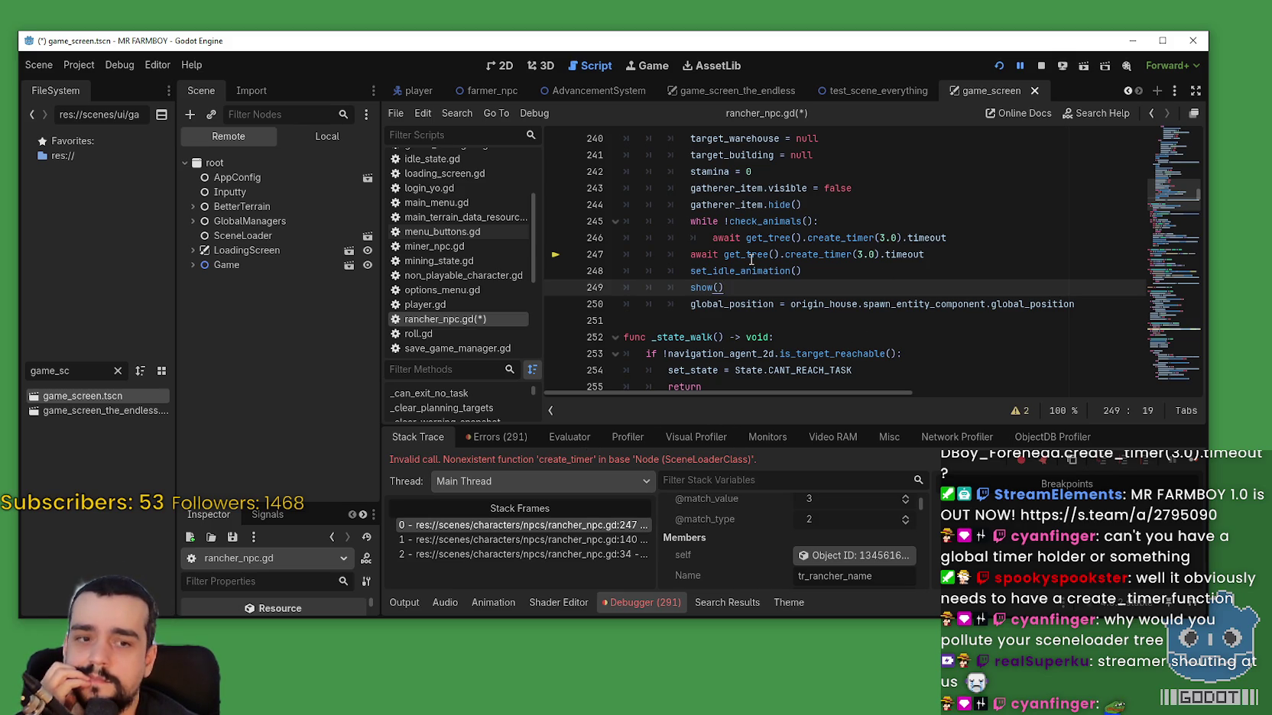
mouse_move(750, 259)
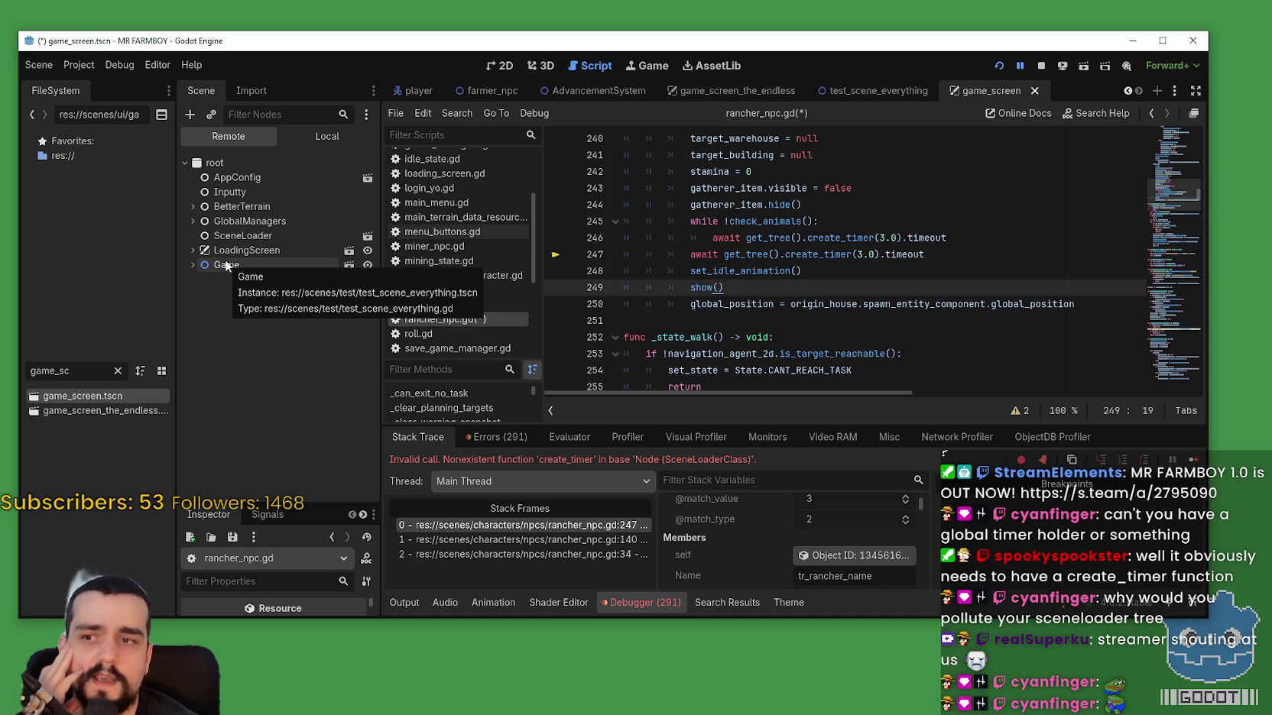
Select create_timer on line 246, then return to the failing line 247.
double_click(839, 238)
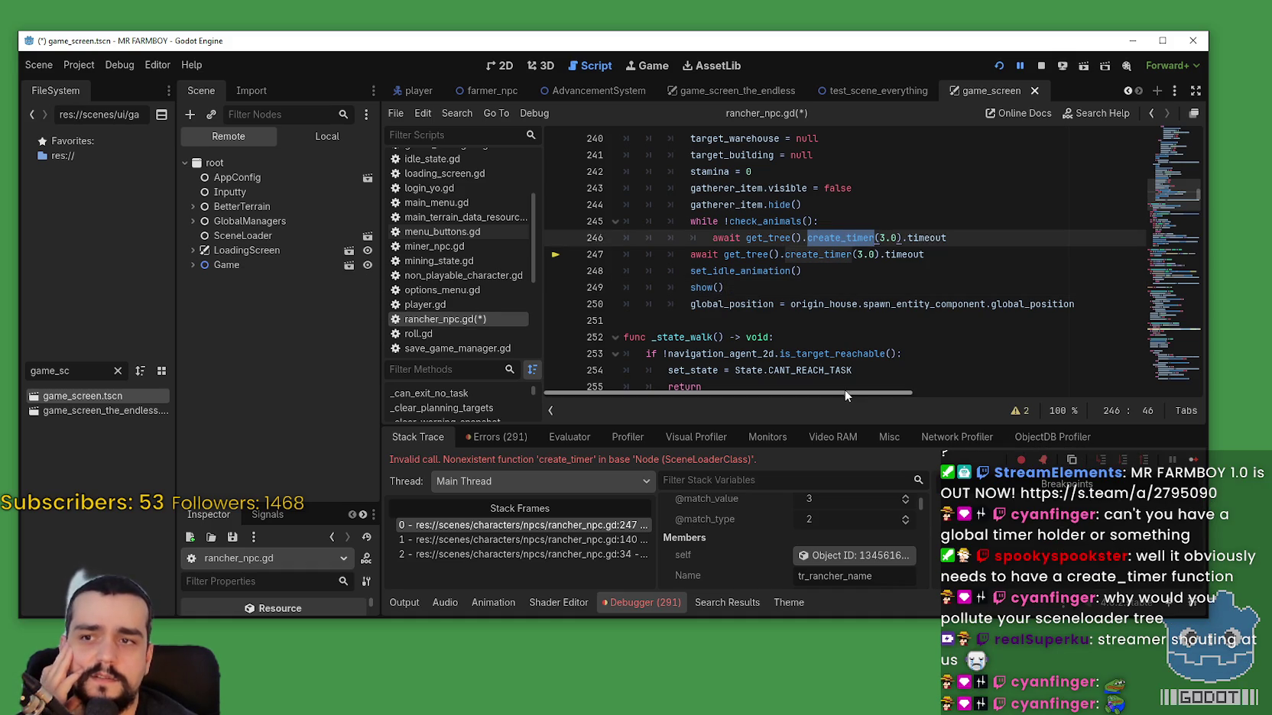
left_click(816, 316)
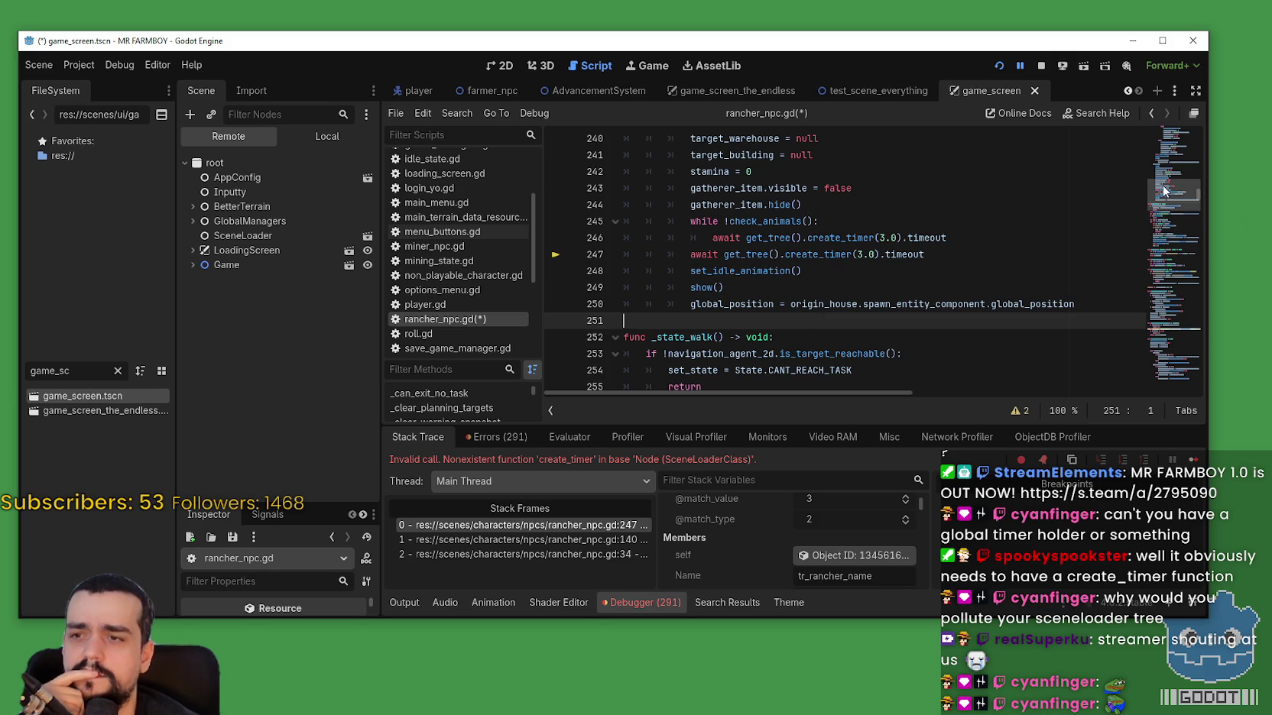
left_click_drag(1175, 169, 1186, 149)
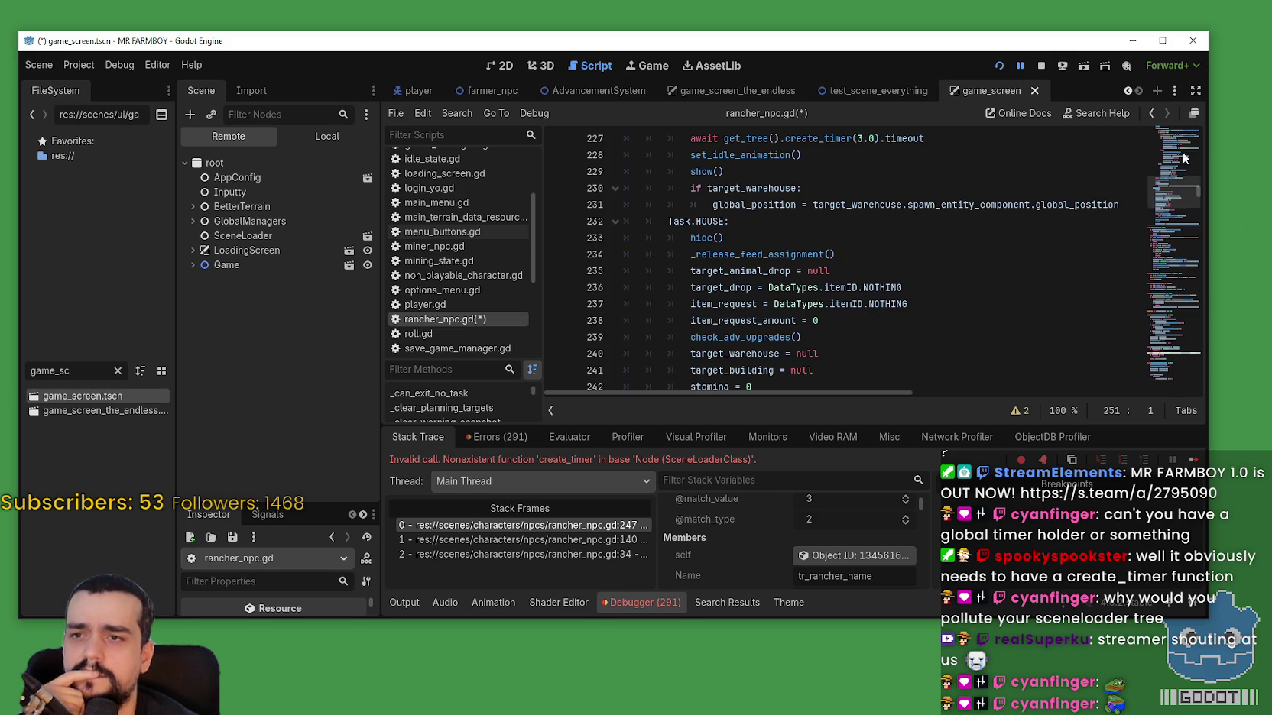
mouse_move(1177, 194)
left_mouse_down()
mouse_move(1178, 117)
mouse_move(1177, 200)
left_mouse_up()
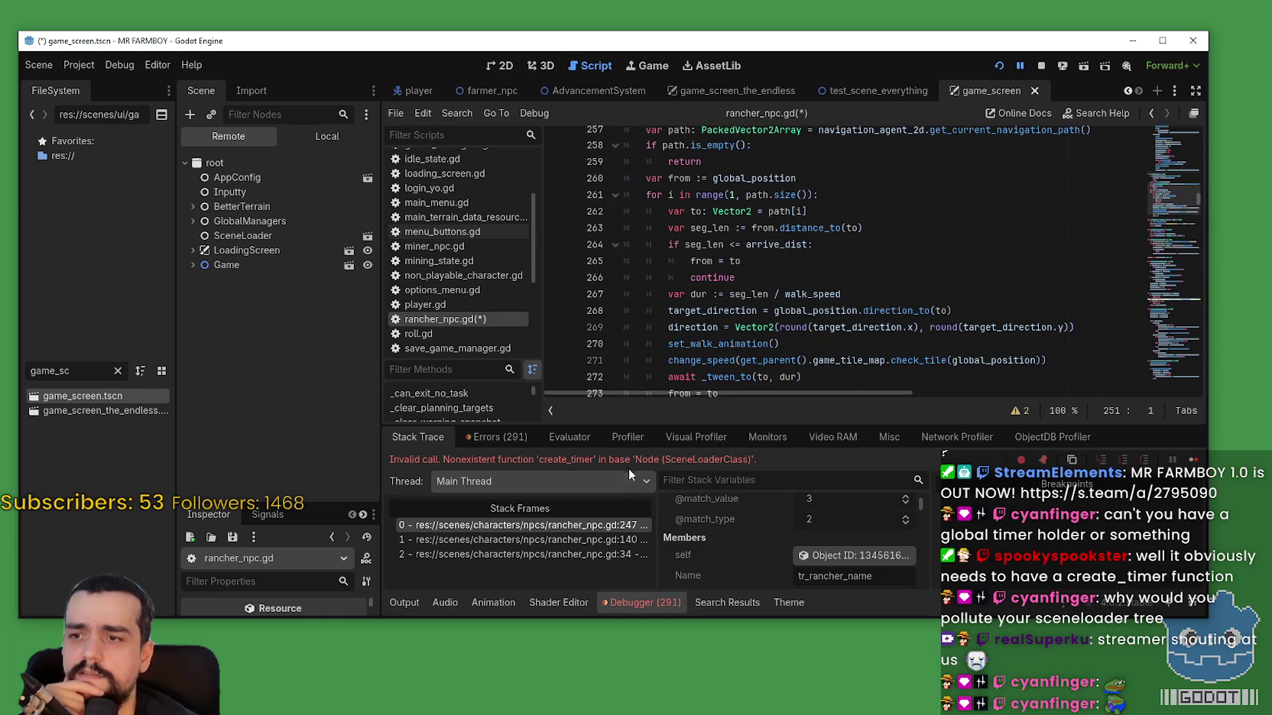
left_click(602, 526)
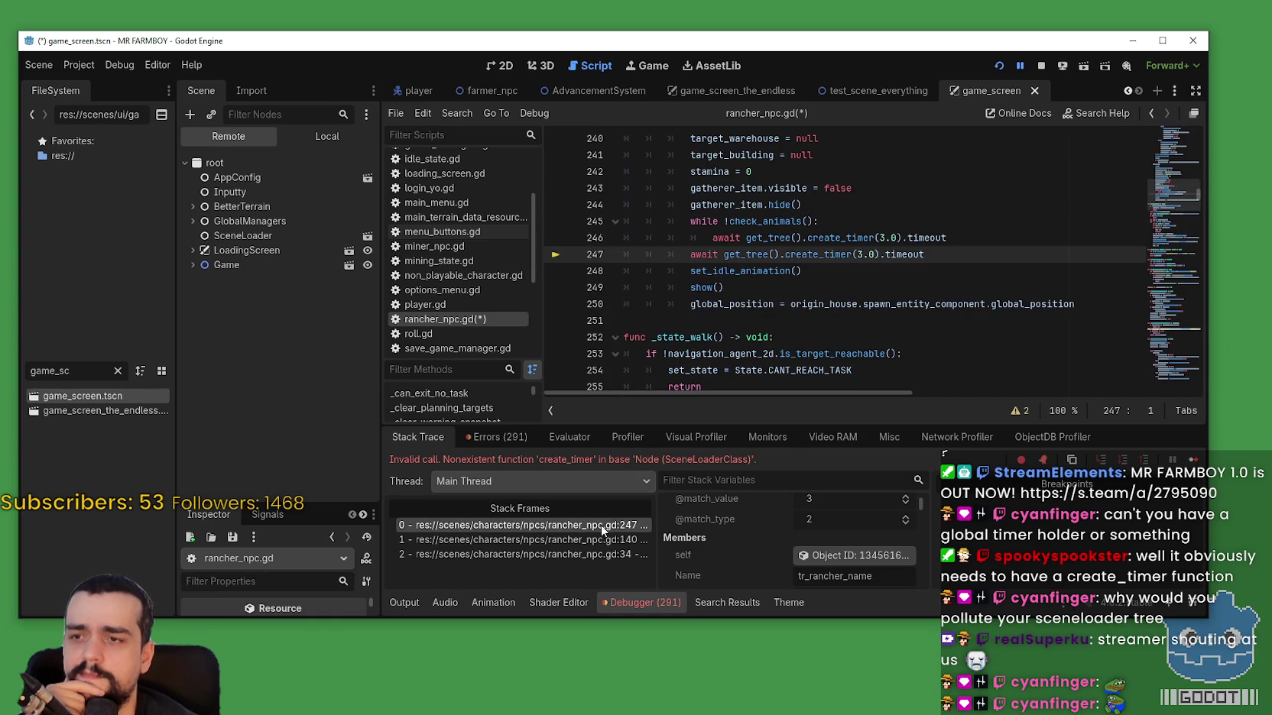
Try typing 'create_ti' on empty line 251, erase it, and open Help > Search Help.
left_click(710, 322)
type("create_time")
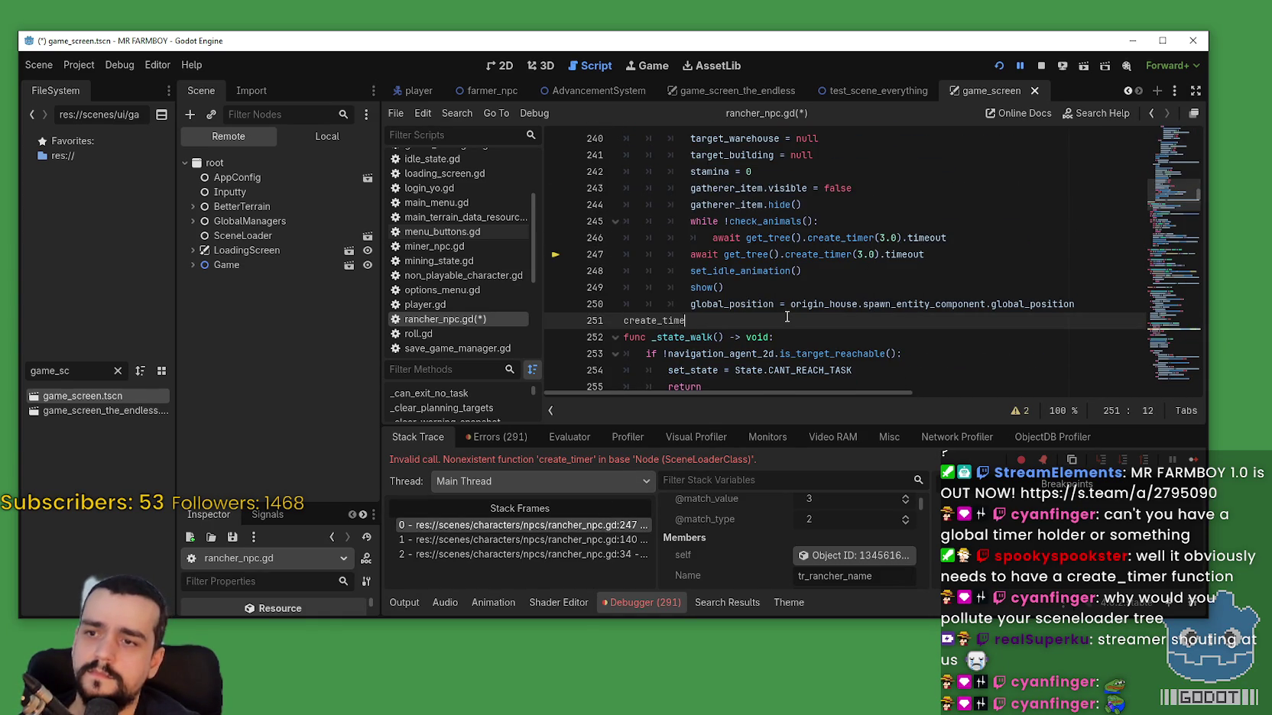
key("BackSpace")
key("BackSpace")
key("BackSpace")
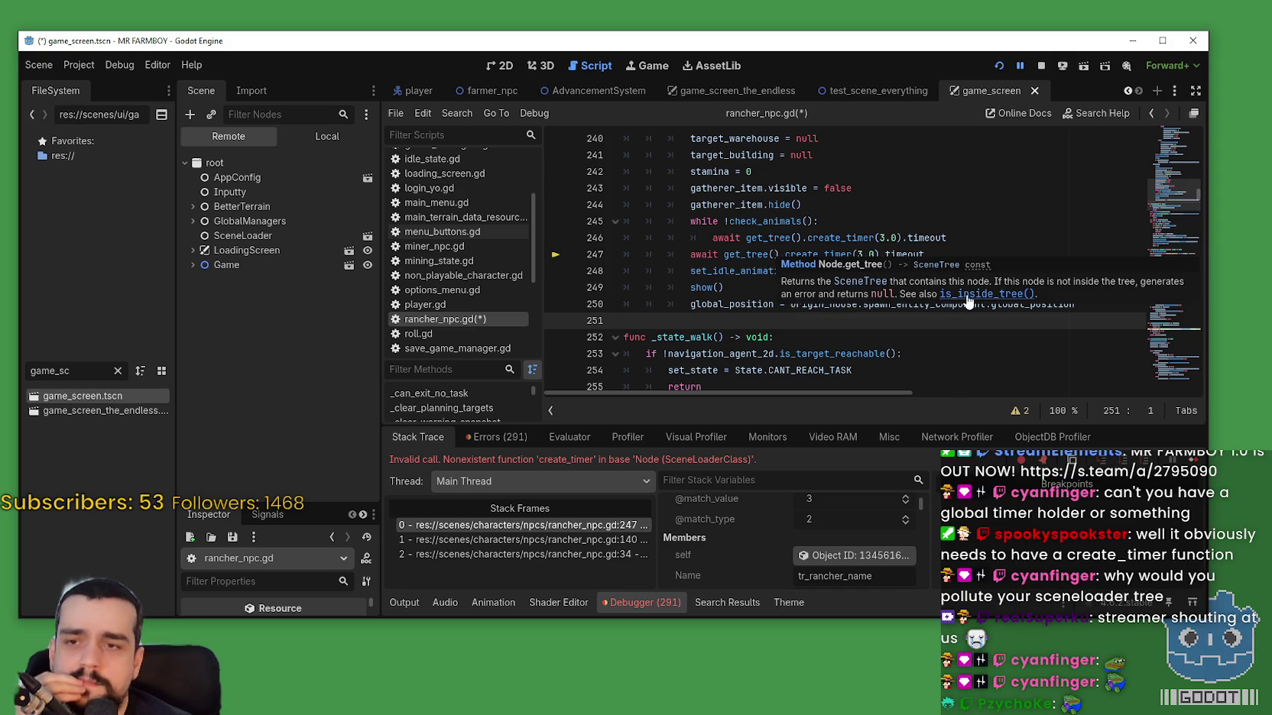
left_click(185, 68)
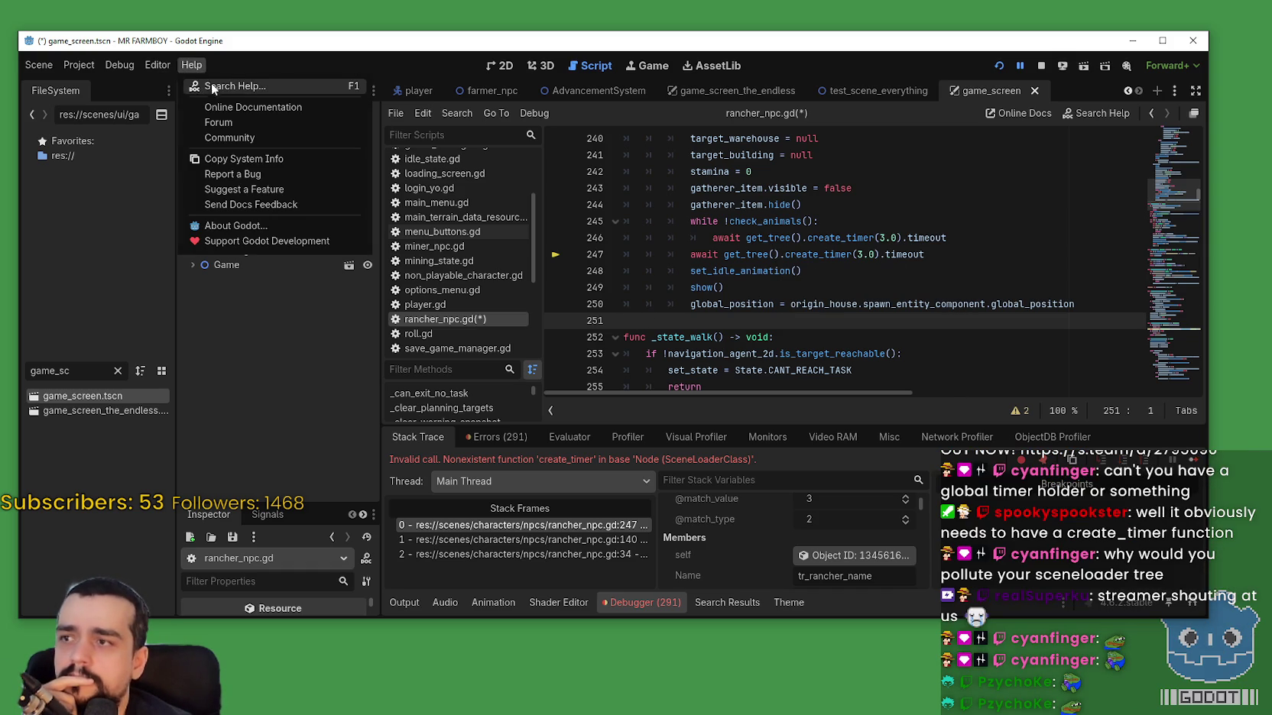
Search the help for 'create_timer', note it belongs to SceneTree, and cancel the search.
left_click(217, 88)
type("c")
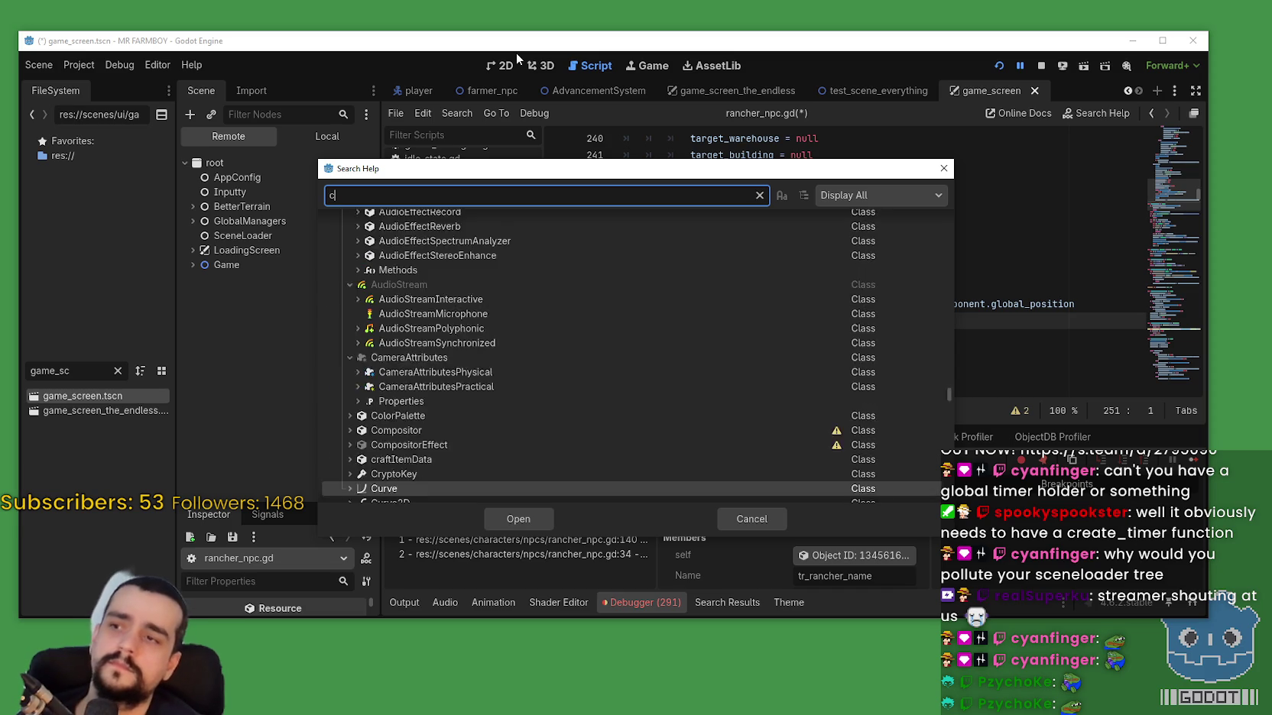
type("reate_timer")
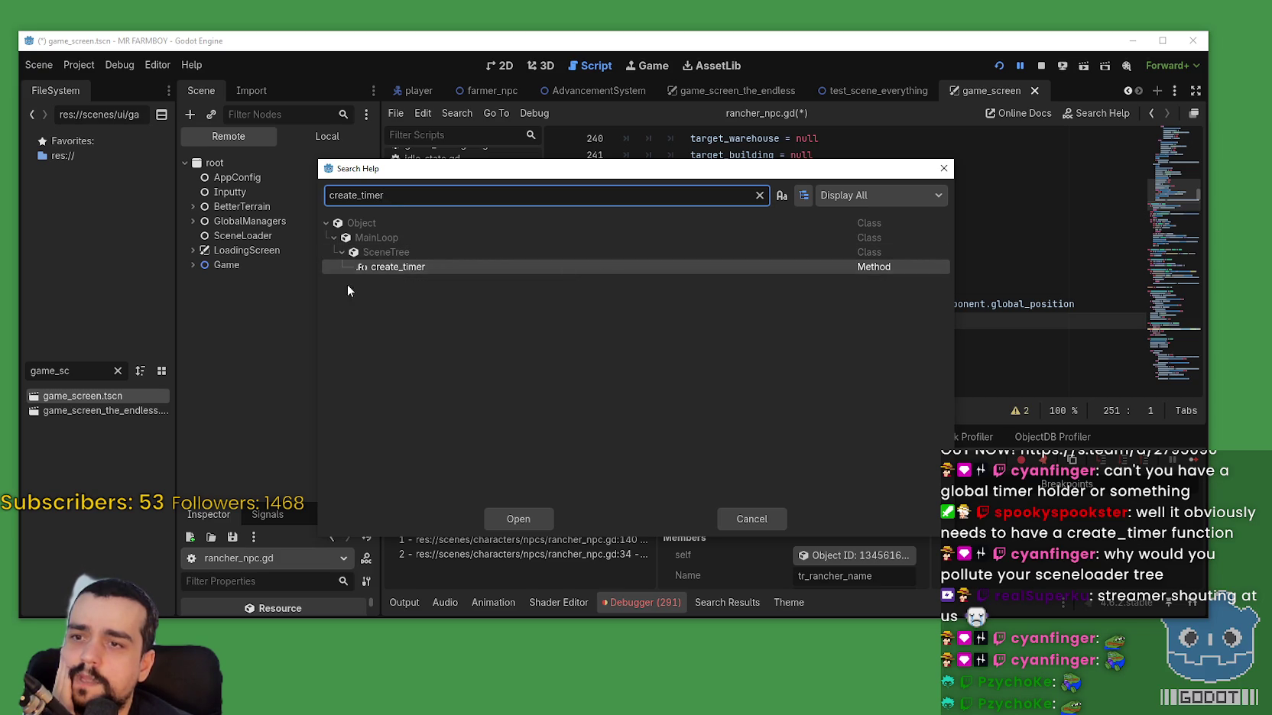
left_click(772, 514)
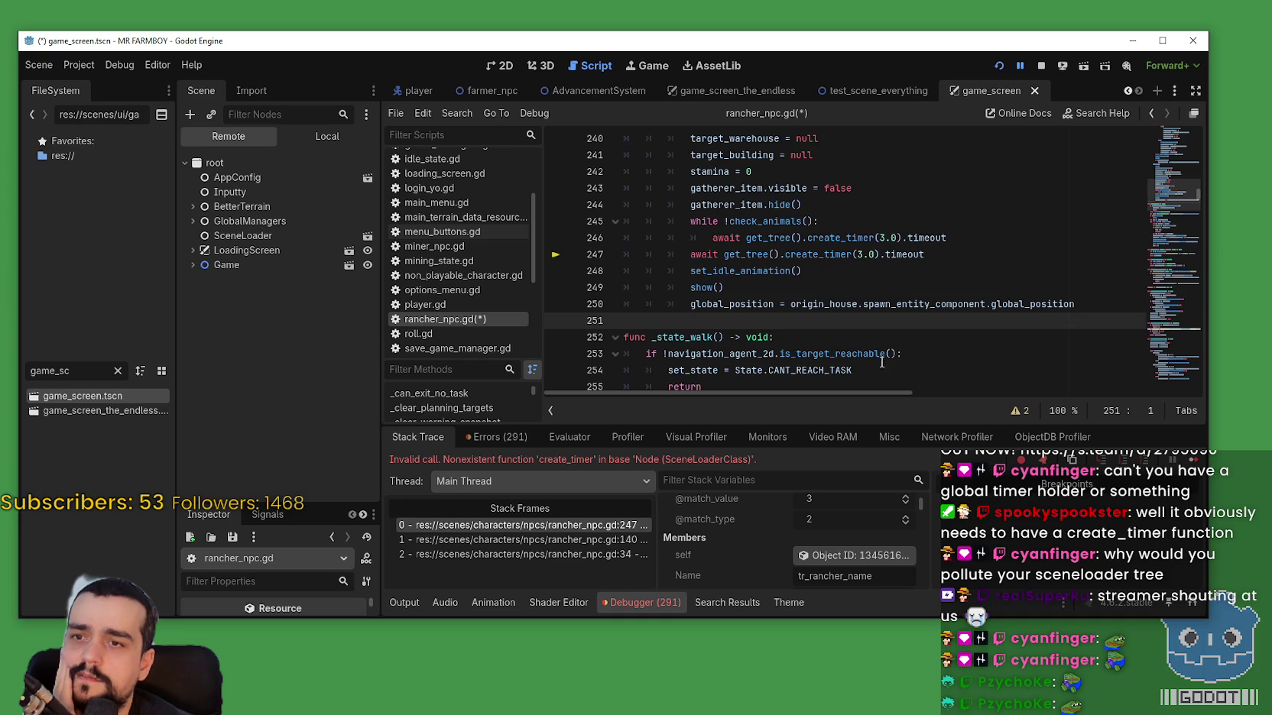
Save rancher_npc.gd and add breakpoints on lines 246 and 247.
left_click(814, 273)
left_click(816, 294)
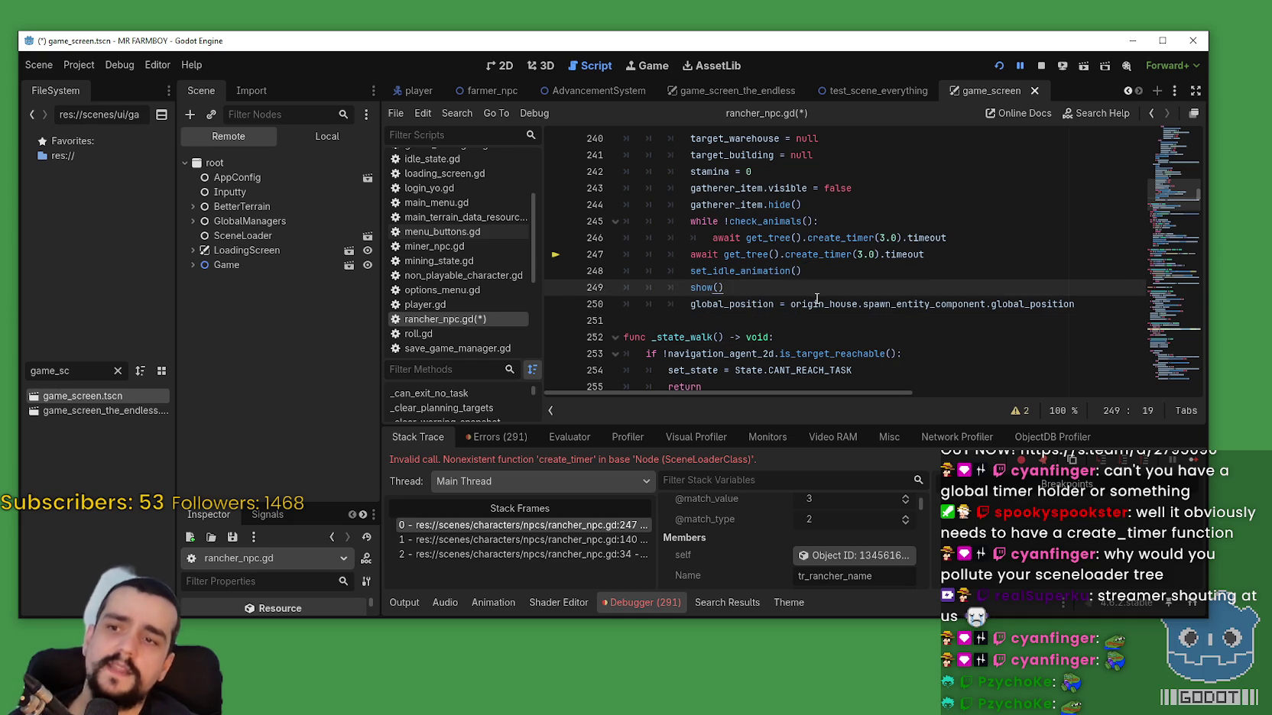
key("ctrl+s")
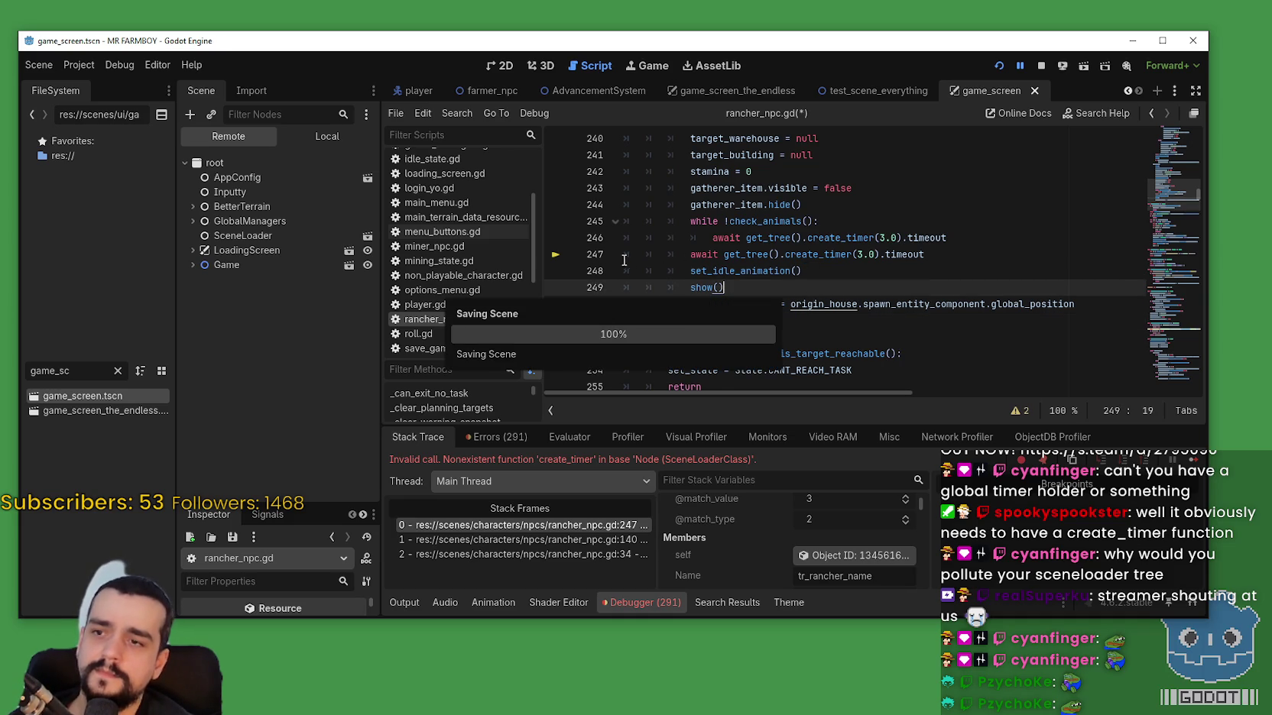
left_click(556, 238)
left_click(556, 254)
Continue the debugger repeatedly until the game pauses at a create_timer breakpoint.
left_click(1196, 459)
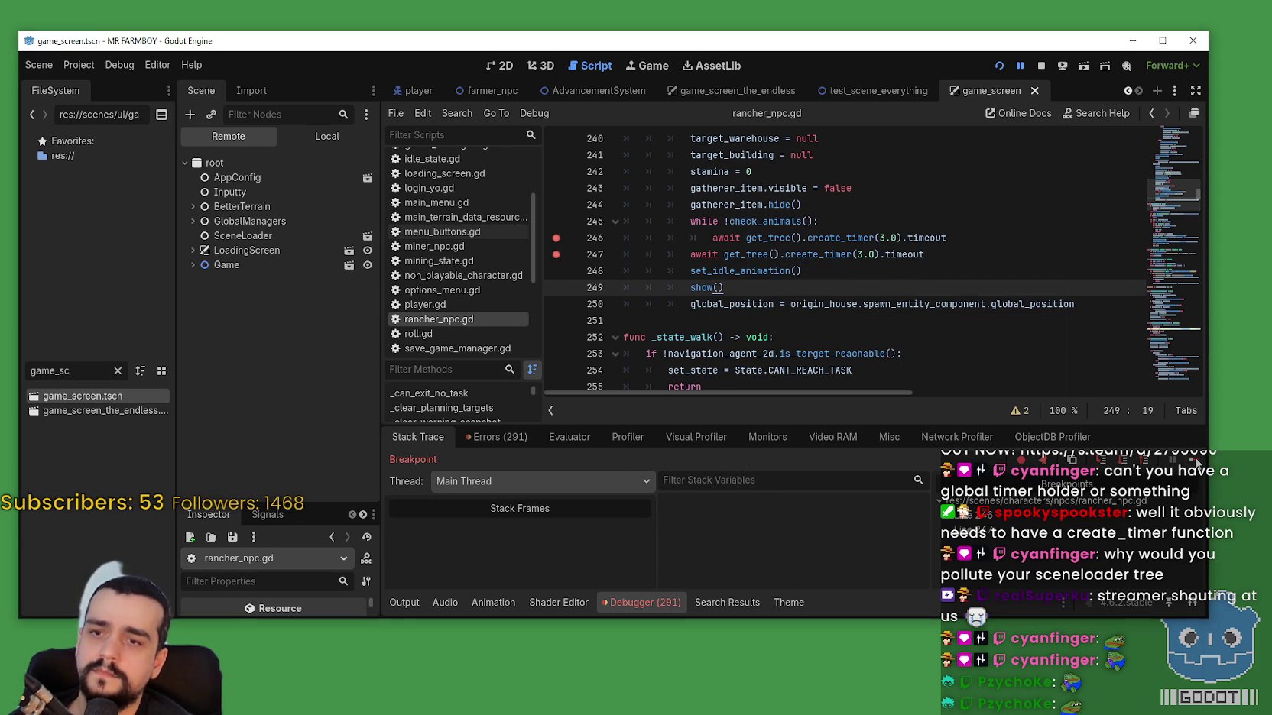
left_click(1196, 462)
left_click(1195, 461)
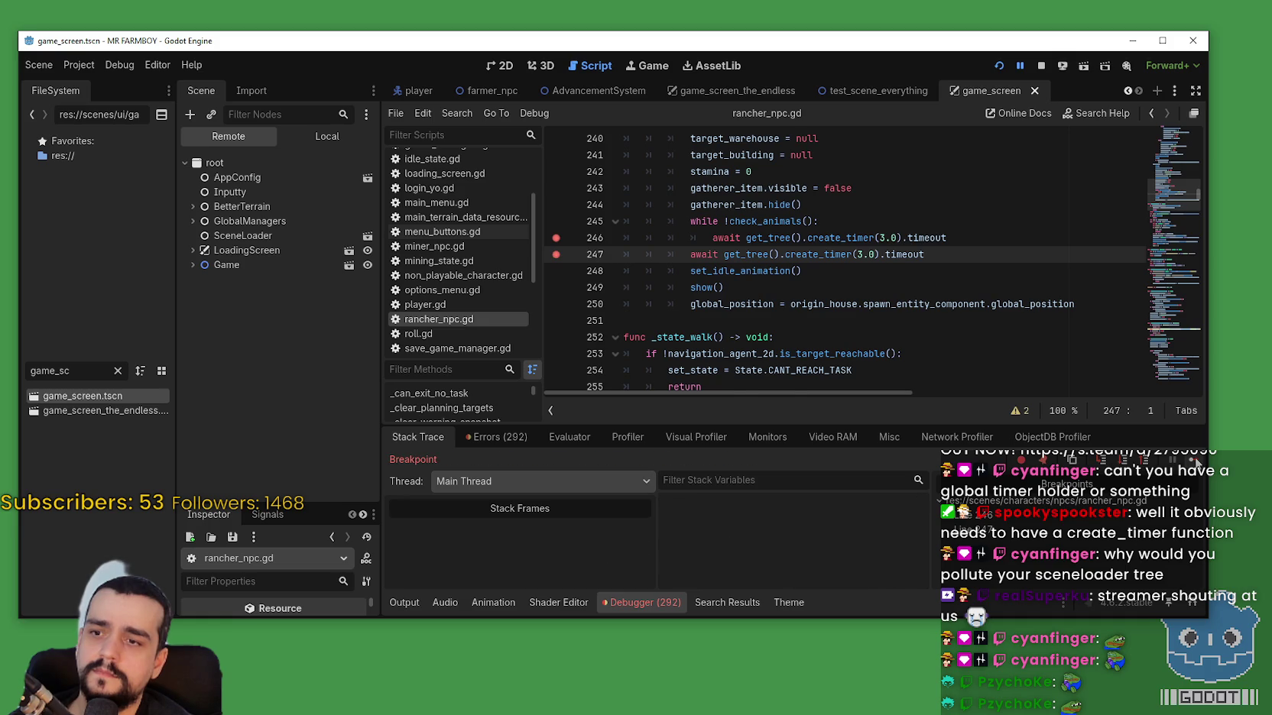
left_click(1195, 461)
left_click(1195, 461)
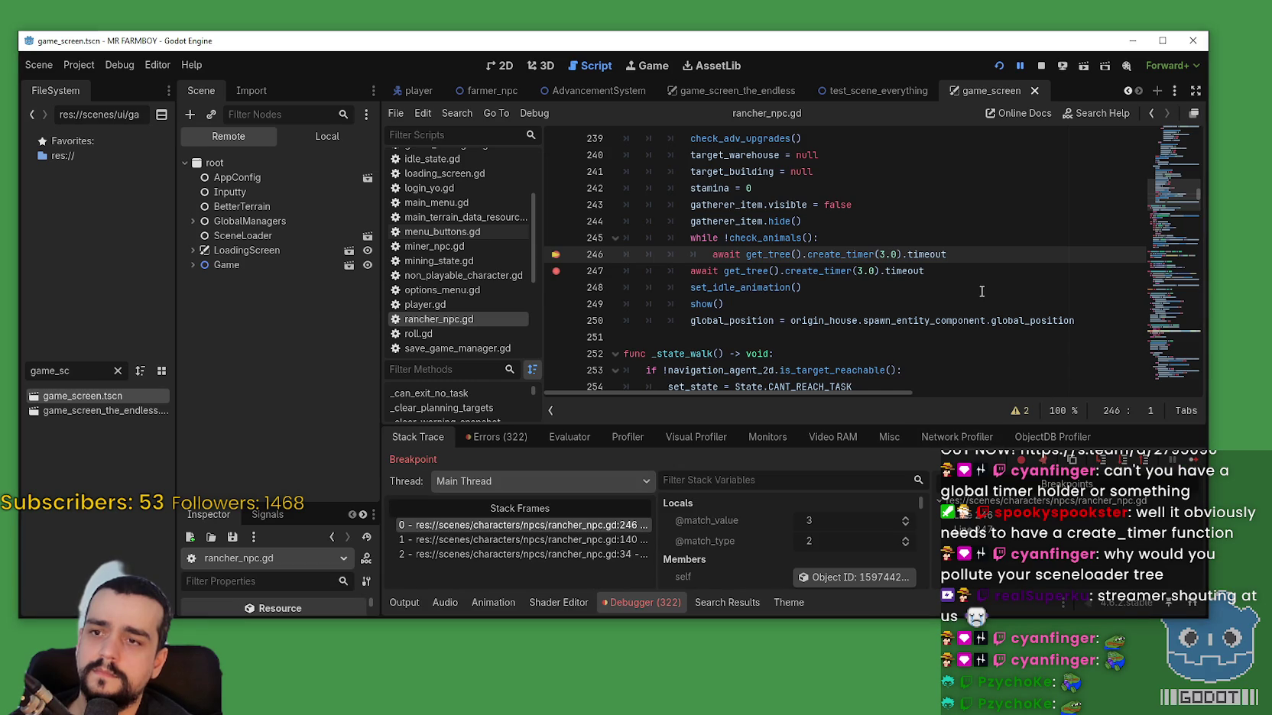
Continue past the line-246 breakpoint until the save resumes loading, then return to the editor.
left_click(981, 291)
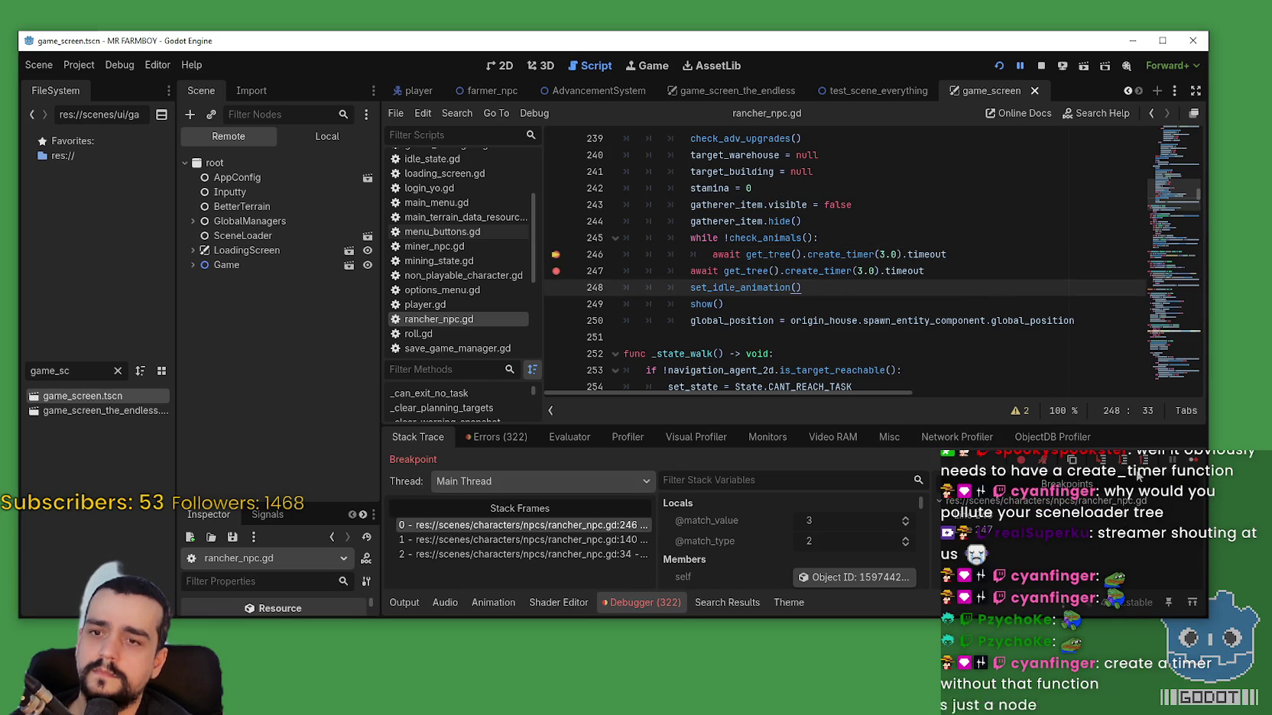
left_click(1185, 458)
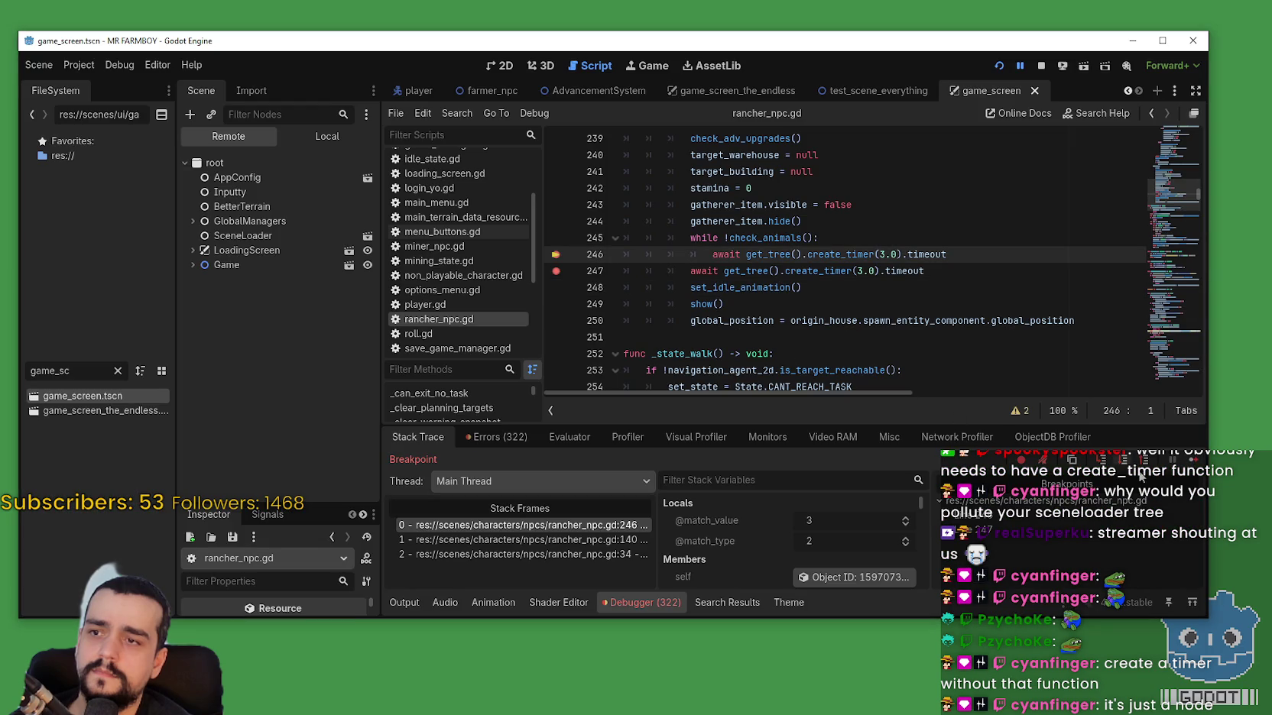
left_click(1197, 462)
key("alt+Tab")
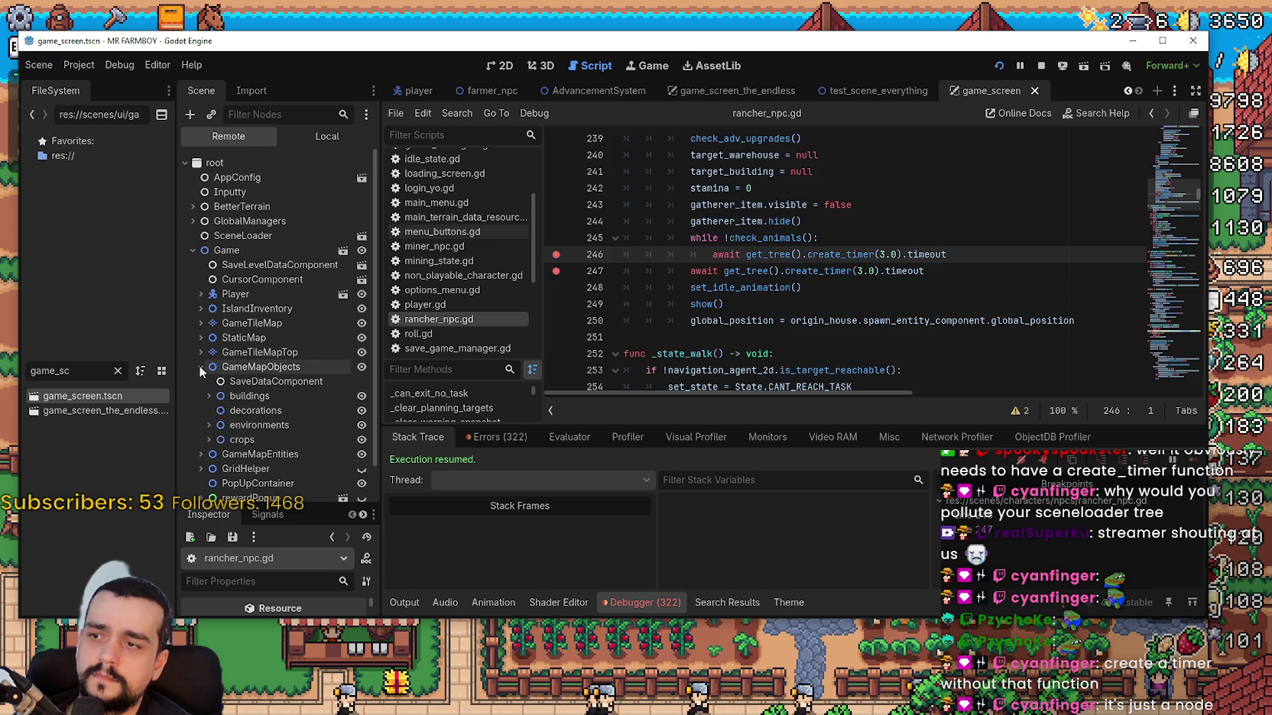
left_click(198, 381)
left_click(209, 396)
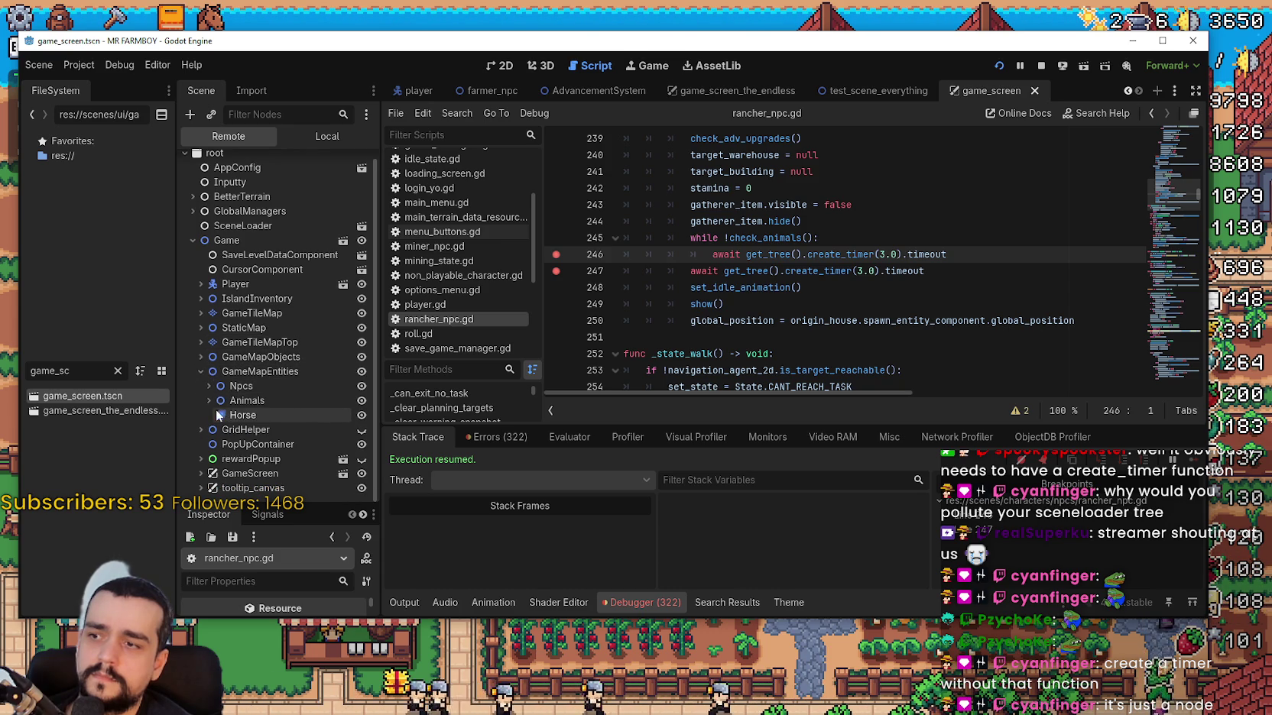
scroll(321, 378, "down", 5)
scroll(370, 307, "down", 10)
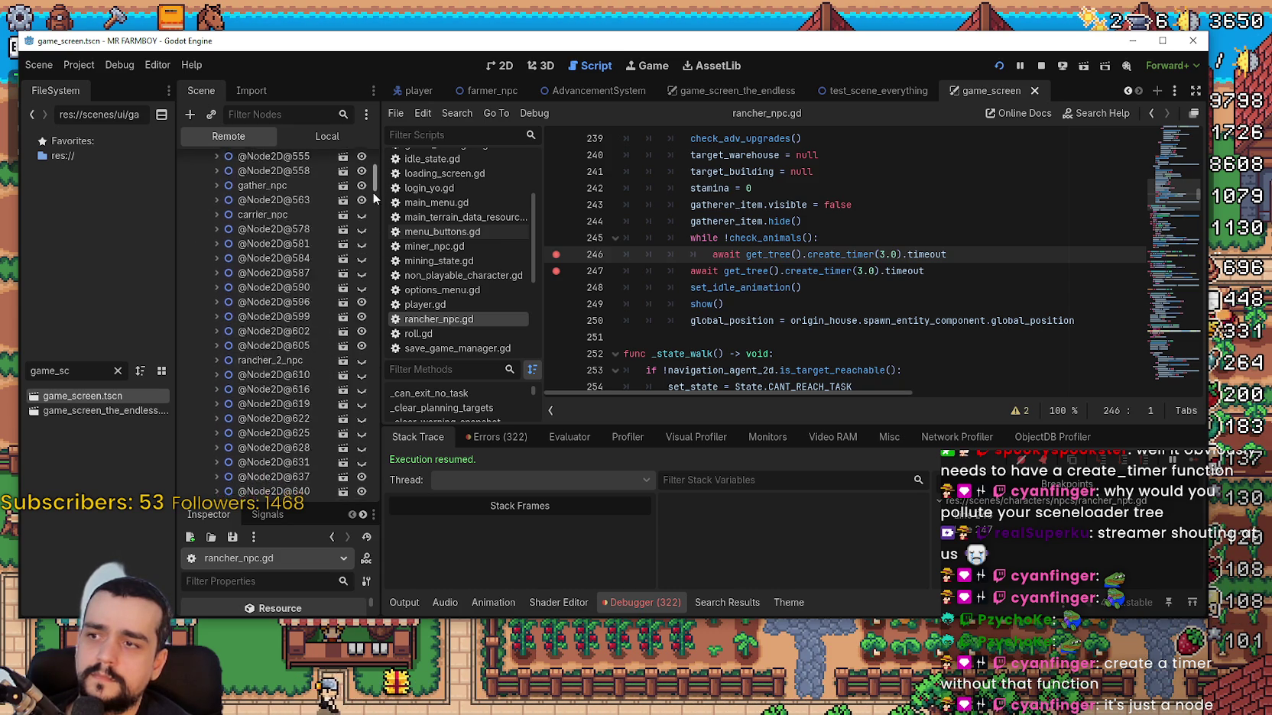
mouse_move(370, 308)
left_mouse_down()
mouse_move(372, 513)
mouse_move(370, 244)
mouse_move(348, 164)
left_mouse_up()
scroll(348, 164, "down", 10)
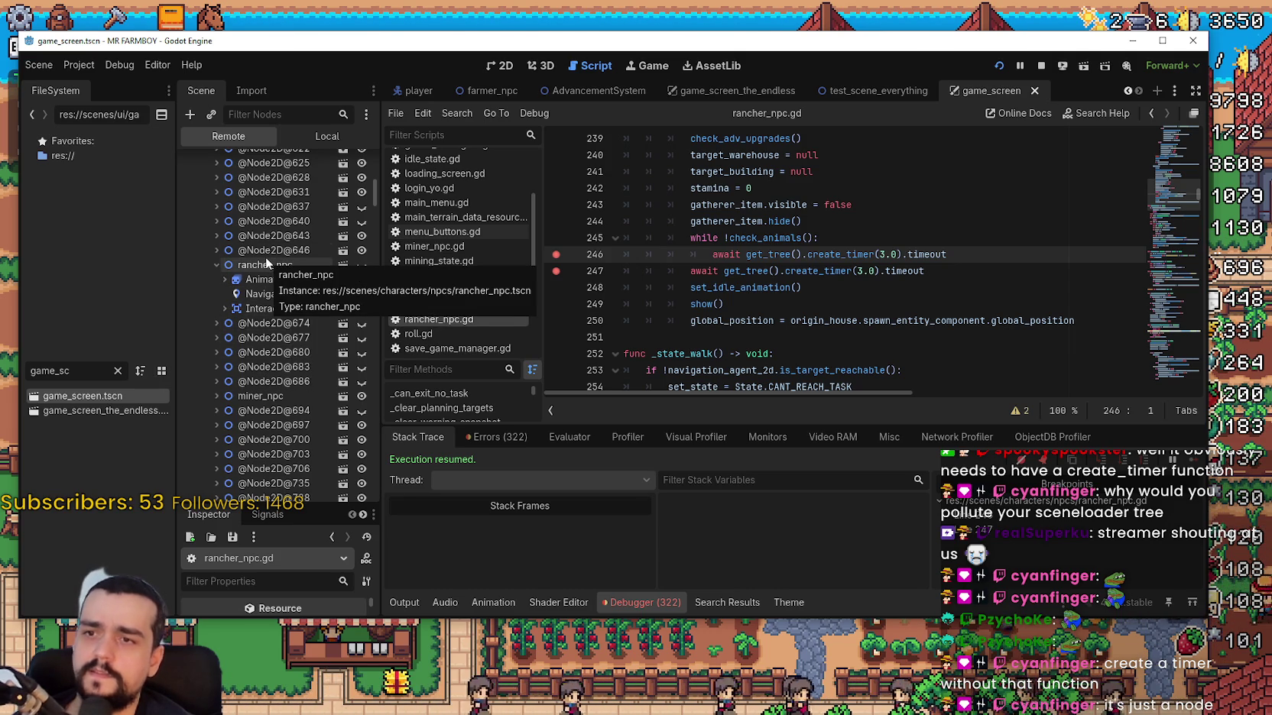
left_click_drag(374, 195, 377, 140)
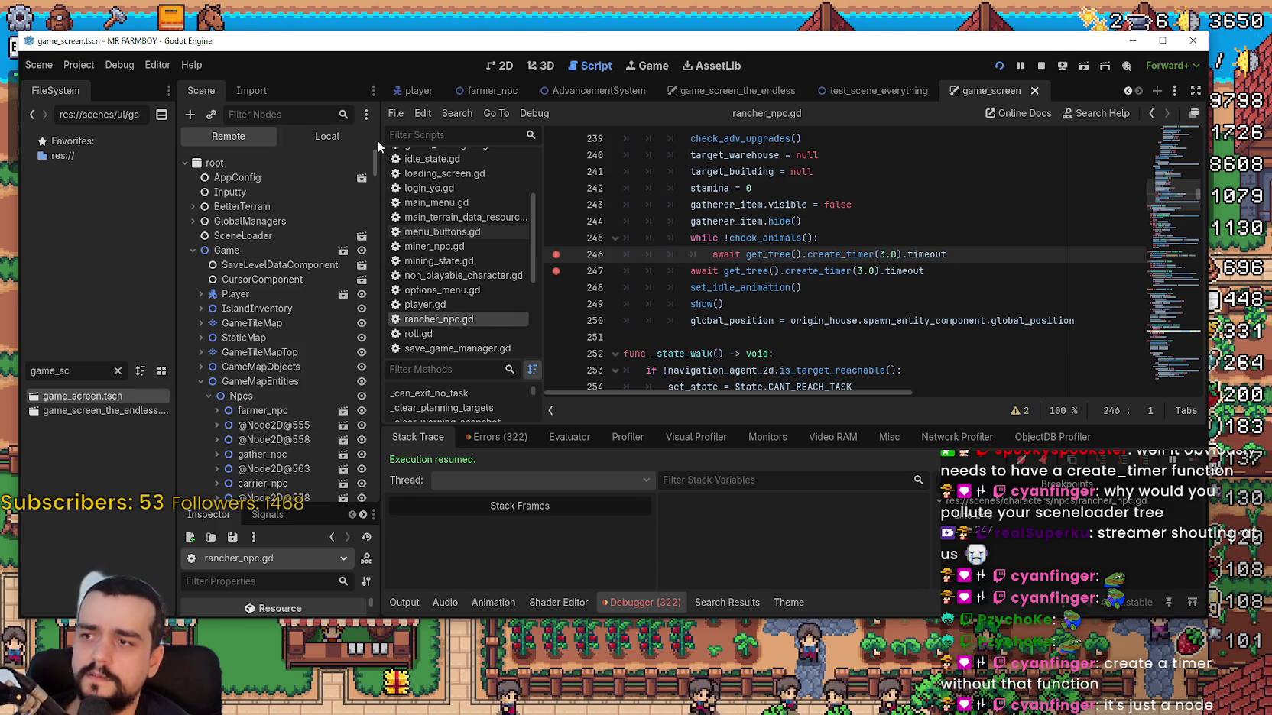
left_click(197, 379)
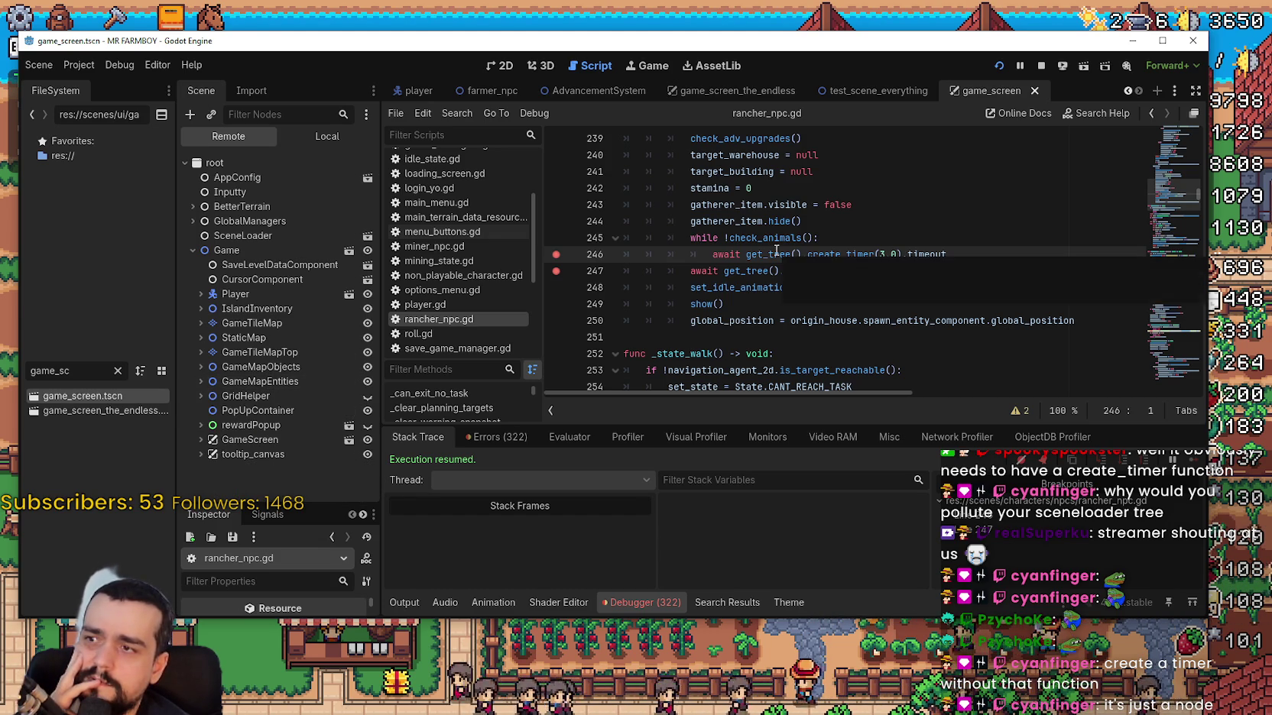
left_click(191, 221)
left_click(191, 221)
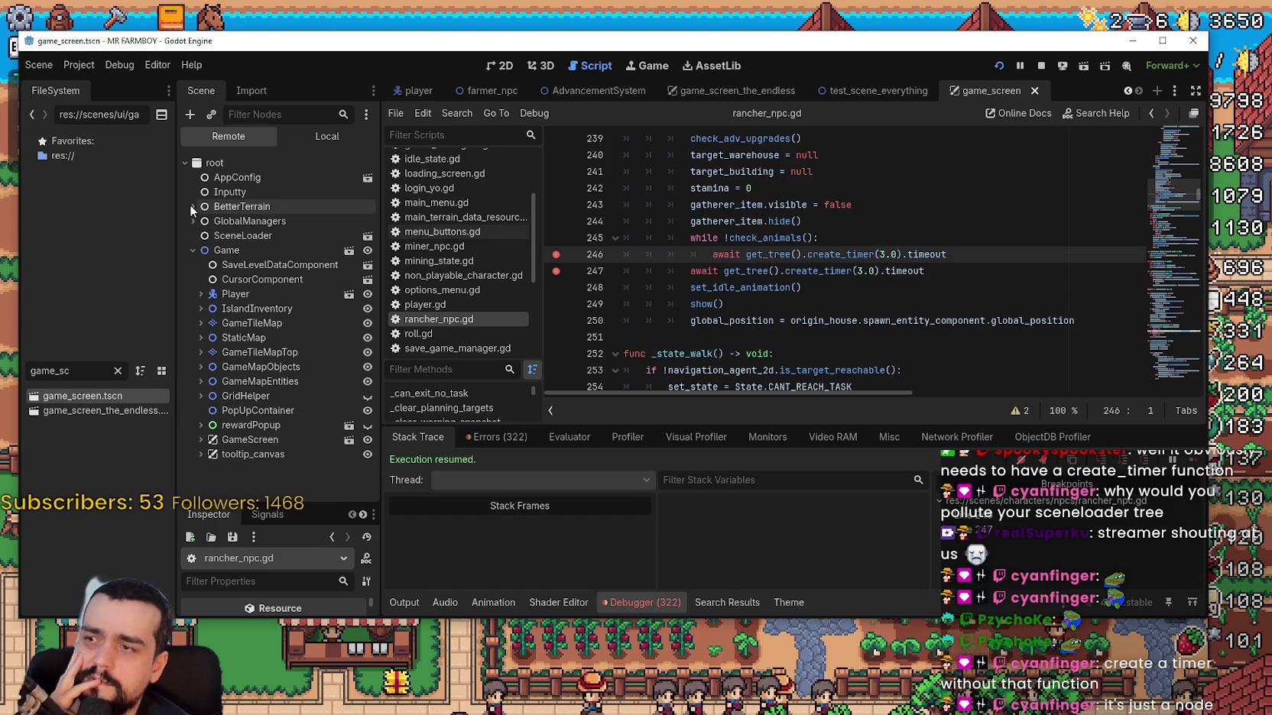
left_click(190, 206)
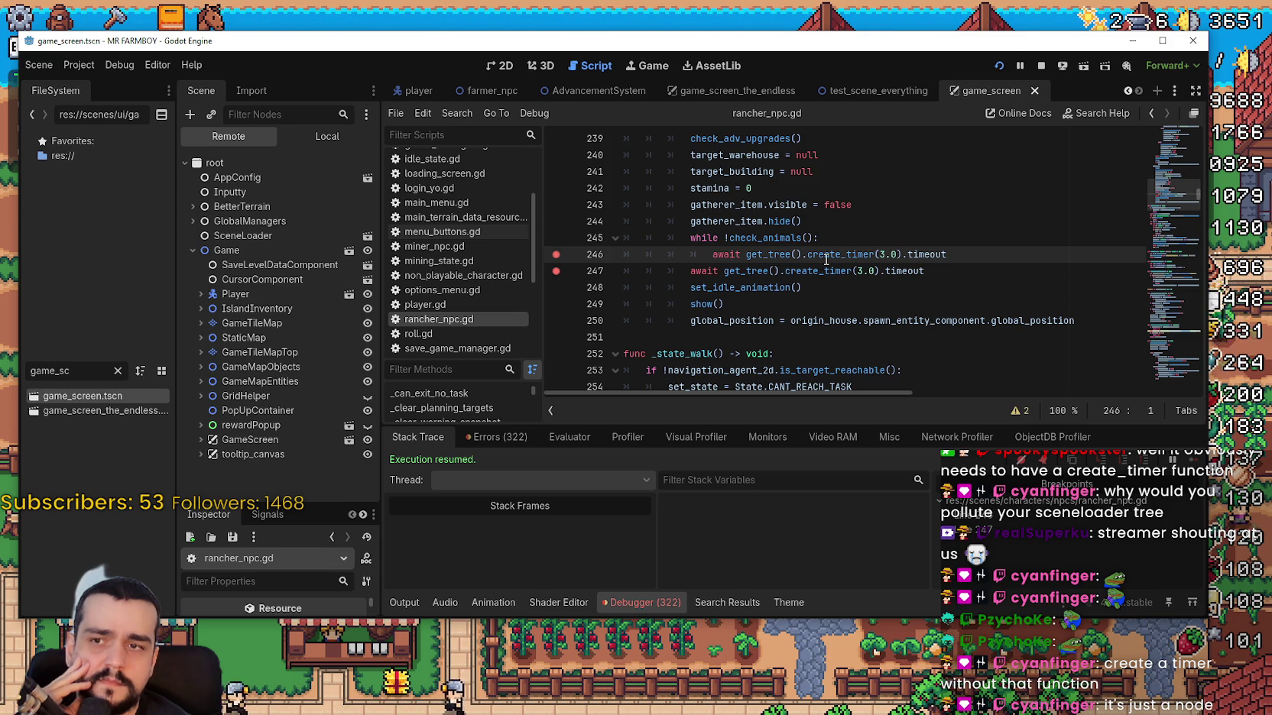
mouse_move(826, 259)
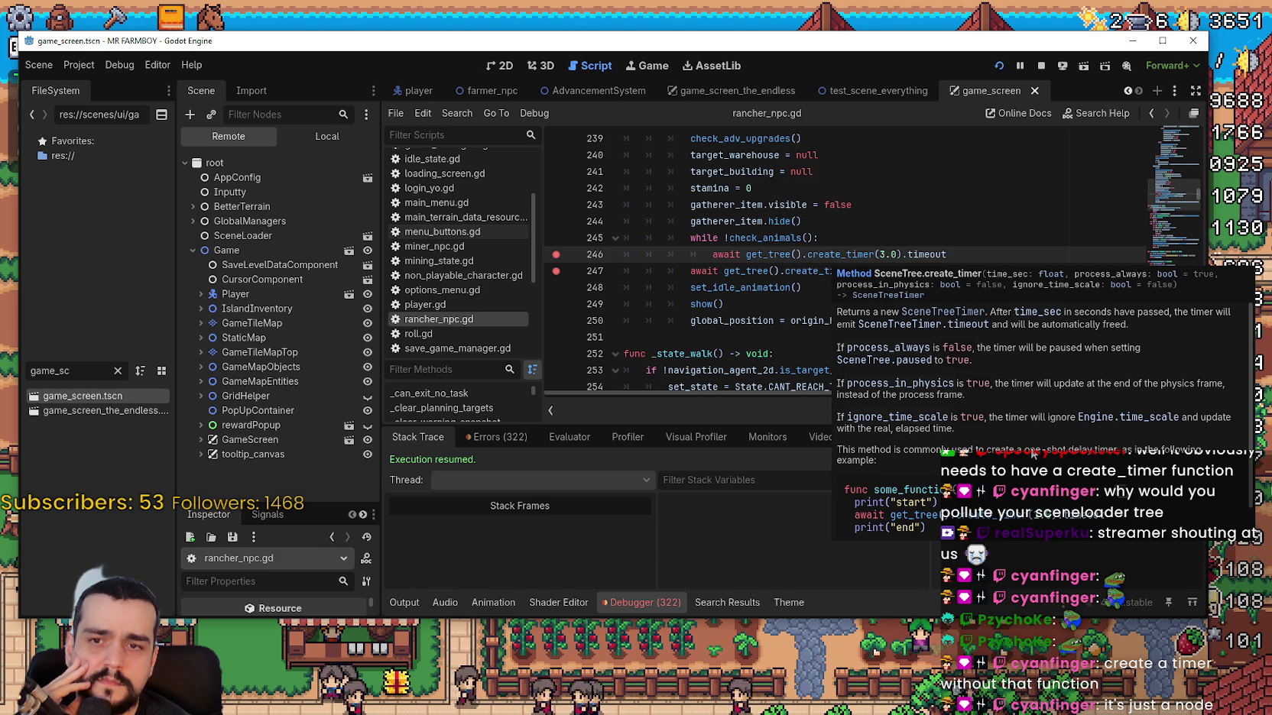
scroll(1028, 447, "down", 2)
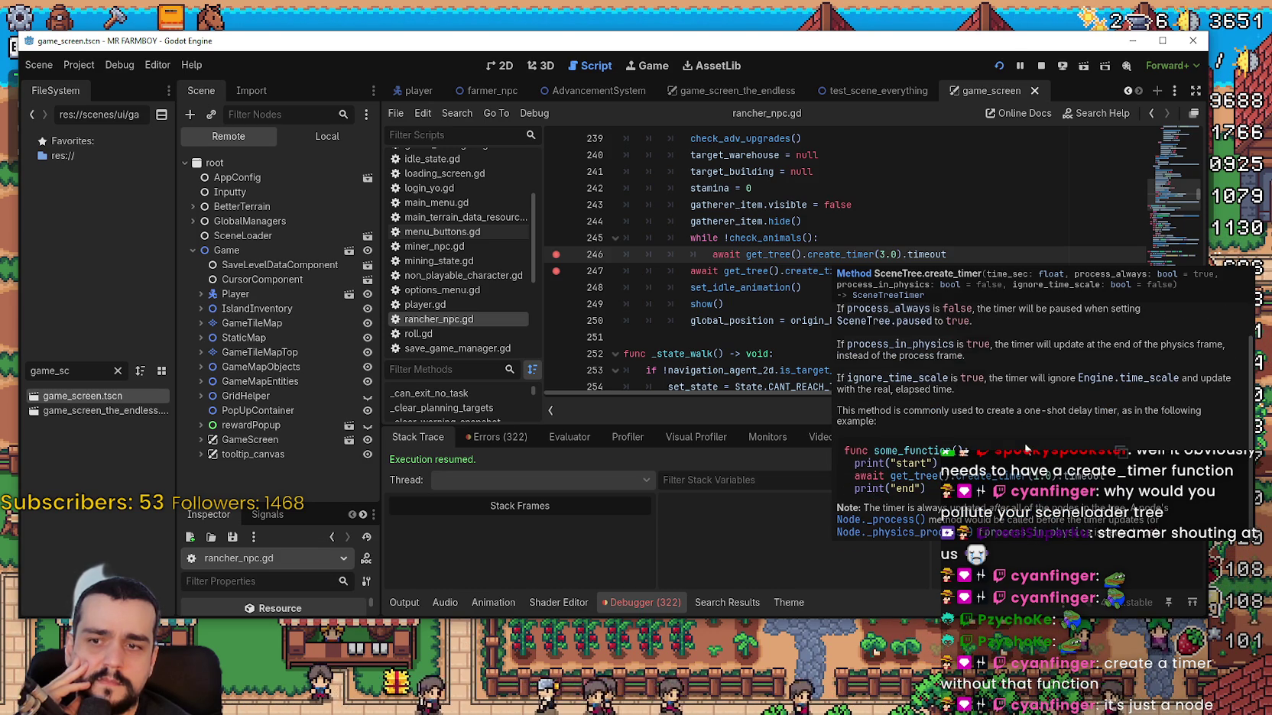
scroll(1024, 442, "up", 2)
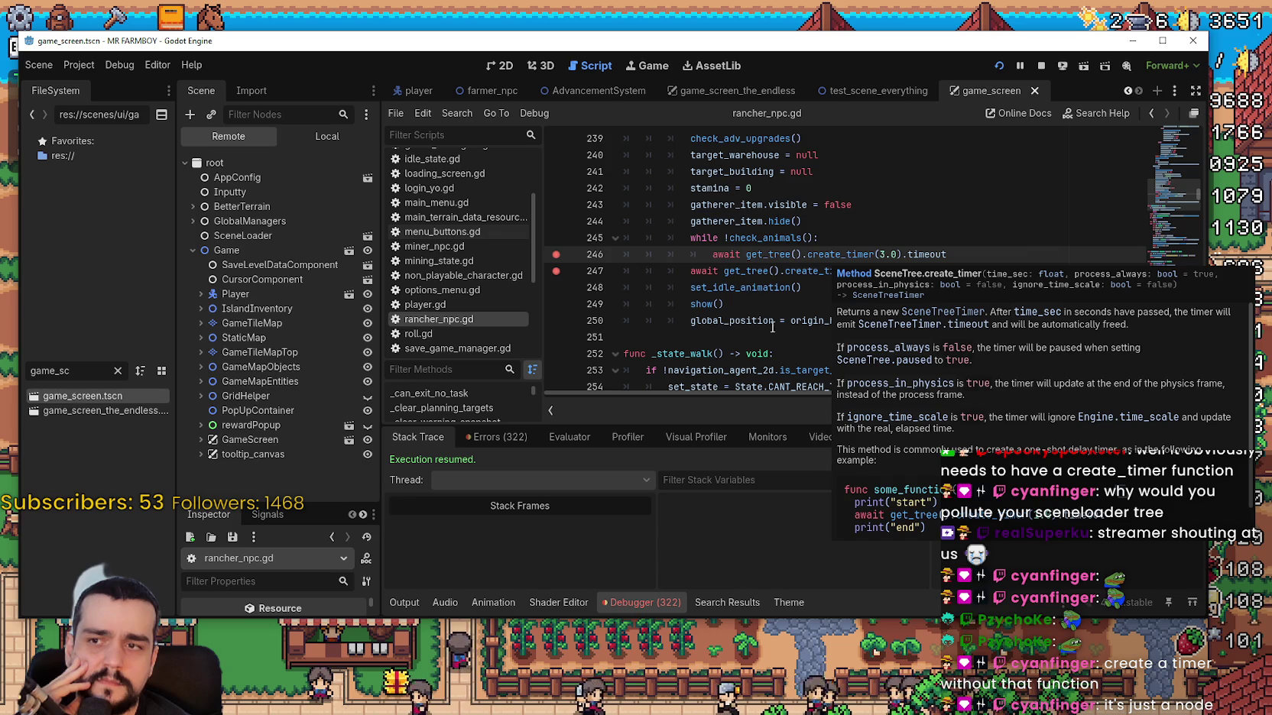
left_click(752, 277)
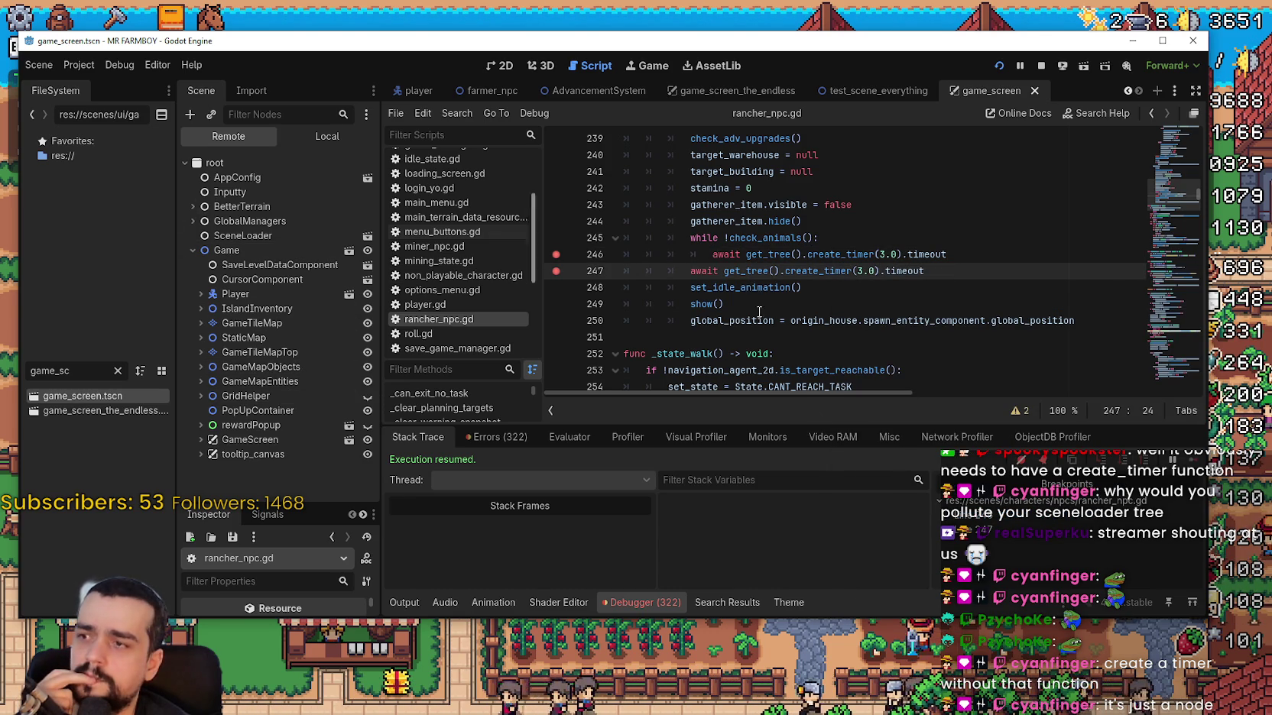
double_click(917, 320)
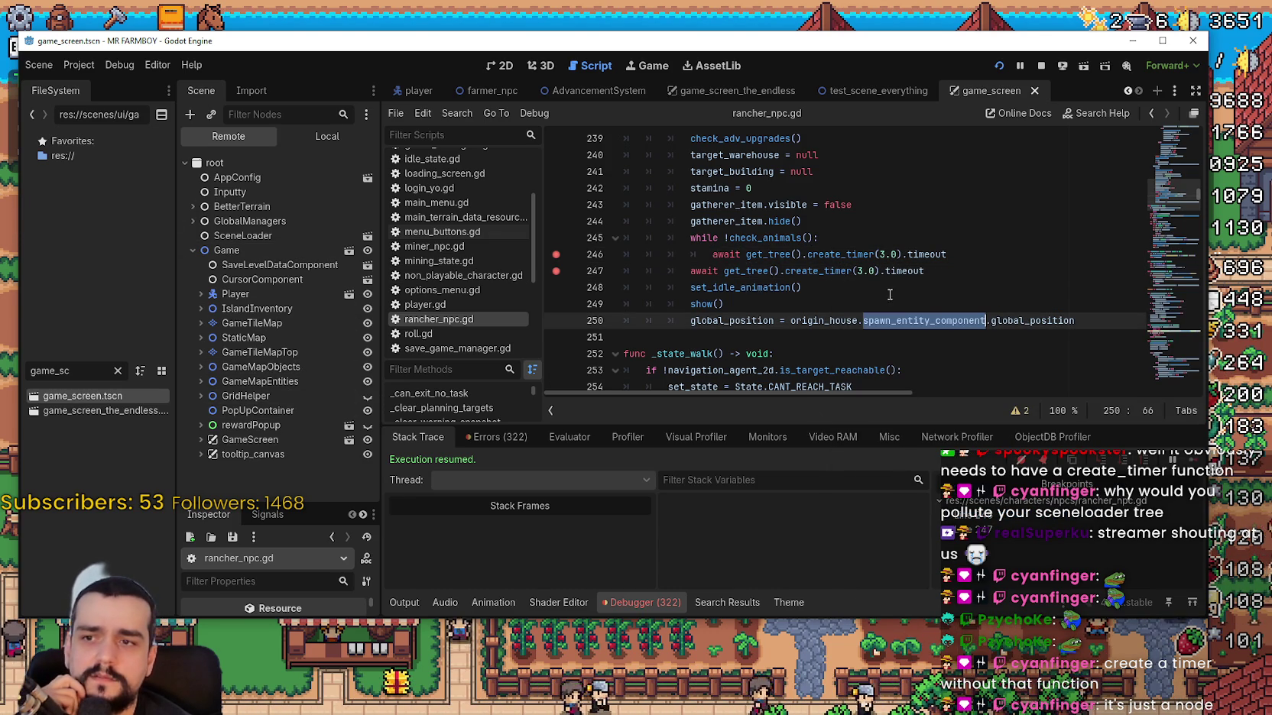
double_click(823, 272)
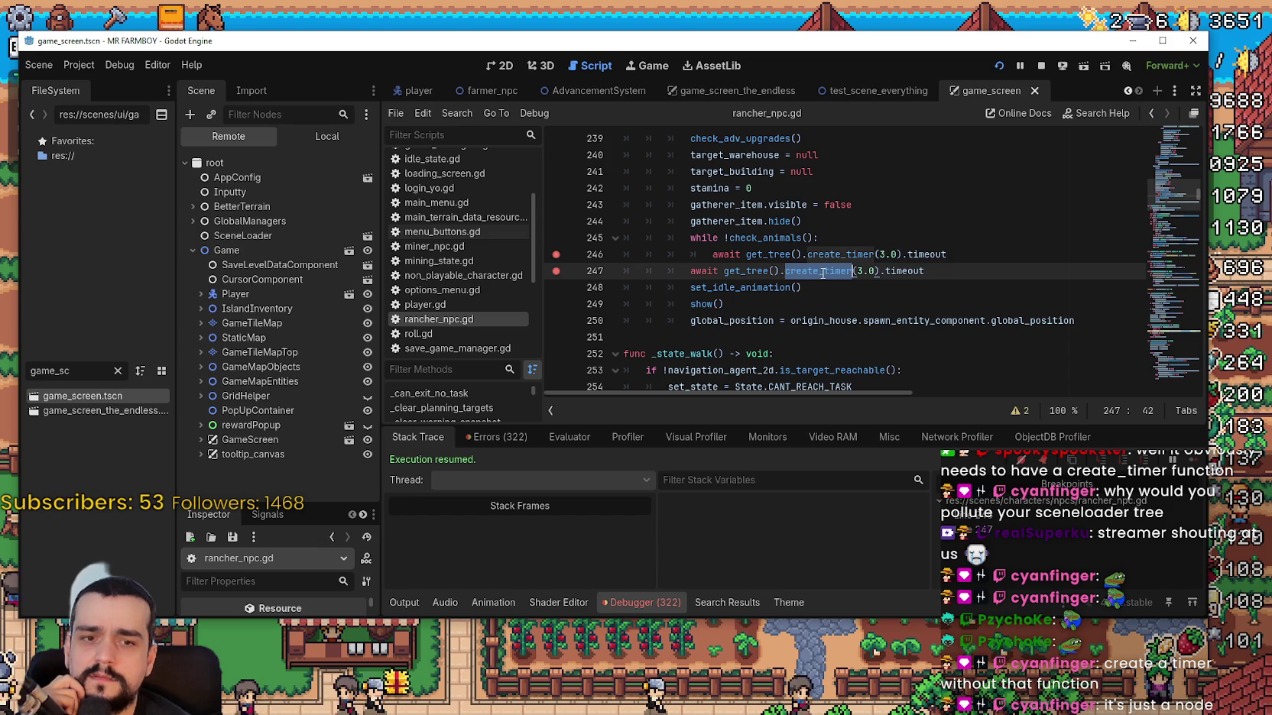
mouse_move(826, 271)
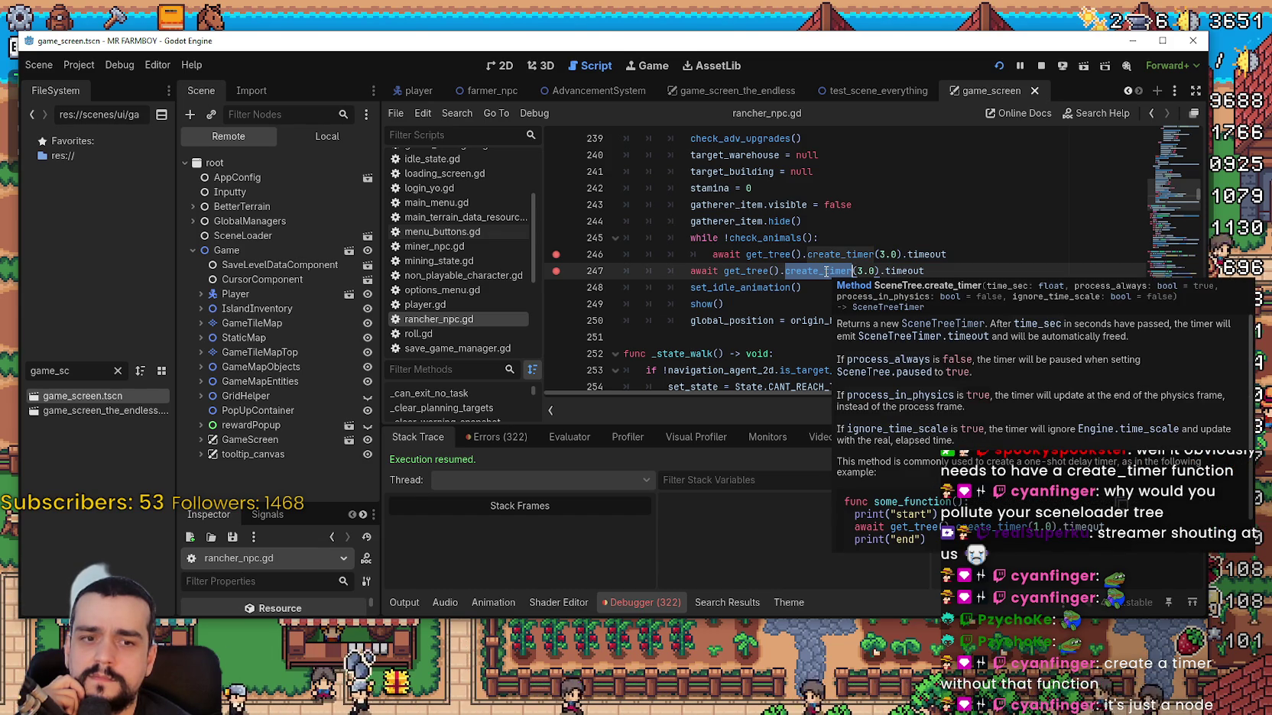
left_click(826, 337)
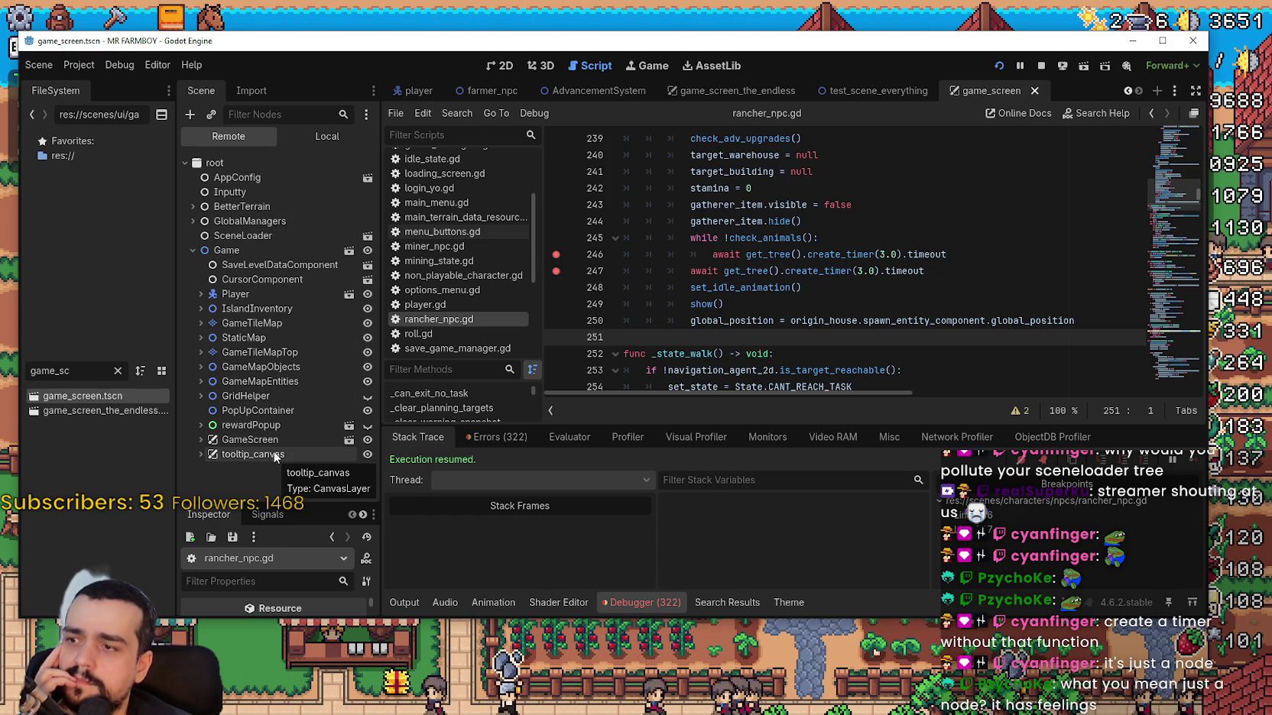
left_click(933, 273)
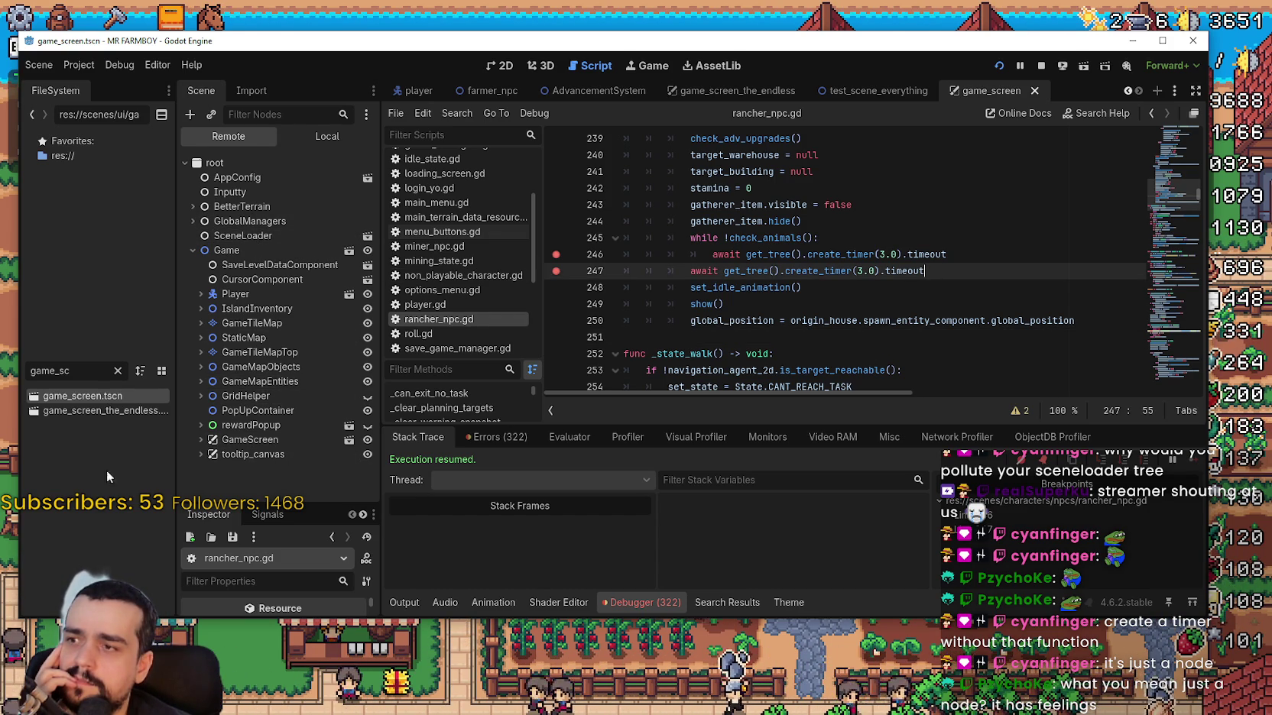
left_click(200, 382)
scroll(221, 429, "down", 5)
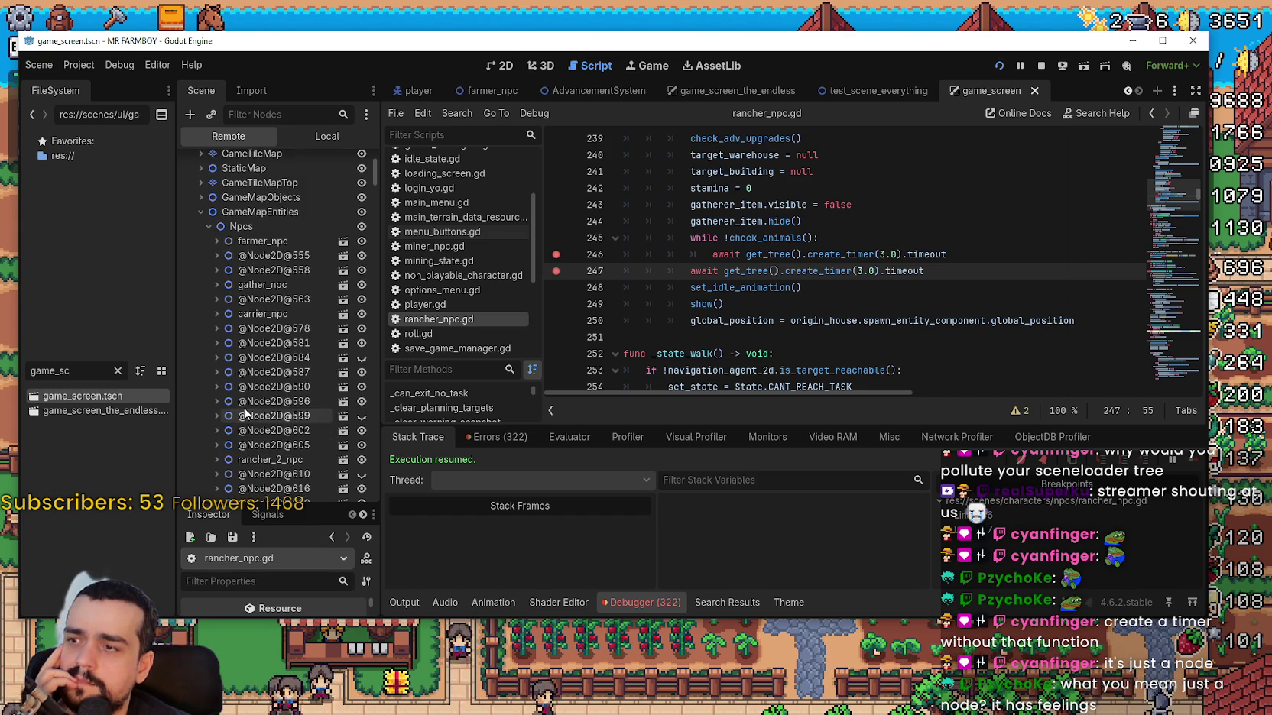
left_click(273, 375)
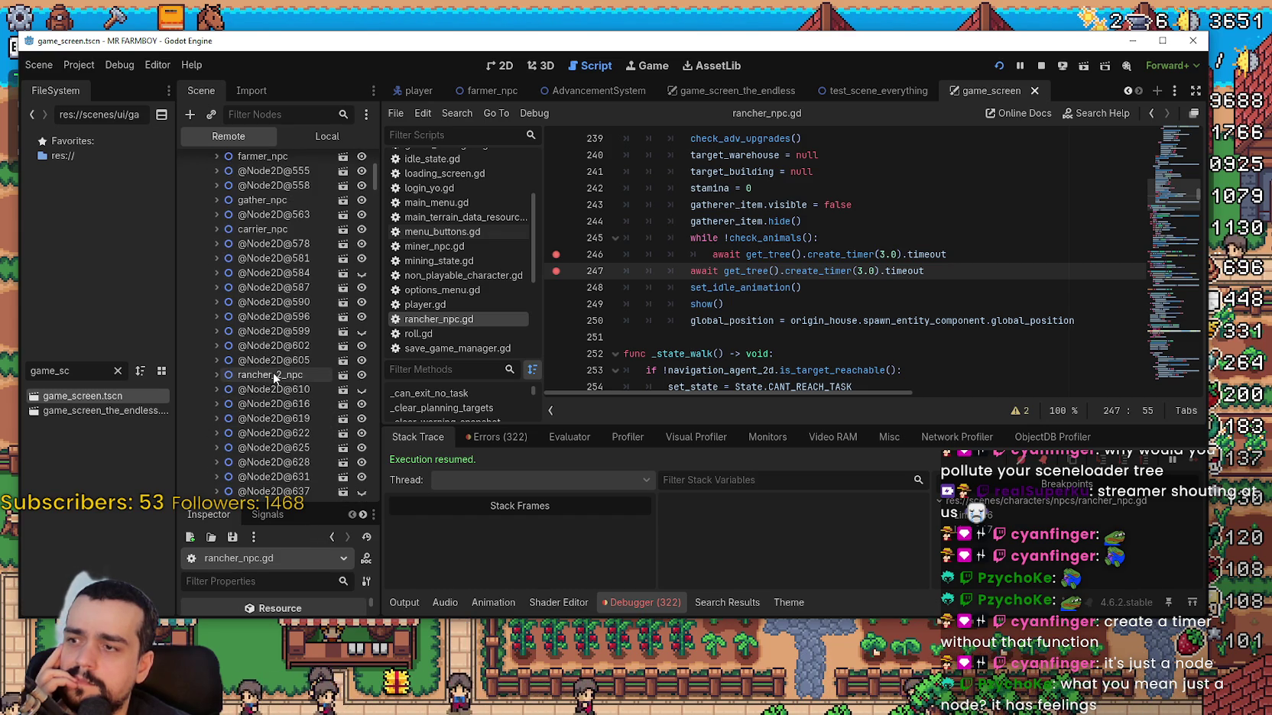
left_click(213, 374)
scroll(229, 337, "down", 5)
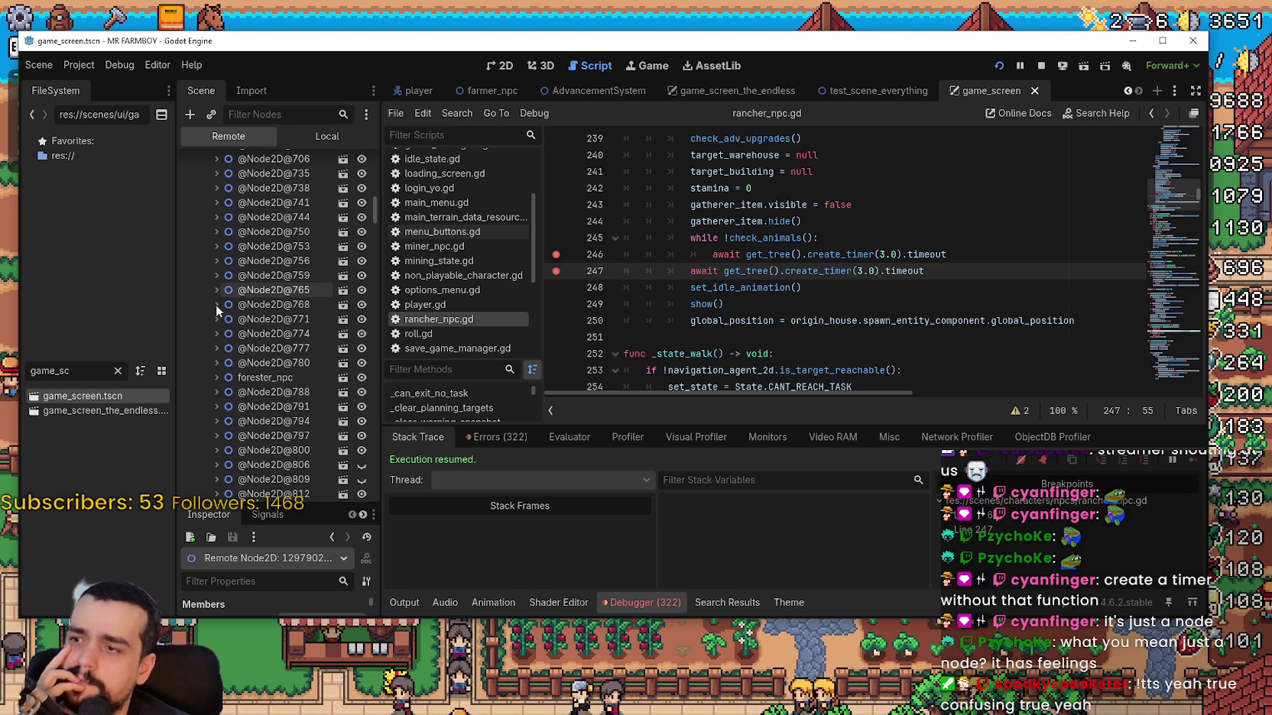
left_click(214, 305)
left_click(215, 275)
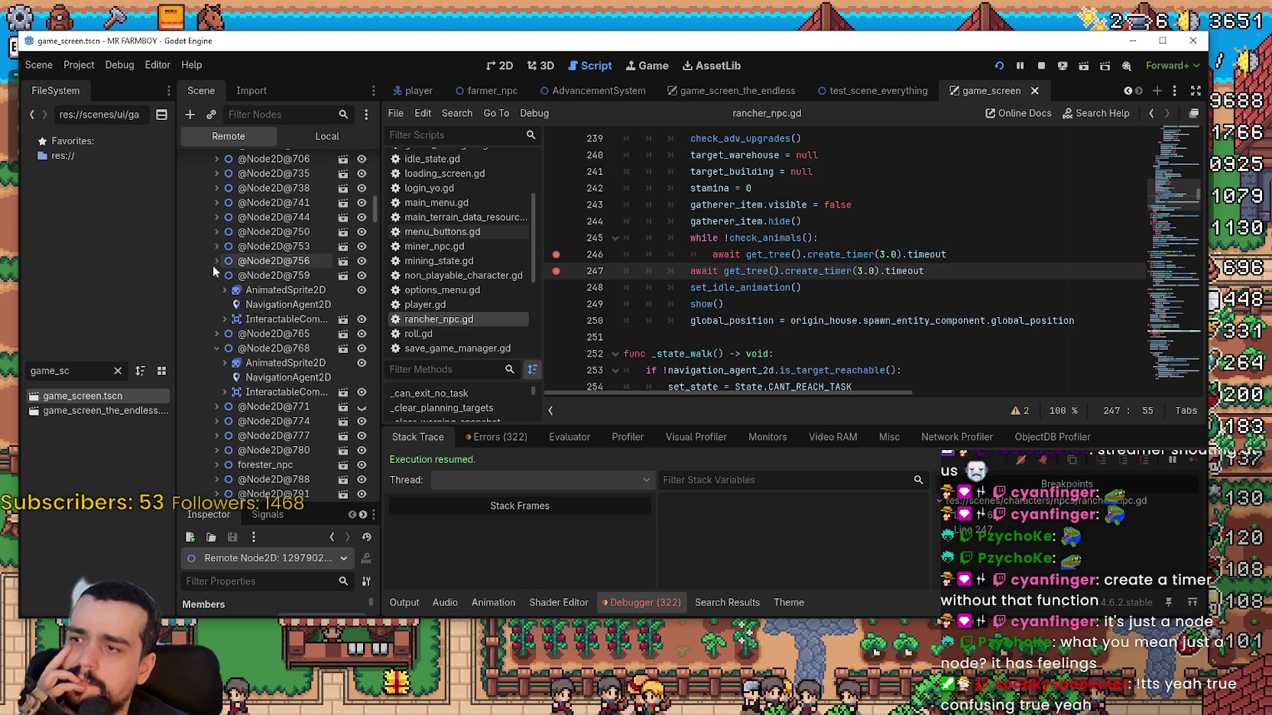
left_click(214, 246)
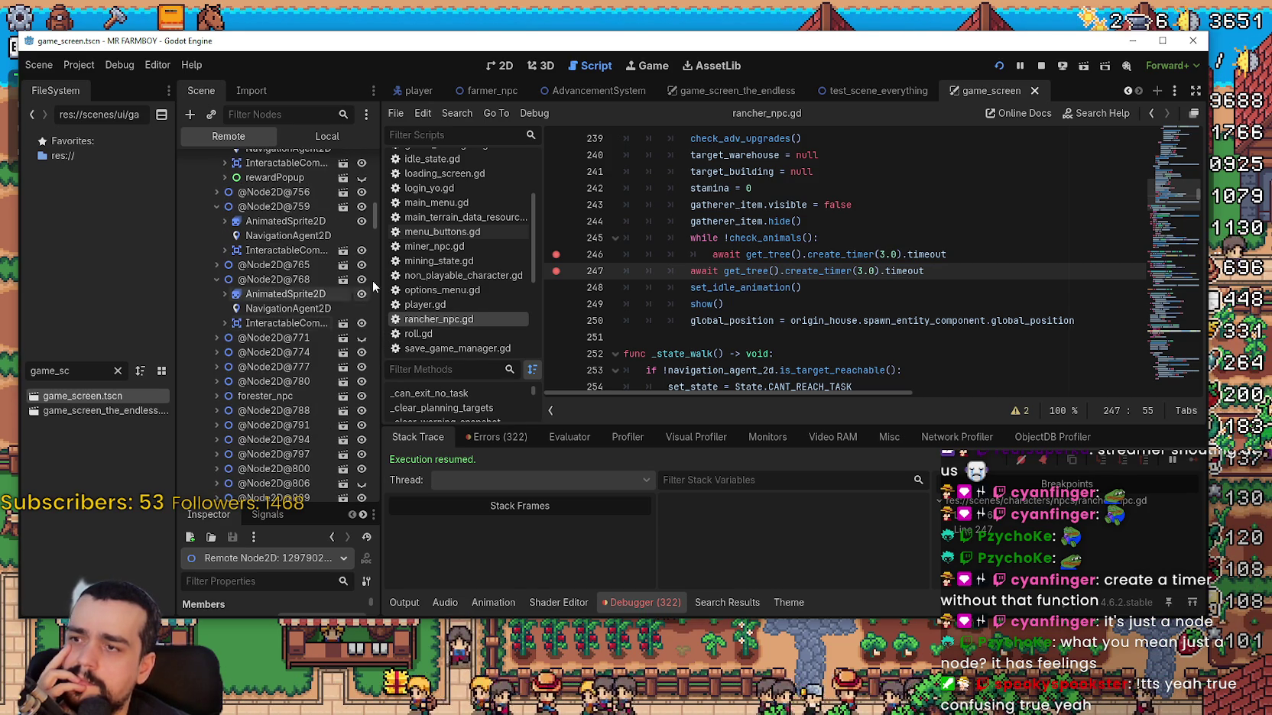
left_click_drag(374, 214, 376, 449)
left_click(215, 299)
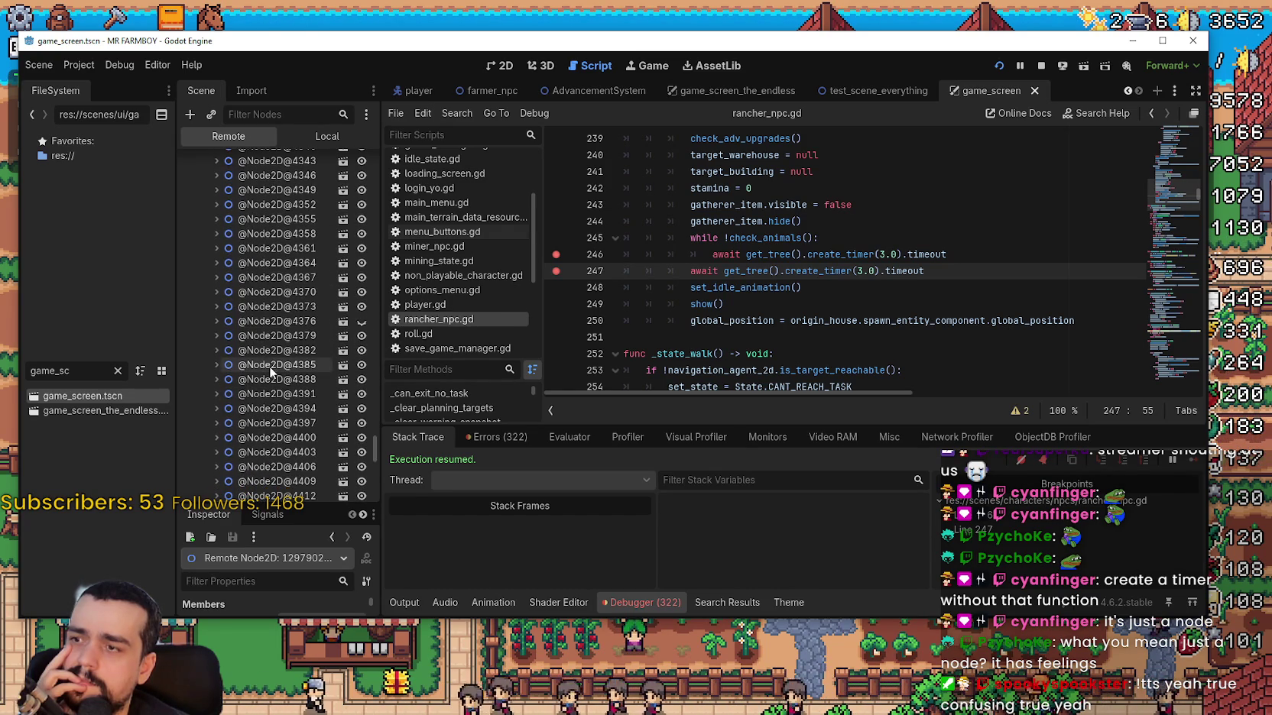
left_click(216, 322)
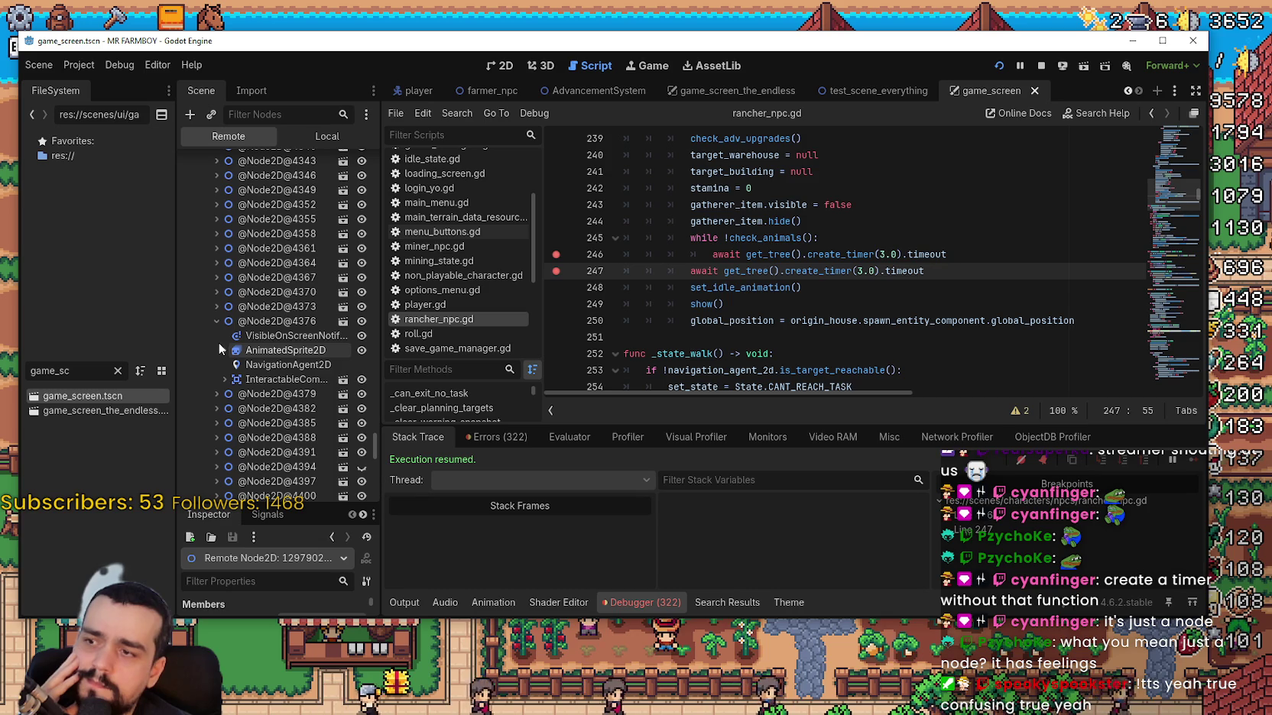
scroll(368, 438, "up", 15)
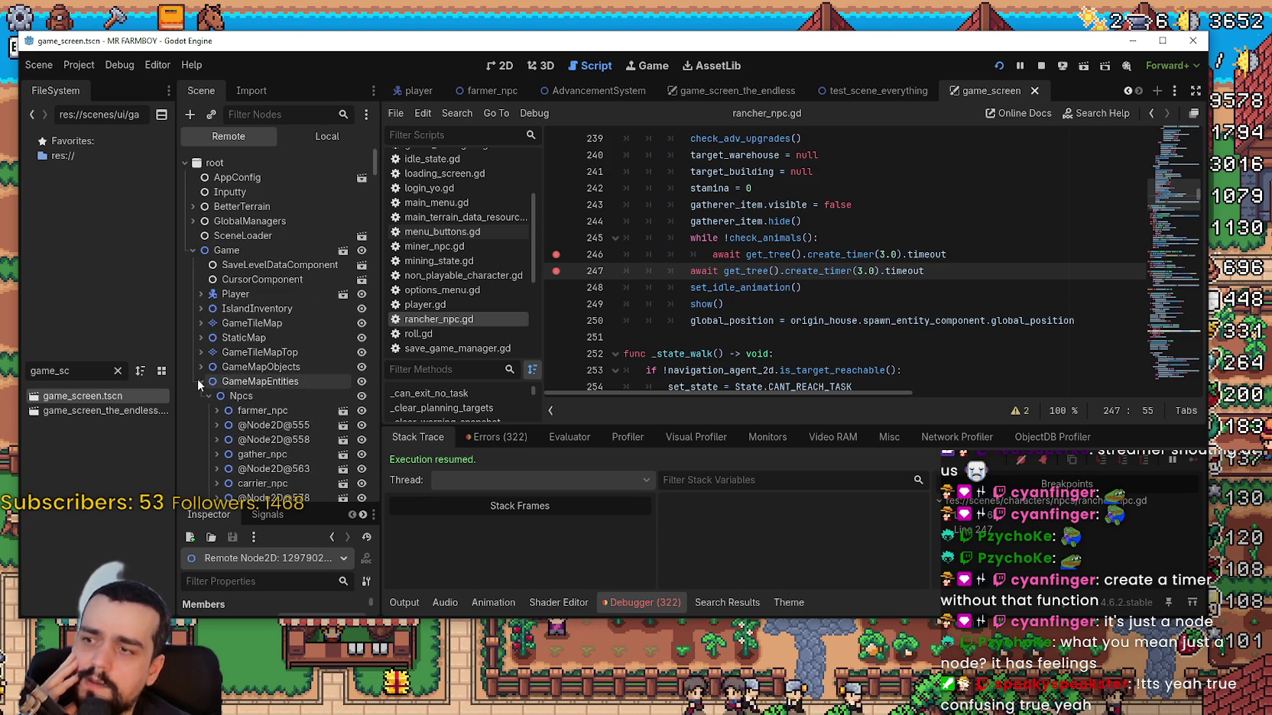
left_click(200, 381)
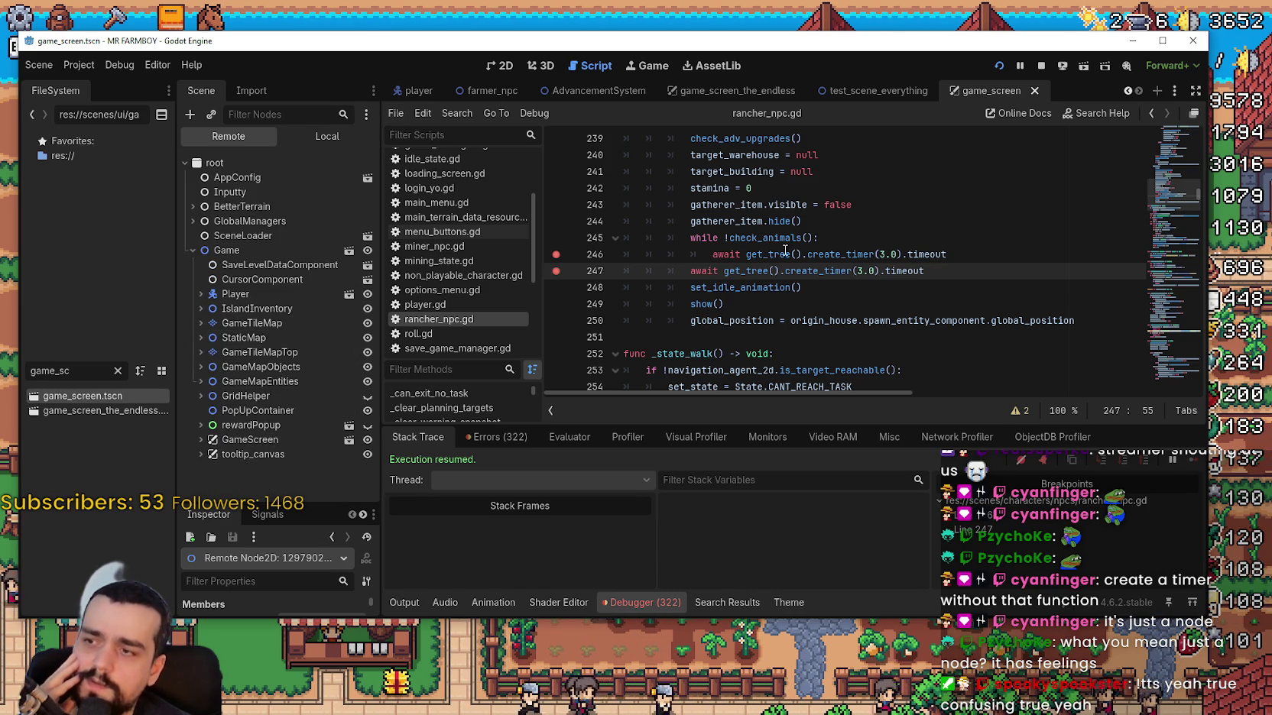
left_click(902, 299)
mouse_move(742, 153)
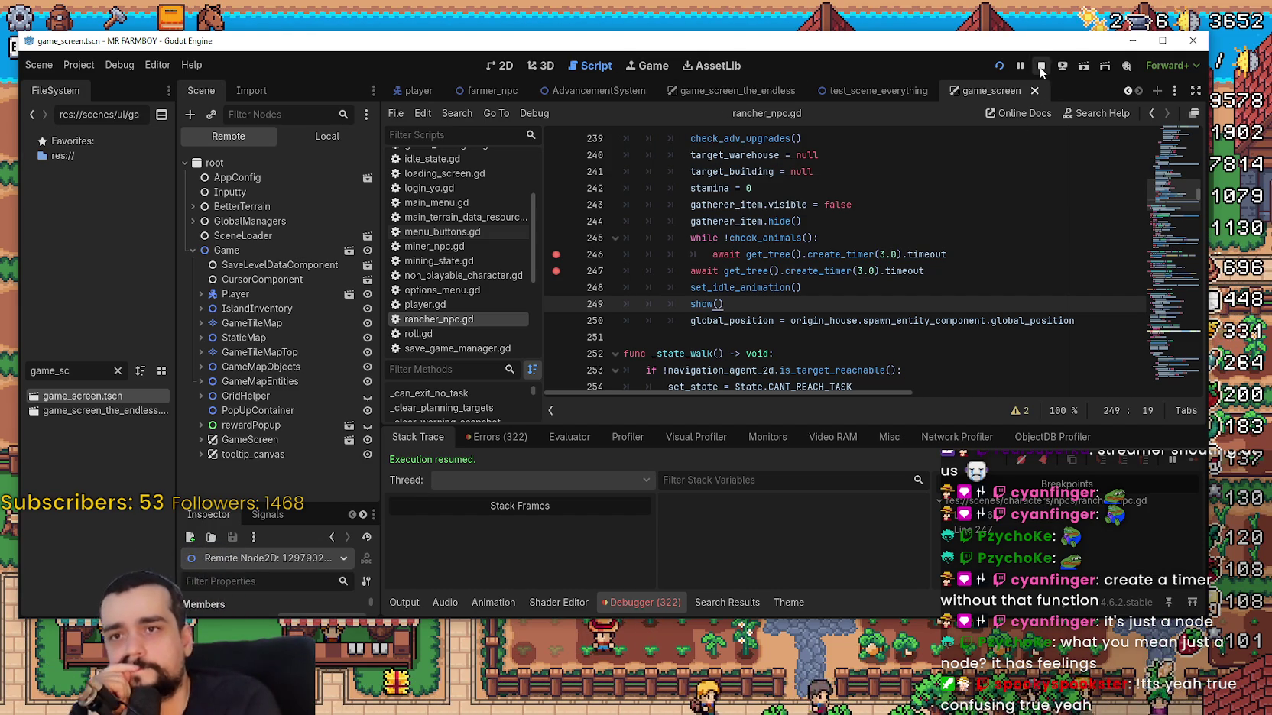
Stop the running game and save the scene and script.
key("F8")
left_click(856, 290)
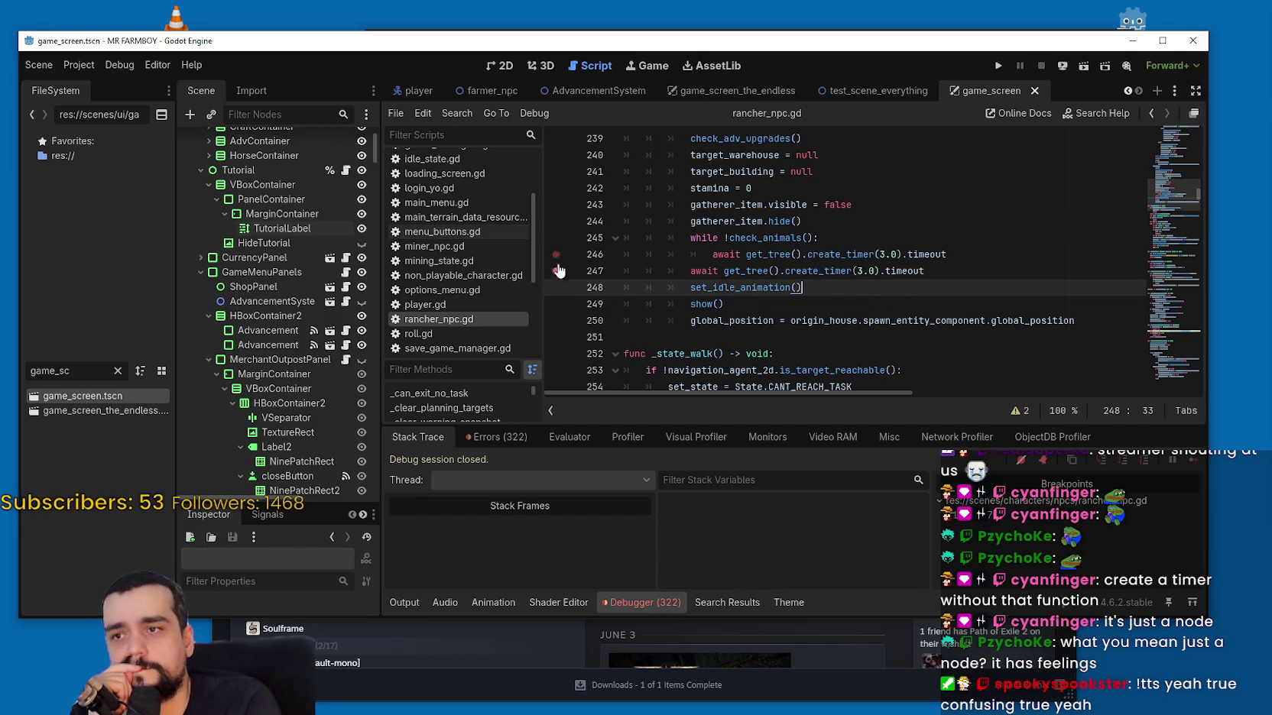
key("ctrl+s")
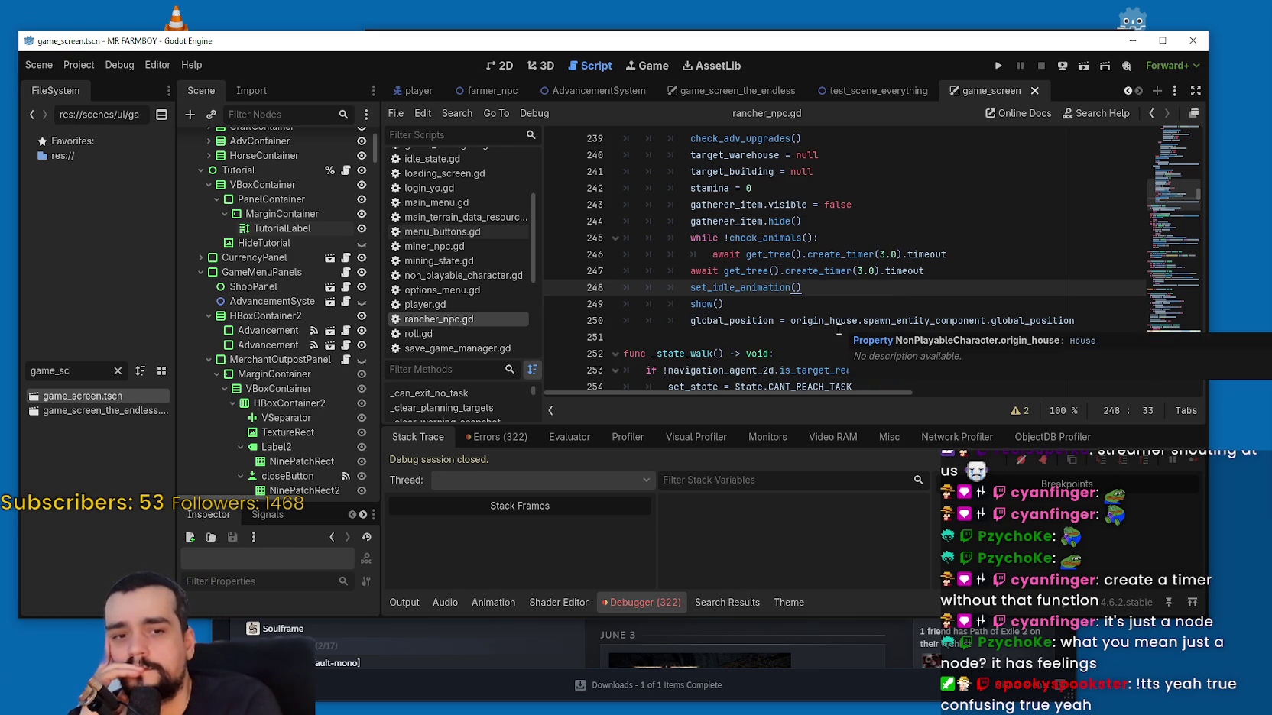
Select the waiting lines 245–247, then switch to the Timer documentation page in the browser.
key("Up")
key("End")
key("shift+Up")
key("shift+Up")
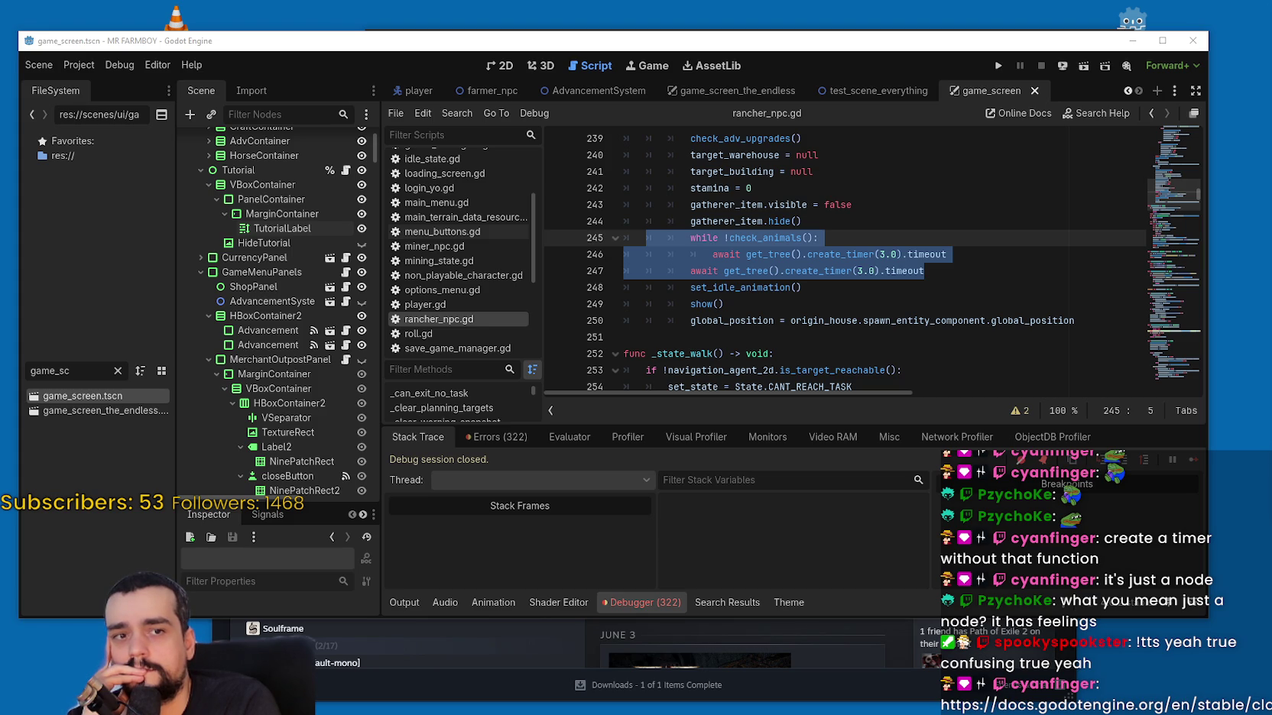
key("alt+Tab")
scroll(782, 427, "down", 2)
scroll(774, 376, "up", 2)
scroll(777, 370, "down", 5)
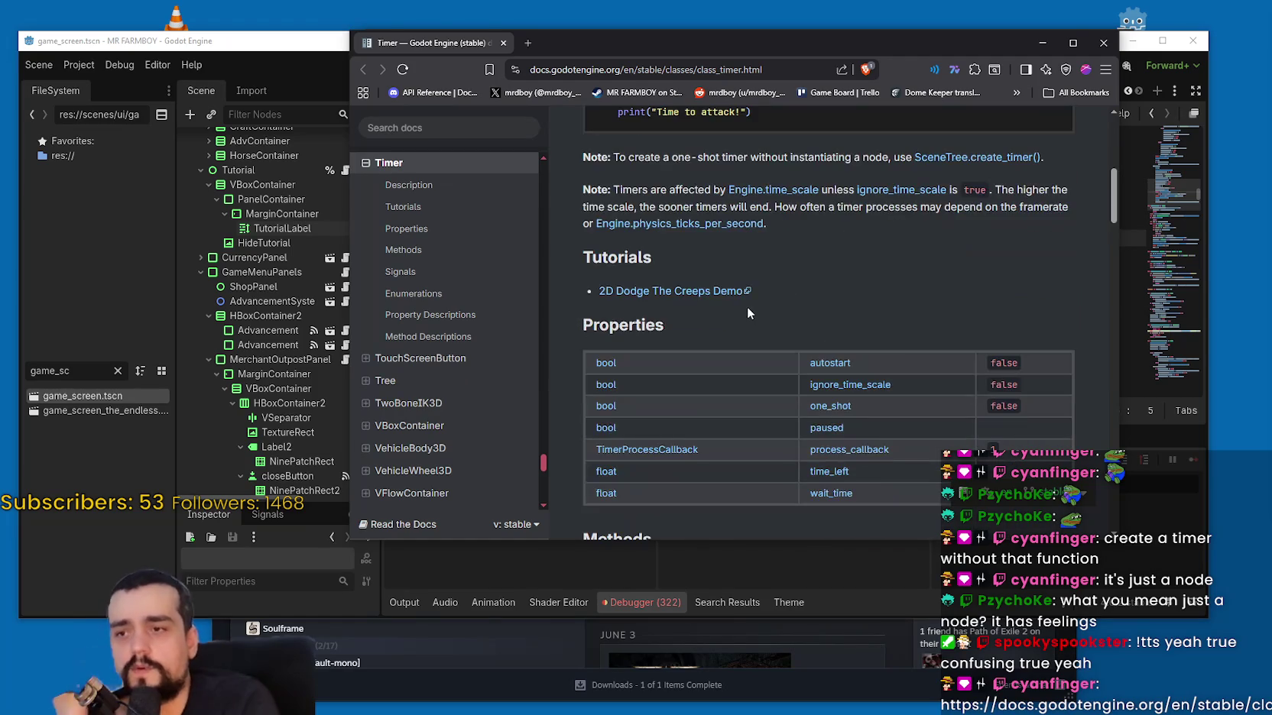
scroll(756, 327, "up", 5)
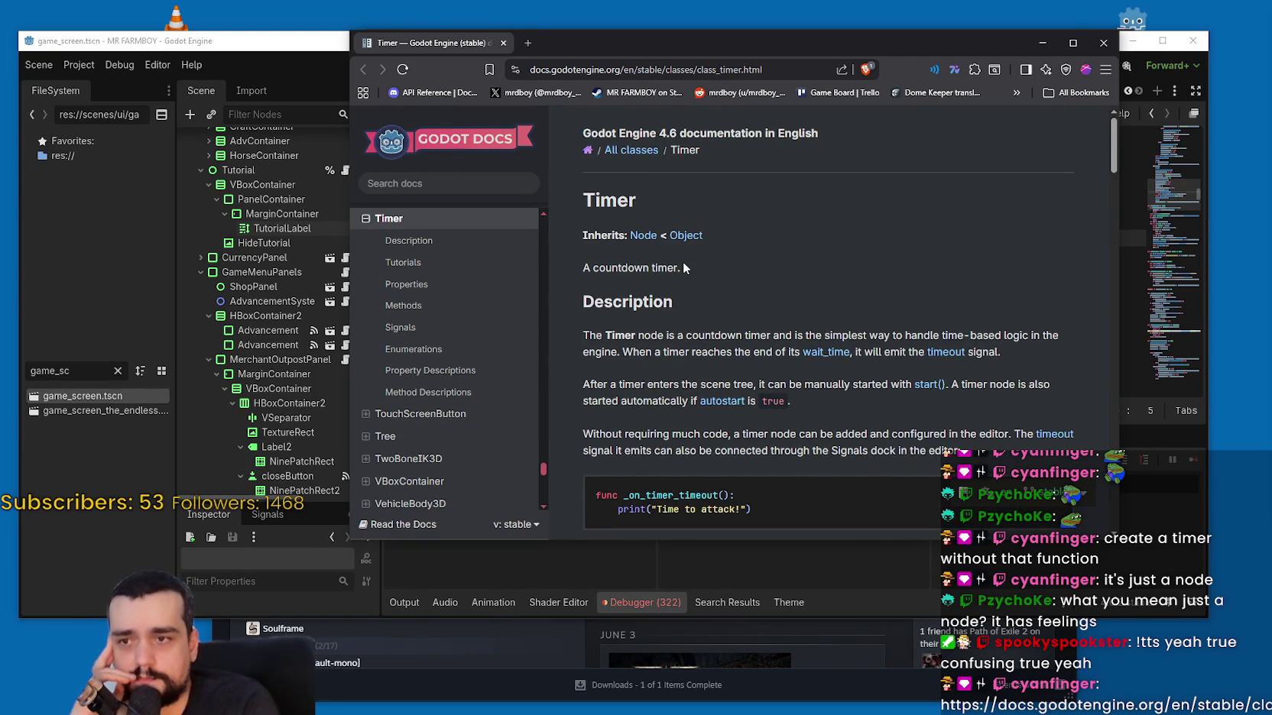
scroll(684, 267, "down", 3)
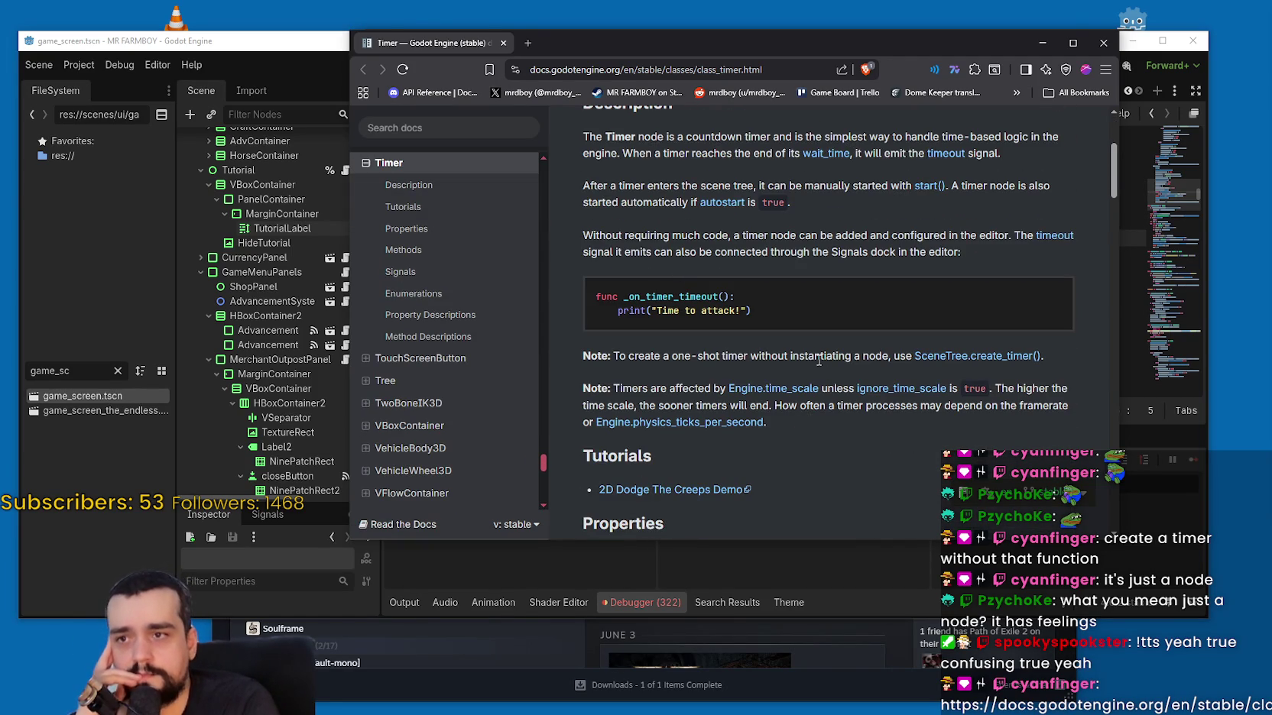
scroll(818, 360, "down", 2)
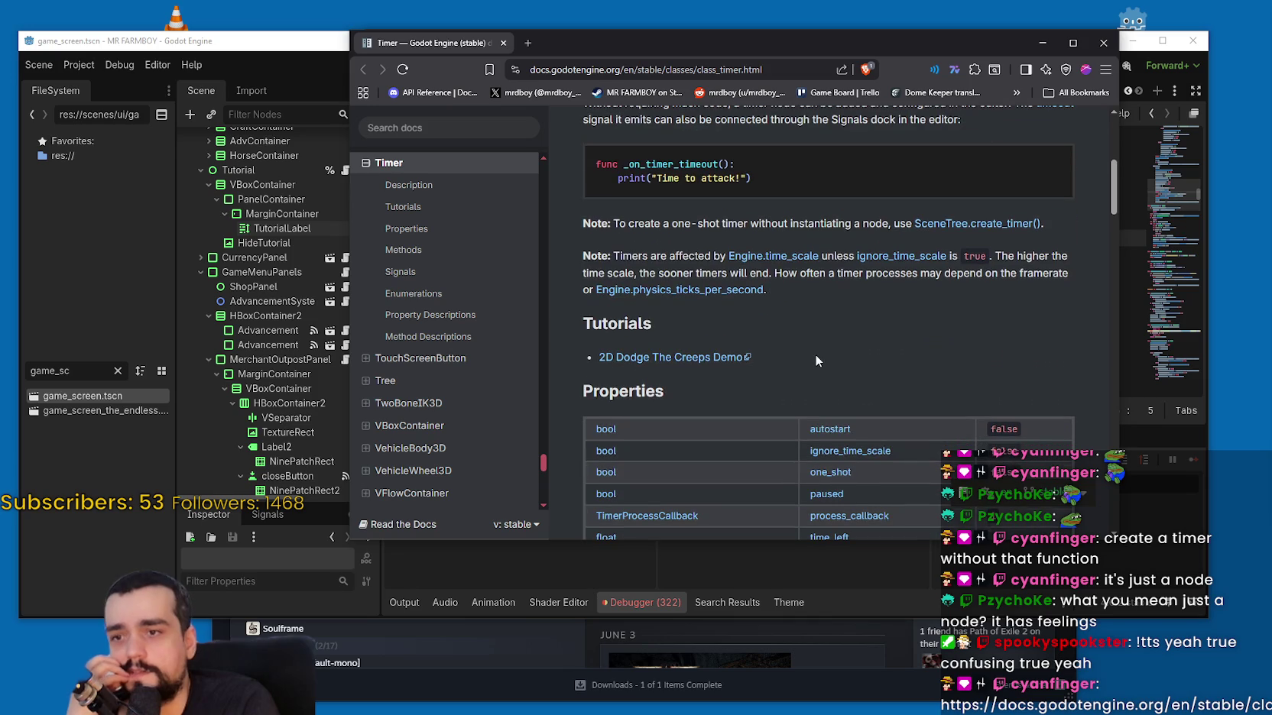
scroll(813, 353, "down", 10)
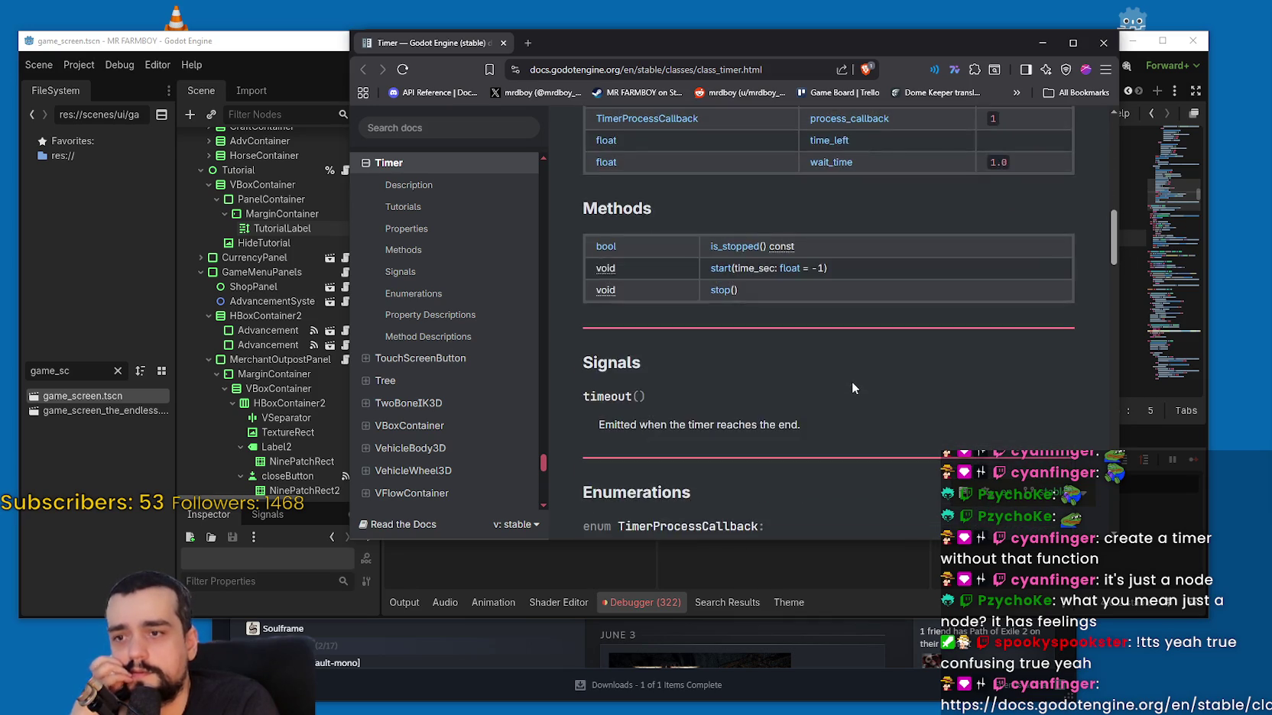
scroll(853, 379, "down", 2)
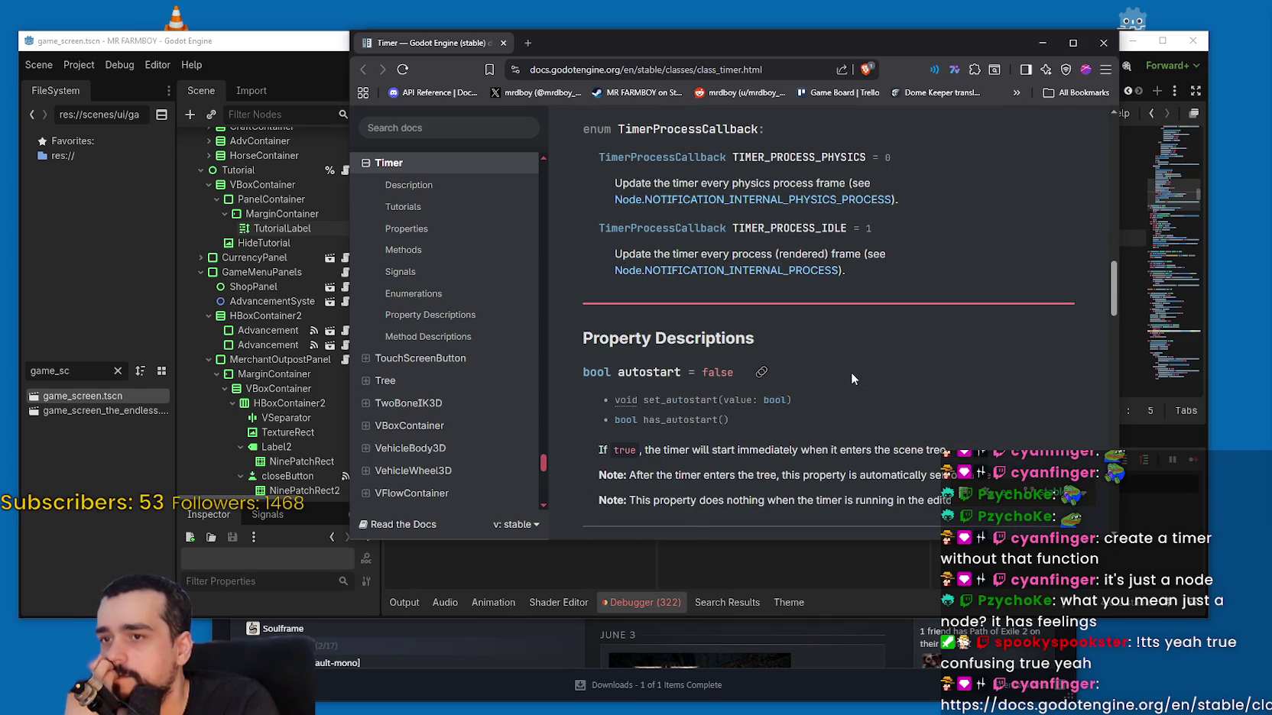
scroll(848, 366, "down", 6)
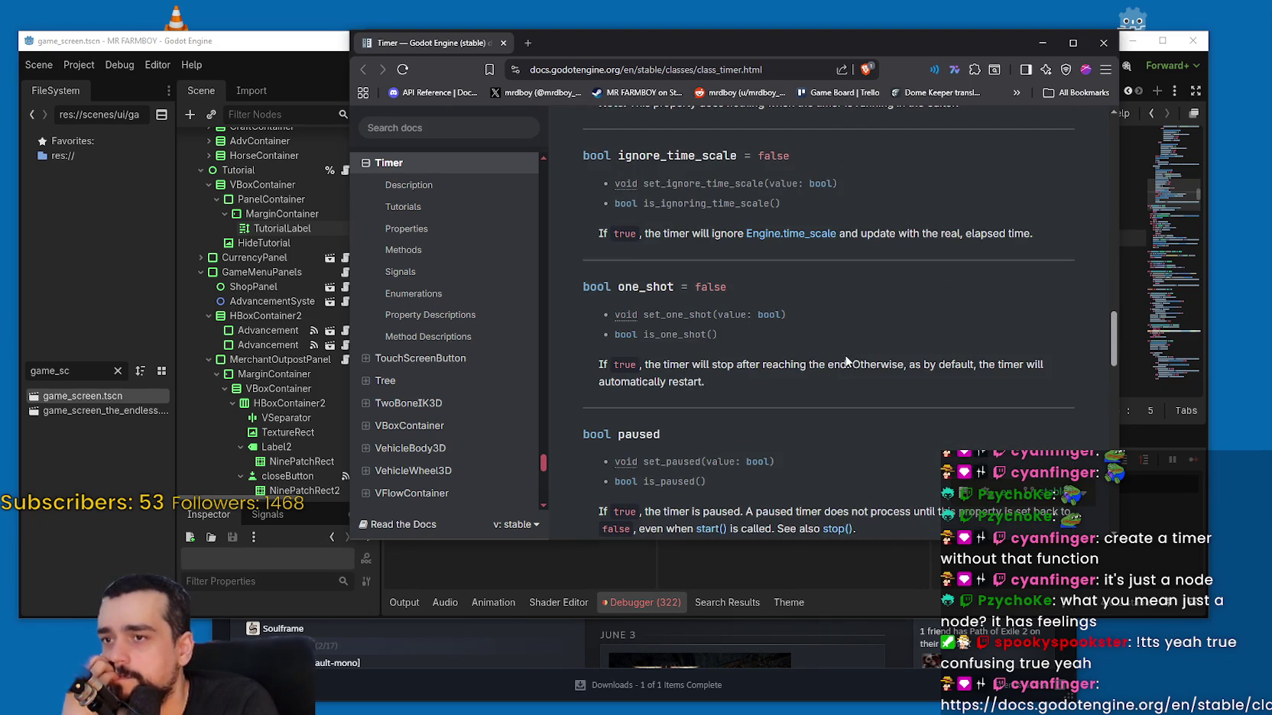
scroll(845, 359, "down", 10)
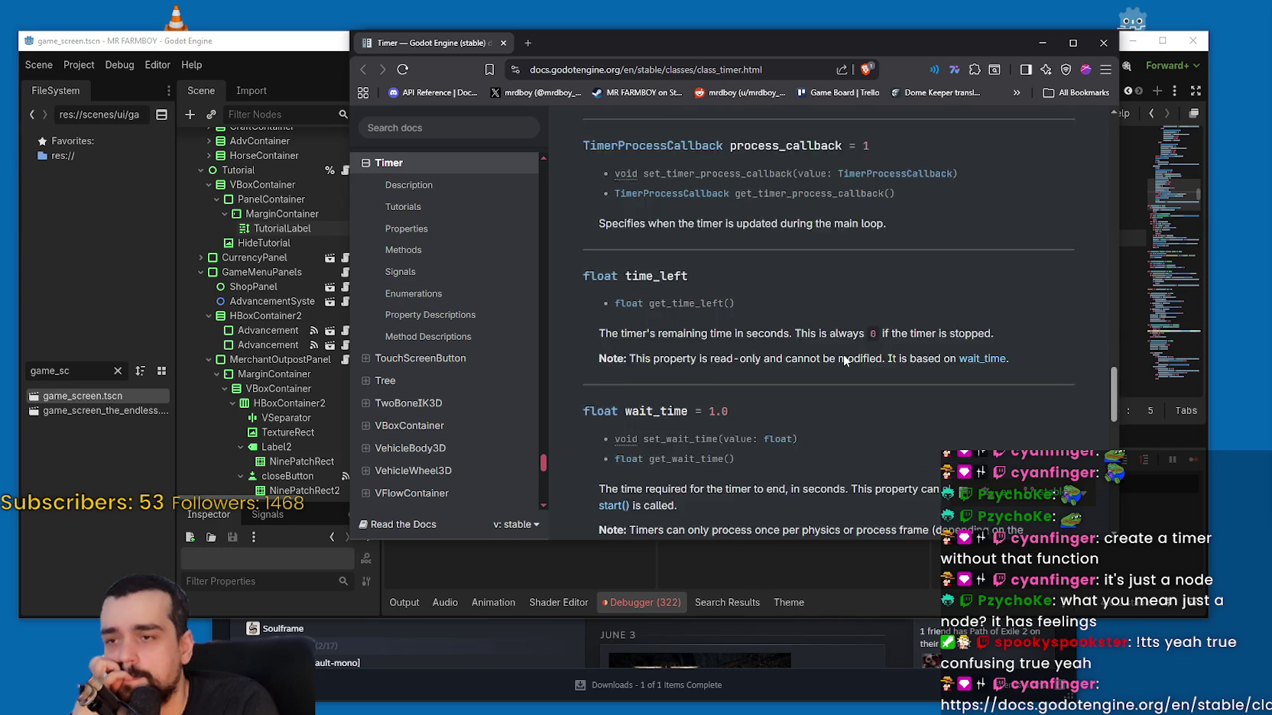
scroll(845, 350, "down", 7)
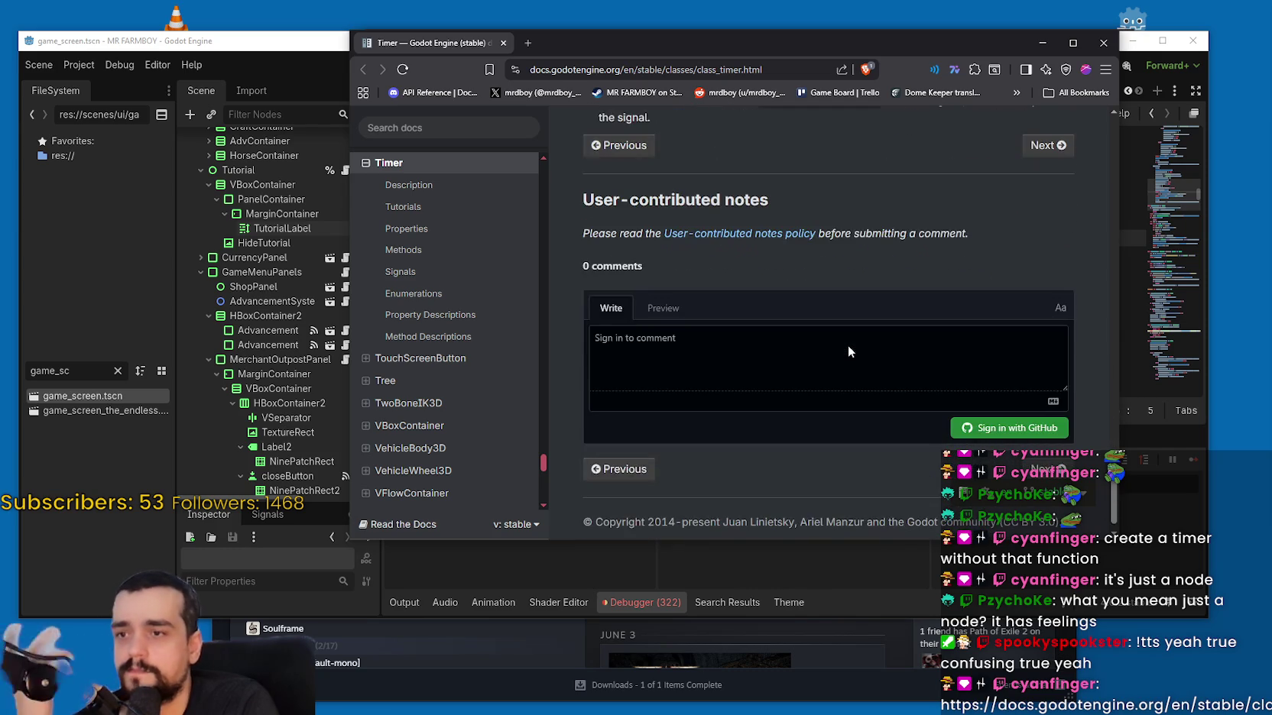
scroll(848, 345, "up", 4)
left_click_drag(1113, 443, 1114, 134)
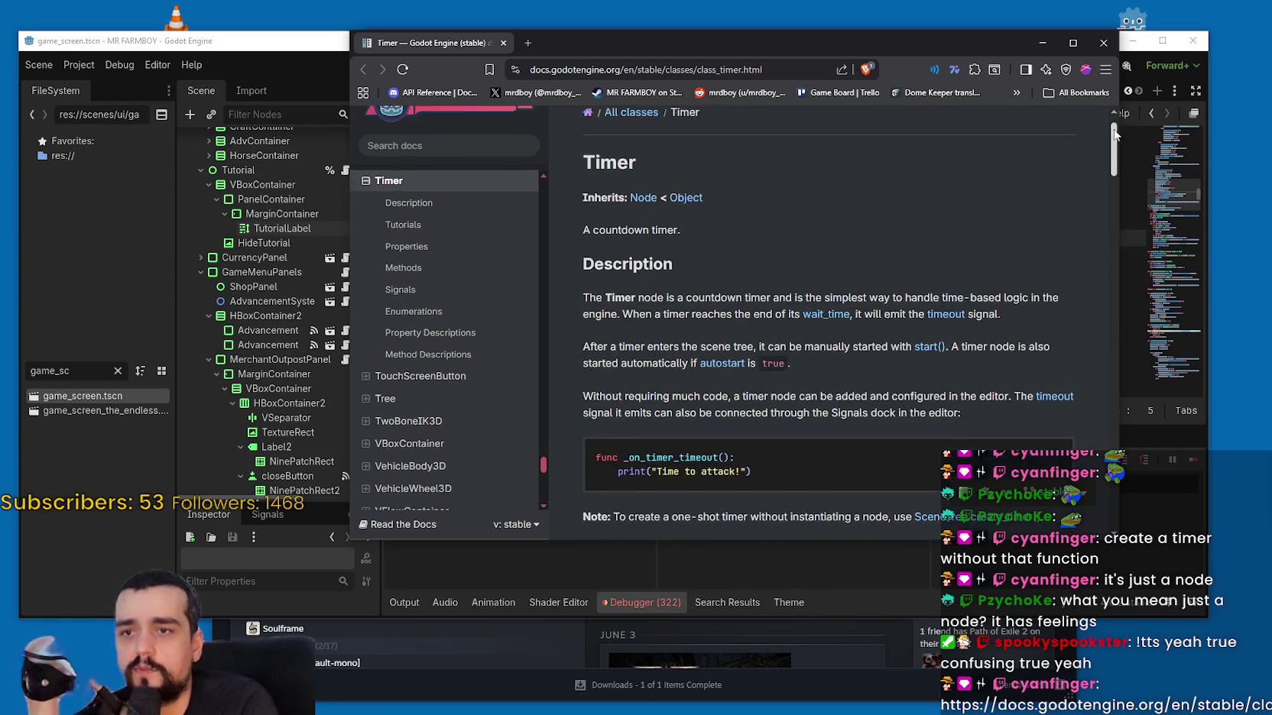
scroll(922, 263, "up", 2)
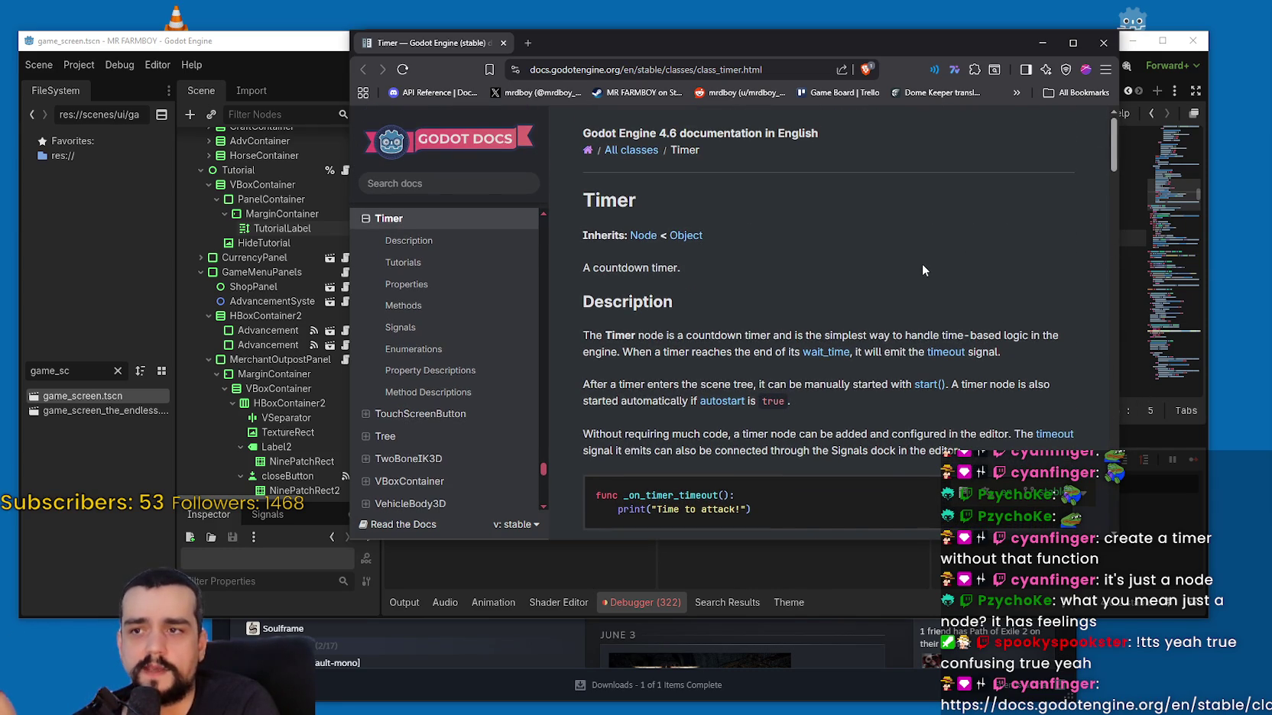
scroll(923, 264, "down", 3)
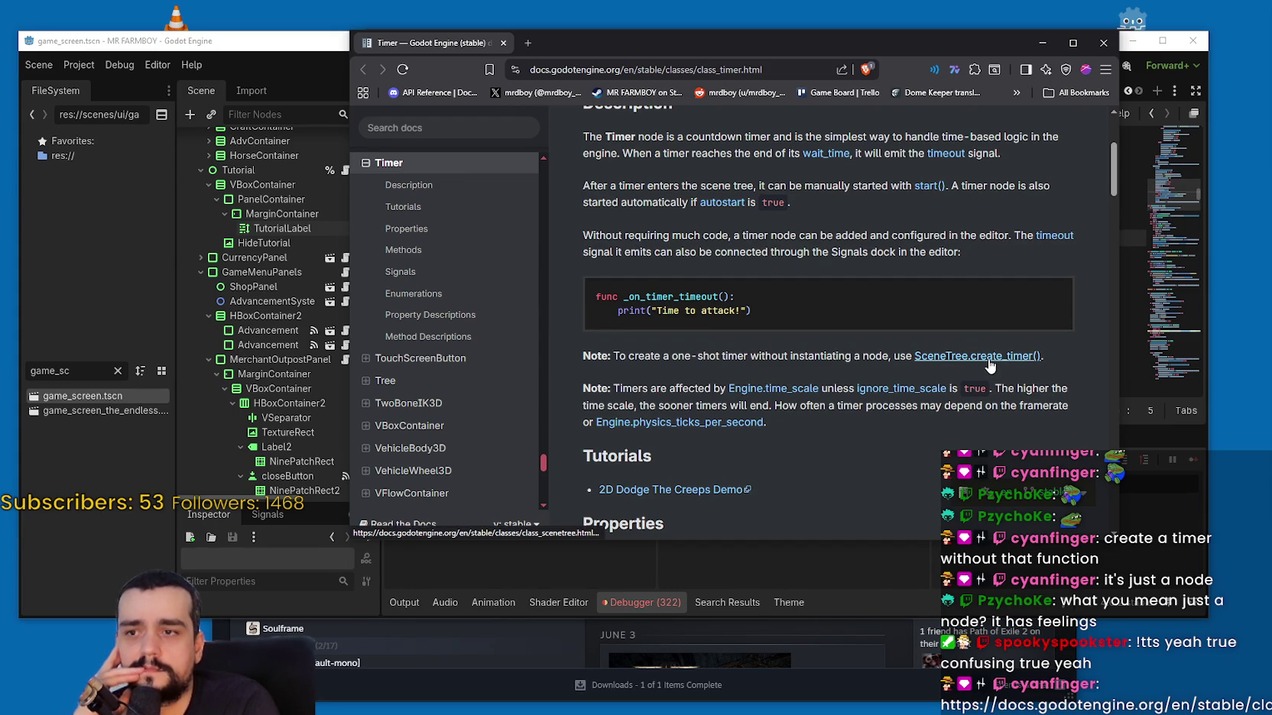
scroll(744, 290, "down", 2)
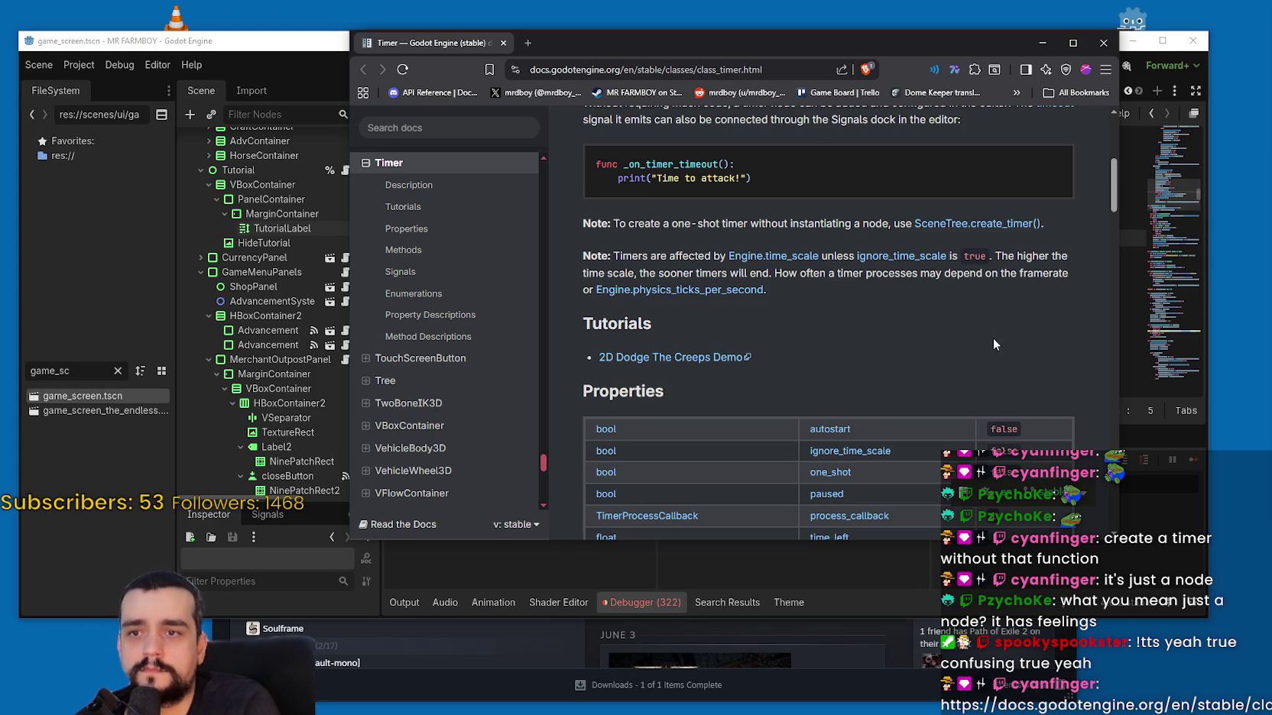
left_click(930, 292)
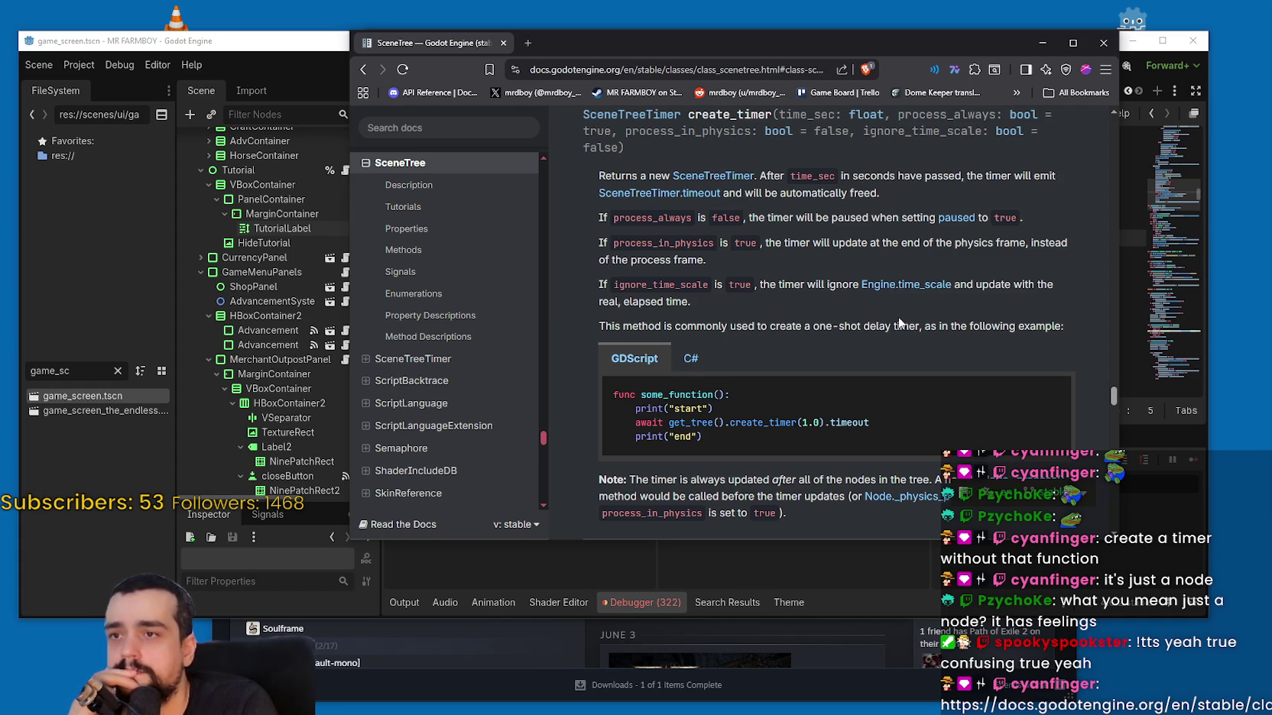
Scroll the create_timer() reference and highlight its process_always parameter.
scroll(898, 317, "down", 2)
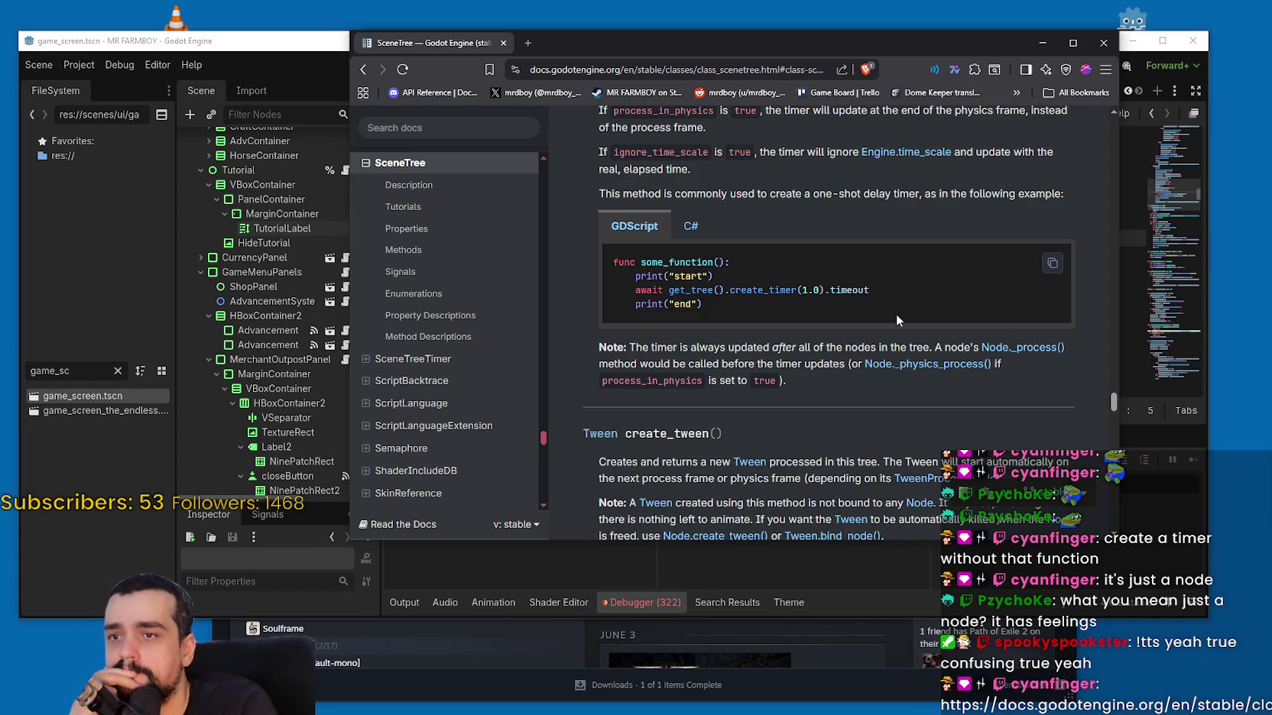
scroll(896, 313, "down", 1)
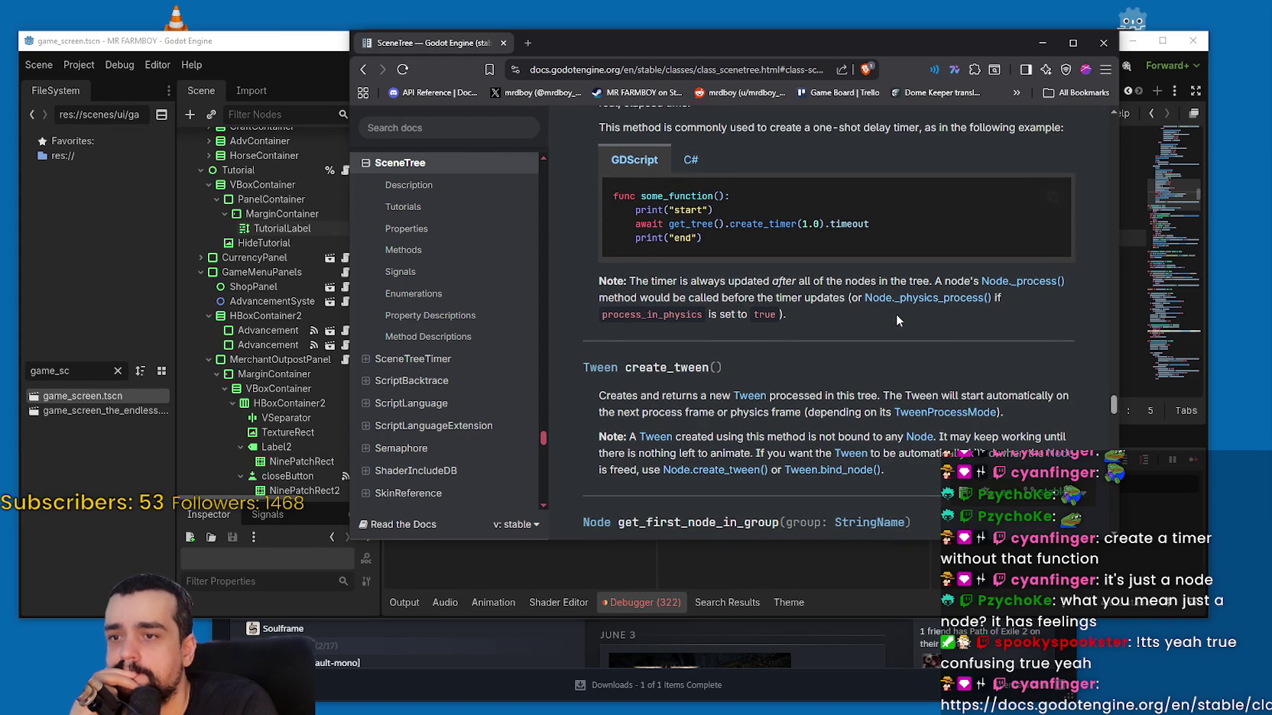
scroll(898, 312, "up", 3)
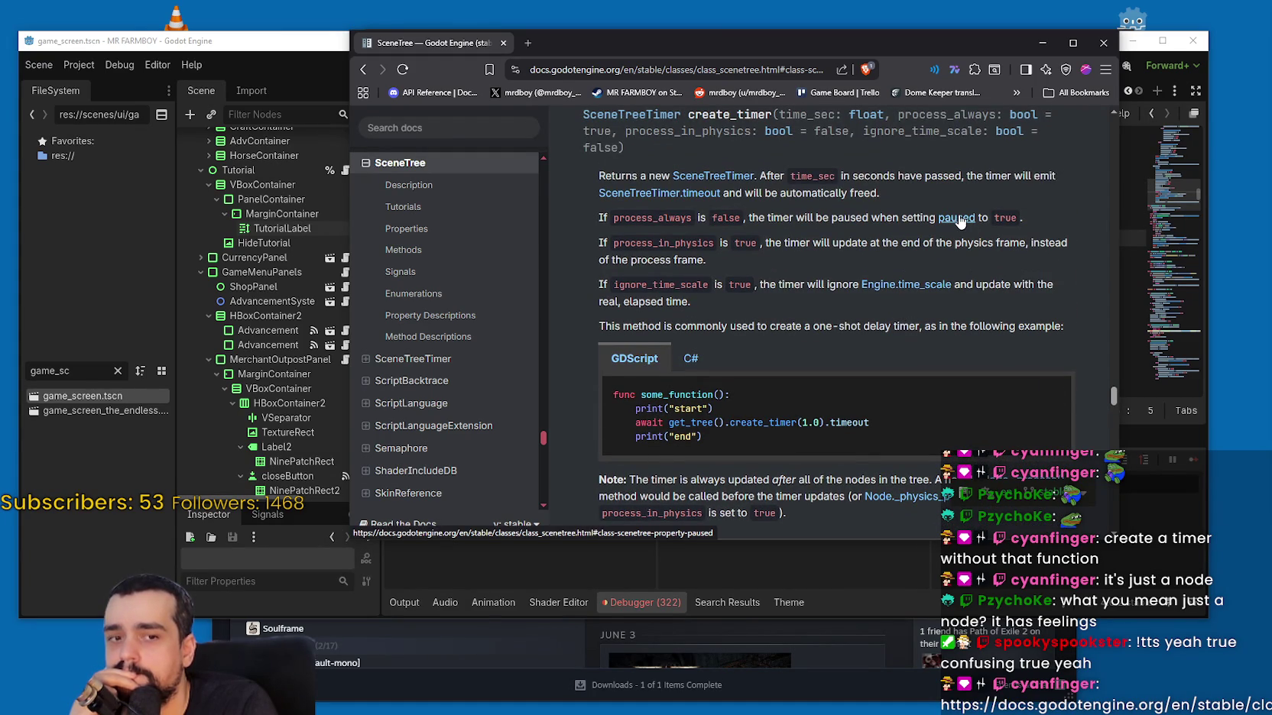
double_click(644, 218)
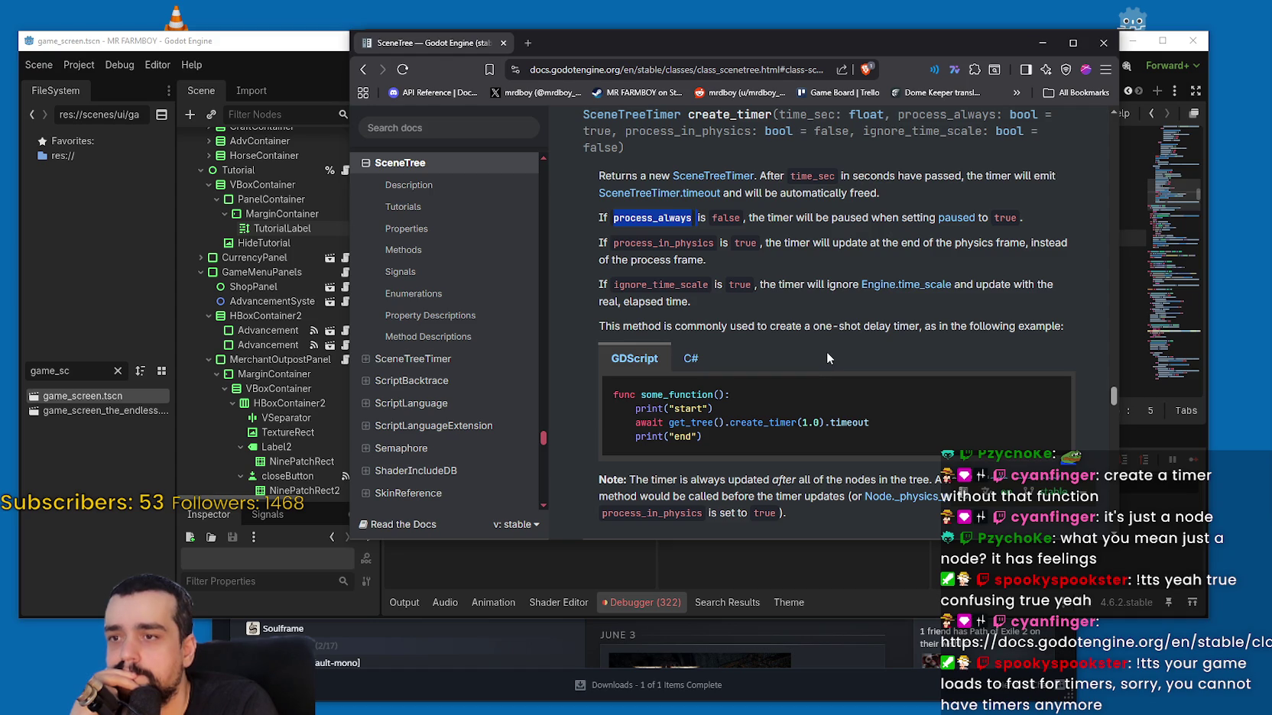
left_click(794, 318)
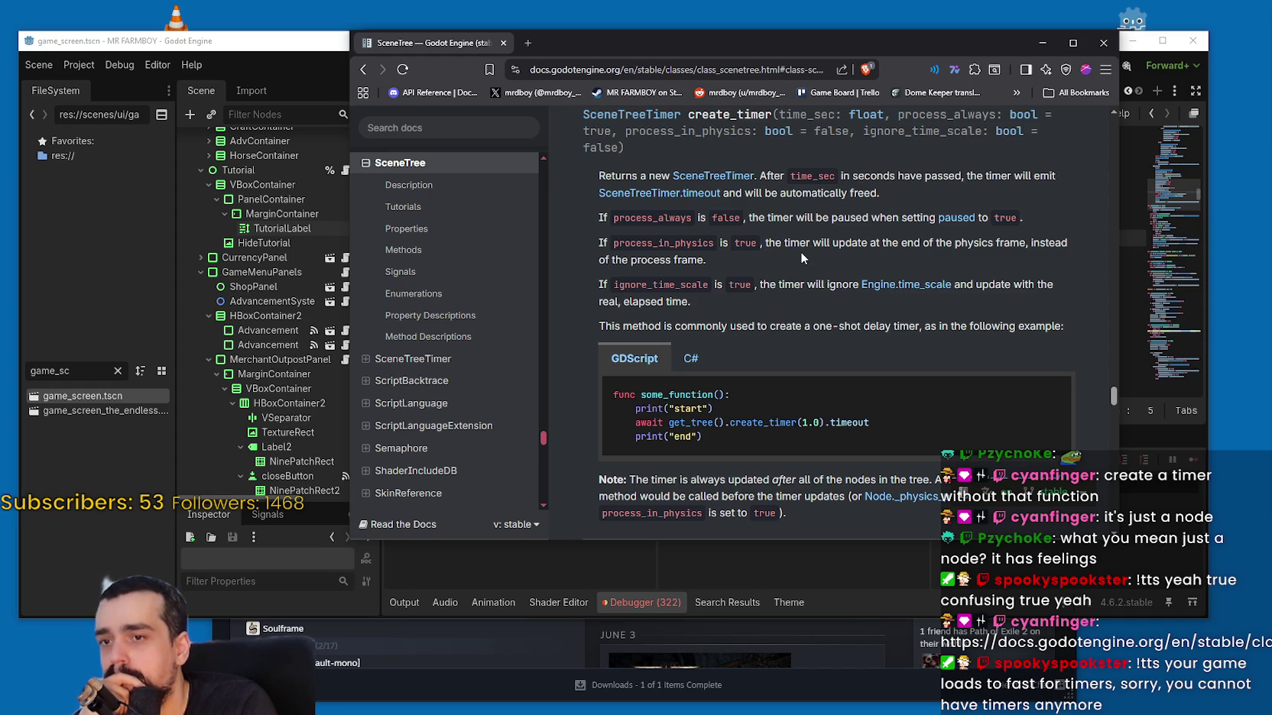
scroll(800, 251, "down", 2)
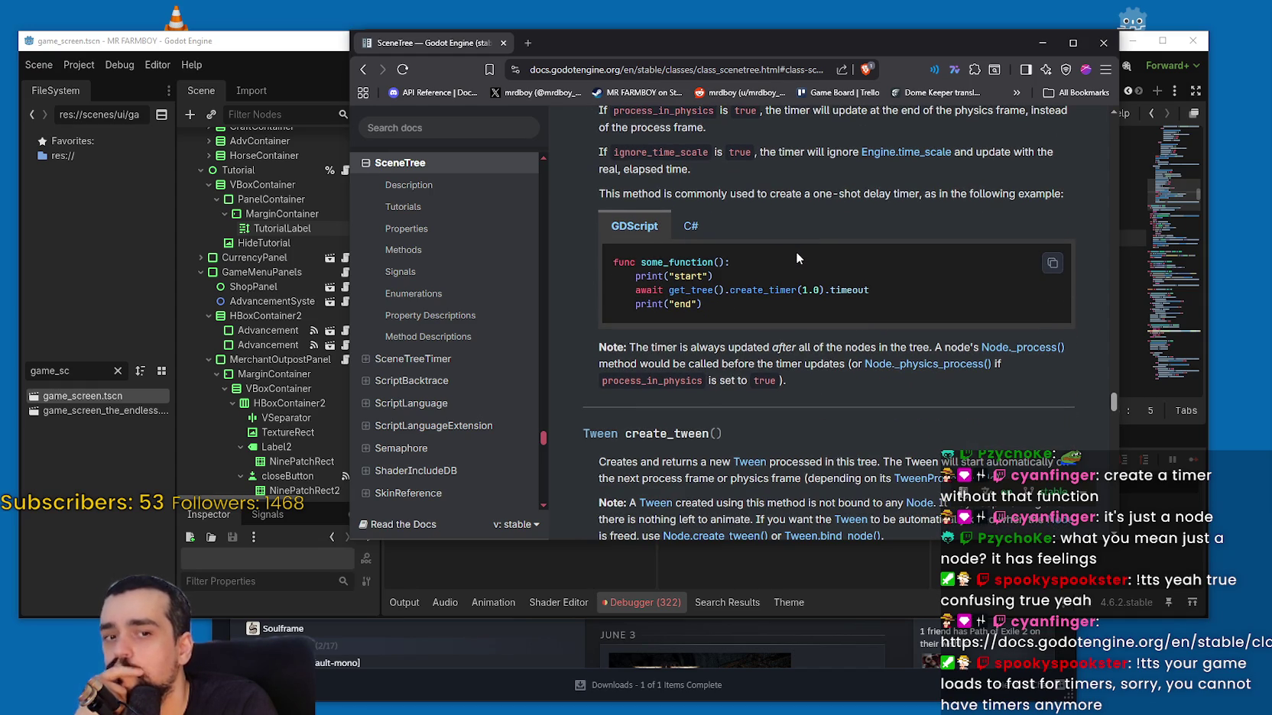
scroll(822, 298, "up", 3)
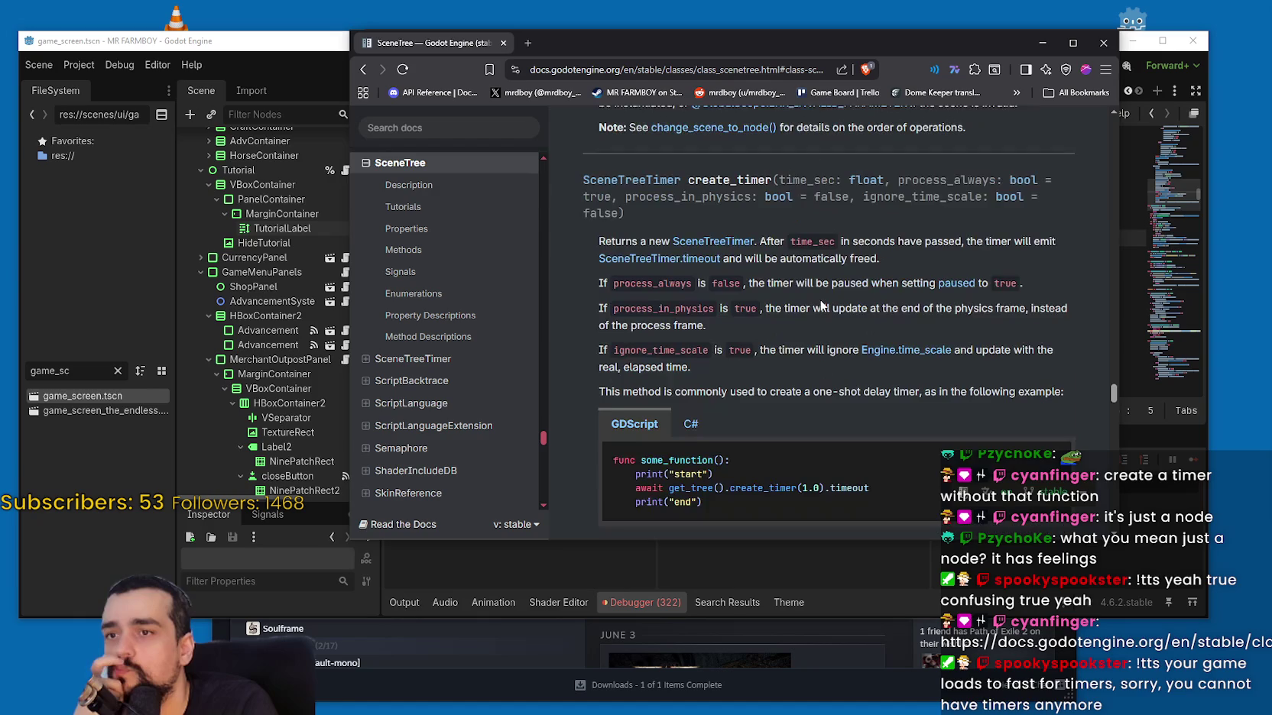
scroll(819, 301, "up", 1)
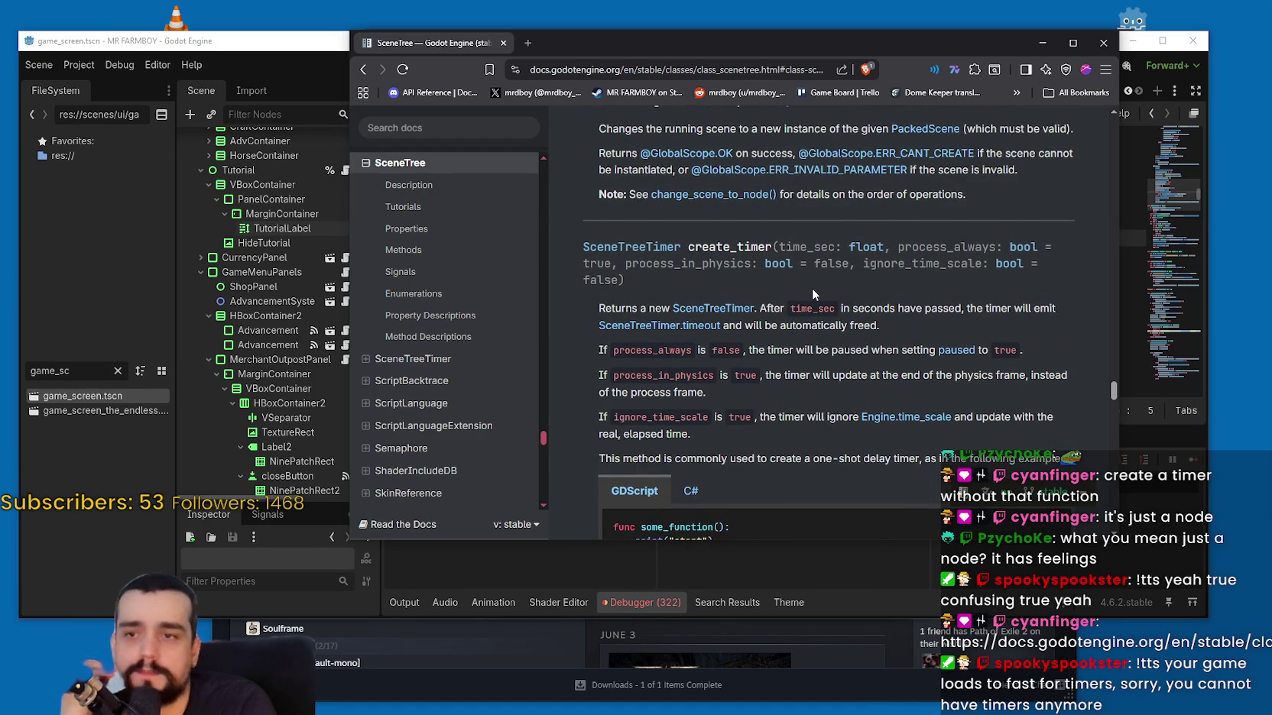
scroll(811, 288, "down", 2)
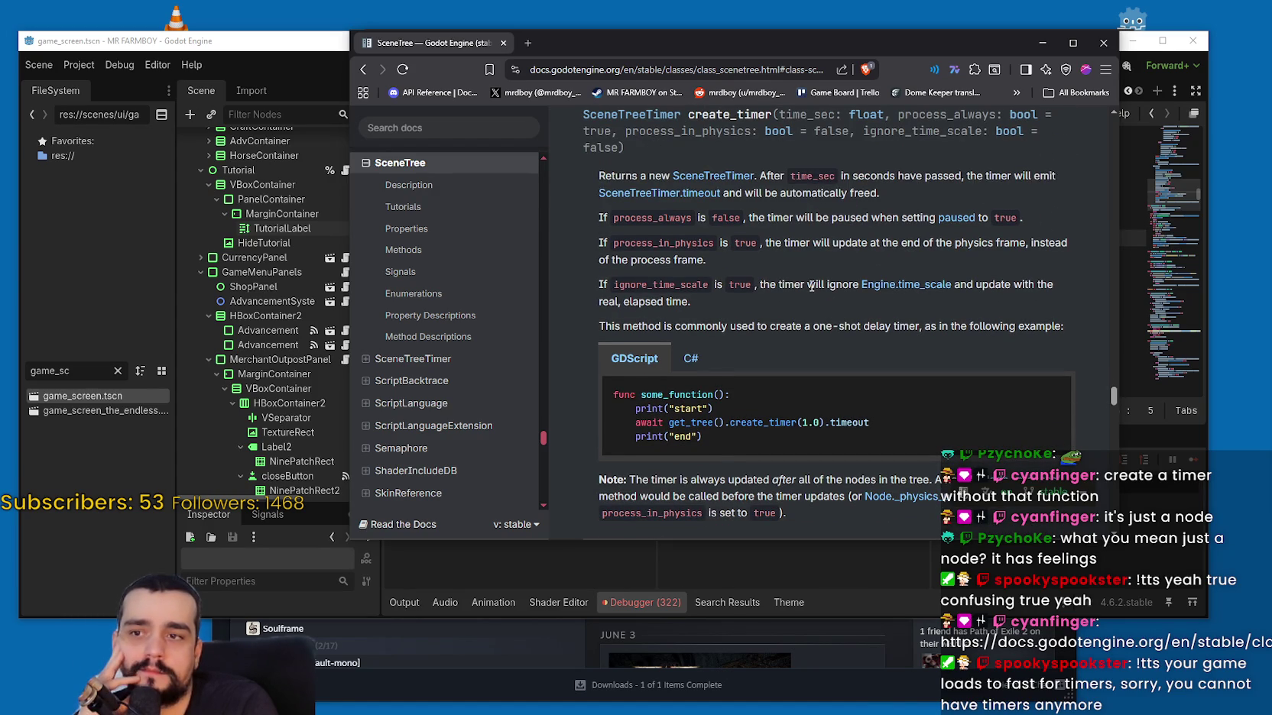
scroll(812, 286, "down", 2)
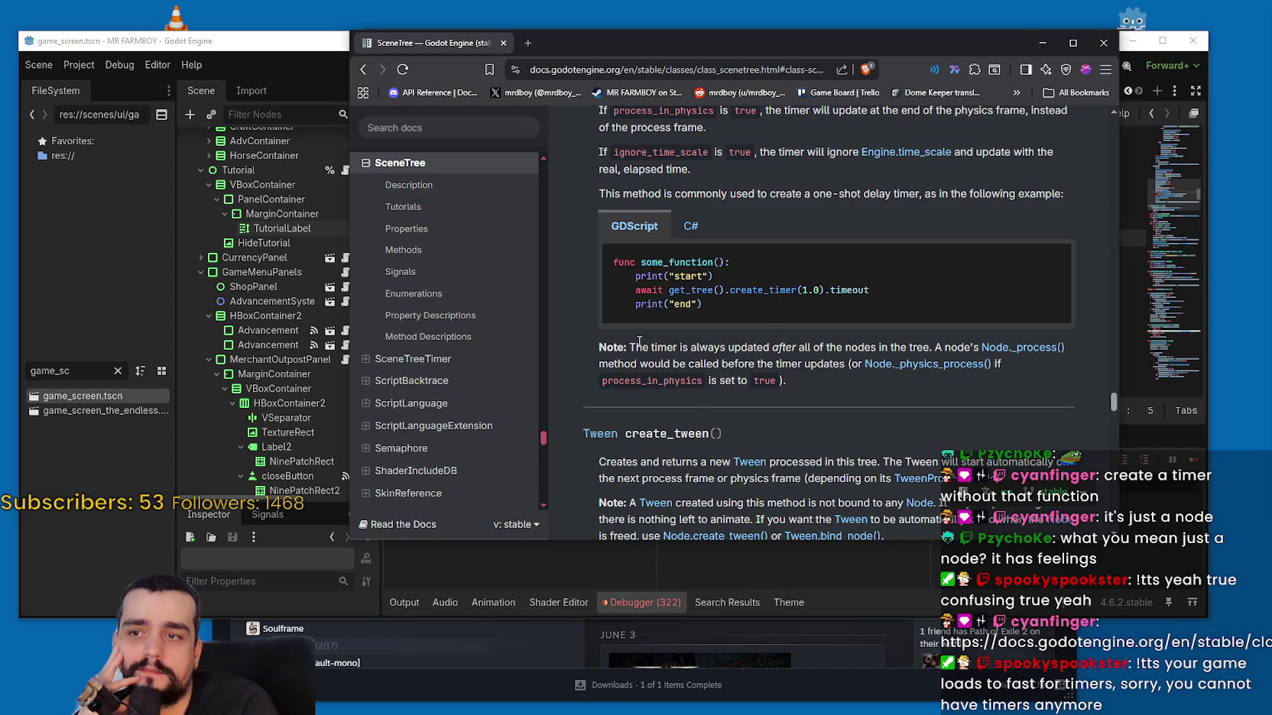
mouse_move(690, 348)
left_mouse_down()
mouse_move(928, 348)
mouse_move(886, 352)
left_mouse_up()
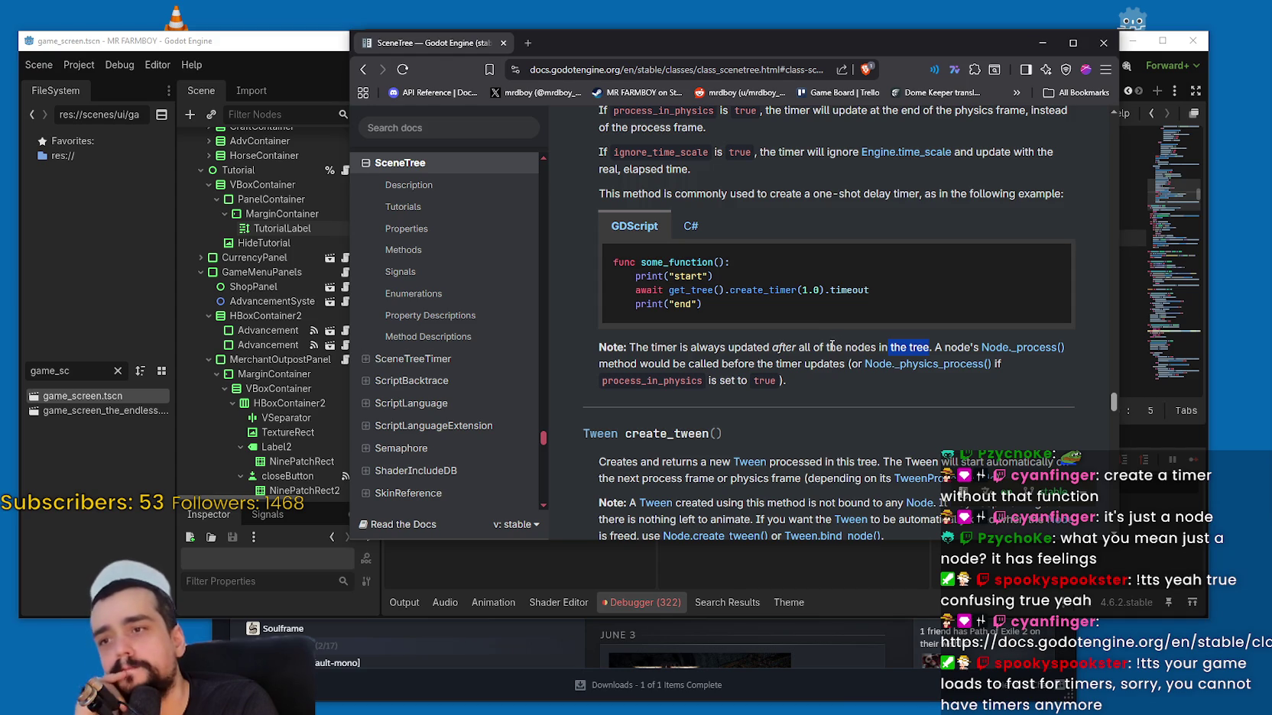
left_click(689, 225)
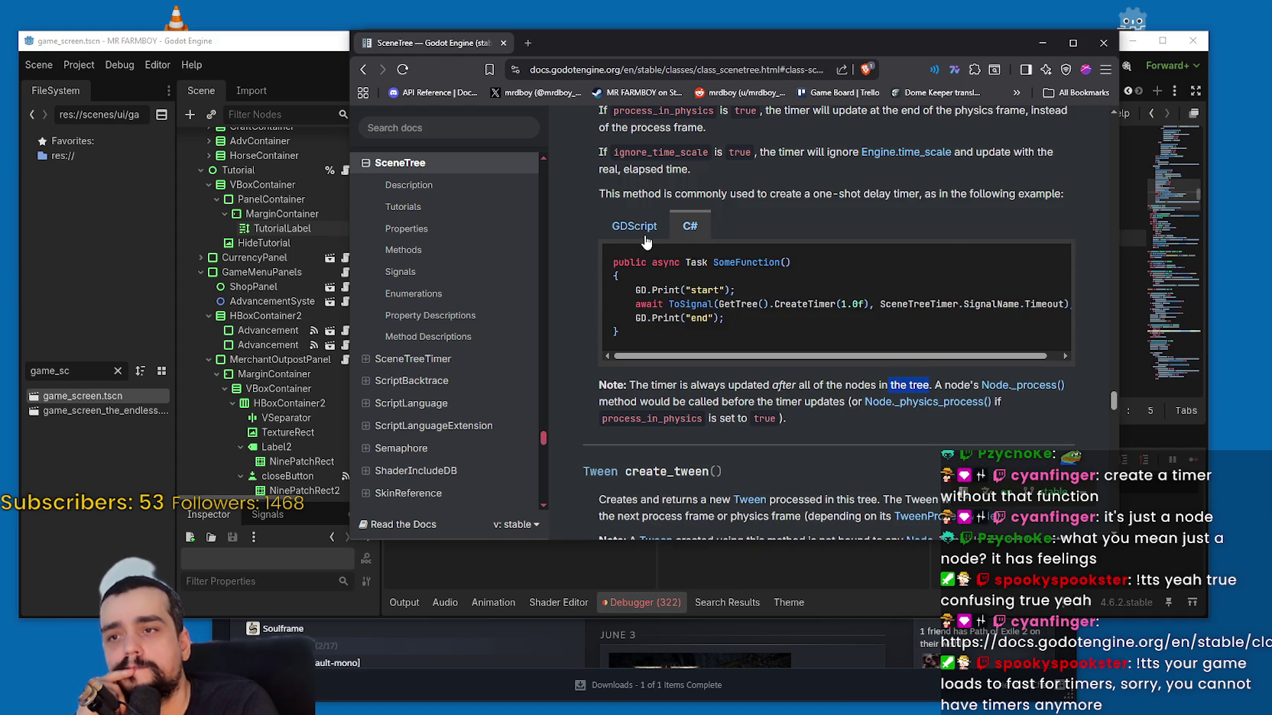
left_click(874, 362)
left_click_drag(940, 356, 972, 360)
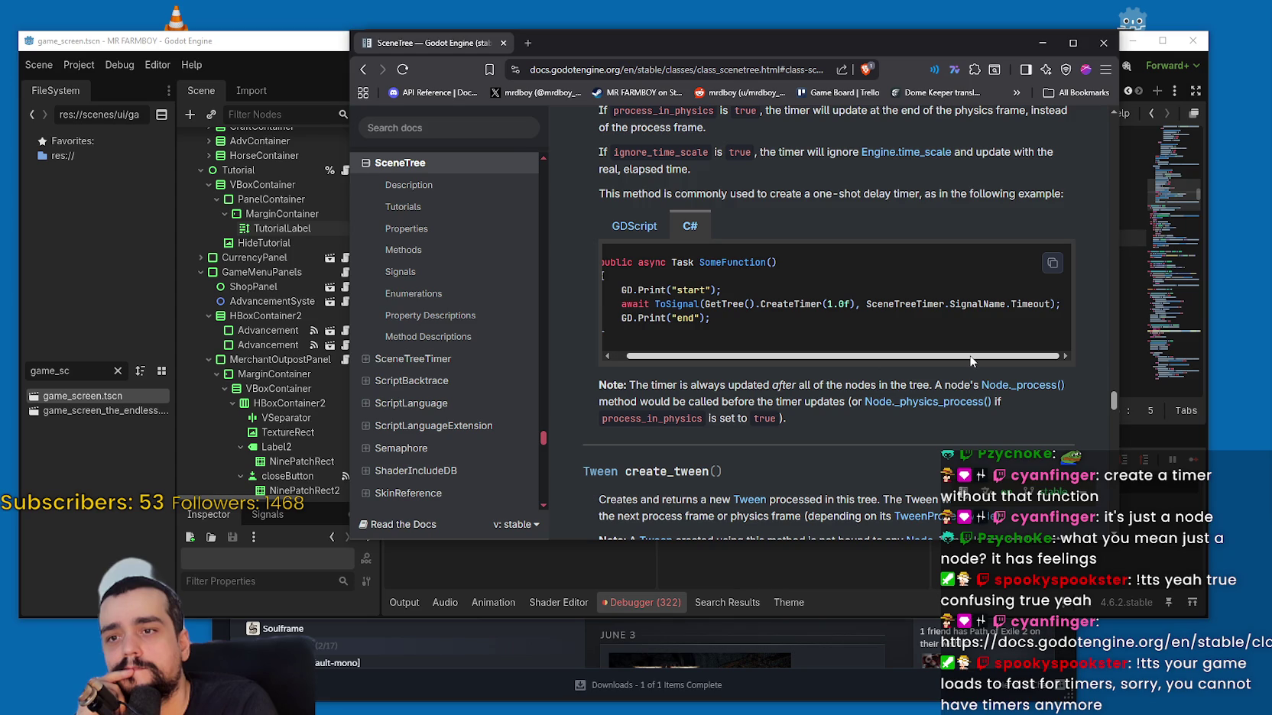
left_click(653, 228)
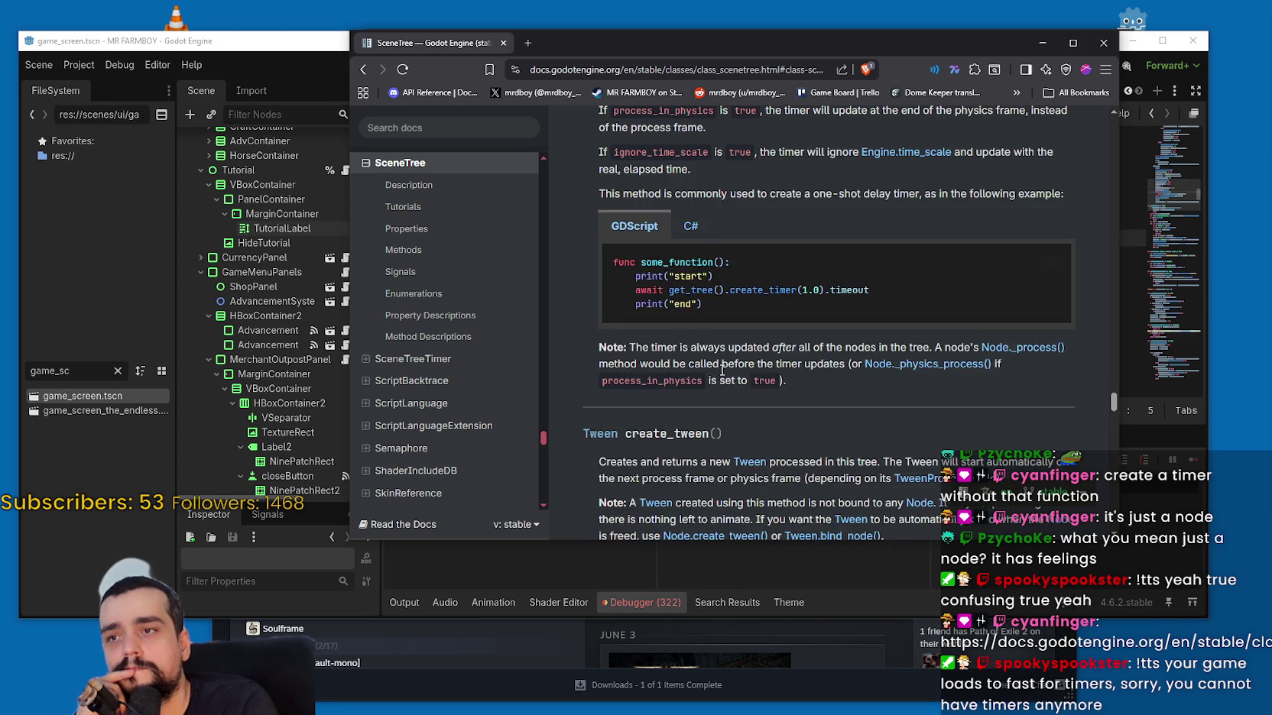
scroll(718, 367, "up", 2)
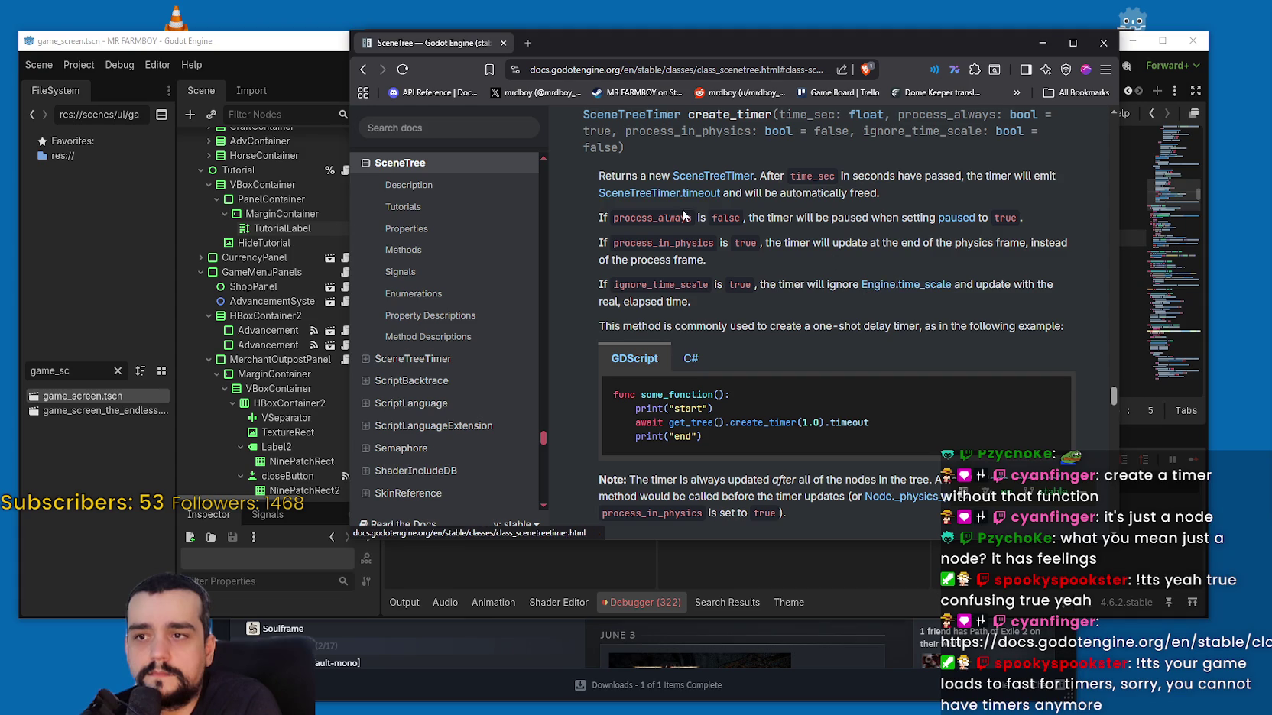
left_click_drag(723, 219, 729, 219)
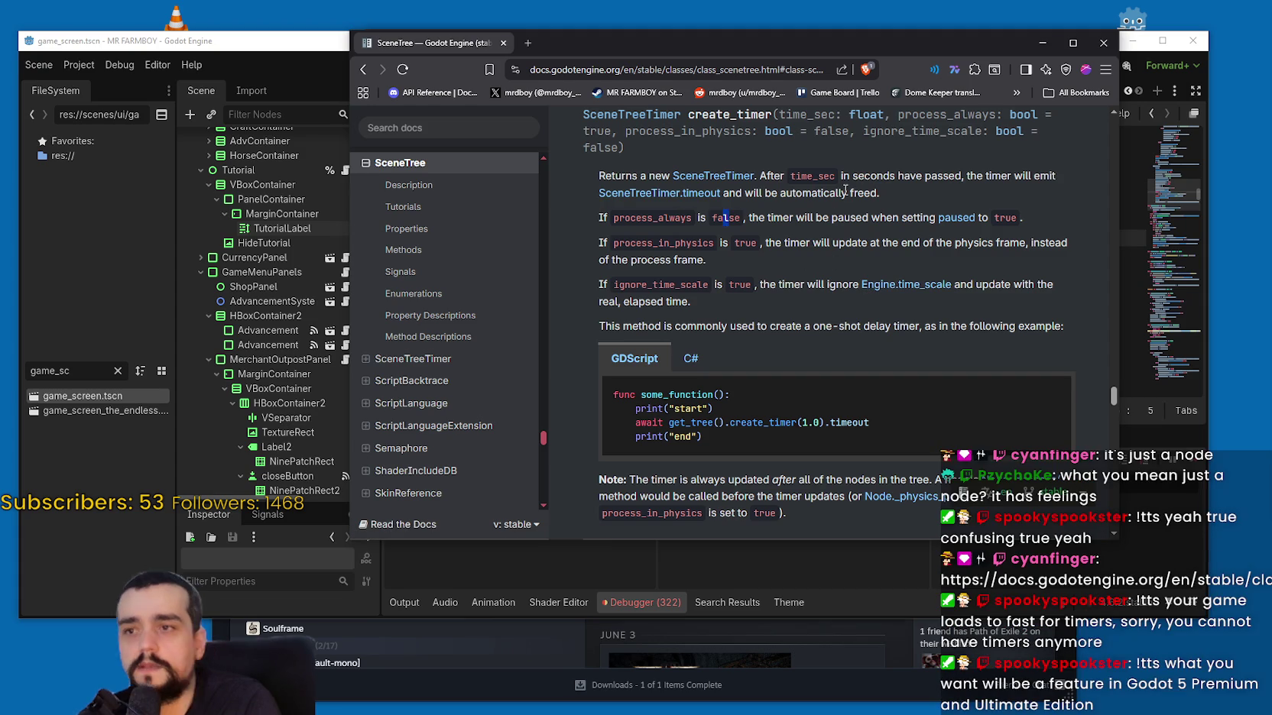